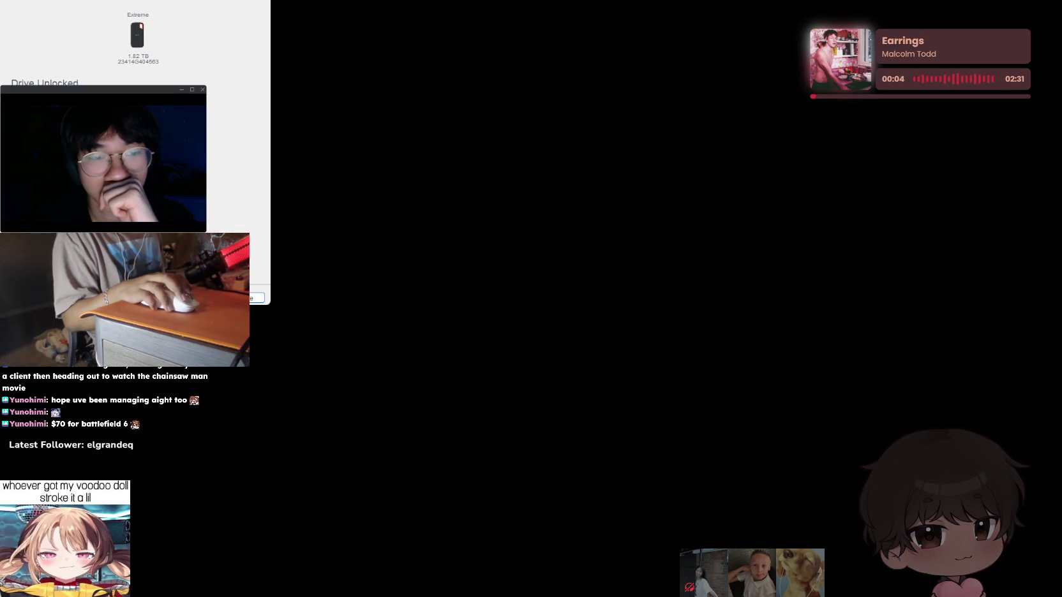
Dismiss the Drive Unlocked utility window to return to After Effects' empty 5210×1080 Comp 1.
key(Return)
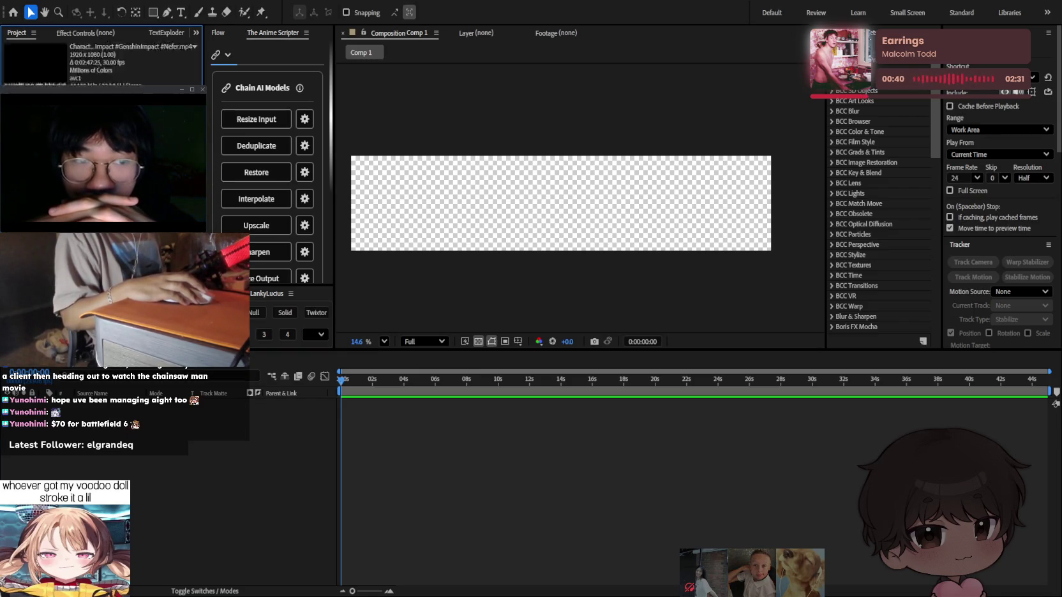
Add the Genshin trailer clip scaled to 272%, then add the slowed FASHION song layer.
drag(357, 405, 383, 407)
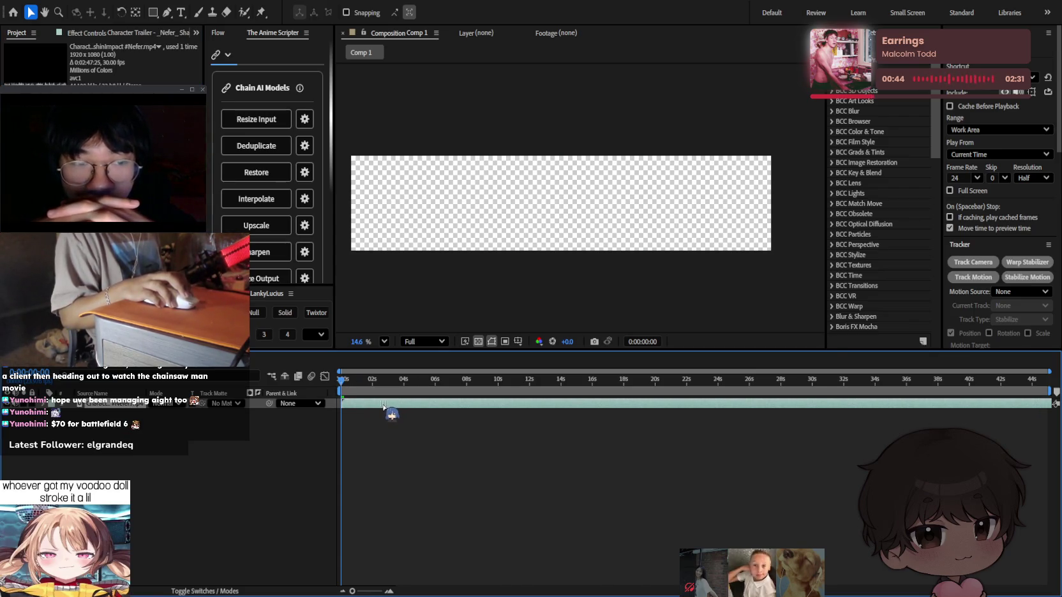
key(l)
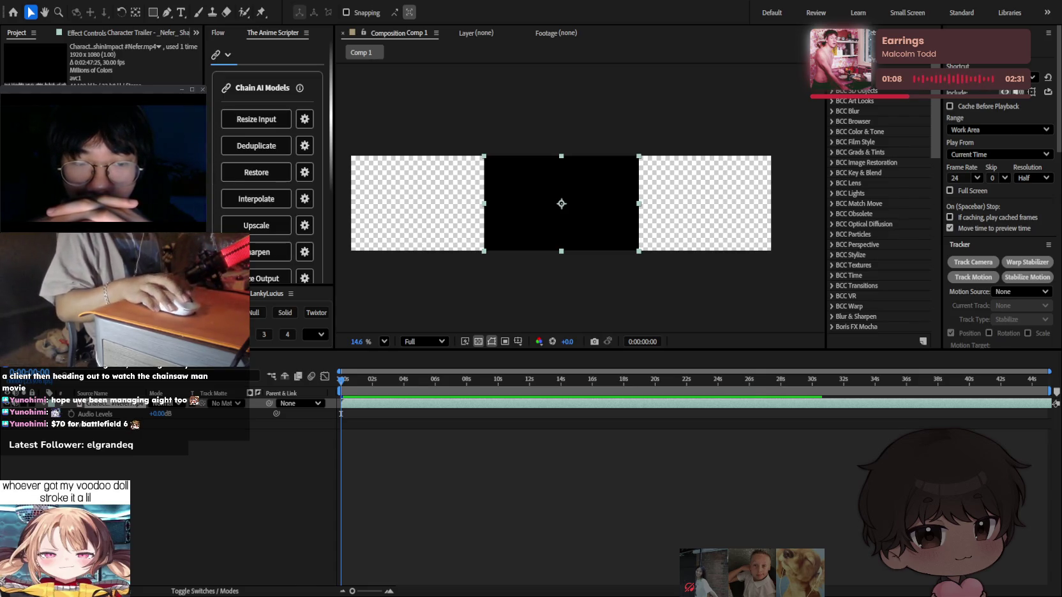
click(412, 396)
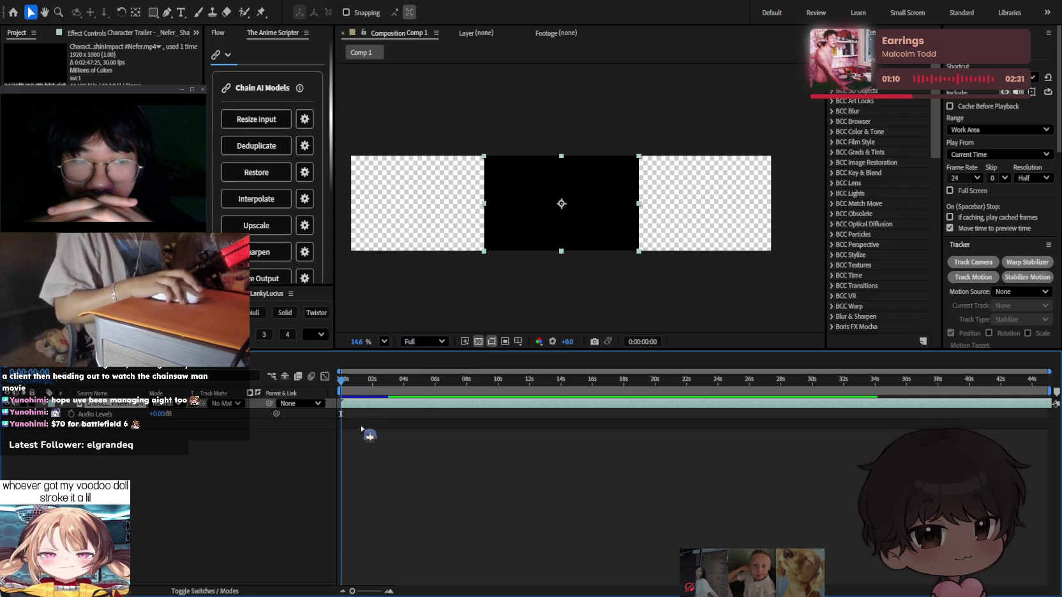
key(s)
drag(161, 413, 253, 406)
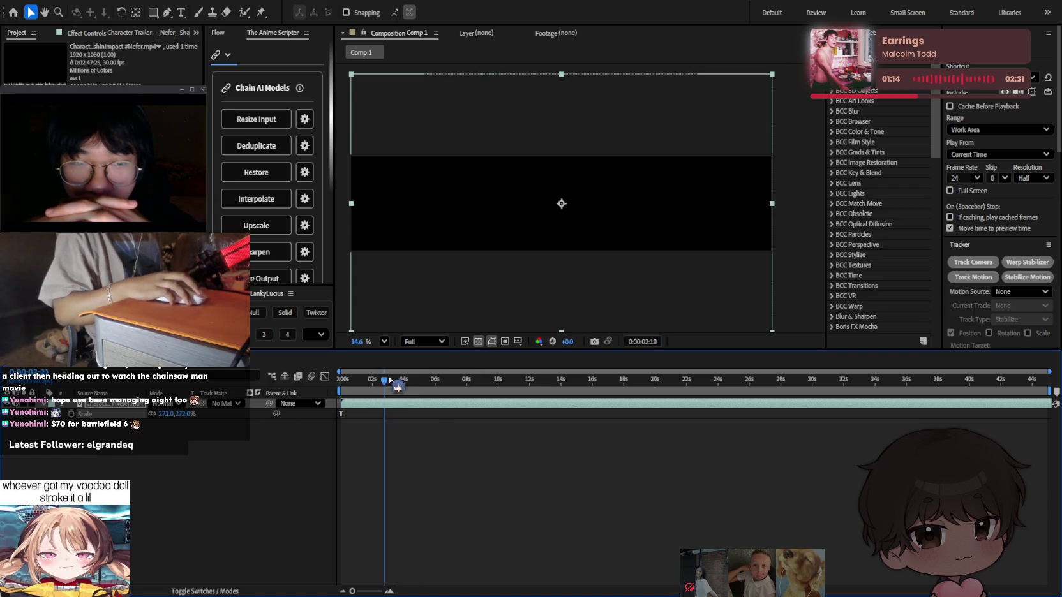
mouse_move(390, 381)
mouse_down()
mouse_move(540, 381)
mouse_move(424, 395)
mouse_move(510, 383)
mouse_move(340, 383)
mouse_up()
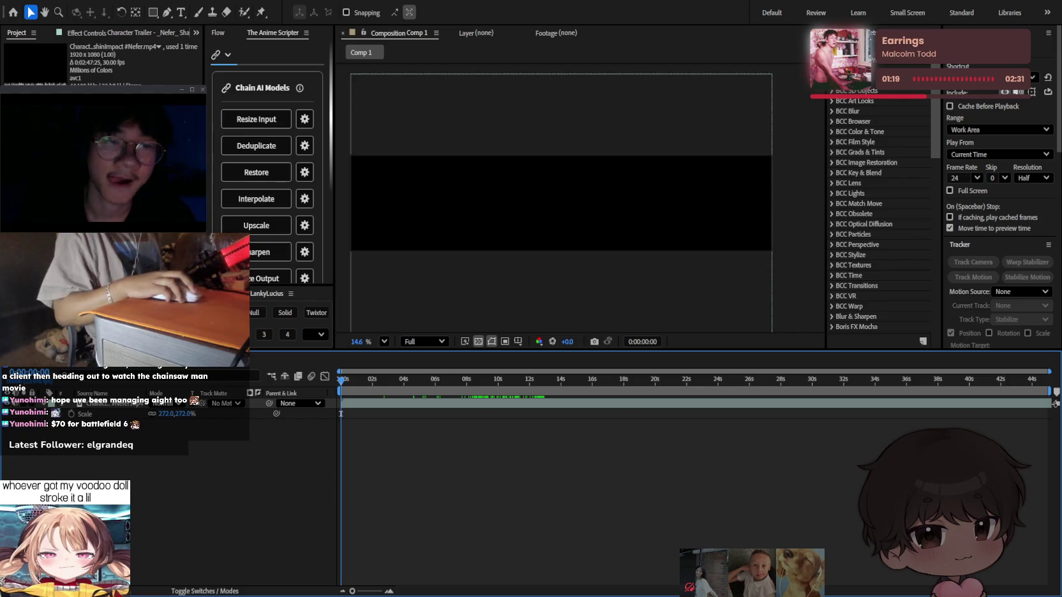
mouse_move(64, 115)
mouse_down()
mouse_move(389, 423)
mouse_move(382, 428)
mouse_up()
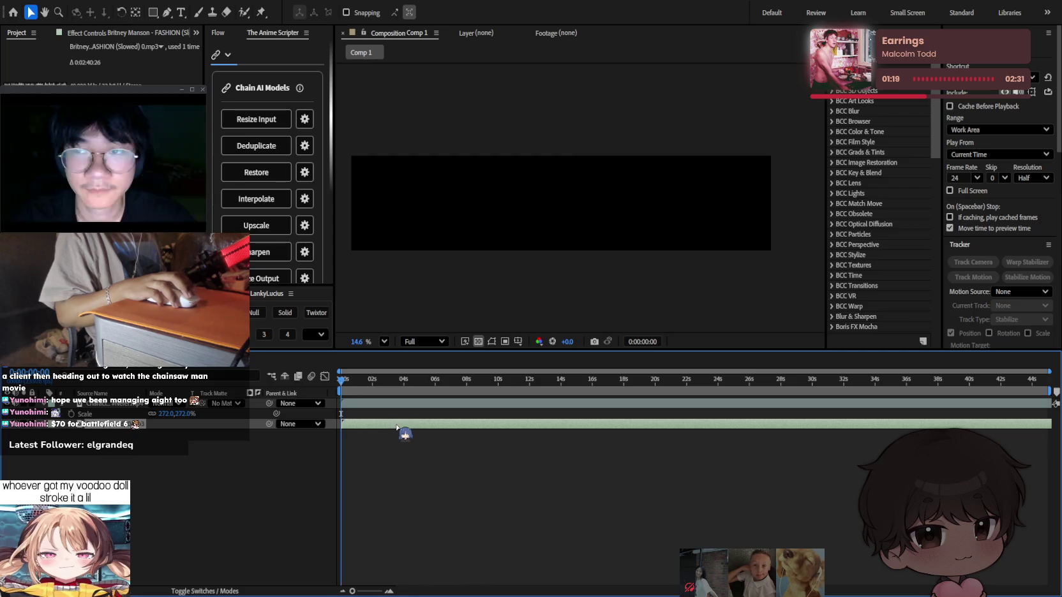
Preview the edit with sound and raise the song layer's audio level.
key(space)
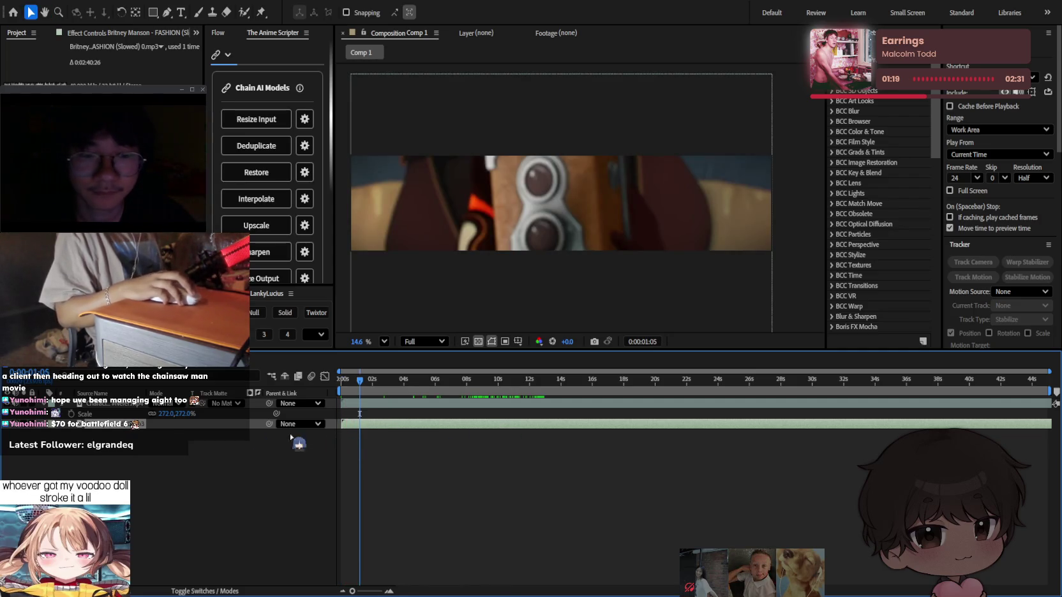
key(l)
key(l)
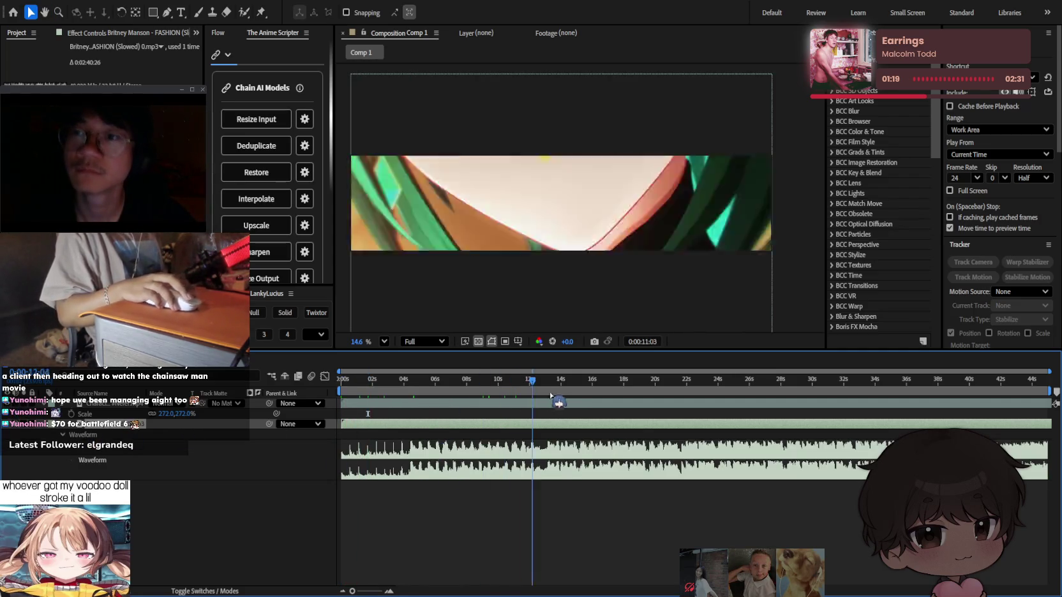
drag(447, 381, 661, 381)
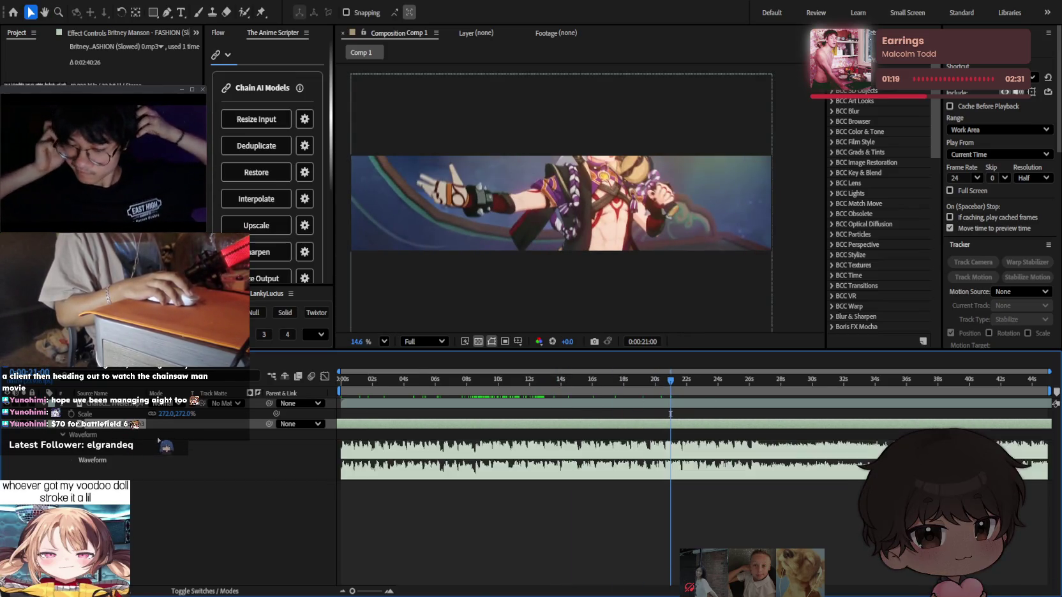
click(670, 414)
click(480, 451)
key(l)
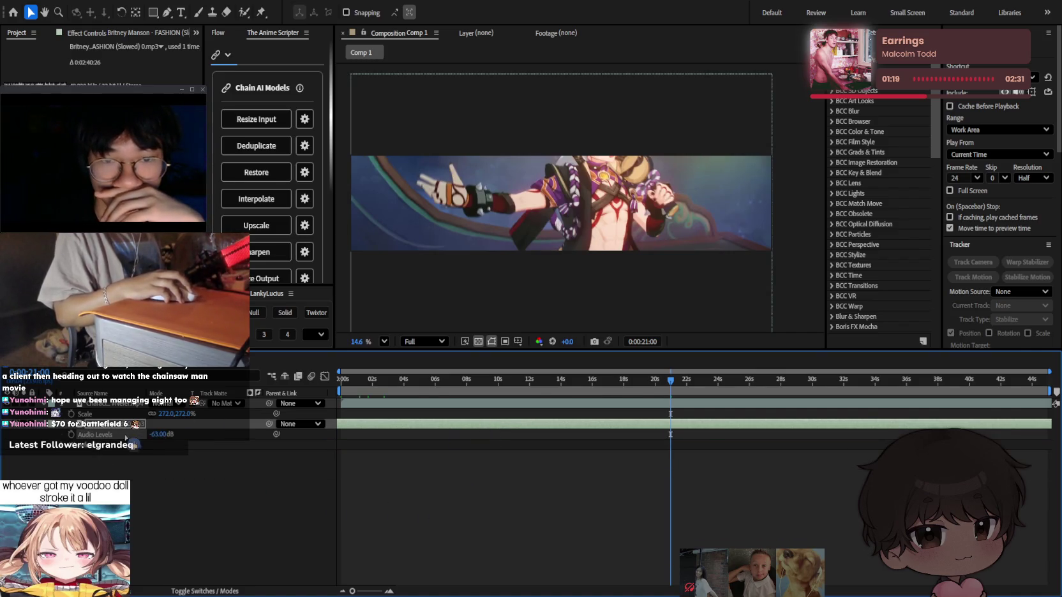
click(180, 436)
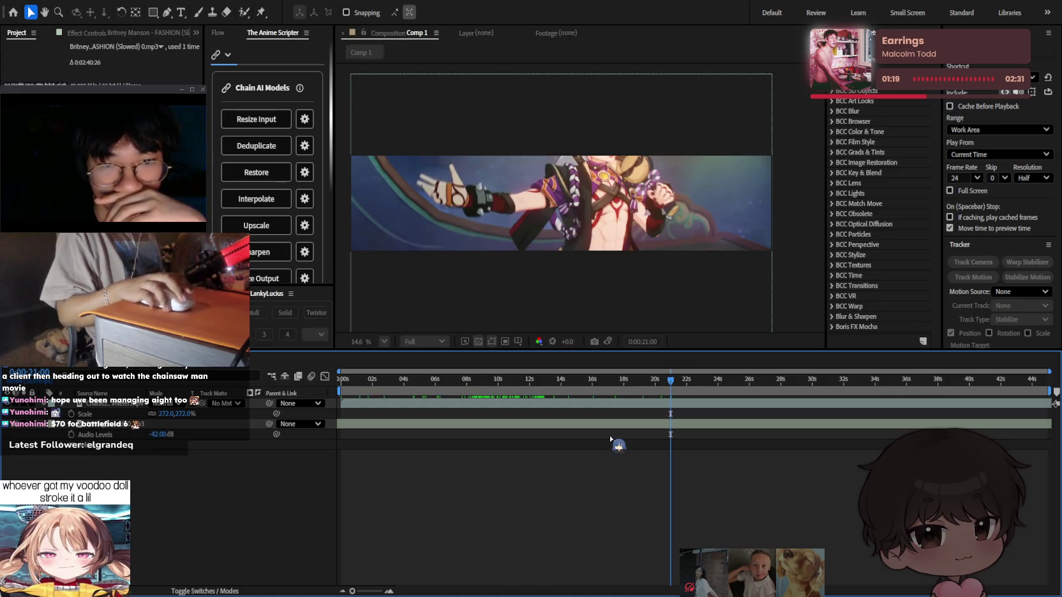
key(space)
Set the song's volume to -23 dB and preview the mix from about 13 seconds.
click(701, 423)
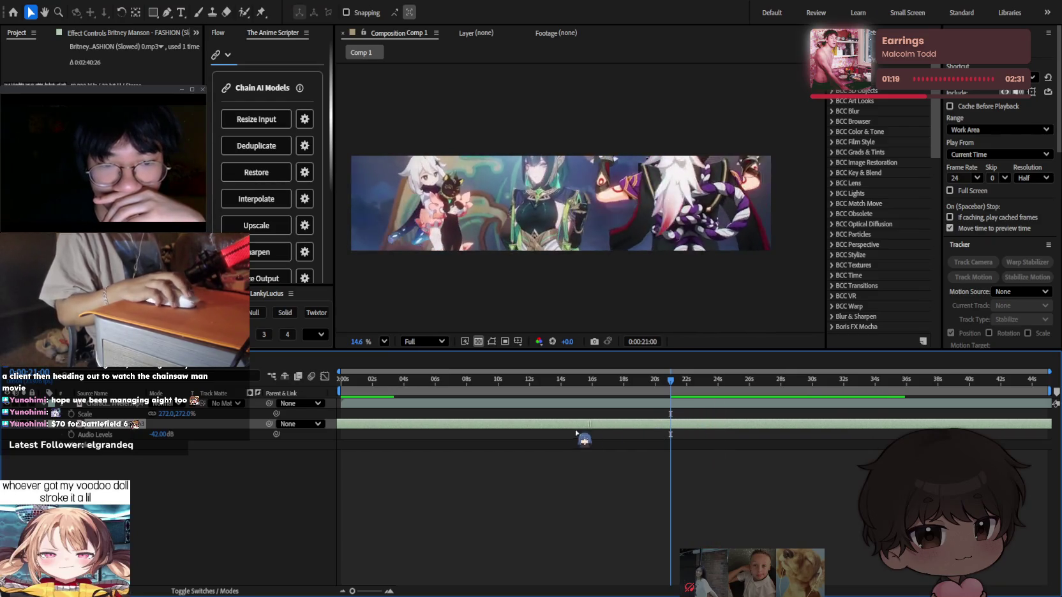
key(space)
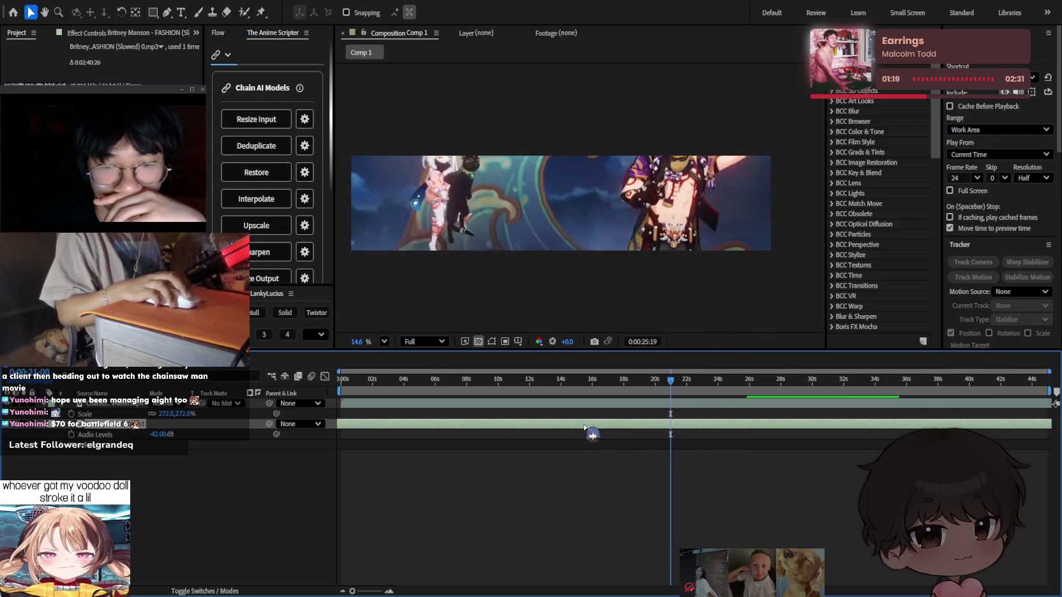
click(627, 381)
click(555, 380)
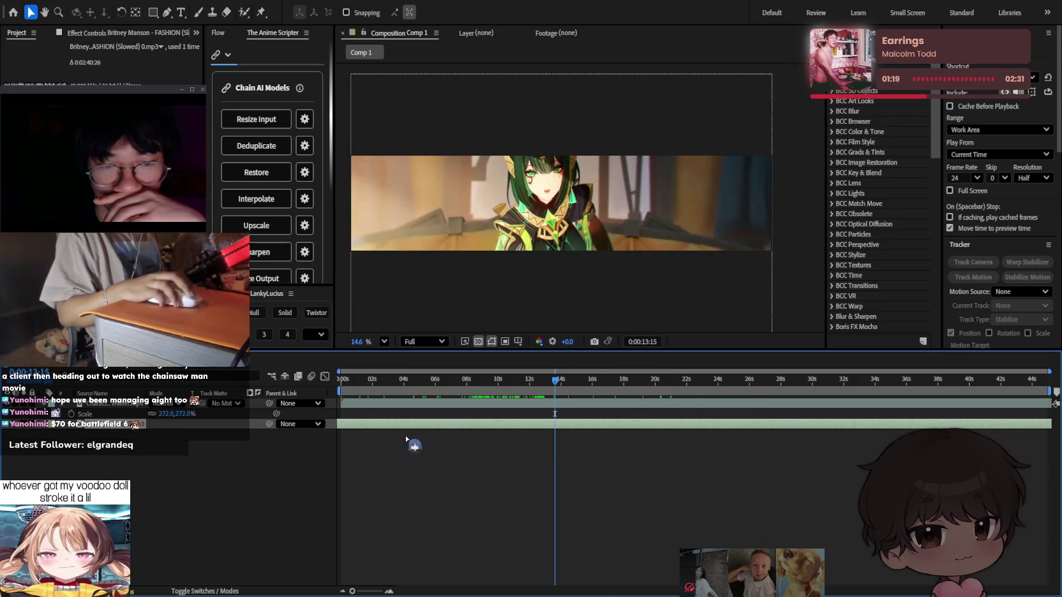
key(space)
key(l)
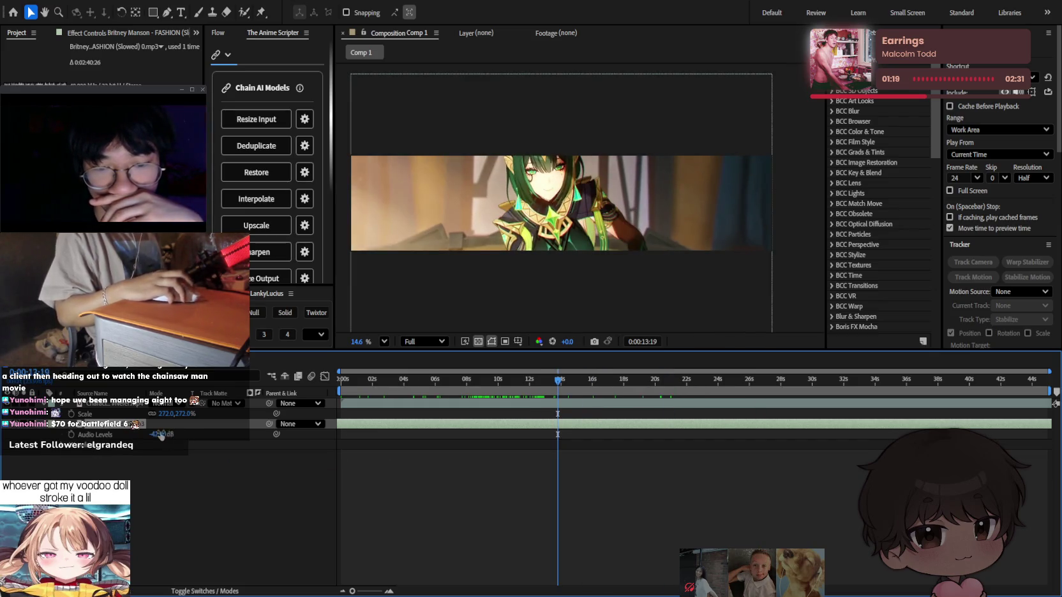
click(641, 470)
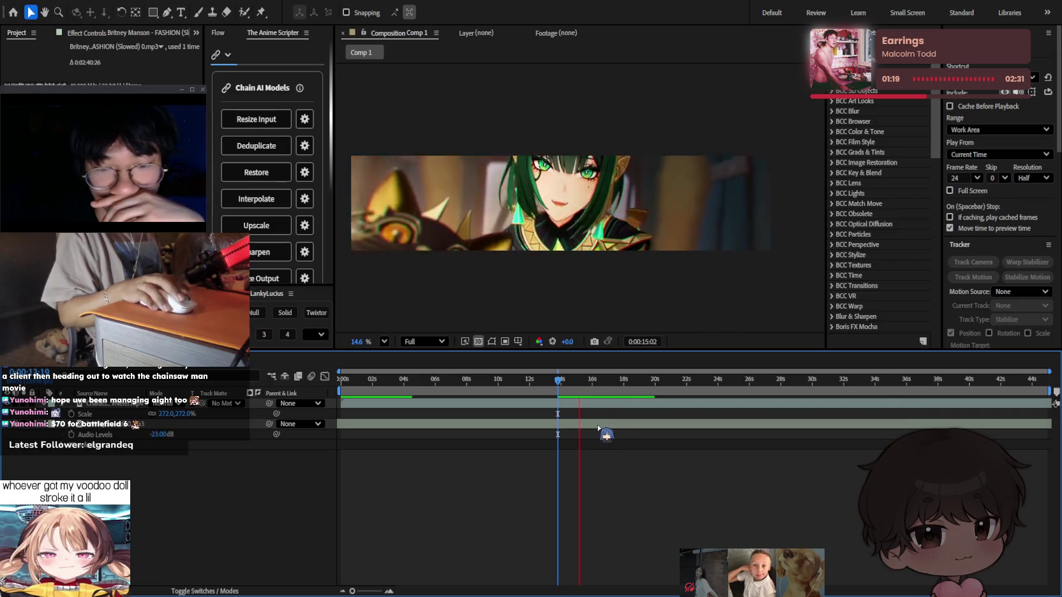
click(622, 425)
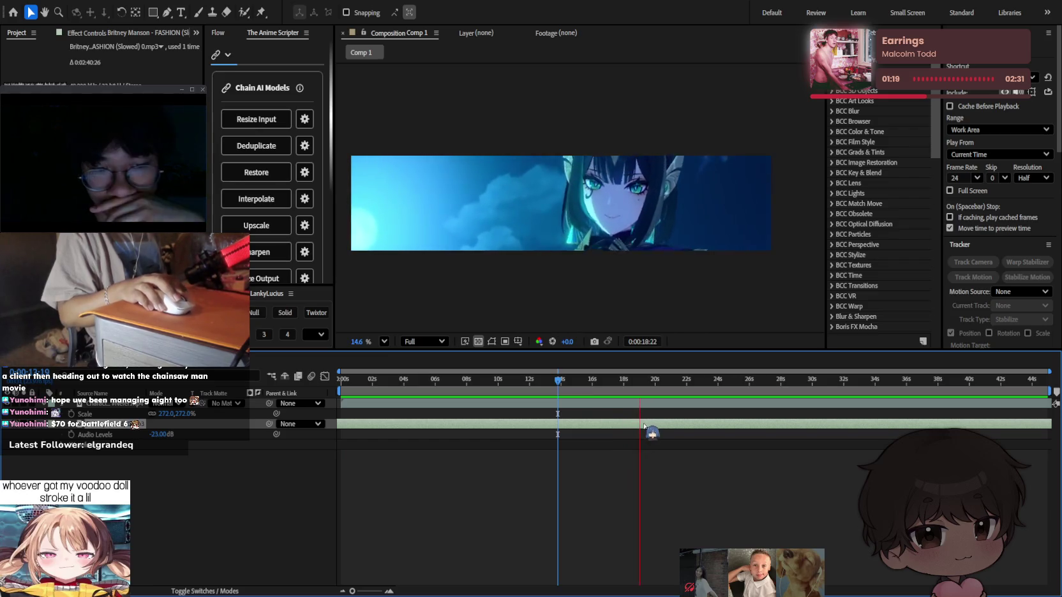
key(space)
key(space)
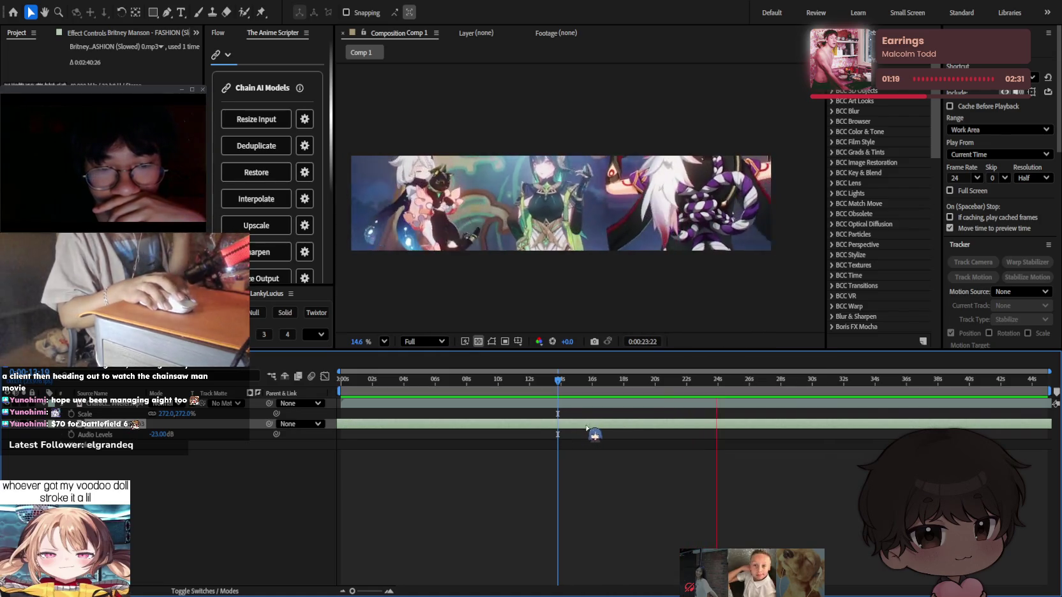
key(space)
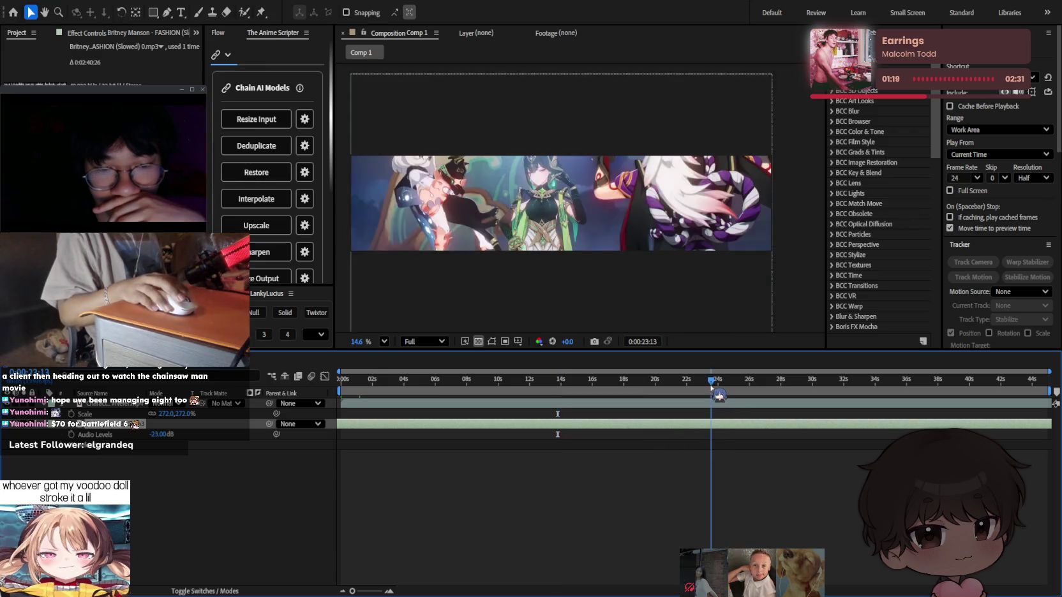
key(space)
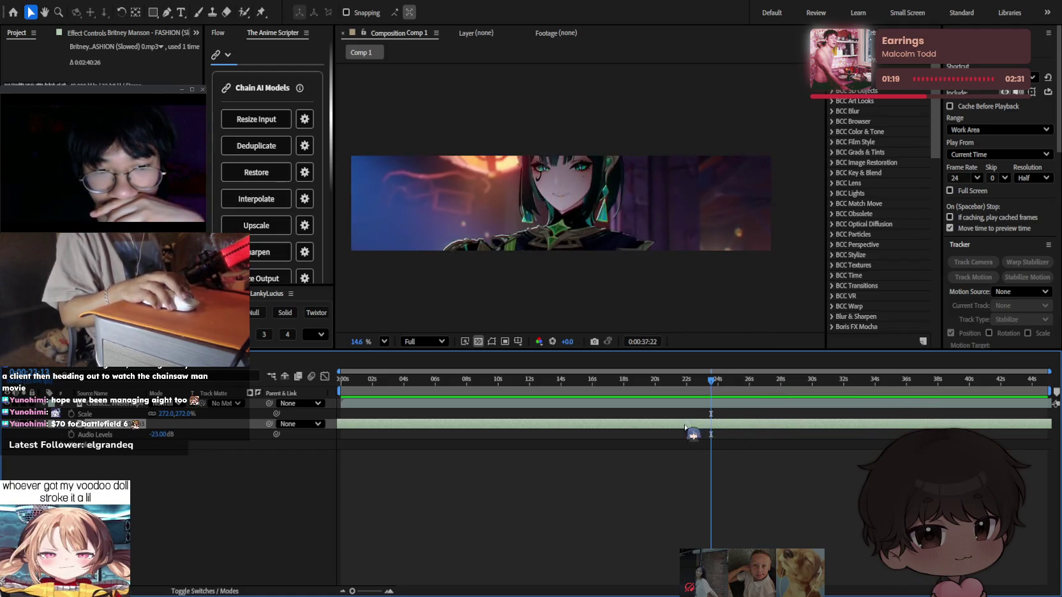
key(space)
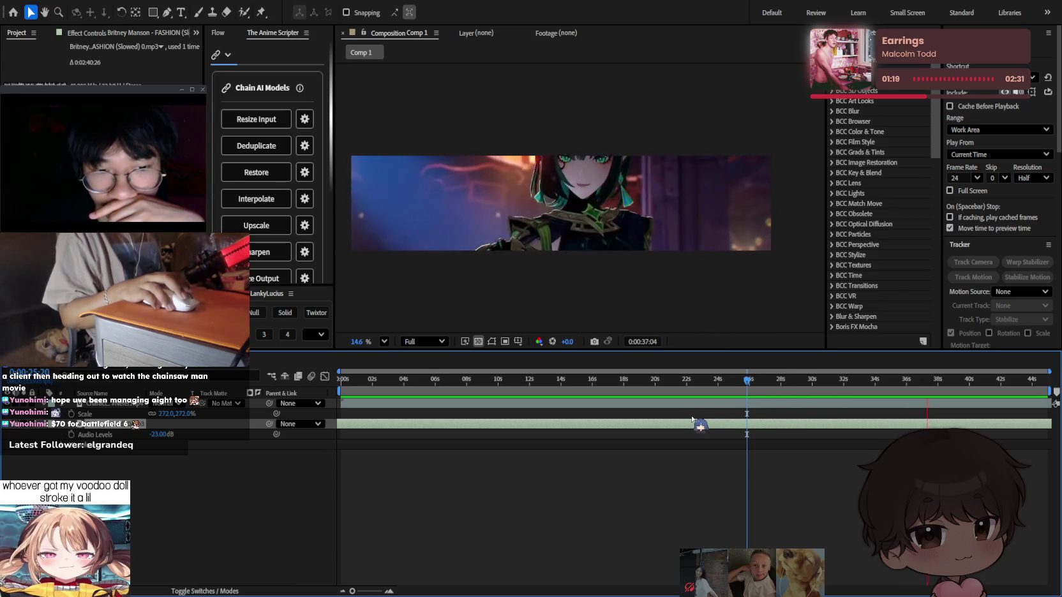
key(space)
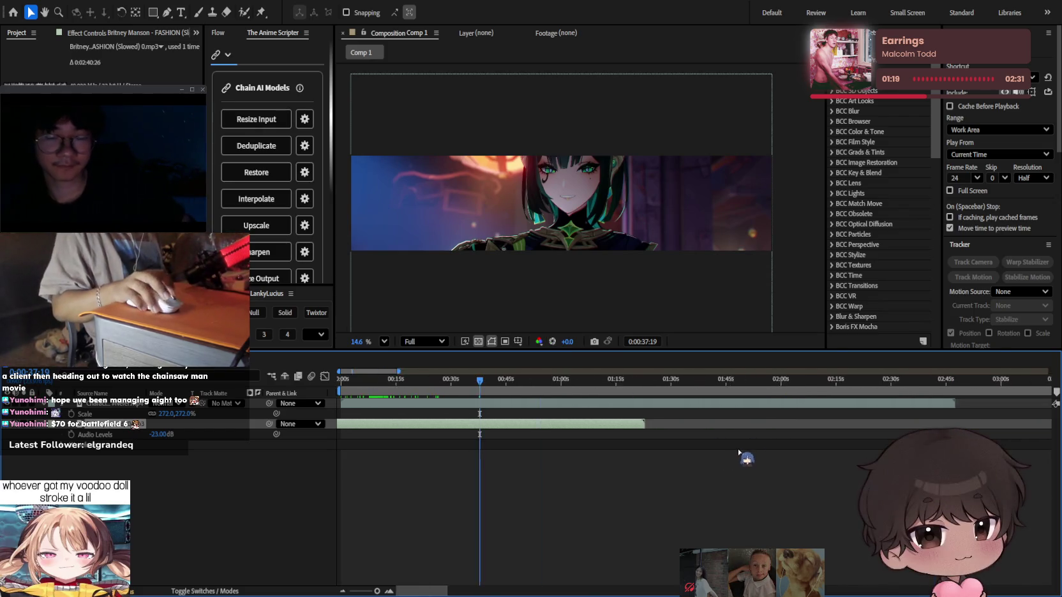
key(semicolon)
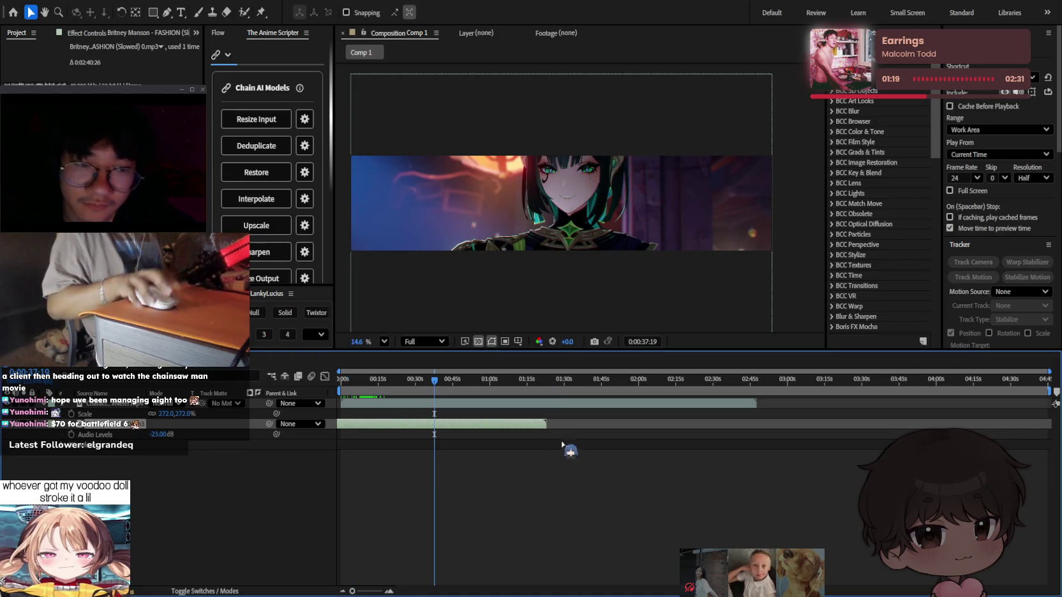
Slide the FASHION song layer so it starts at 0 s, aligned with the trailer footage.
mouse_move(503, 432)
mouse_down()
mouse_move(789, 433)
mouse_move(744, 434)
mouse_up()
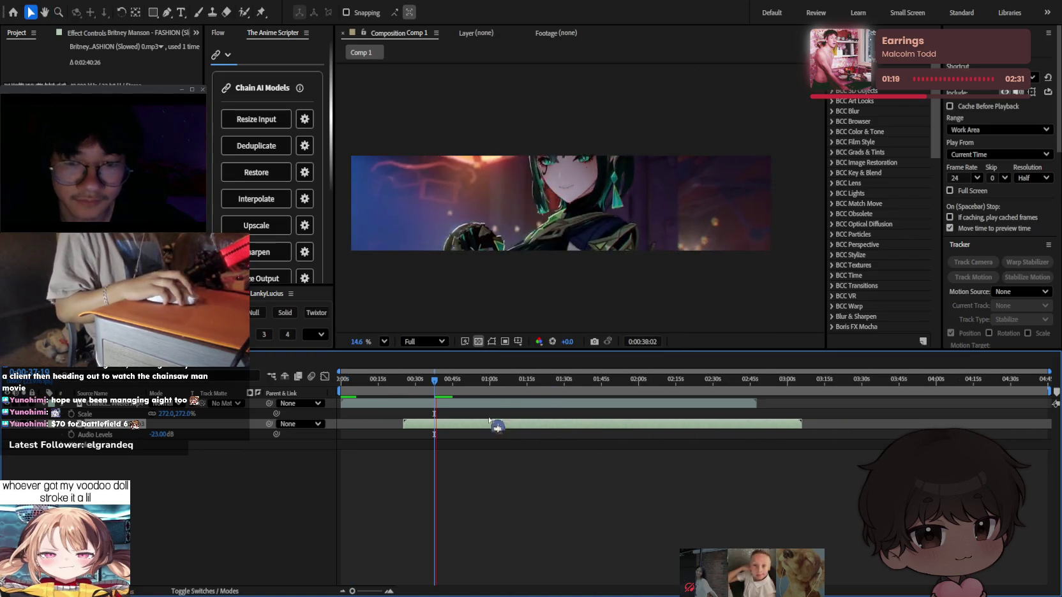
click(460, 382)
key(space)
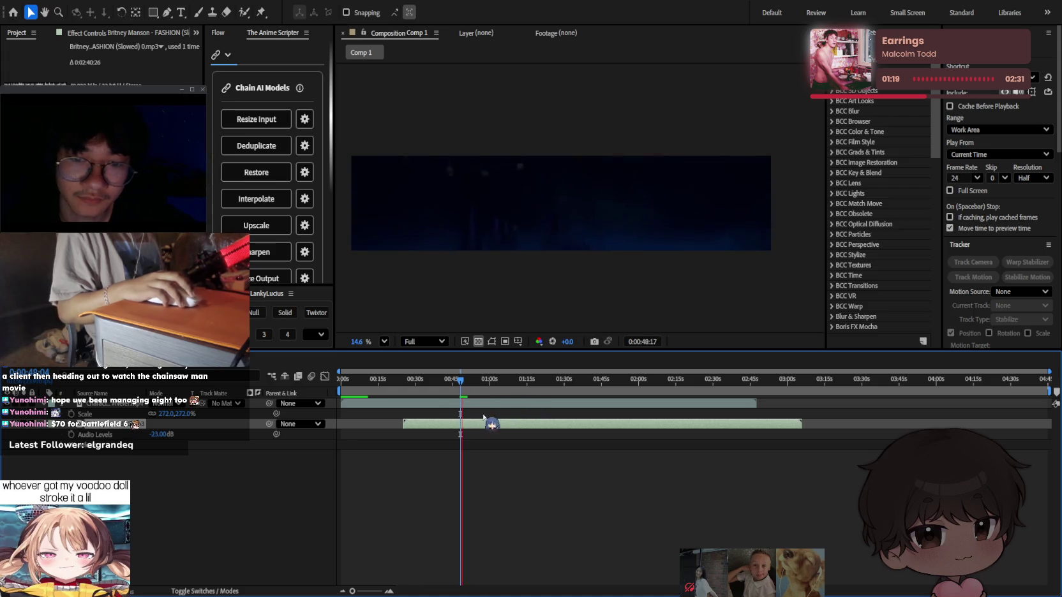
drag(458, 437, 396, 436)
key(Home)
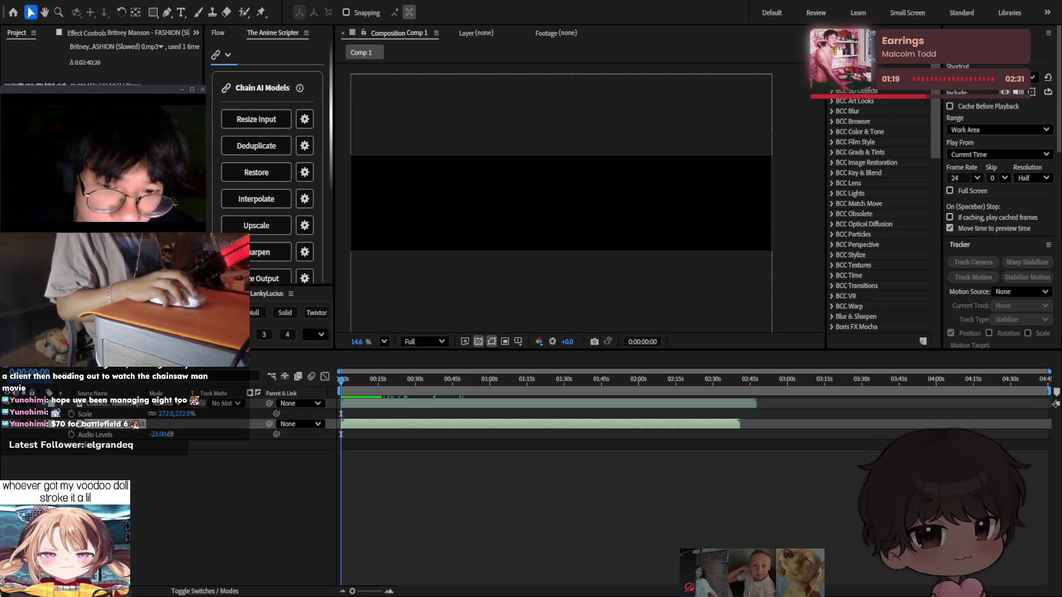
key(space)
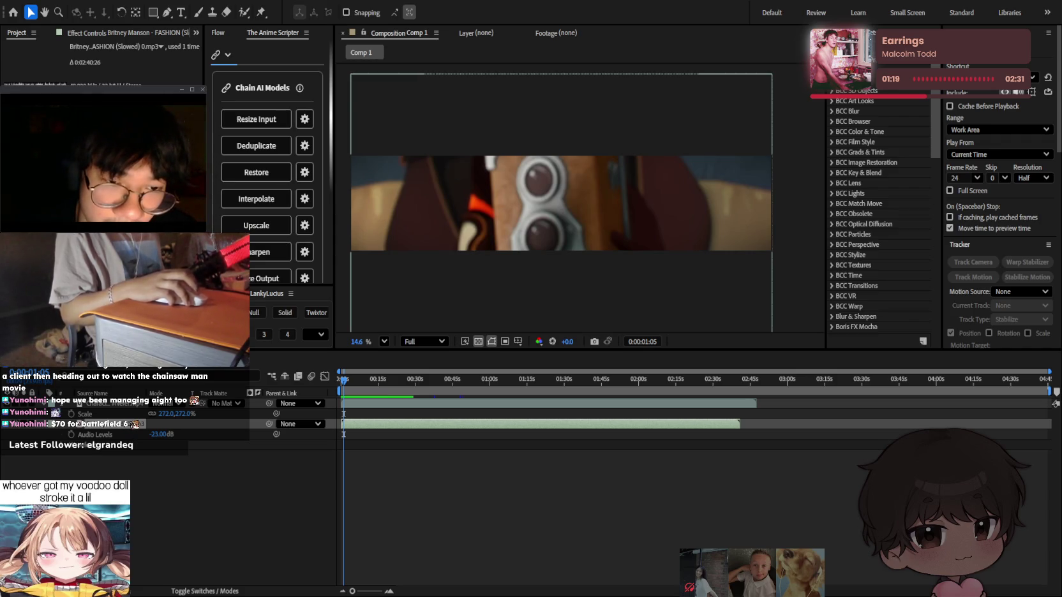
mouse_move(419, 380)
mouse_down()
mouse_move(458, 386)
mouse_move(440, 381)
mouse_up()
key(space)
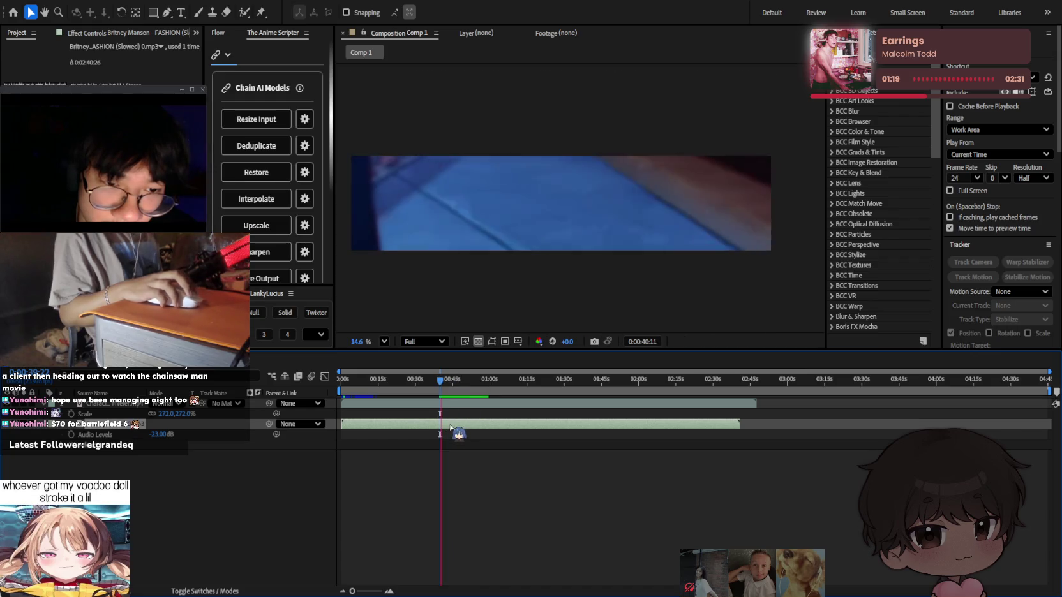
key(space)
key(equal)
key(equal)
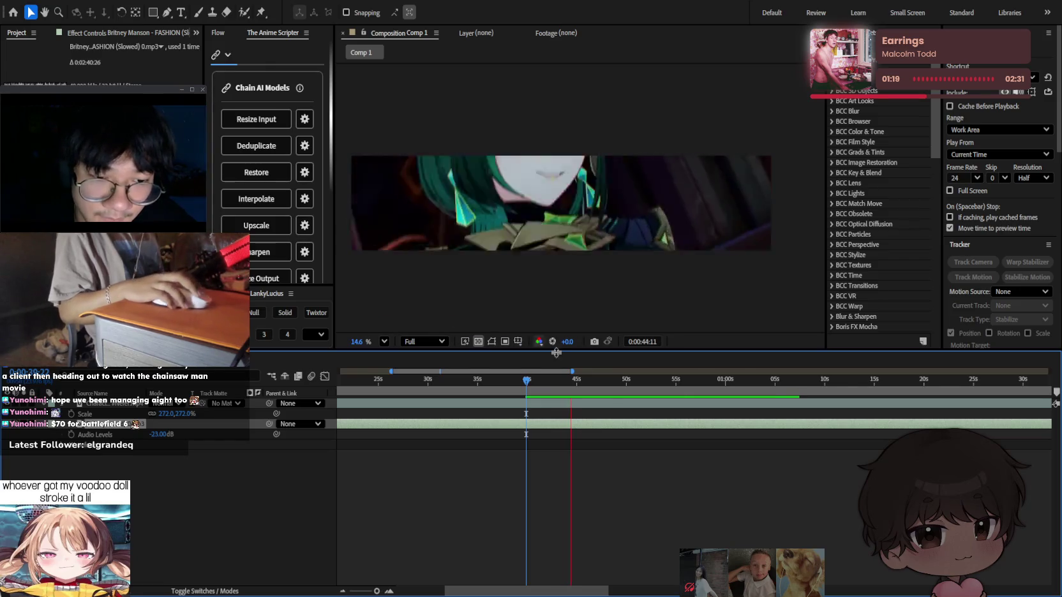
click(570, 383)
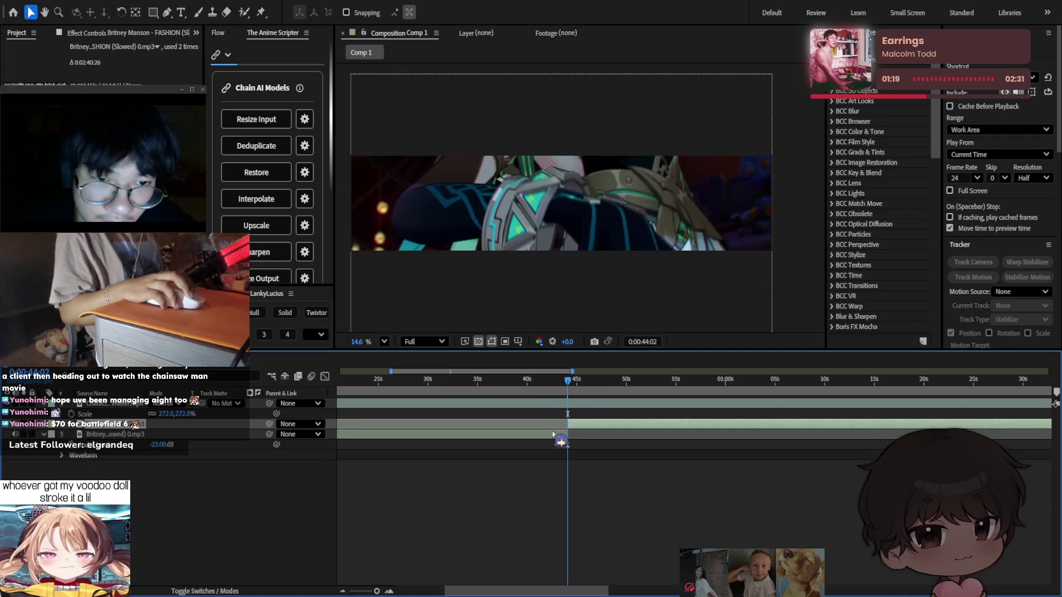
Slide the song audio layer back toward the start of the timeline.
drag(338, 423, 363, 424)
key(Home)
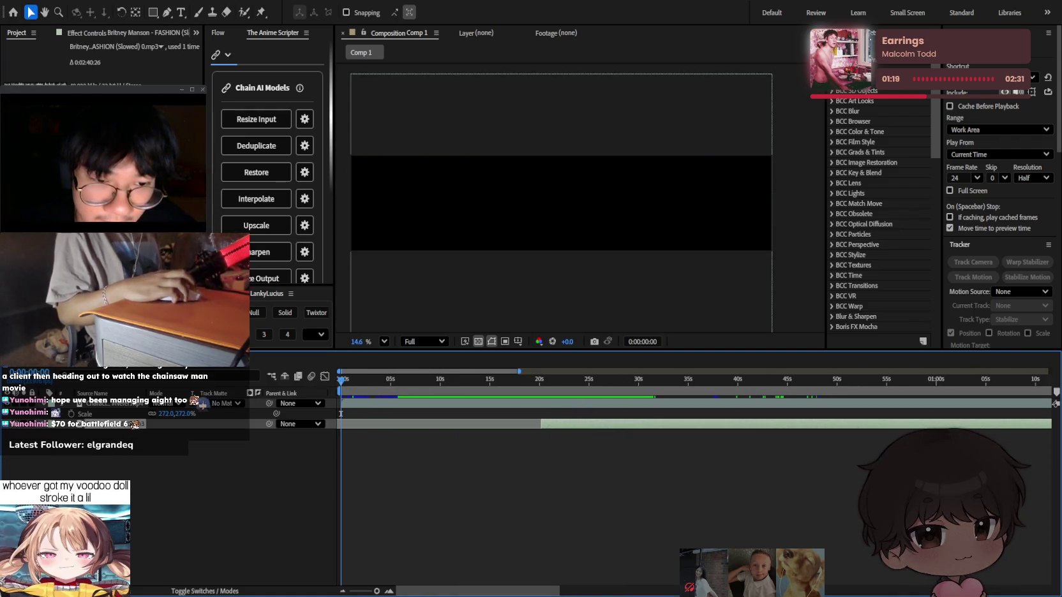
drag(585, 426, 385, 419)
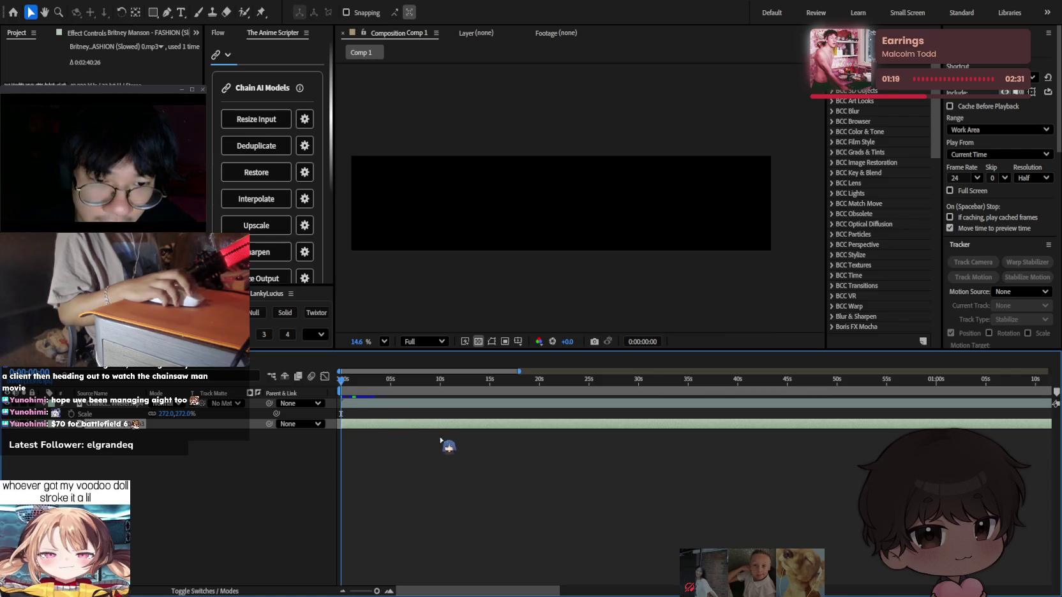
scroll(397, 453, up, 5)
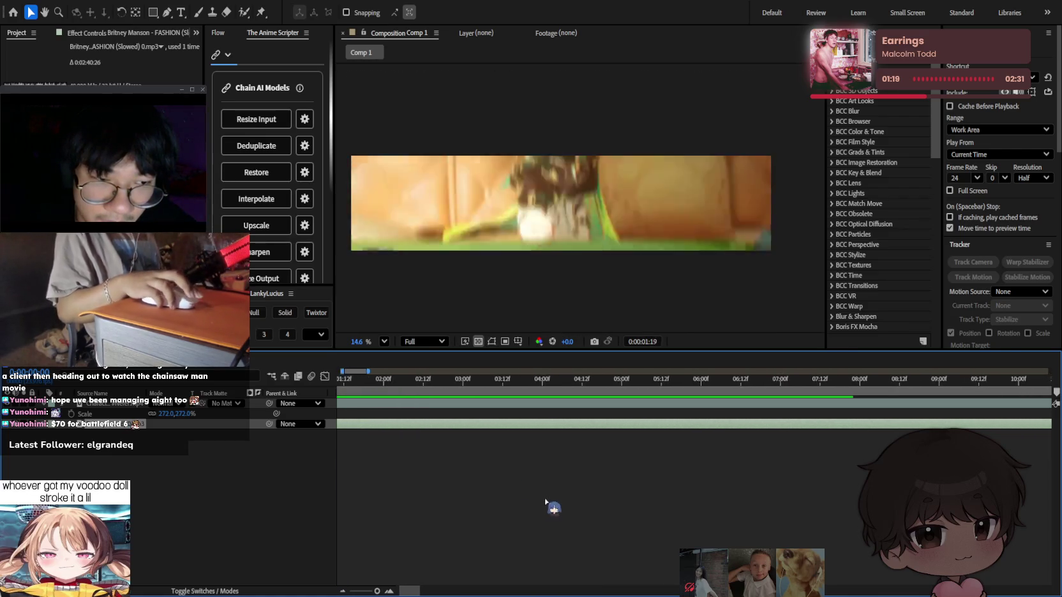
scroll(548, 566, down, 5)
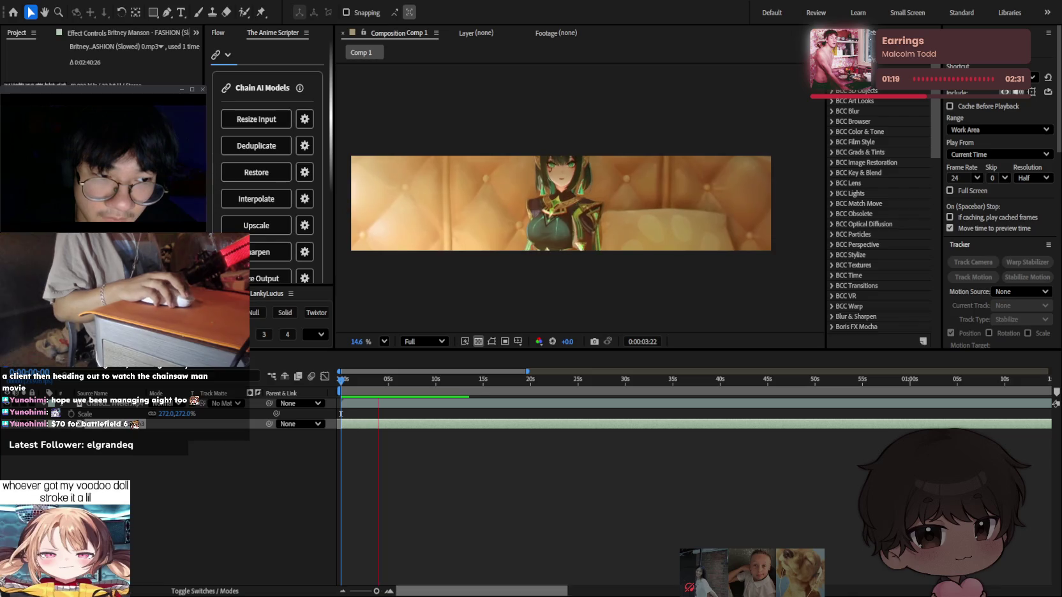
click(541, 459)
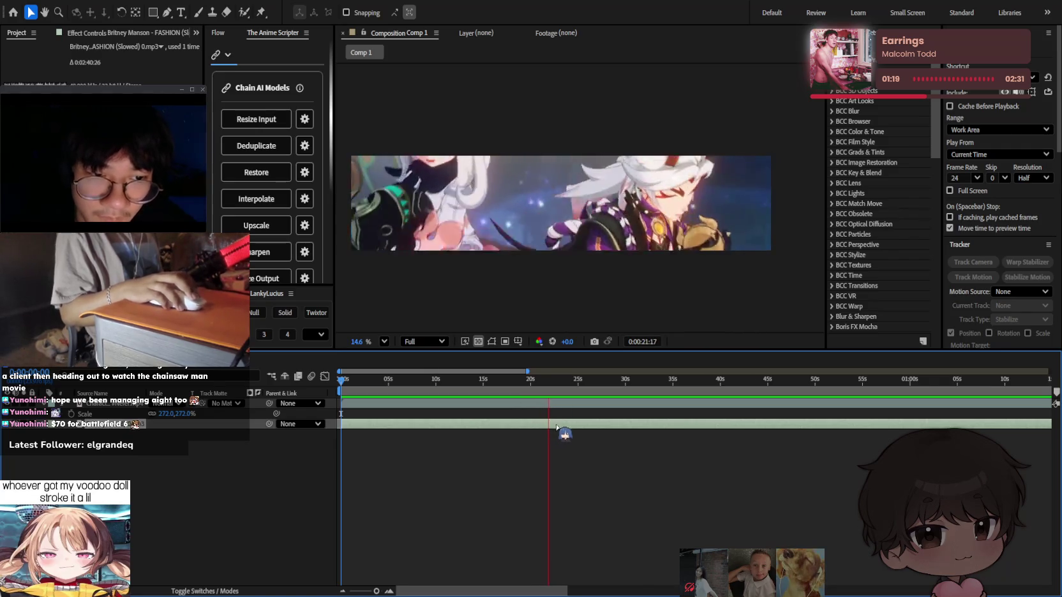
scroll(550, 385, up, 2)
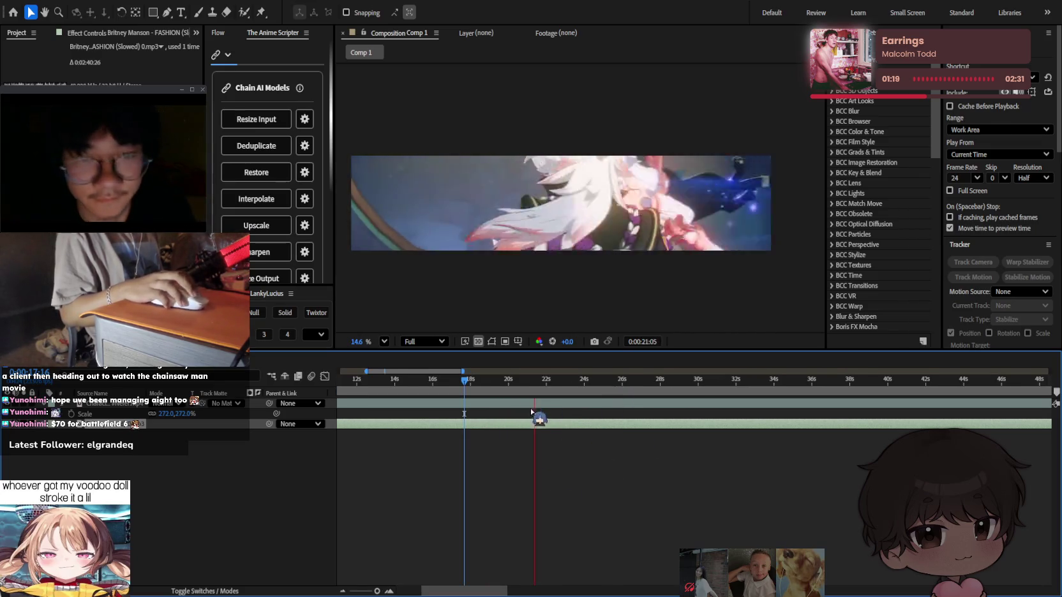
Add a second copy of the slowed FASHION song starting at about 0:00:21:23.
click(556, 383)
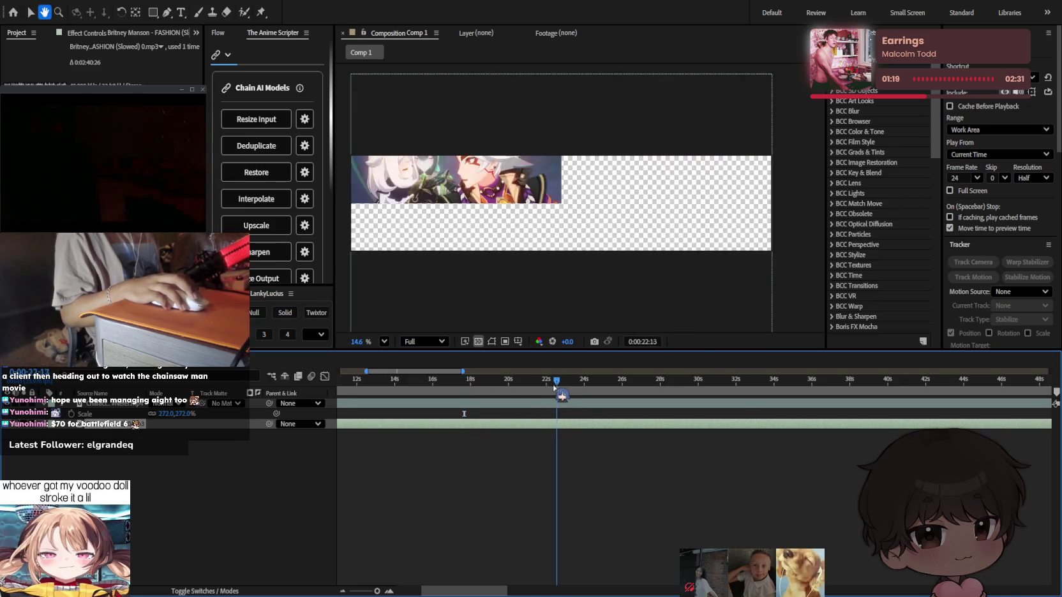
key(space)
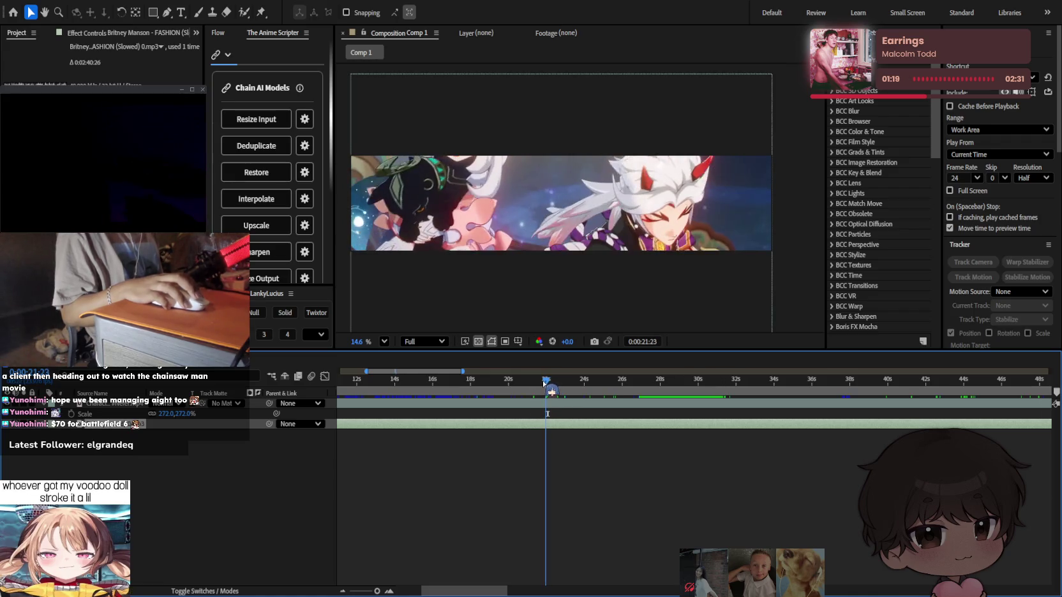
drag(574, 391, 545, 421)
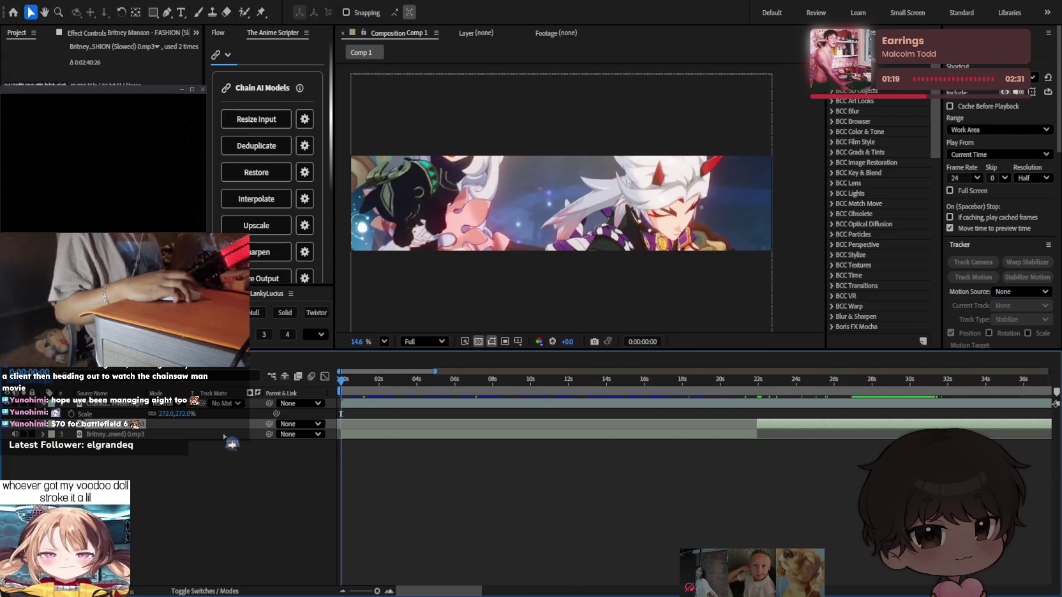
key(Home)
click(450, 435)
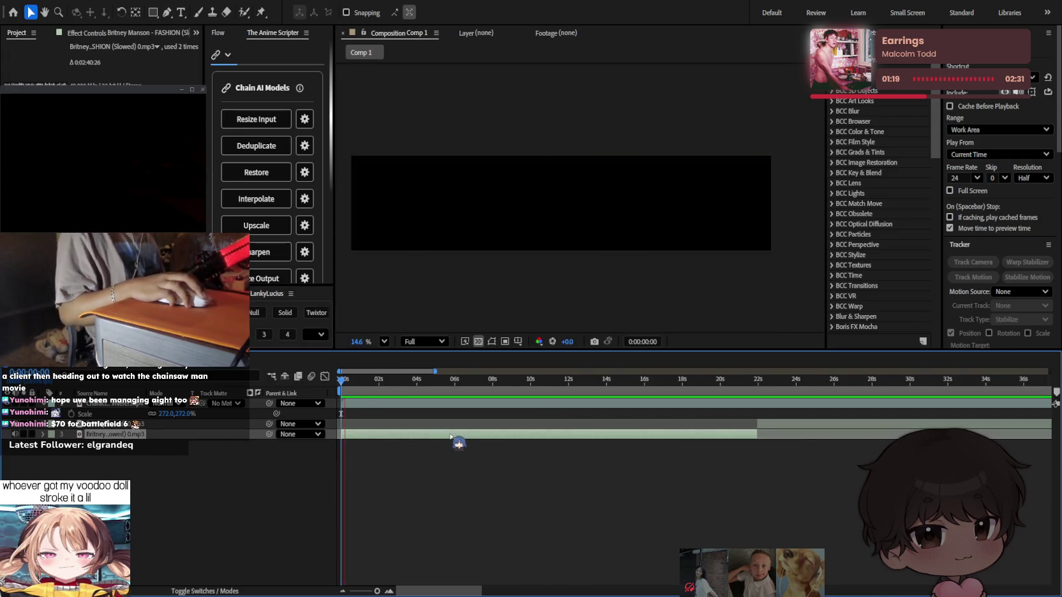
key(minus)
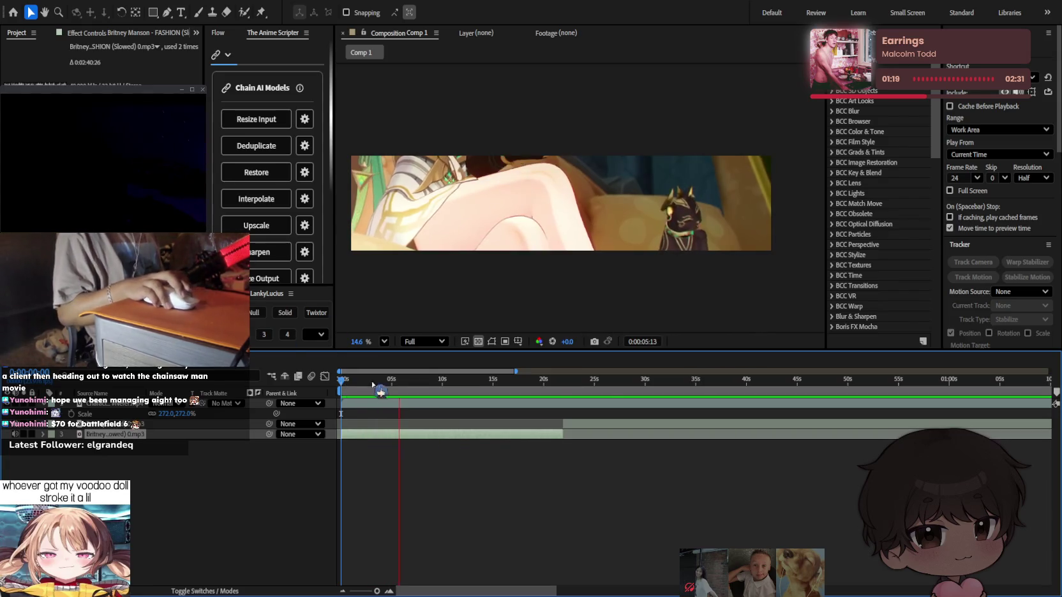
Preview the comp against the beat with the timeline zoomed out to a one-minute span.
key(space)
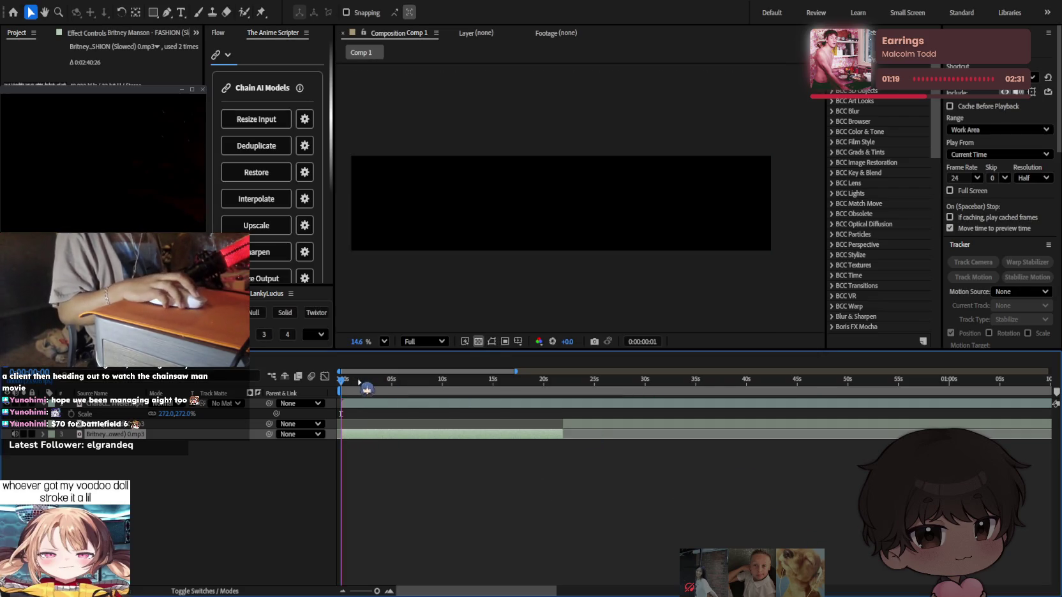
key(equal)
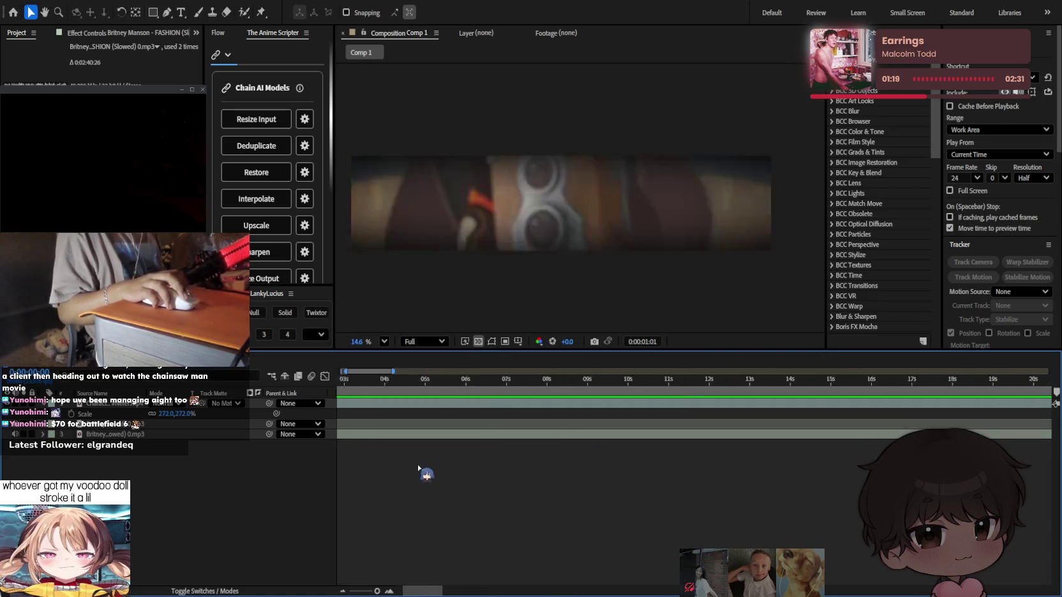
key(minus)
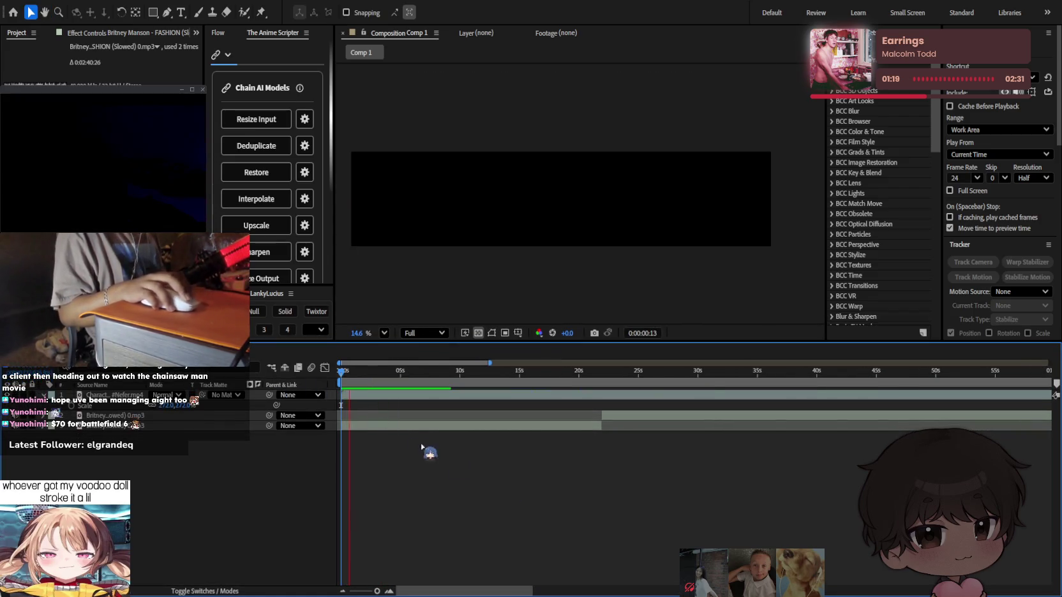
click(399, 425)
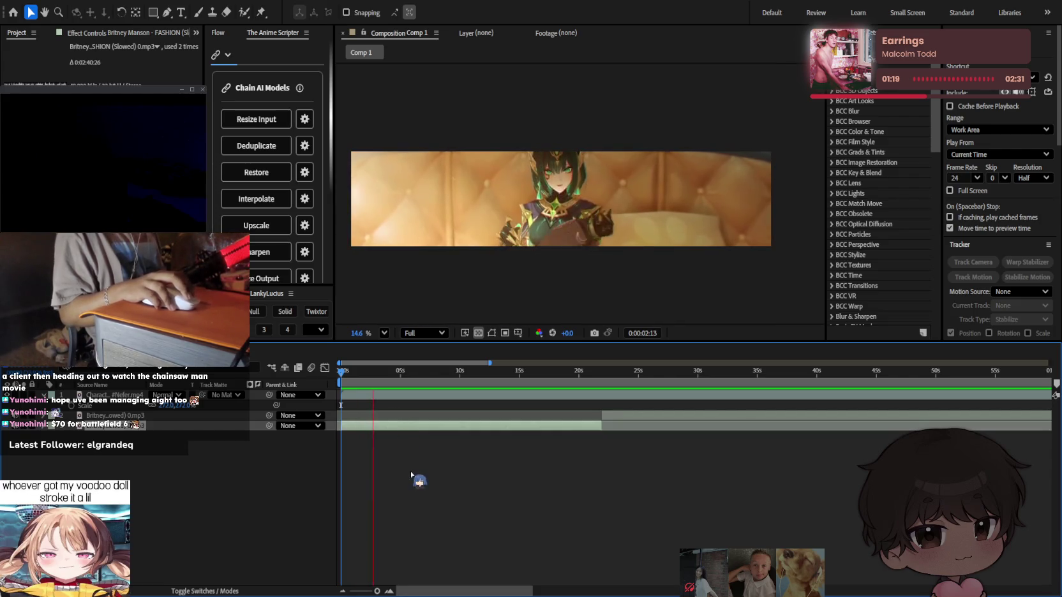
click(441, 489)
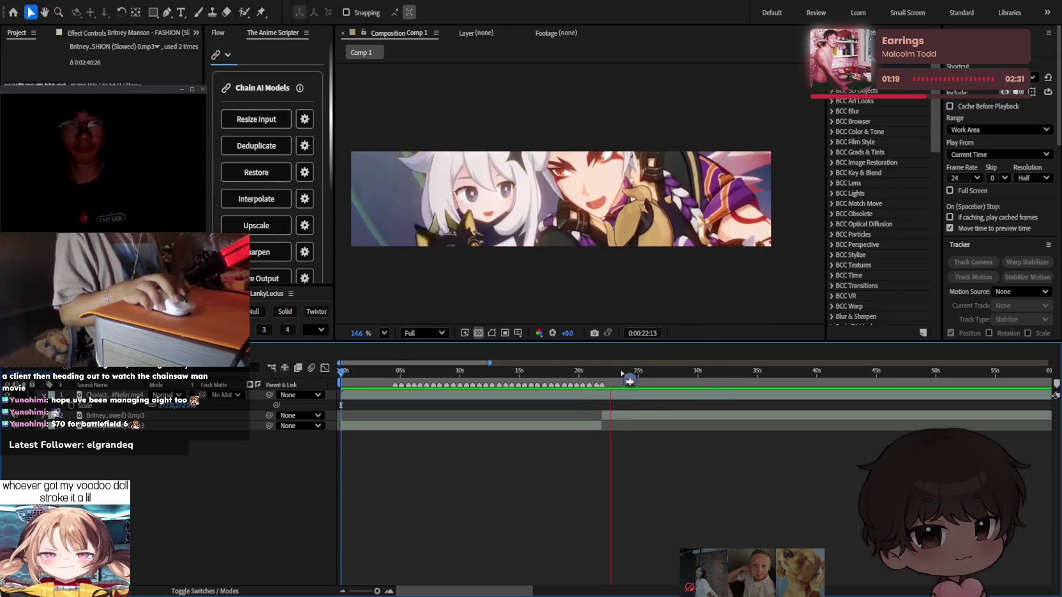
key(space)
scroll(399, 416, up, 2)
scroll(445, 436, up, 1)
key(space)
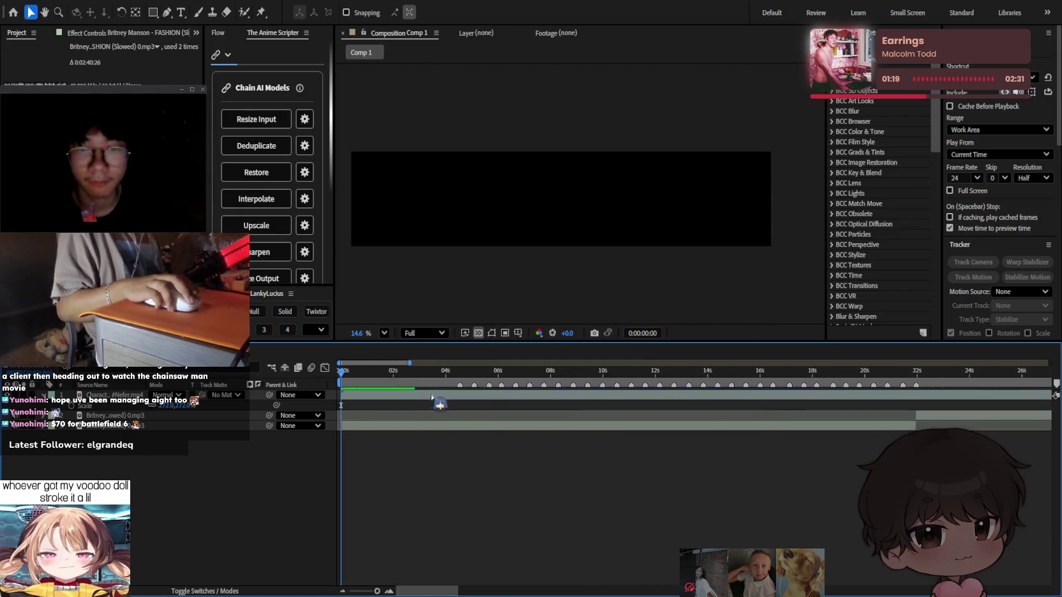
drag(389, 383, 577, 386)
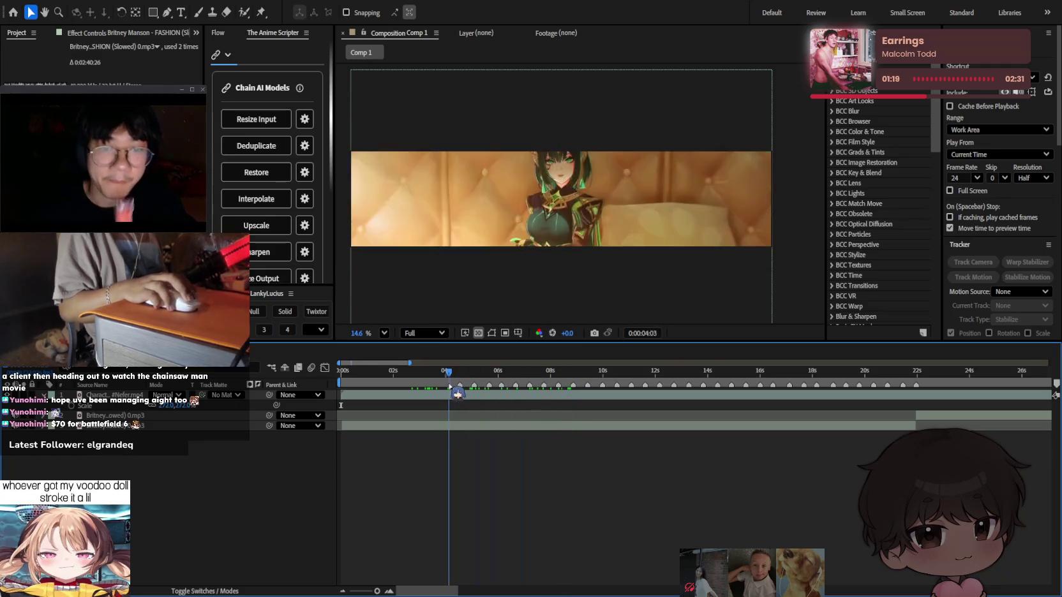
drag(450, 386, 393, 384)
mouse_move(331, 393)
mouse_down()
mouse_move(495, 386)
mouse_move(355, 401)
mouse_move(391, 379)
mouse_move(380, 376)
mouse_move(471, 396)
mouse_up()
click(388, 397)
Duplicate the Nefer trailer layer and split the top layer at about 1:01.
key(ctrl+d)
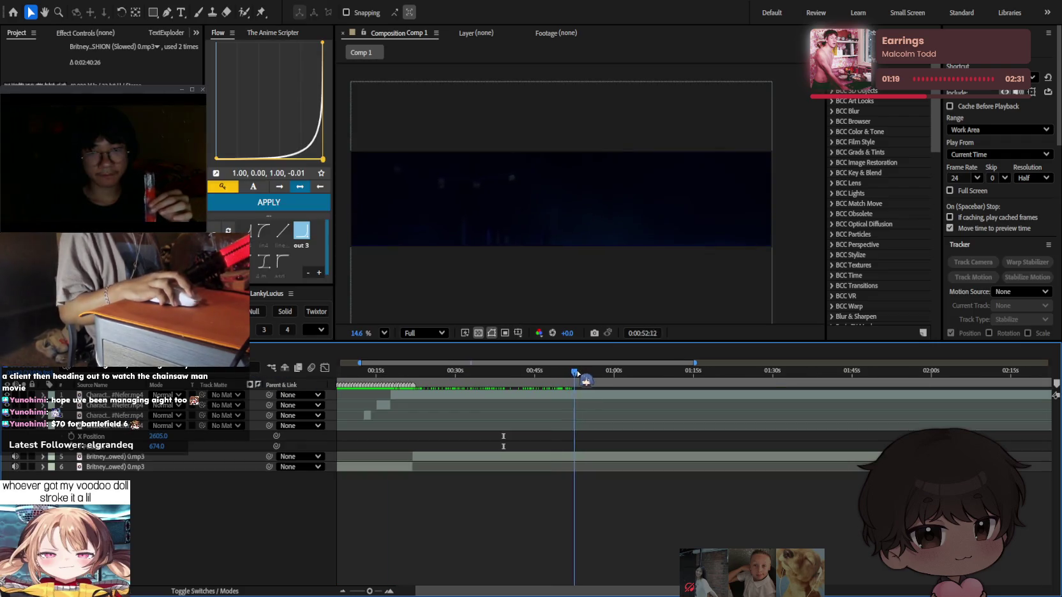
mouse_move(599, 375)
mouse_down()
mouse_move(671, 378)
mouse_move(659, 386)
mouse_up()
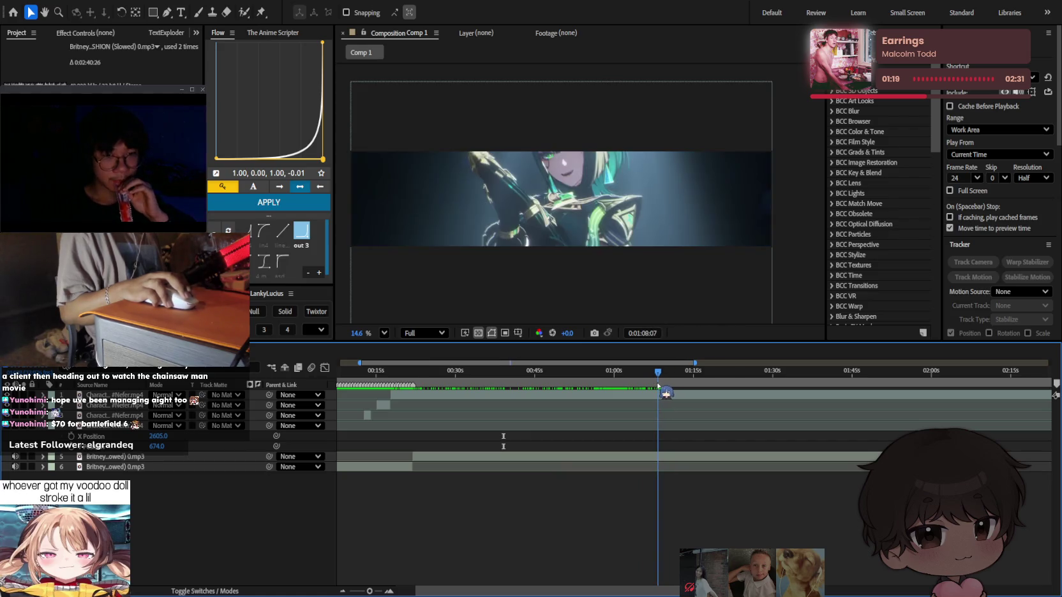
key(space)
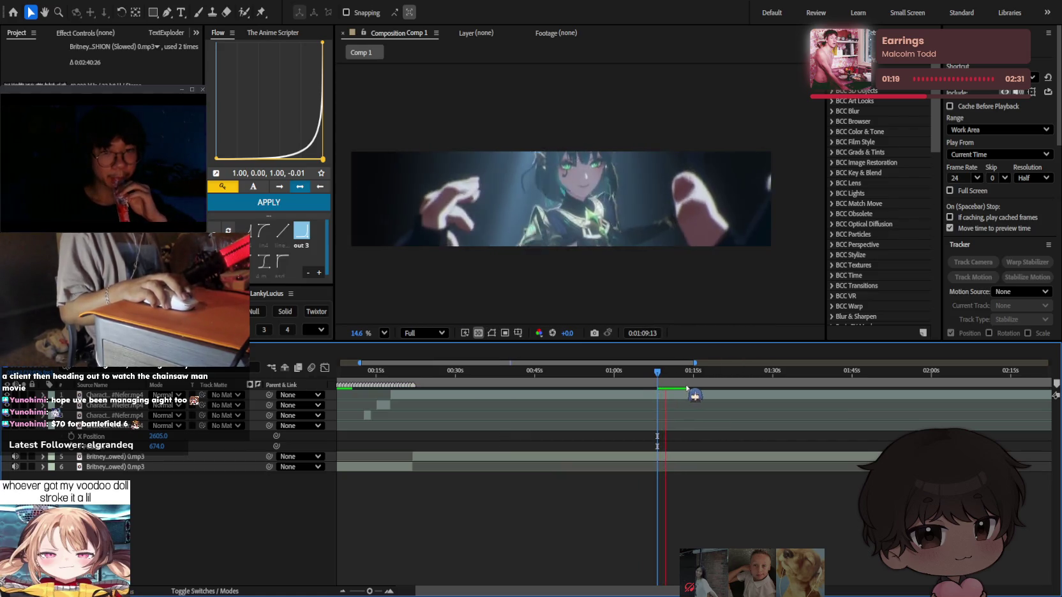
mouse_move(628, 381)
mouse_down()
mouse_move(636, 384)
mouse_move(581, 382)
mouse_move(607, 383)
mouse_up()
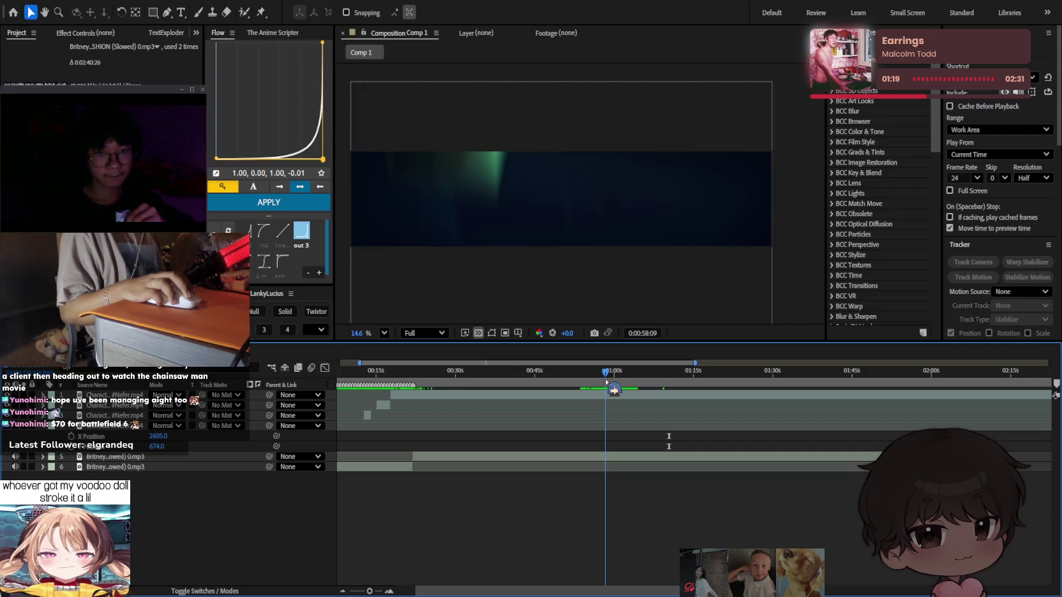
click(610, 402)
key(ctrl+shift+d)
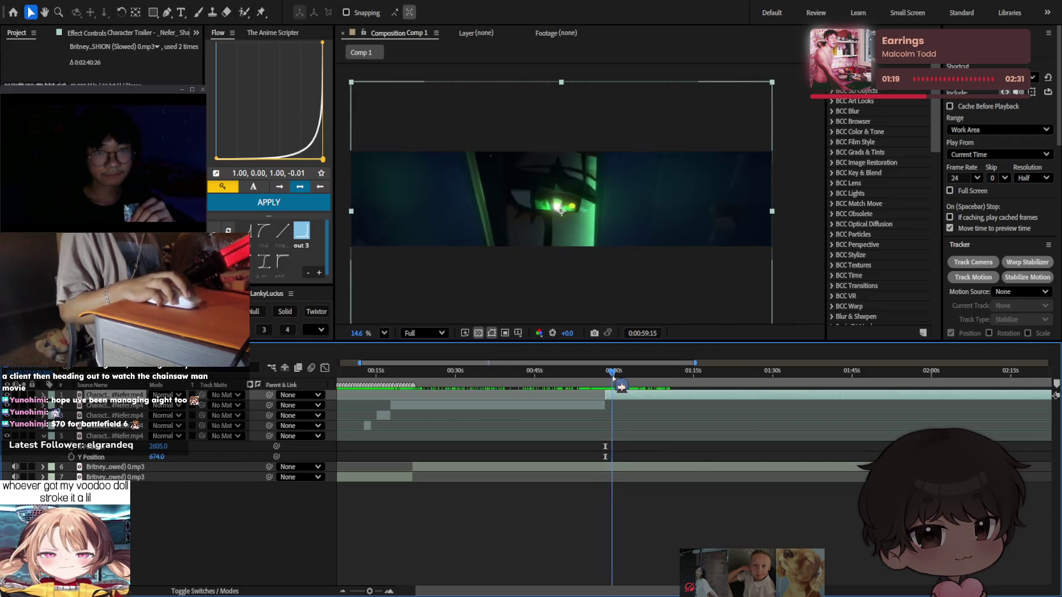
Split the top layer at four more successive beats past the one-minute mark.
drag(613, 378, 655, 385)
key(ctrl+shift+d)
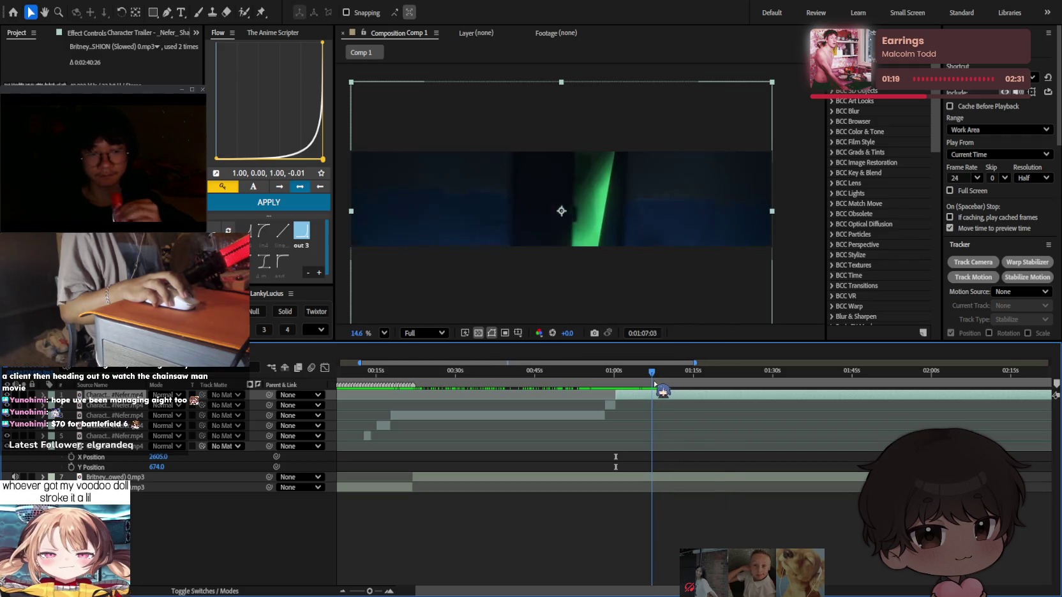
drag(654, 384, 656, 379)
key(ctrl+shift+d)
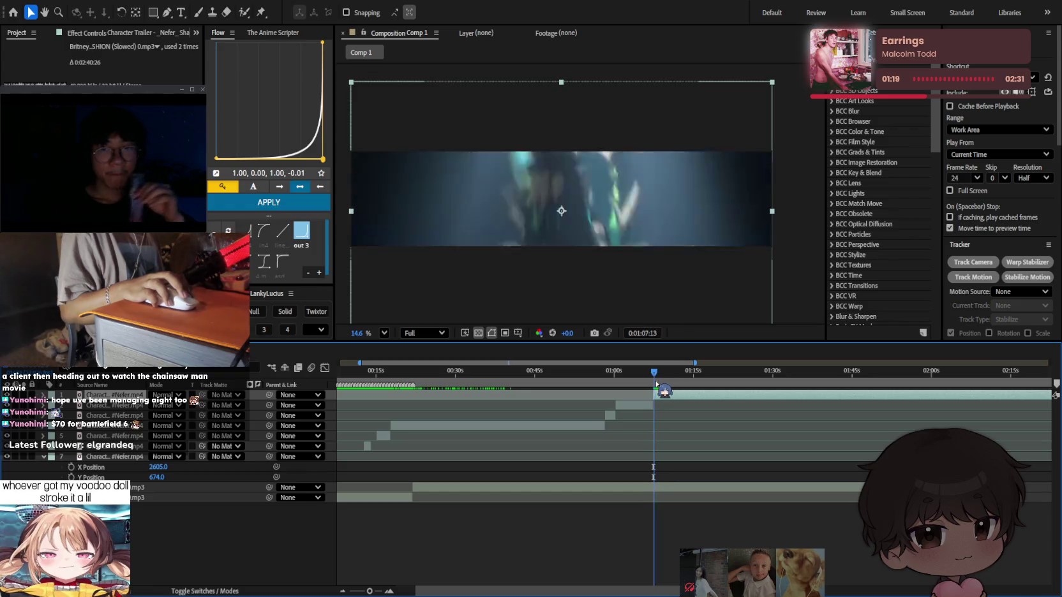
scroll(664, 431, up, 5)
drag(581, 370, 746, 383)
key(ctrl+shift+d)
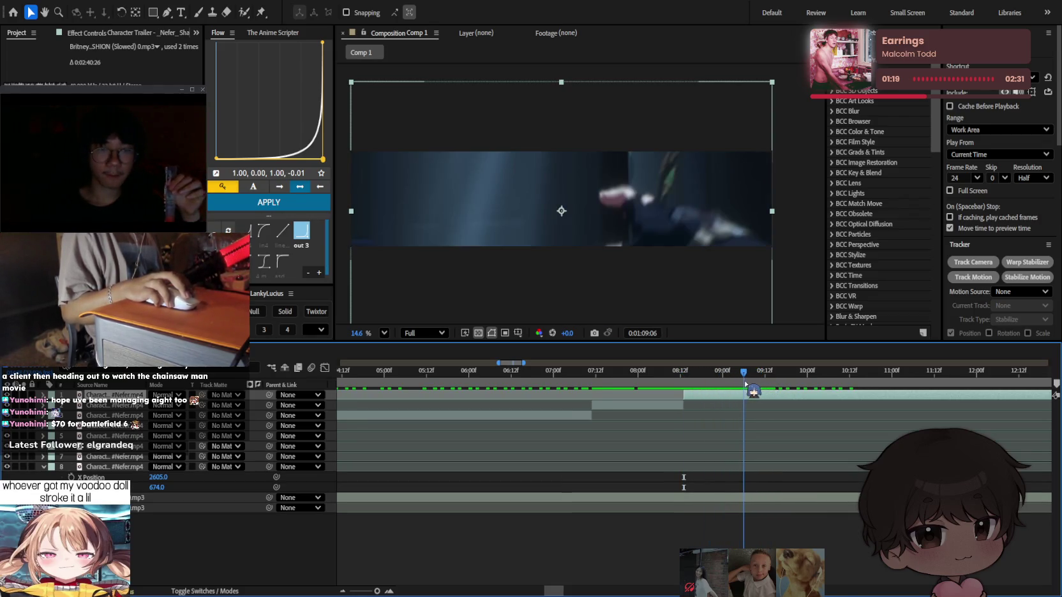
mouse_move(745, 383)
mouse_down()
mouse_move(732, 386)
mouse_move(913, 411)
mouse_move(782, 428)
mouse_move(661, 386)
mouse_move(723, 379)
mouse_move(842, 400)
mouse_move(689, 402)
mouse_move(701, 401)
mouse_move(689, 389)
mouse_up()
key(ctrl+shift+d)
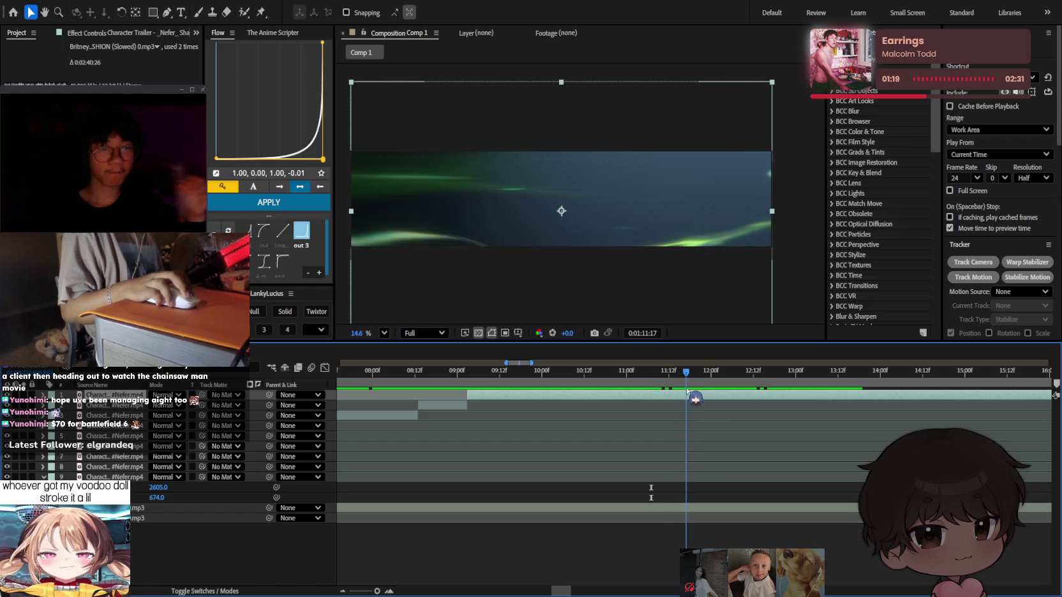
key(semicolon)
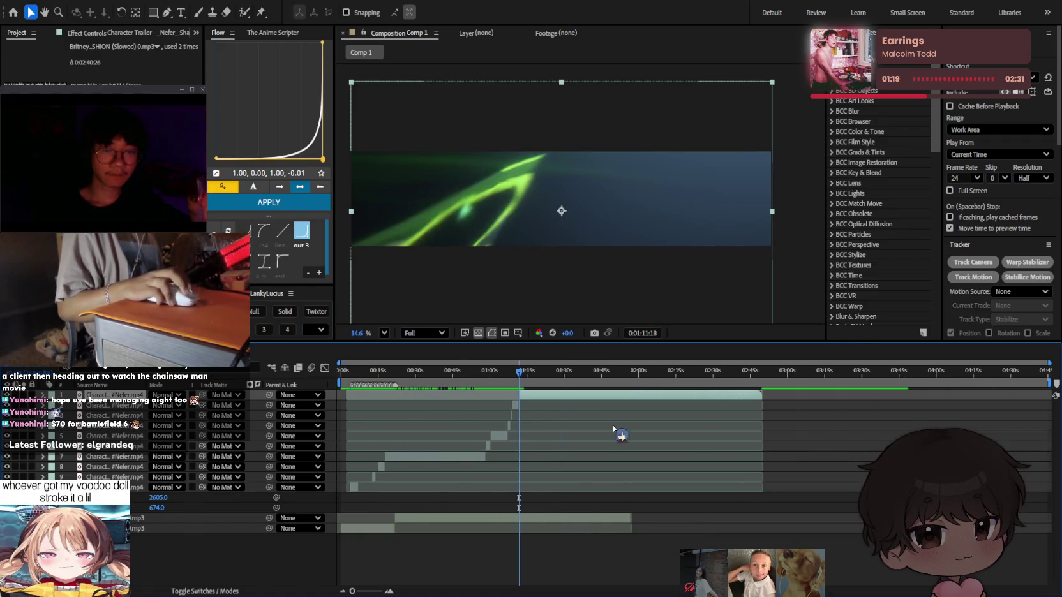
Delete the fifth trailer footage layer.
drag(517, 374, 465, 386)
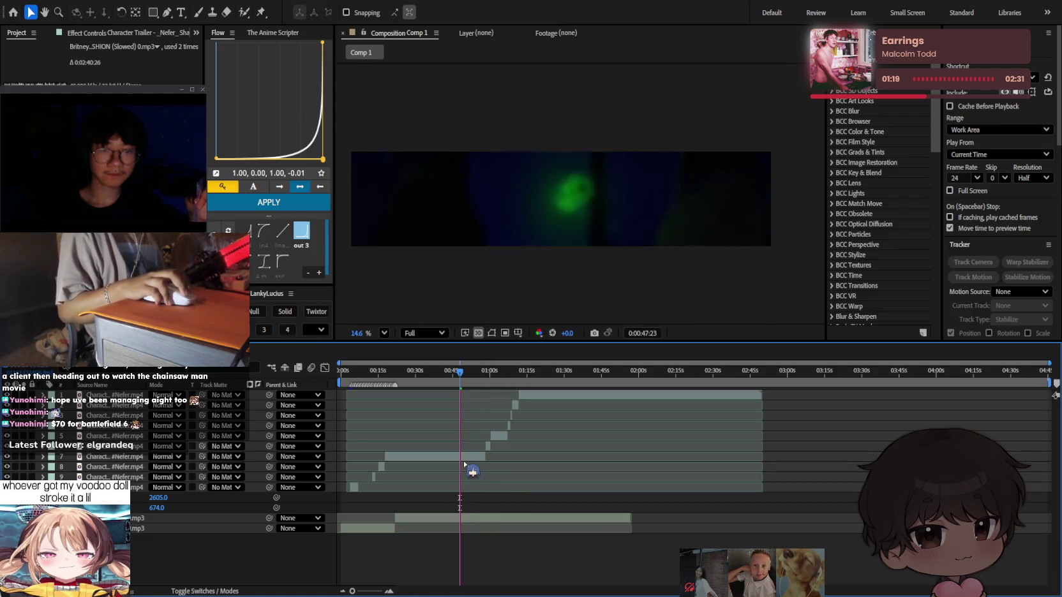
click(481, 456)
scroll(511, 434, up, 2)
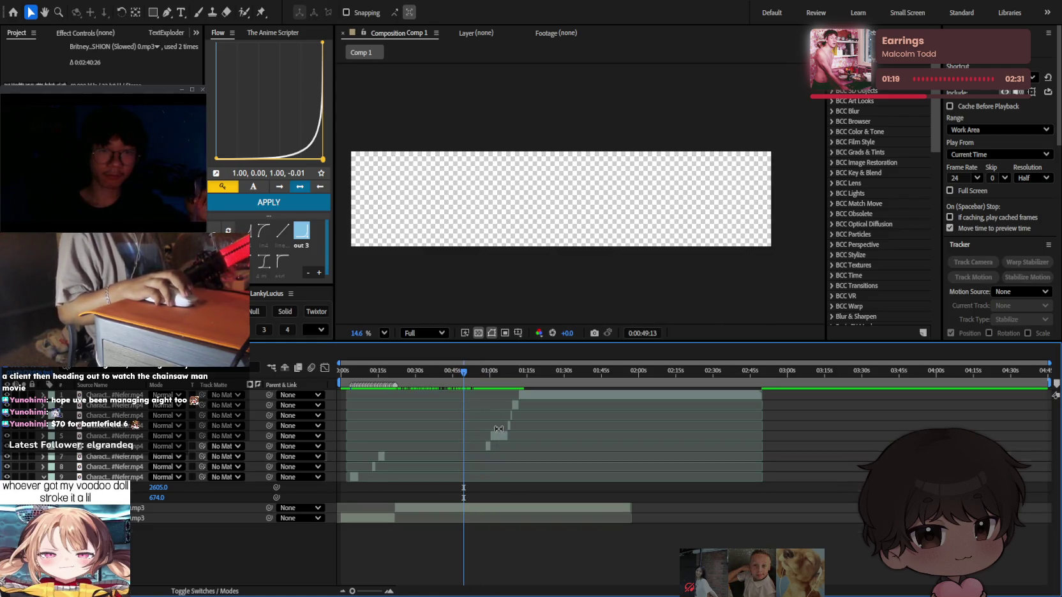
scroll(523, 421, up, 2)
scroll(536, 411, up, 2)
scroll(542, 407, up, 2)
scroll(542, 407, down, 3)
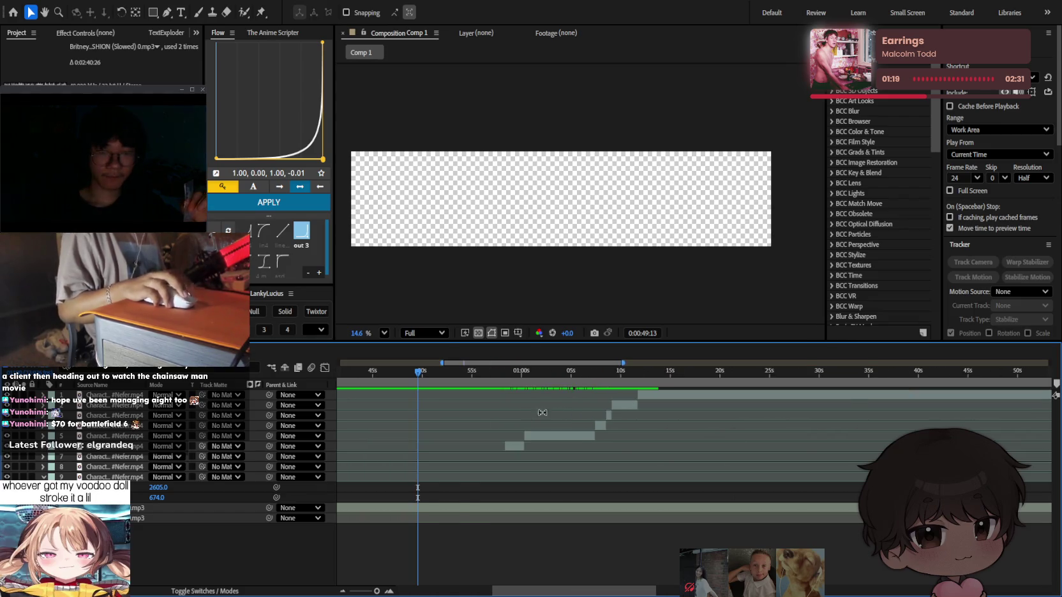
click(500, 372)
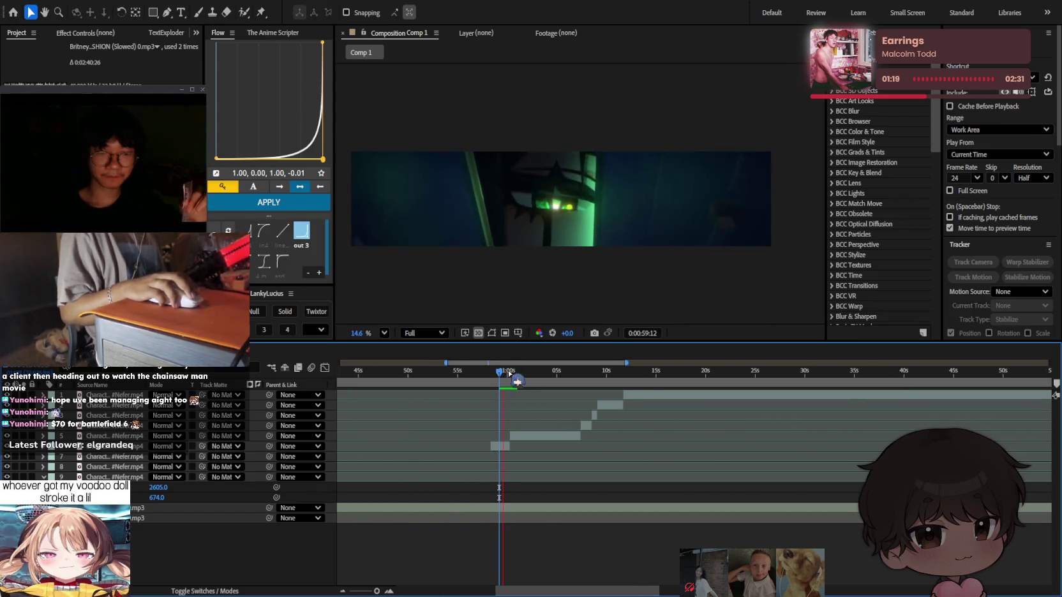
click(554, 437)
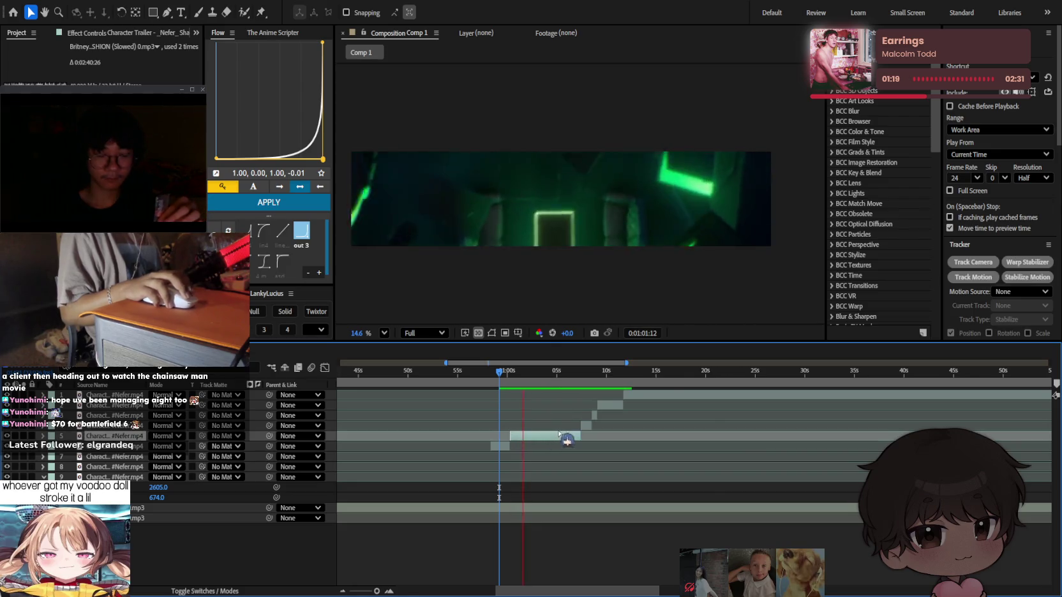
key(Delete)
Split the top trailer layer twice at about 1:19–1:20.
click(582, 372)
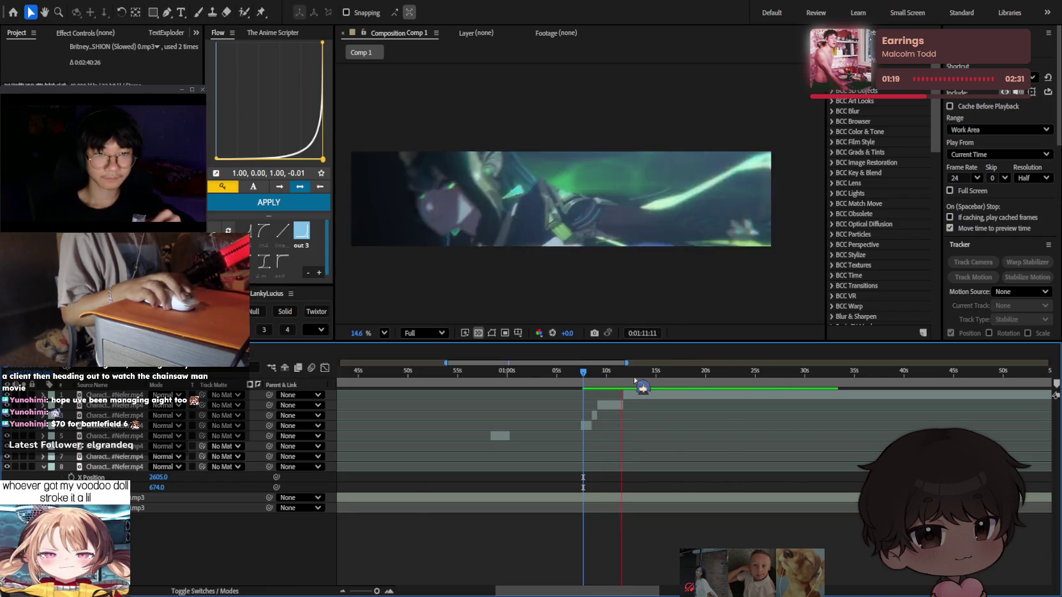
key(space)
drag(648, 374, 710, 380)
click(688, 394)
key(equal)
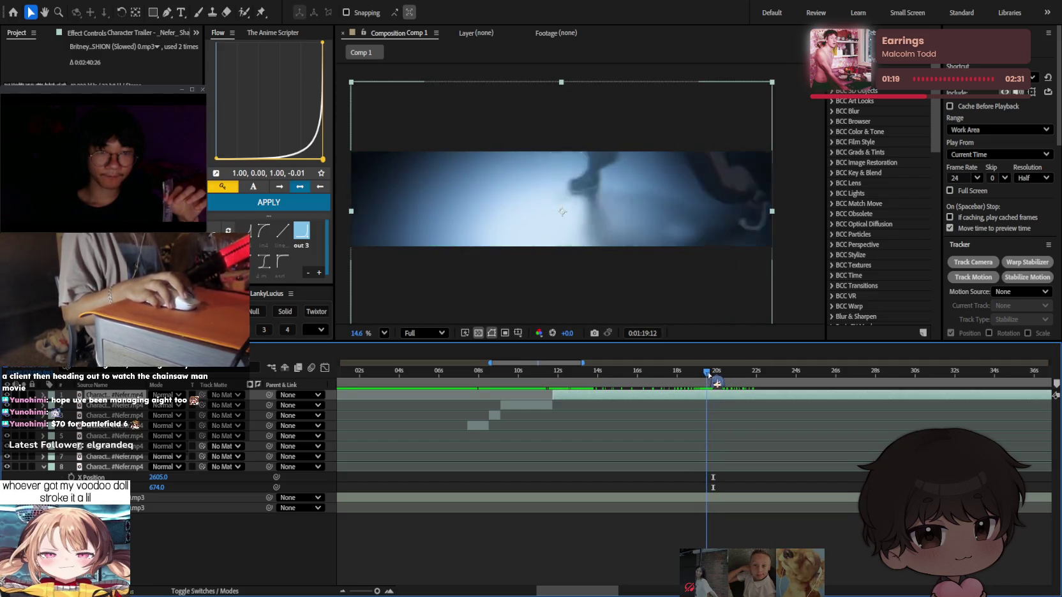
drag(707, 375, 710, 375)
key(ctrl+shift+d)
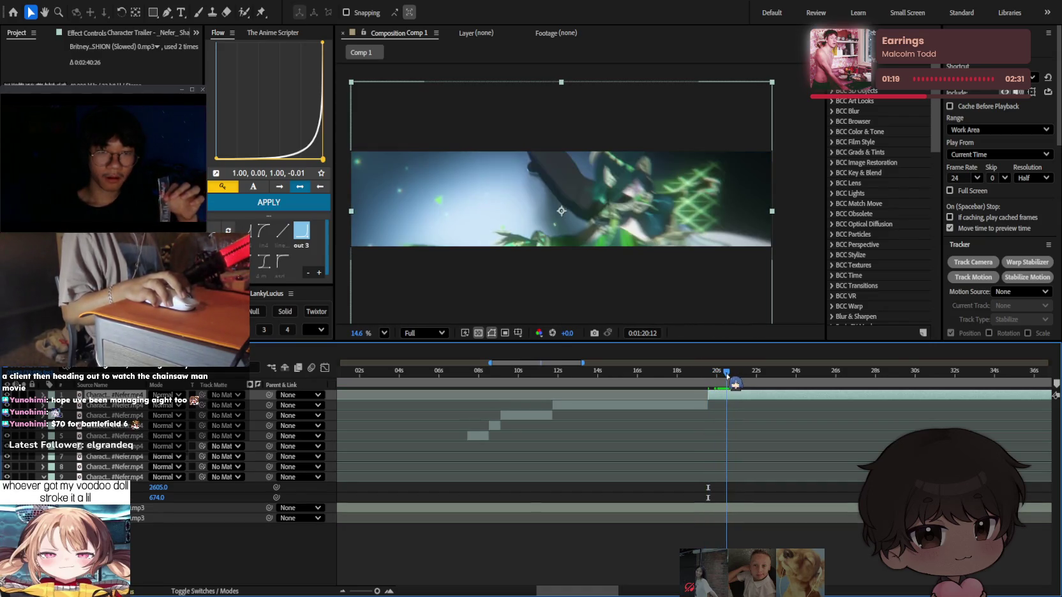
key(ctrl+shift+d)
mouse_move(727, 375)
mouse_down()
mouse_move(799, 395)
mouse_move(775, 411)
mouse_up()
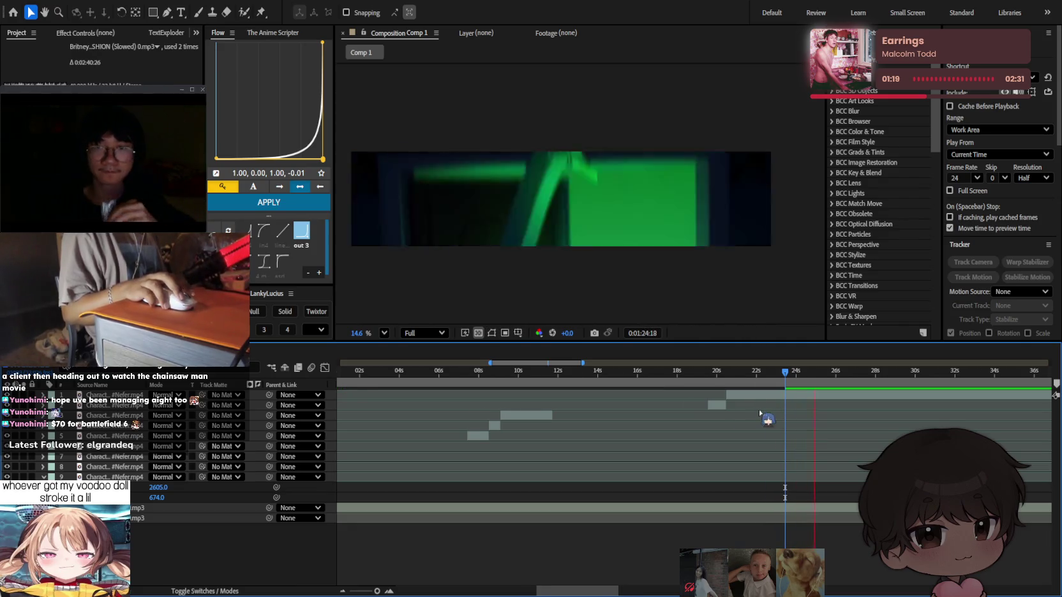
Preview the footage from about 1:33 and check back around 1:25.
scroll(768, 419, right, 3)
scroll(628, 398, right, 2)
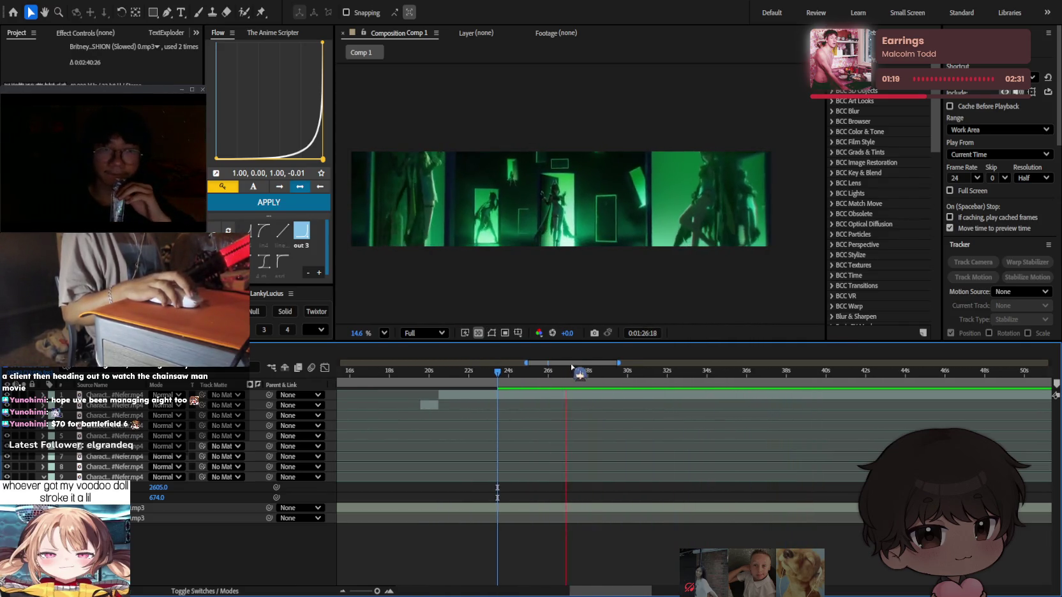
mouse_move(581, 383)
mouse_down()
mouse_move(691, 387)
mouse_move(674, 385)
mouse_up()
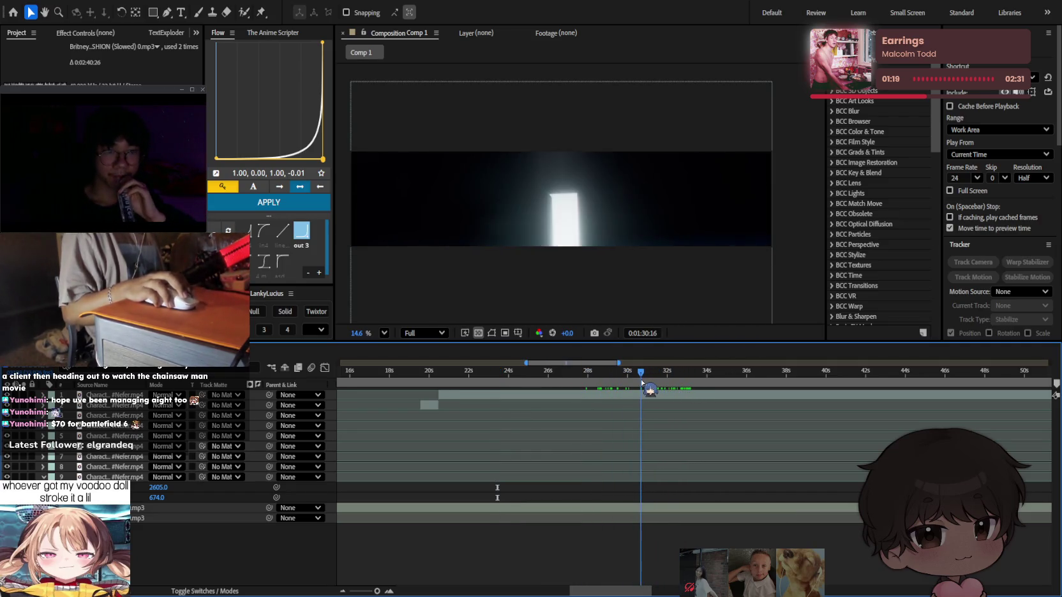
key(space)
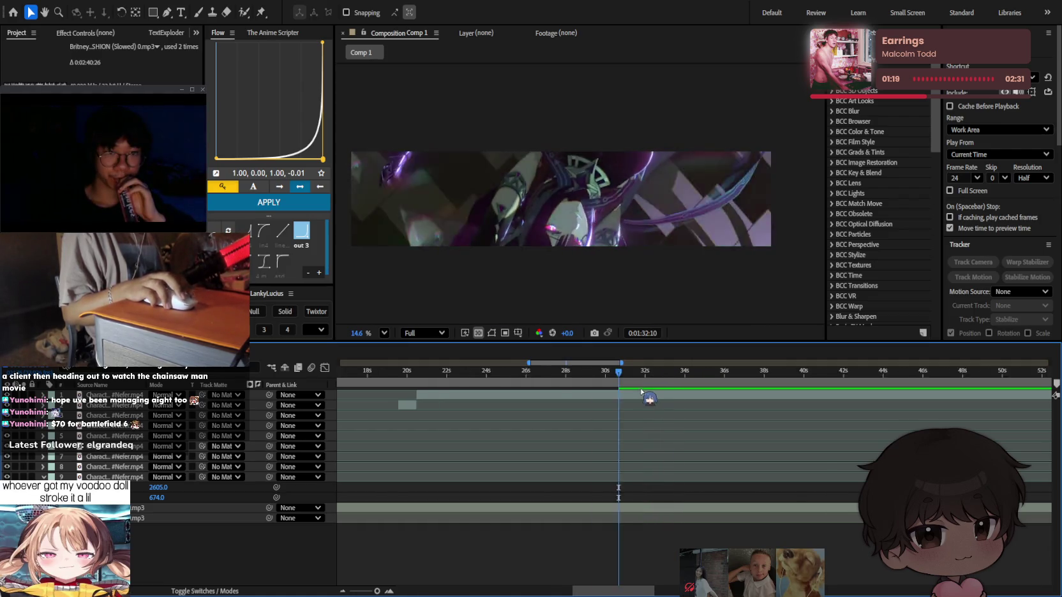
scroll(639, 383, down, 4)
scroll(632, 411, up, 4)
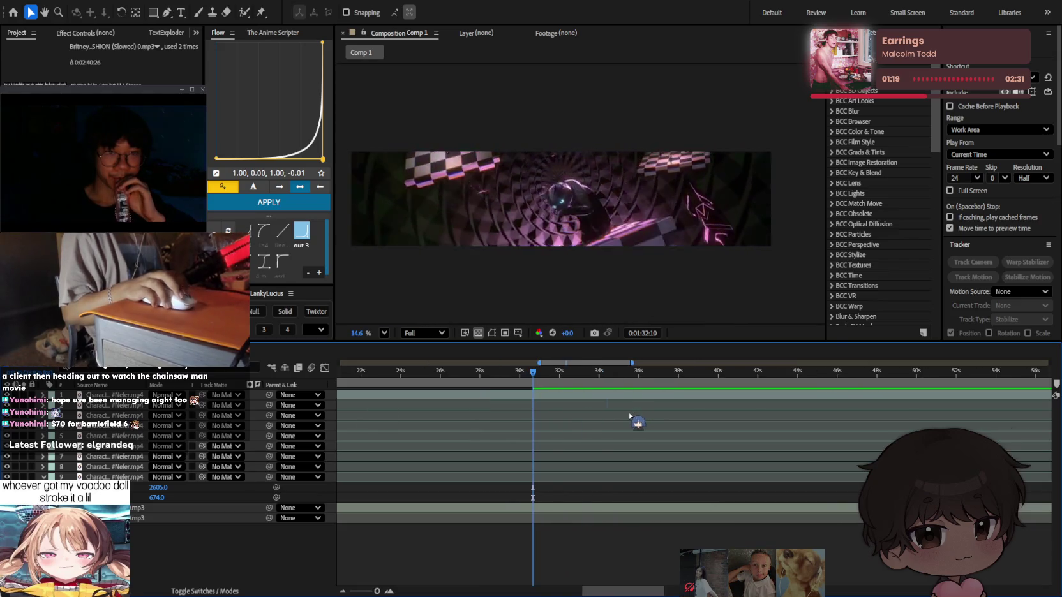
mouse_move(535, 373)
mouse_down()
mouse_move(439, 381)
mouse_move(596, 372)
mouse_move(583, 380)
mouse_up()
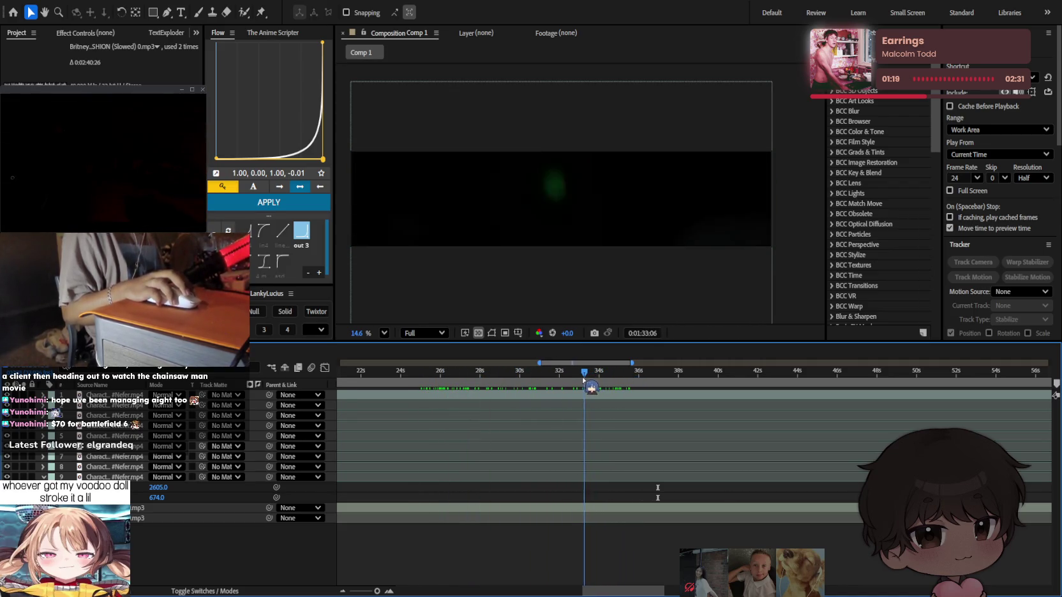
click(599, 403)
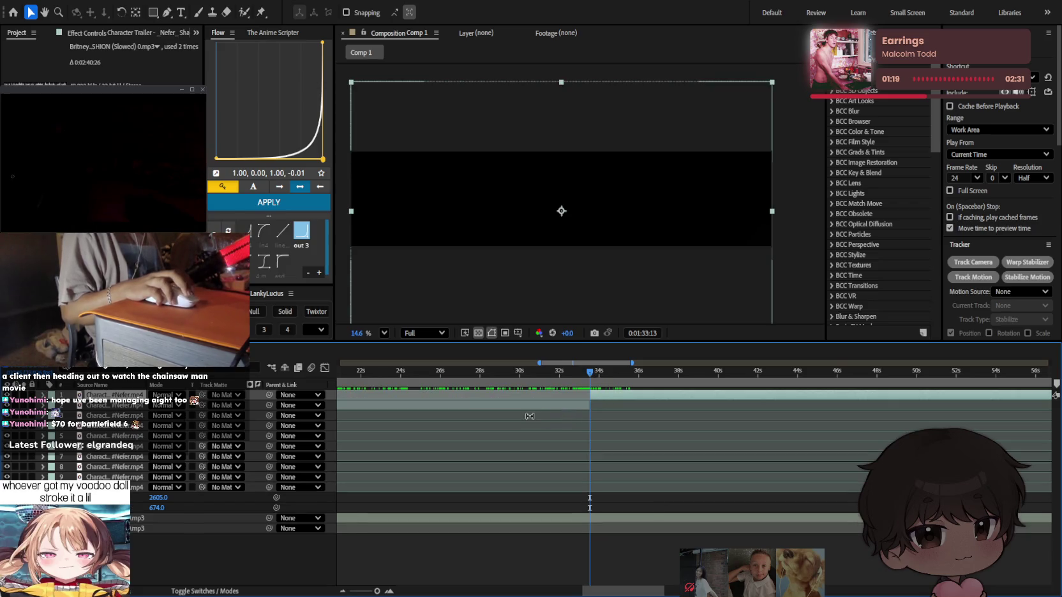
Split the top trailer layer at about 0:01:35:17.
scroll(574, 402, down, 5)
click(552, 372)
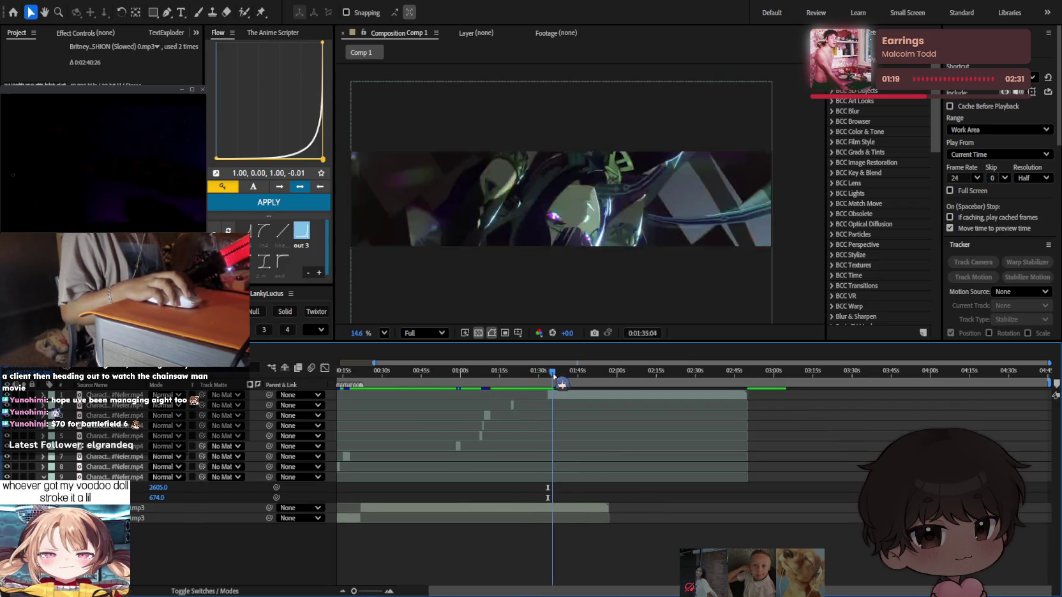
scroll(550, 389, up, 5)
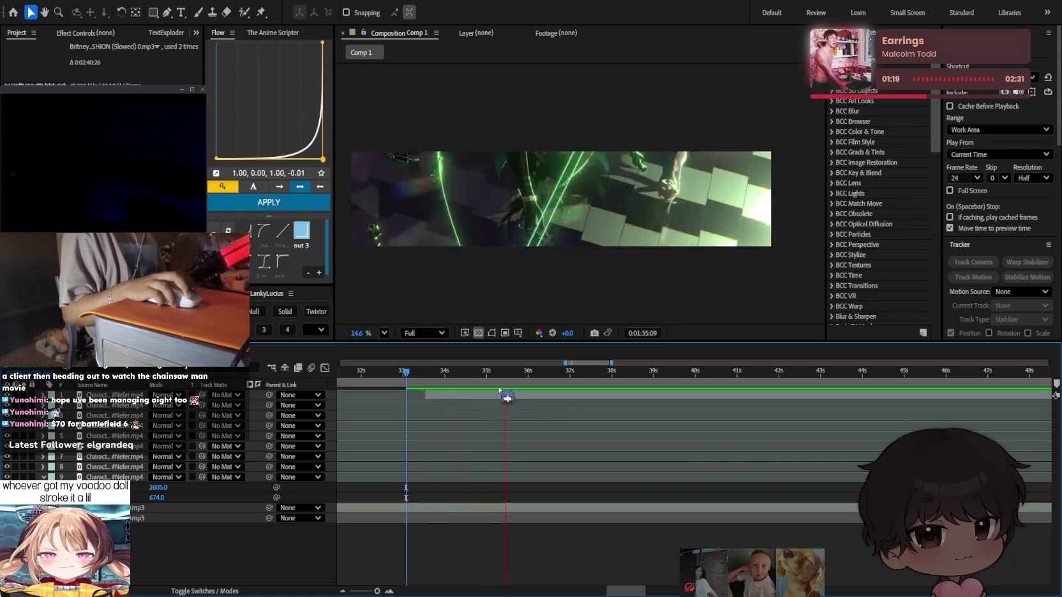
mouse_move(484, 372)
mouse_down()
mouse_move(535, 385)
mouse_move(540, 375)
mouse_move(521, 383)
mouse_up()
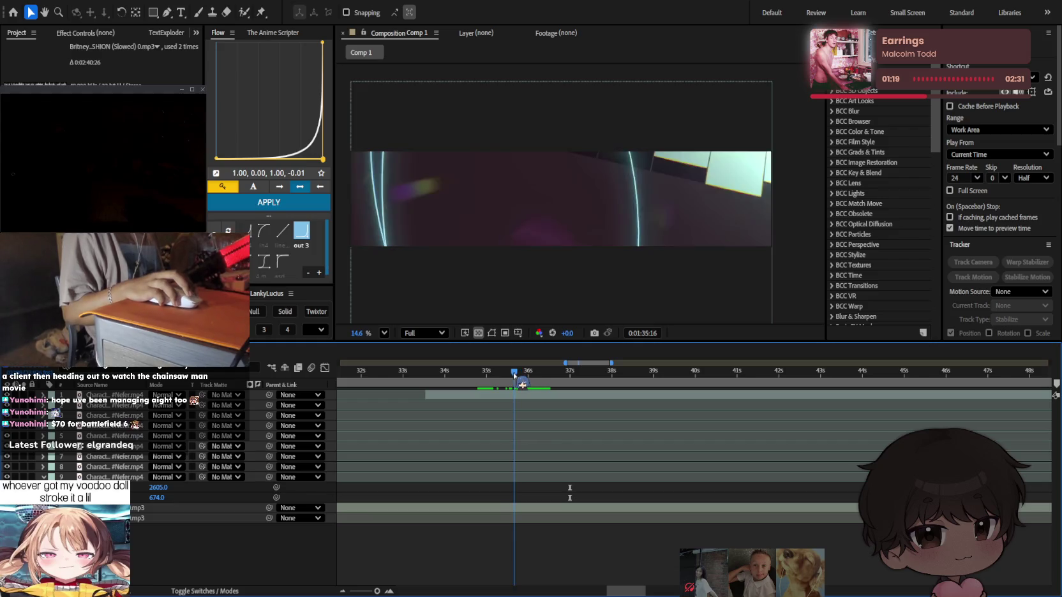
click(518, 395)
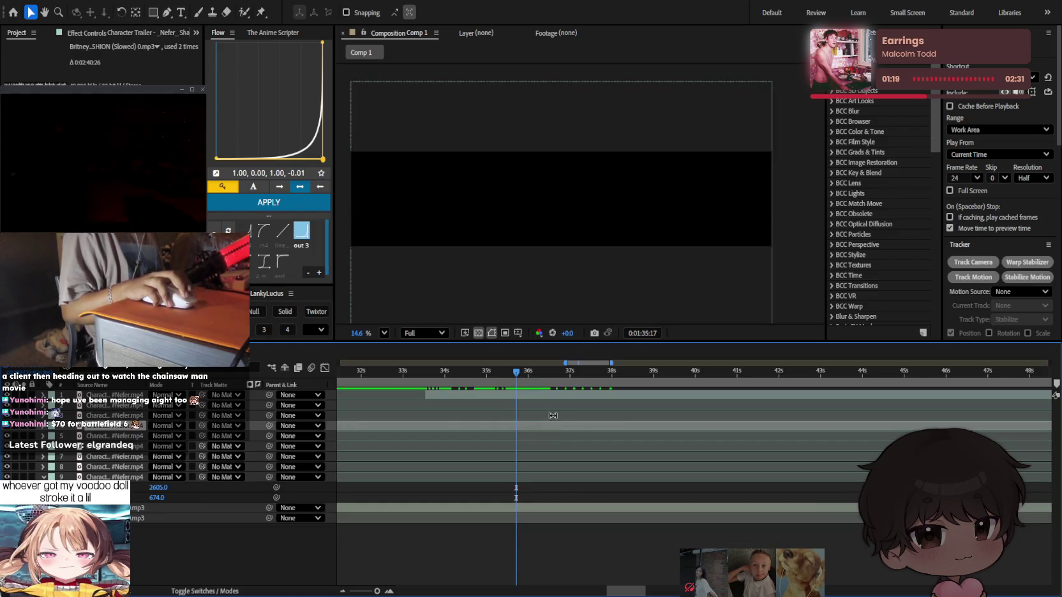
key(ctrl+shift+d)
Scrub ahead through 1:39–1:53 and preview the new cut from 1:35.
drag(526, 382, 703, 385)
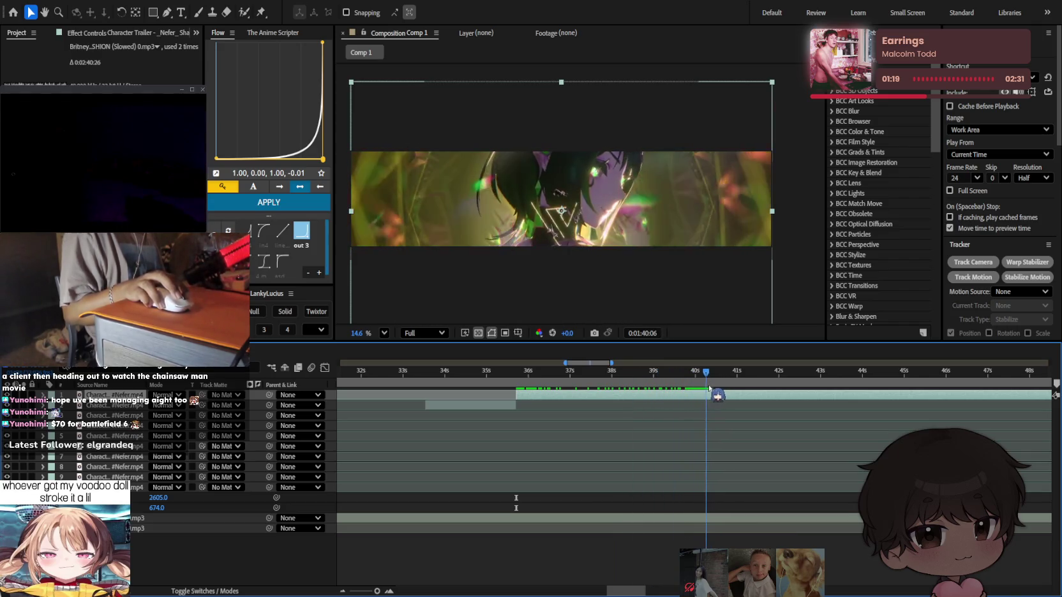
mouse_move(683, 387)
mouse_down()
mouse_move(626, 387)
mouse_move(698, 387)
mouse_up()
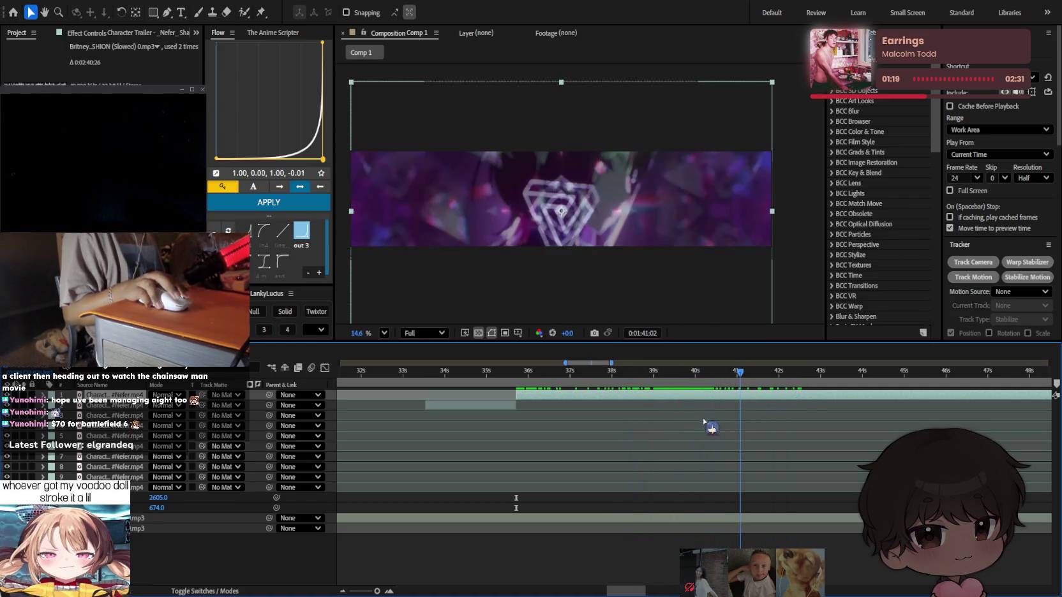
scroll(682, 421, right, 5)
drag(516, 375, 706, 374)
key(minus)
key(minus)
key(minus)
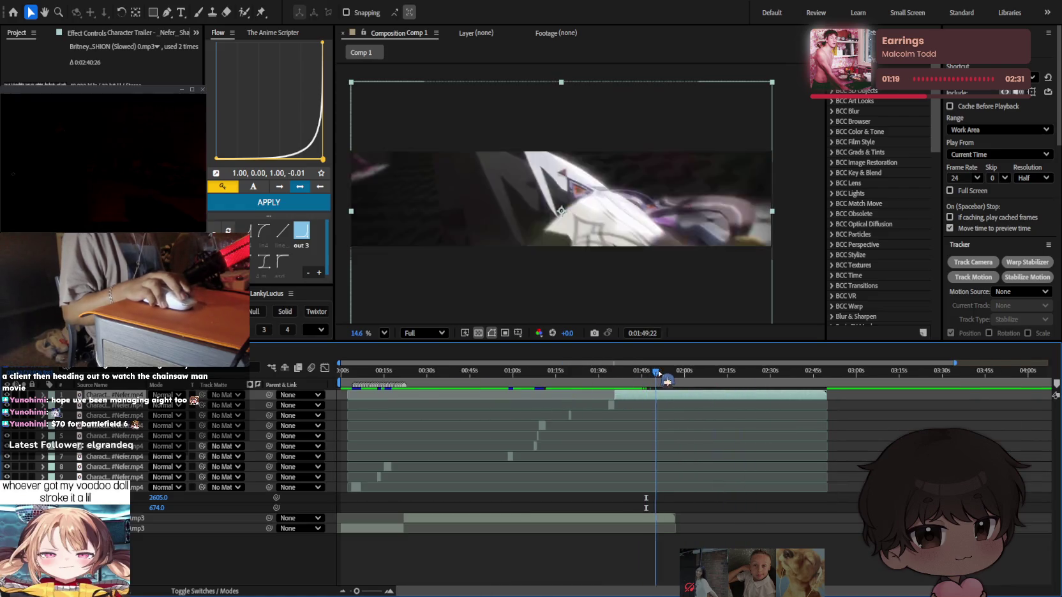
drag(641, 374, 632, 373)
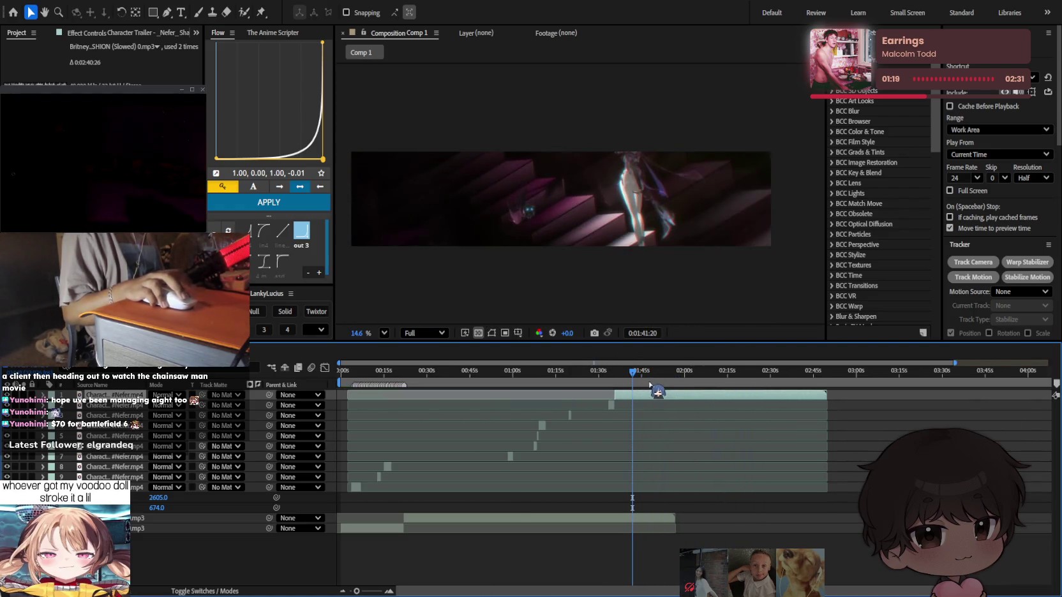
key(equal)
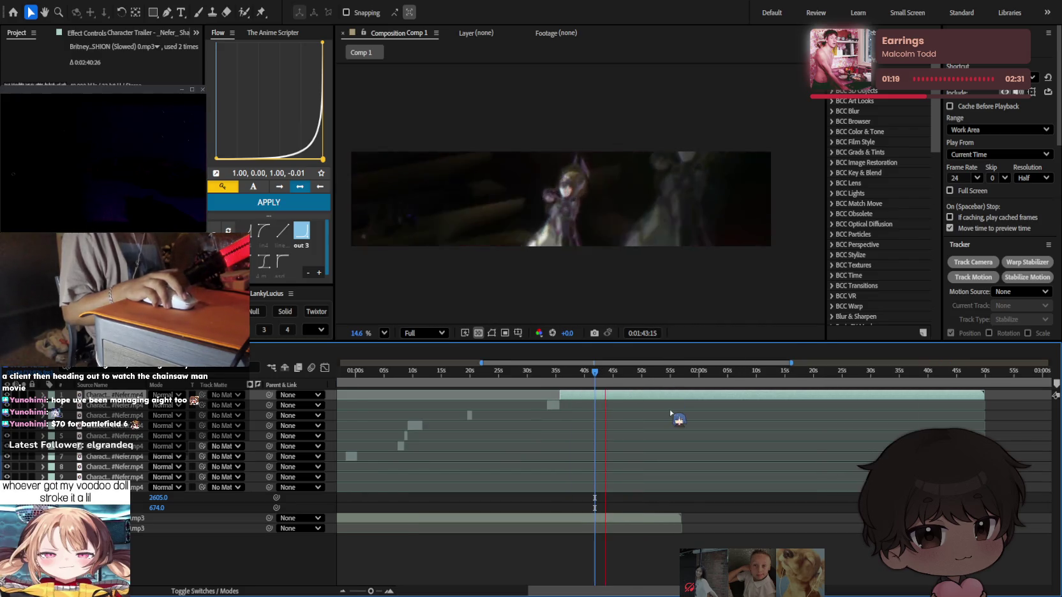
key(equal)
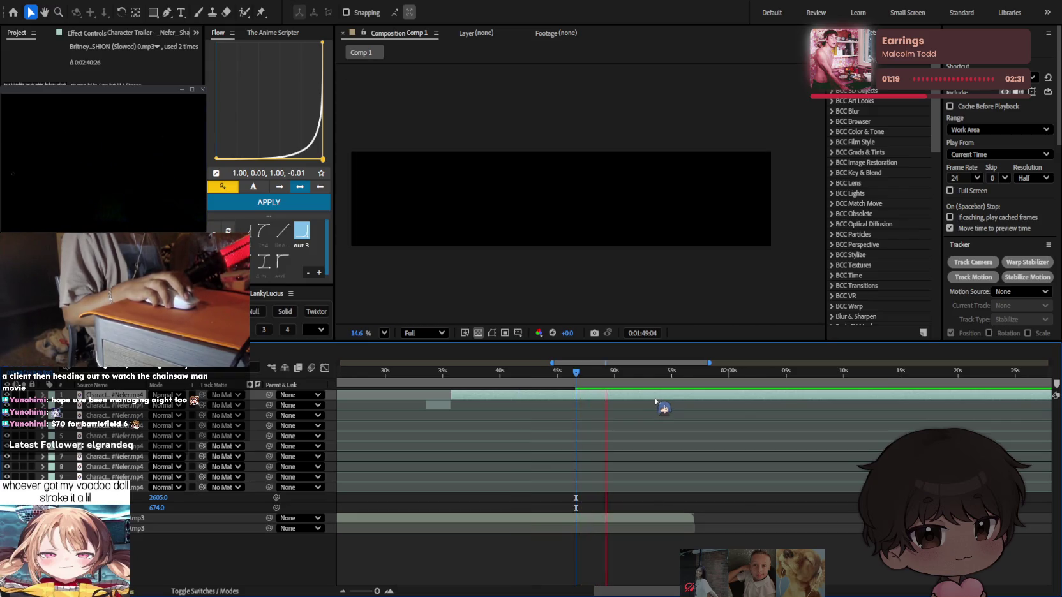
mouse_move(621, 375)
mouse_down()
mouse_move(648, 375)
mouse_move(517, 379)
mouse_up()
key(;)
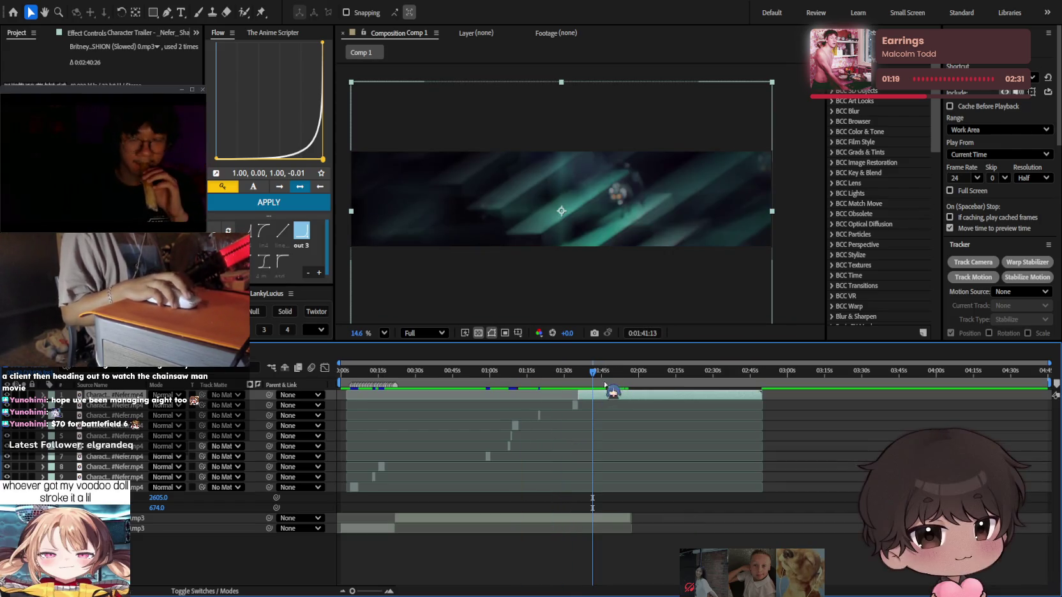
click(577, 373)
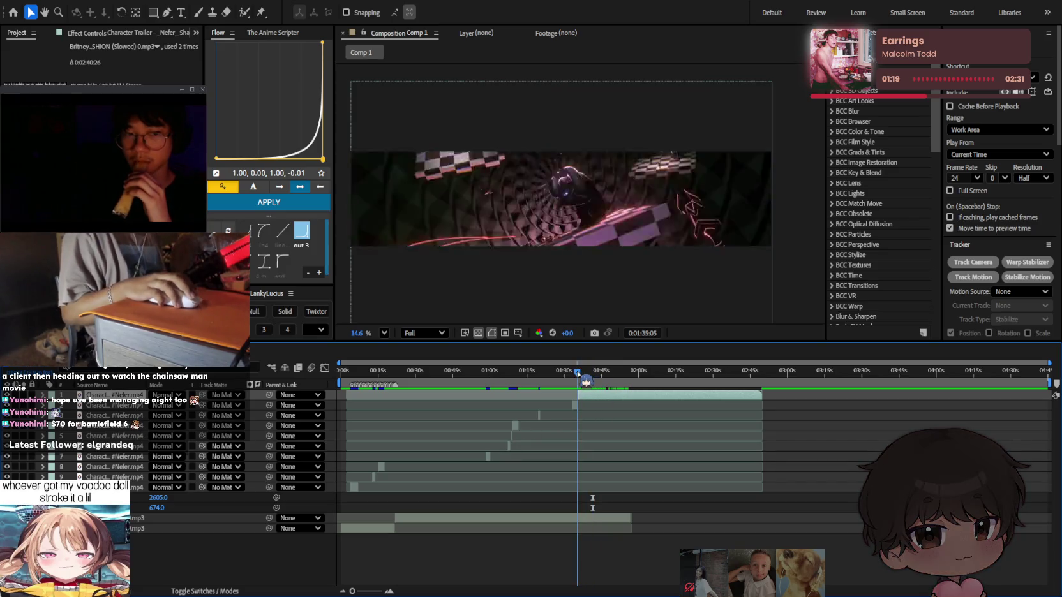
key(space)
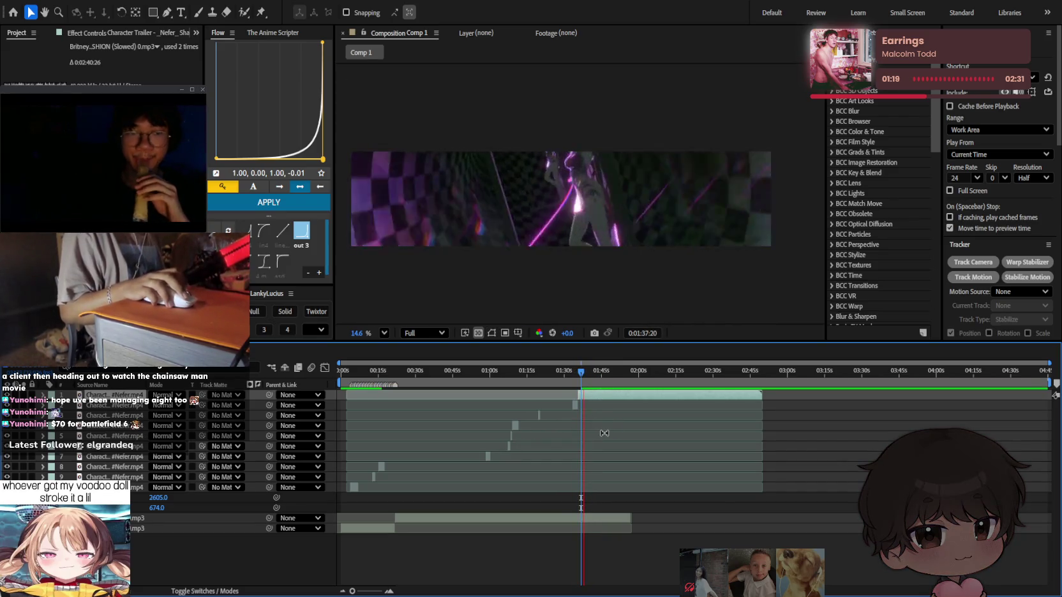
key(space)
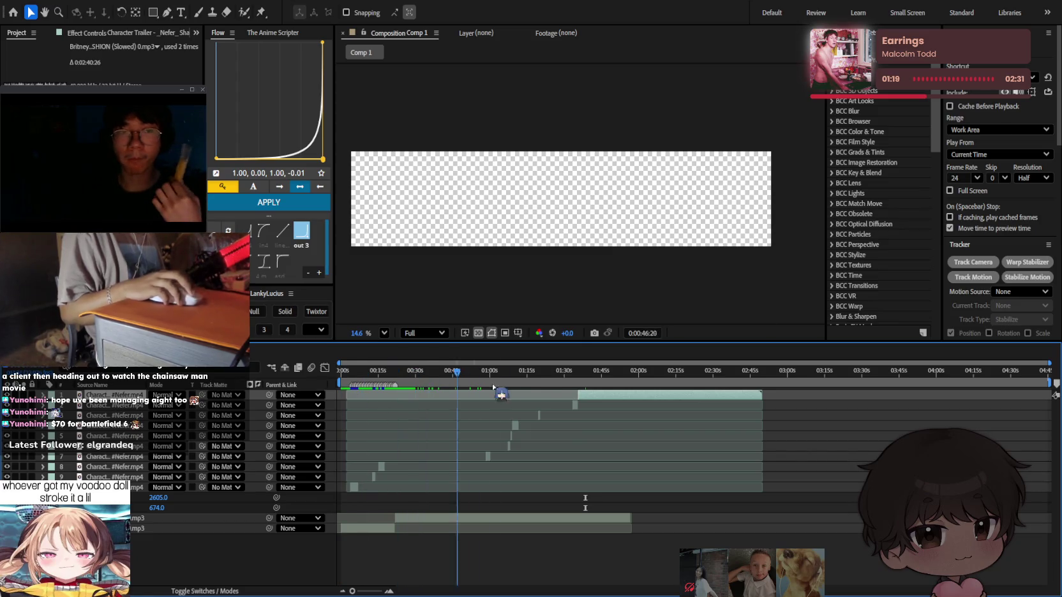
click(579, 373)
scroll(555, 373, up, 5)
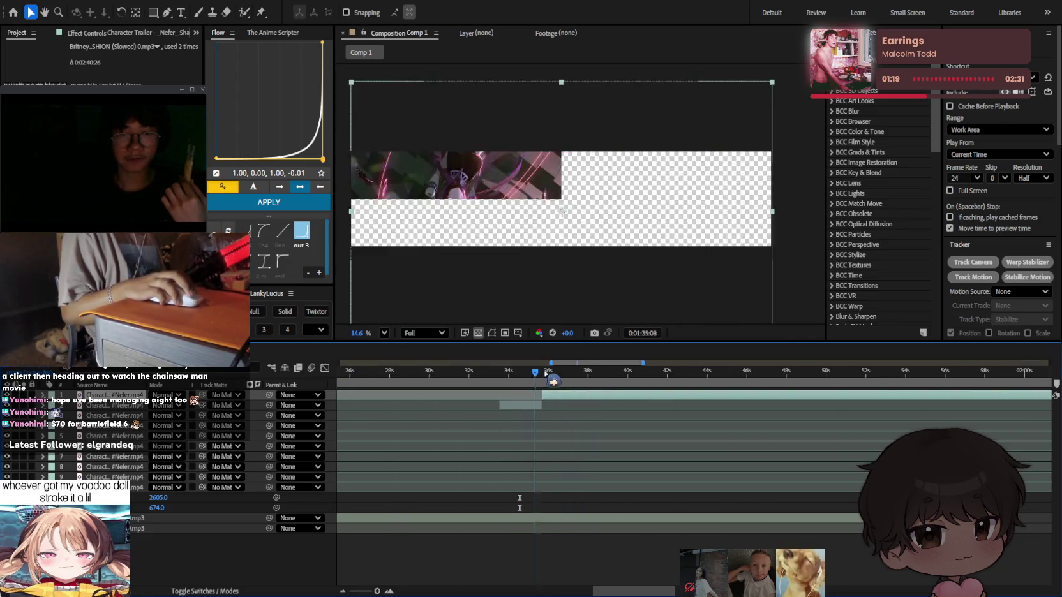
Try a split at about 1:38, preview it, and undo it.
mouse_move(555, 373)
mouse_down()
mouse_move(638, 381)
mouse_move(613, 382)
mouse_up()
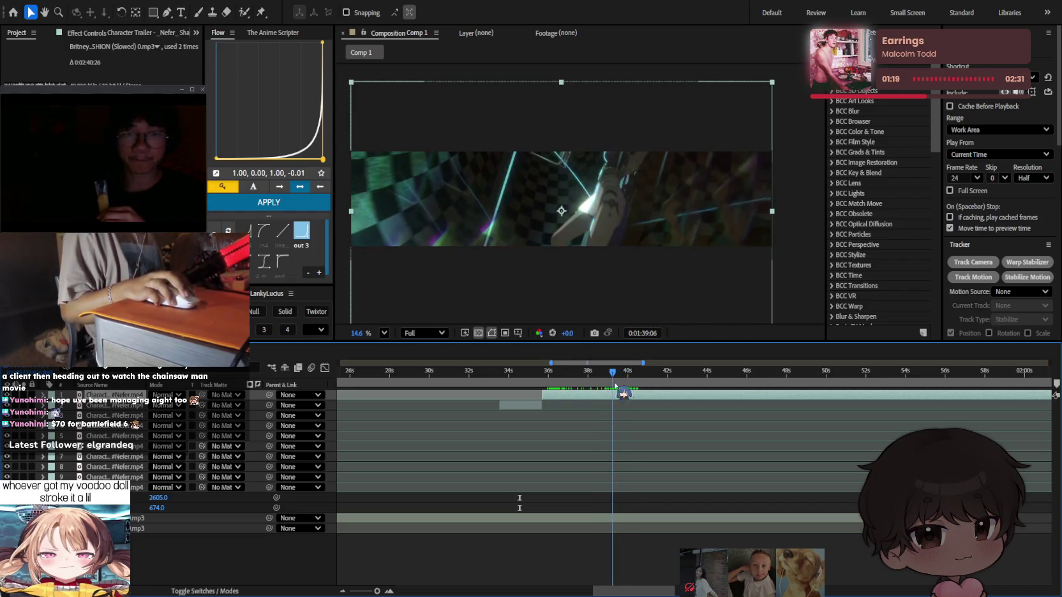
key(ctrl+shift+d)
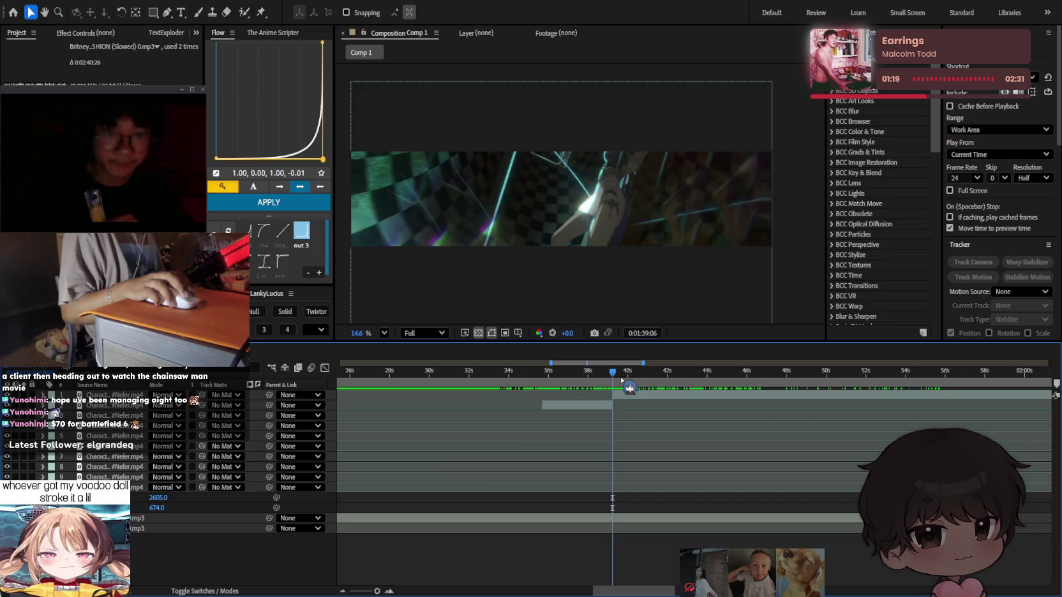
click(657, 429)
key(space)
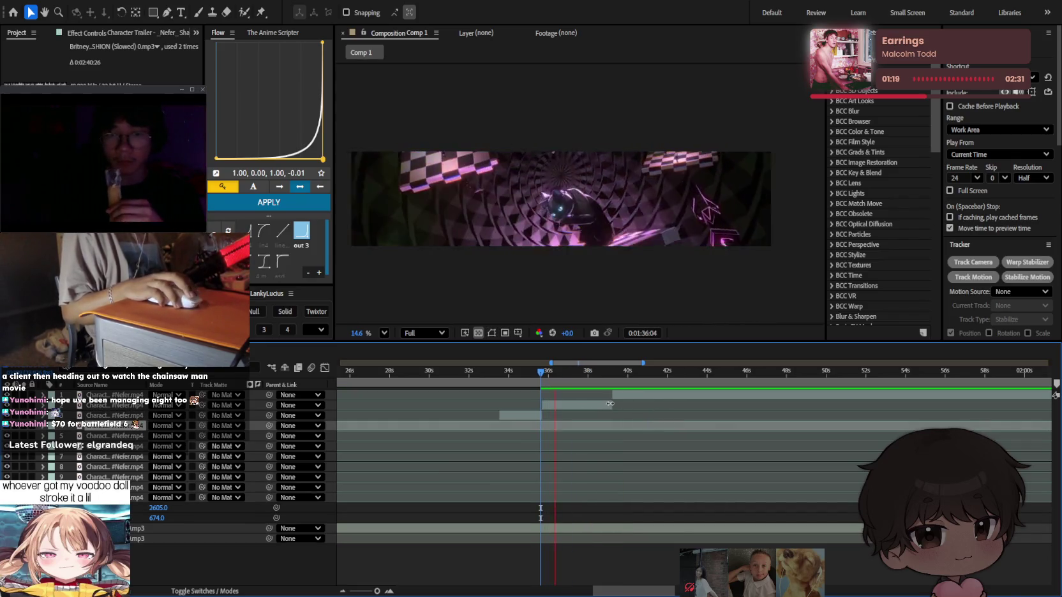
key(ctrl+z)
click(674, 377)
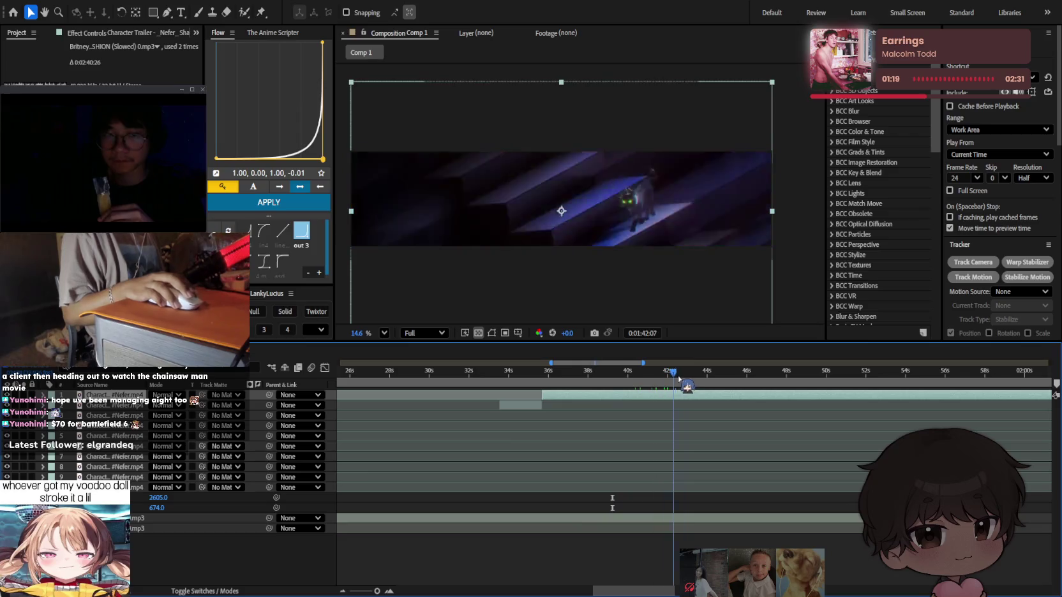
Split the top layer at three successive beats toward 1:49 and trim its in-point with Alt+[.
drag(679, 378, 740, 380)
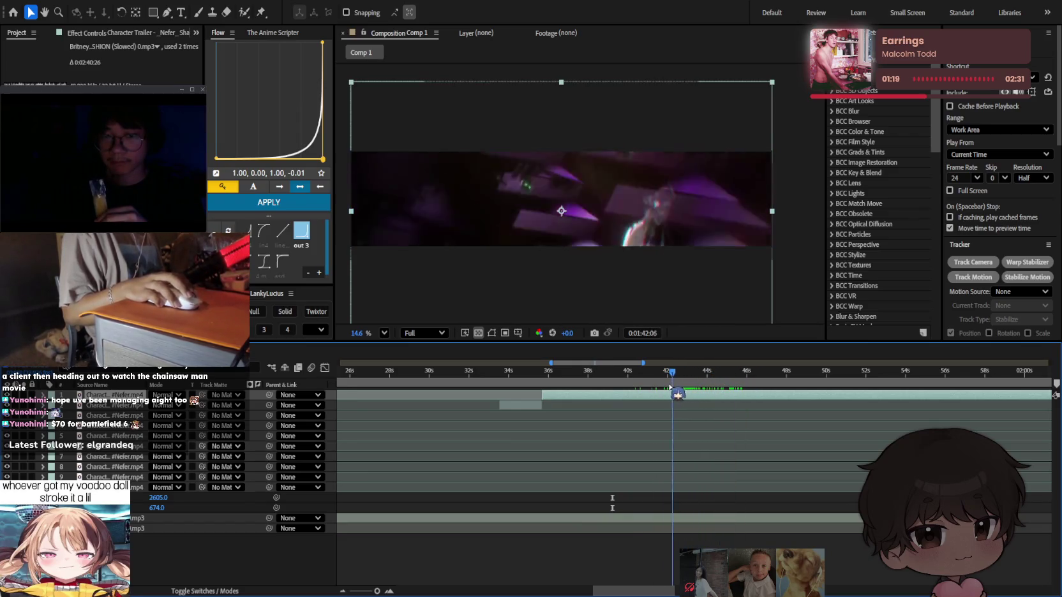
drag(633, 388, 622, 383)
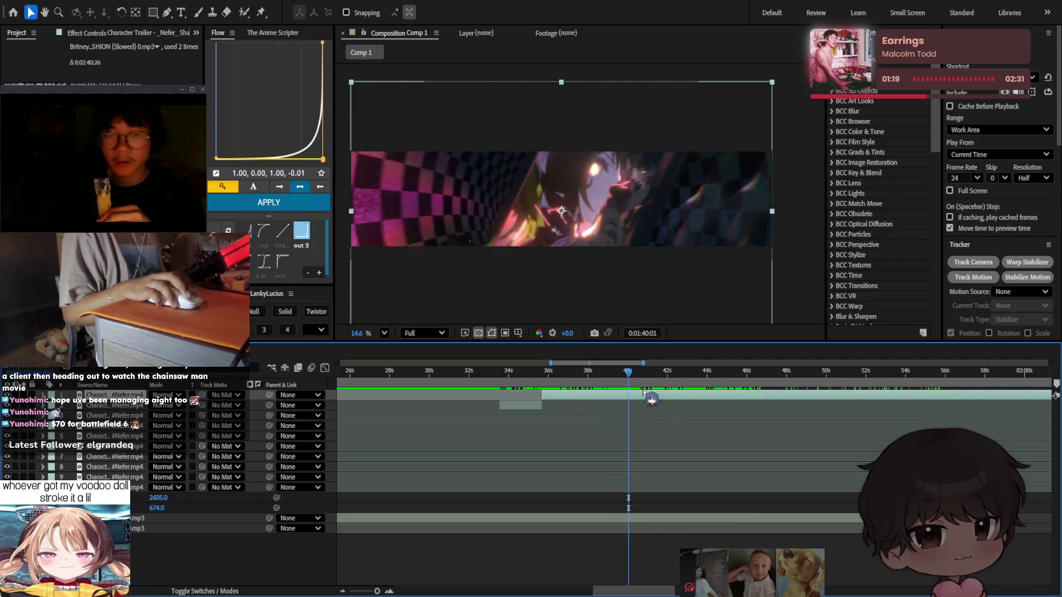
key(ctrl+shift+d)
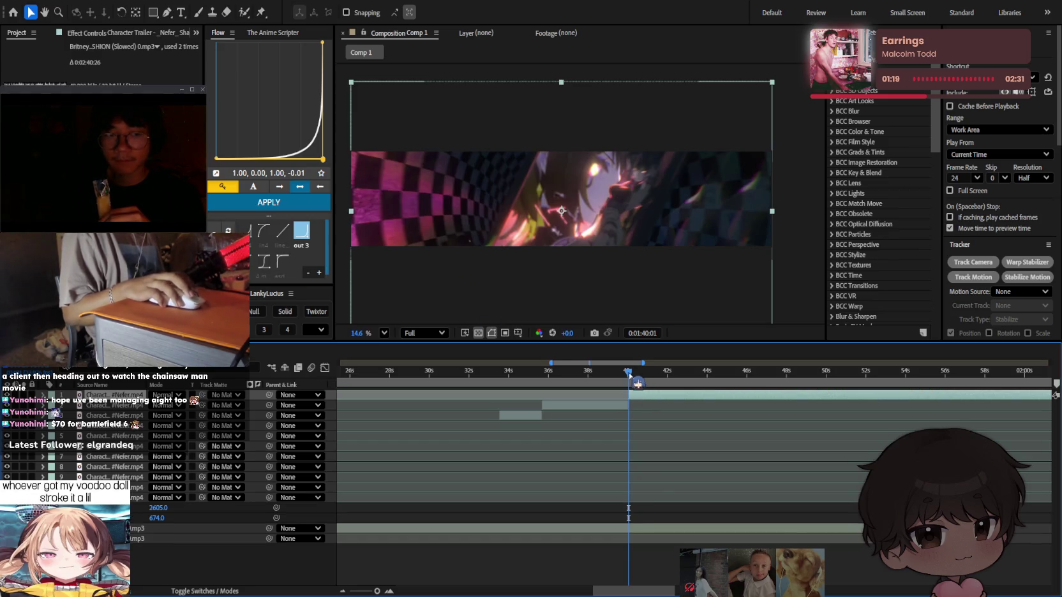
mouse_move(629, 374)
mouse_down()
mouse_move(675, 376)
mouse_move(652, 374)
mouse_up()
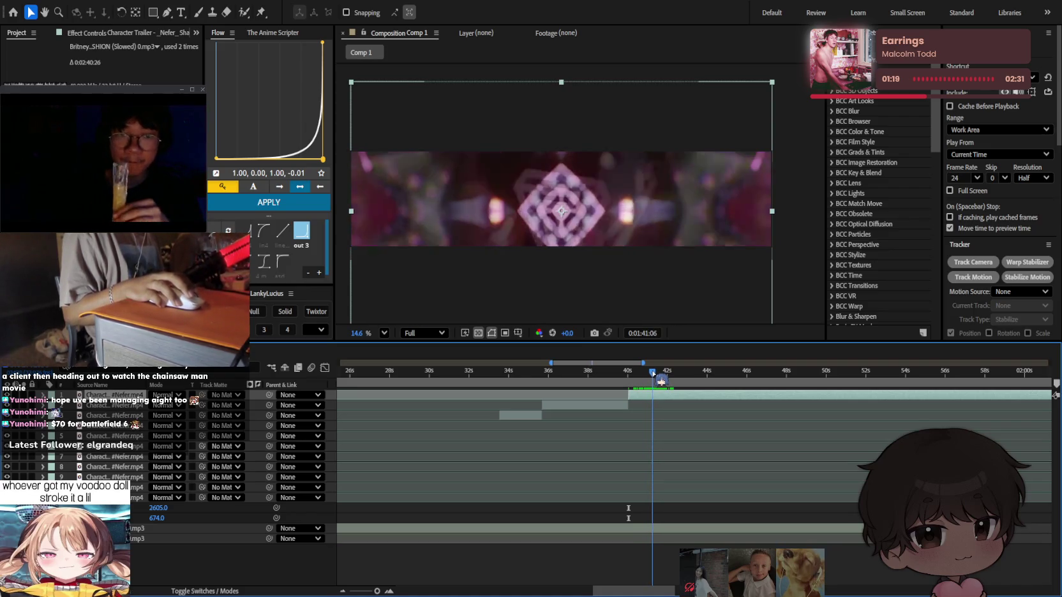
key(ctrl+shift+d)
mouse_move(653, 374)
mouse_down()
mouse_move(870, 388)
mouse_move(806, 393)
mouse_move(890, 386)
mouse_move(831, 384)
mouse_up()
key(ctrl+shift+d)
key(ctrl+shift+d)
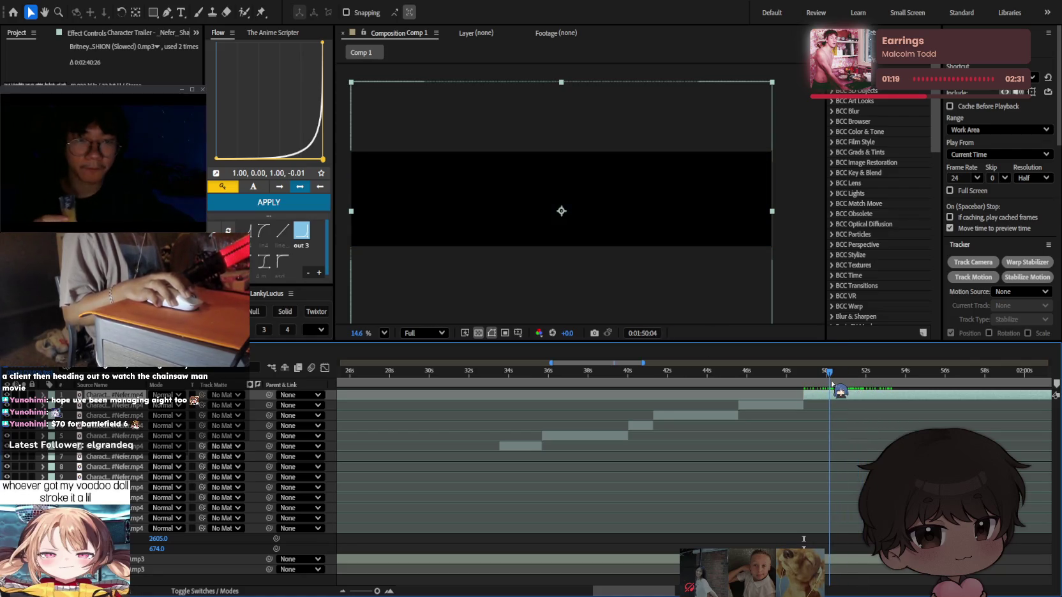
key(alt+bracketleft)
Find the 1:54 beat in the trailer footage and split the top layer there.
key(d)
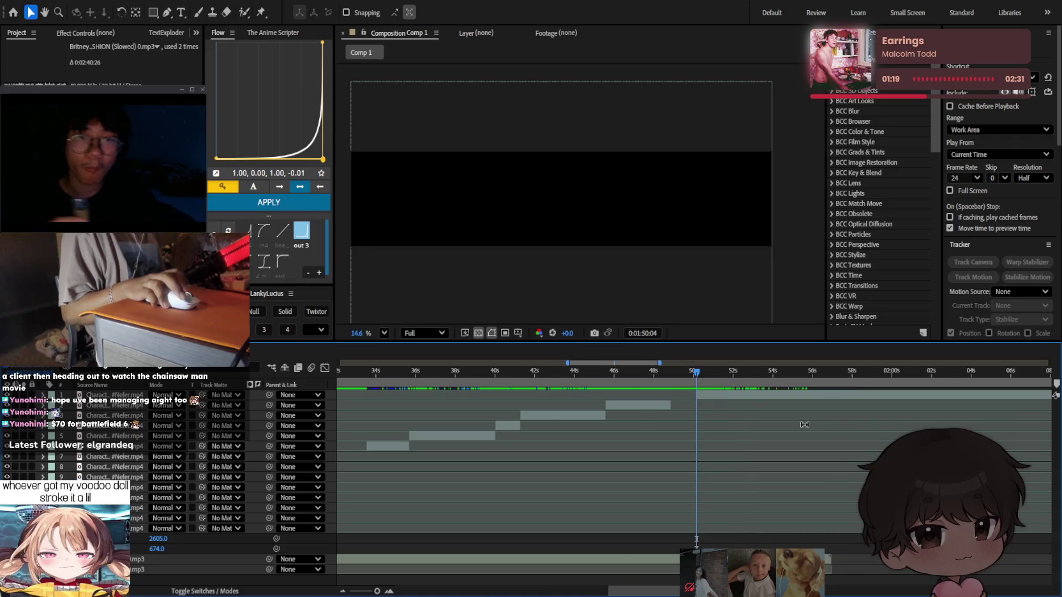
mouse_move(696, 377)
mouse_down()
mouse_move(893, 402)
mouse_move(734, 413)
mouse_move(737, 427)
mouse_up()
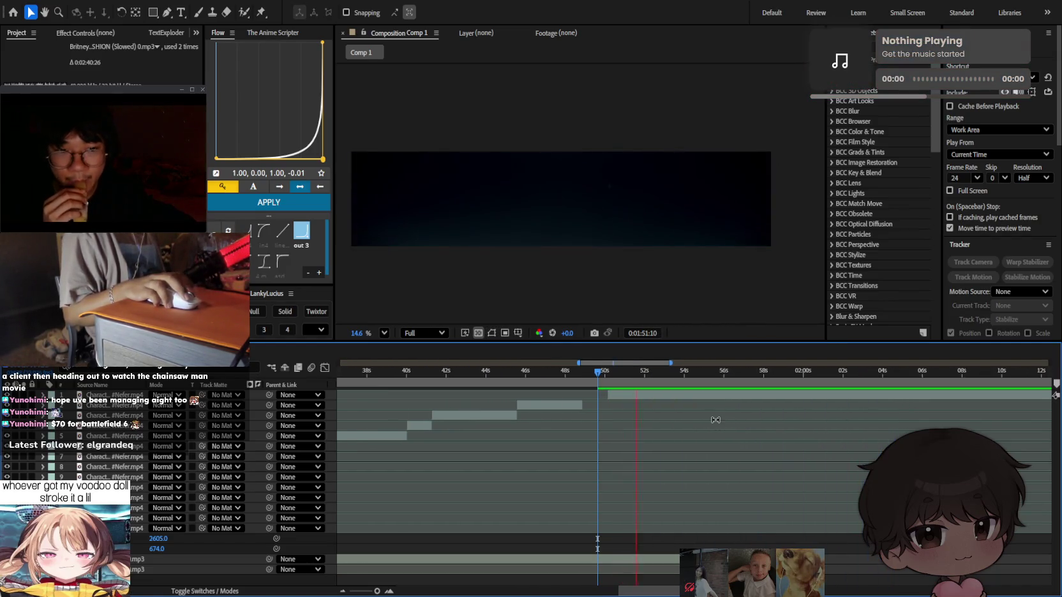
scroll(712, 418, down, 5)
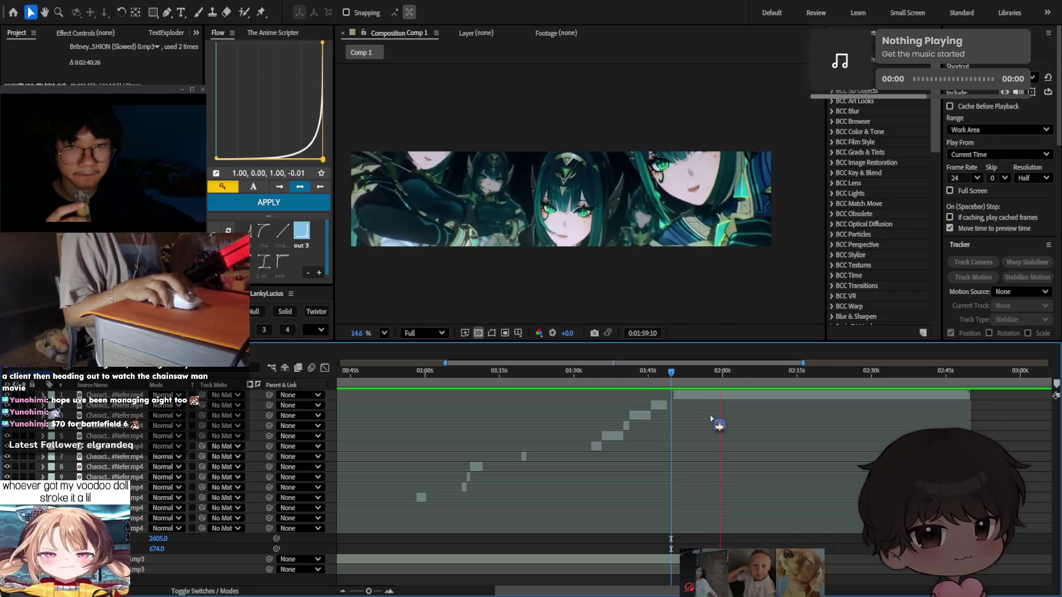
scroll(712, 419, down, 2)
scroll(709, 416, down, 2)
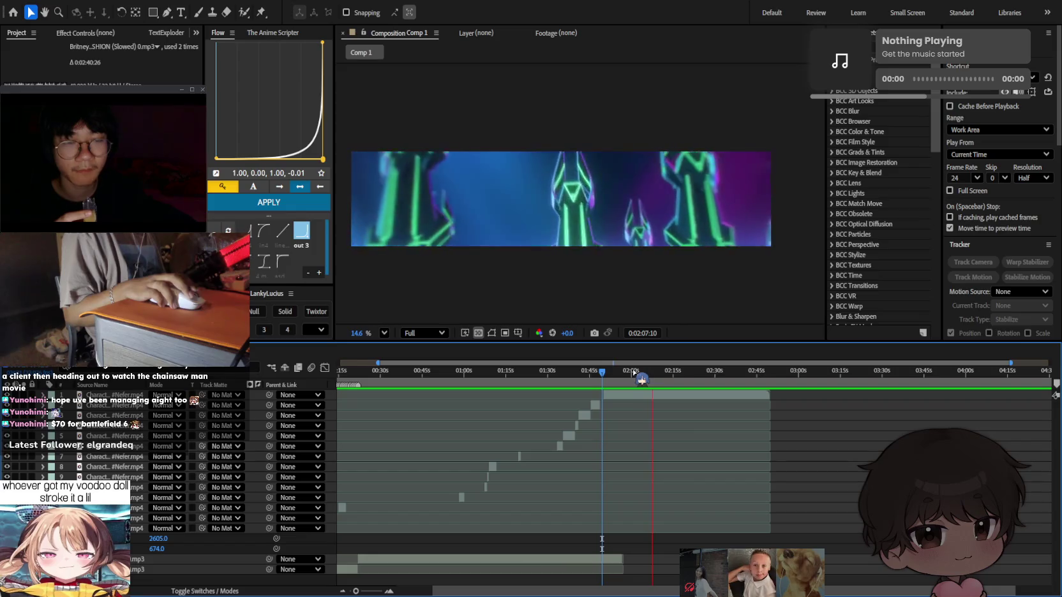
drag(625, 374, 607, 376)
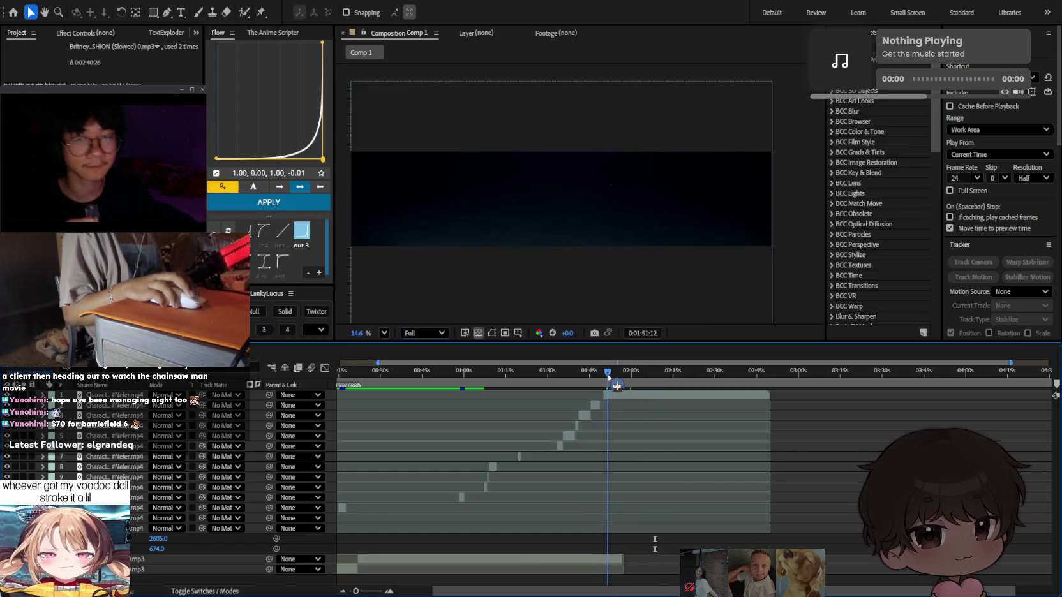
scroll(627, 414, up, 5)
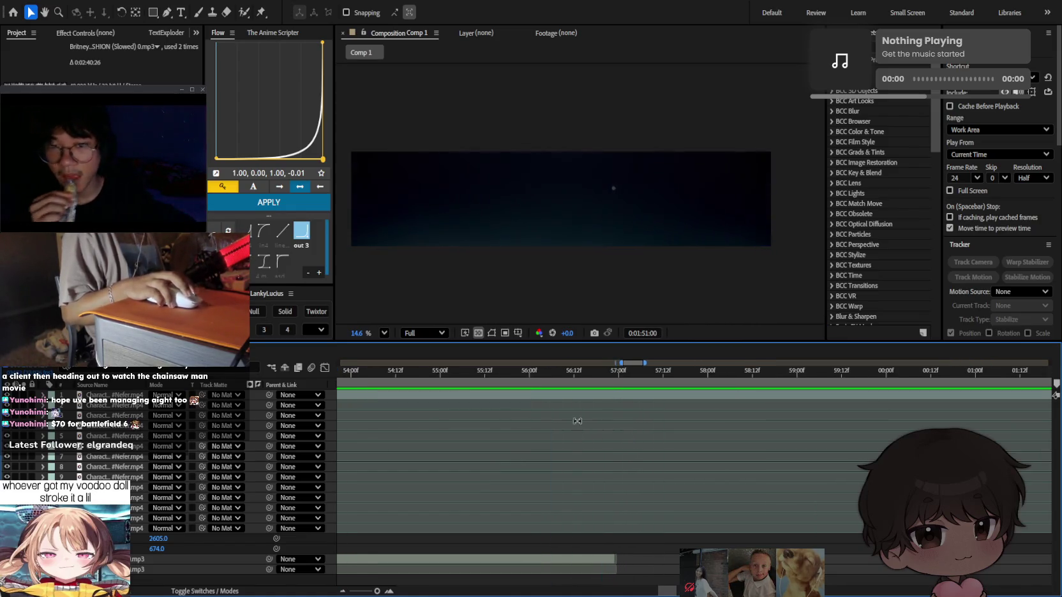
mouse_move(444, 375)
mouse_down()
mouse_move(483, 383)
mouse_move(472, 385)
mouse_up()
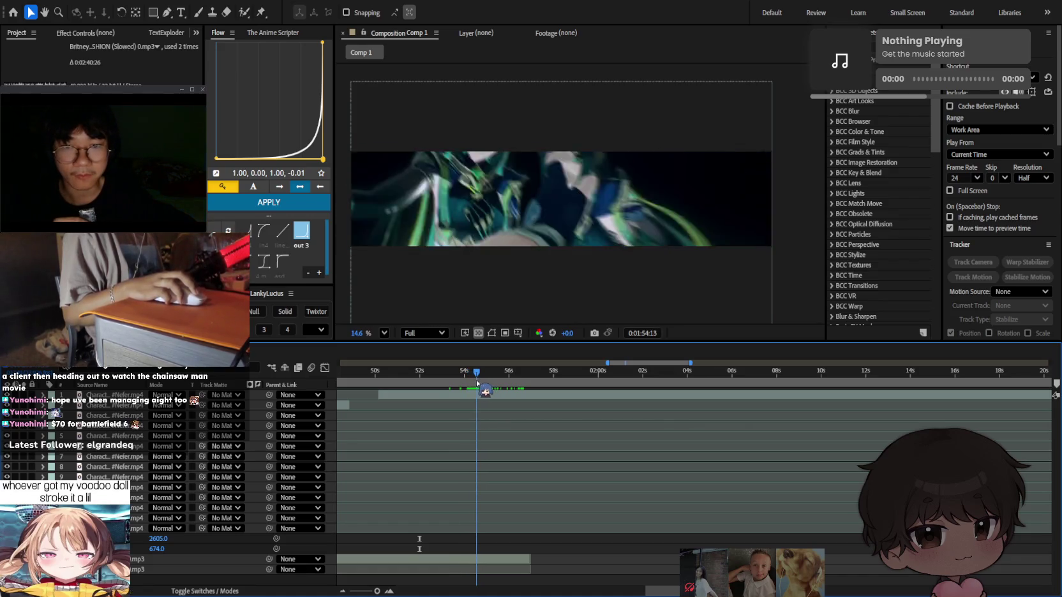
key(ctrl+shift+d)
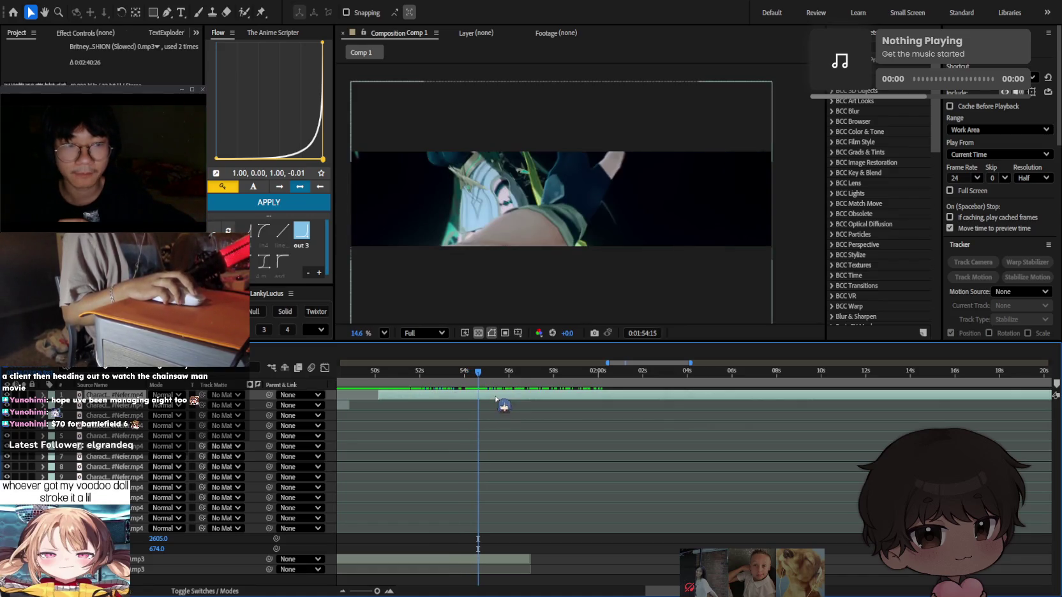
Trim the top layer's in-point to about 1:57 and split it again near 2:00.
drag(481, 386, 568, 382)
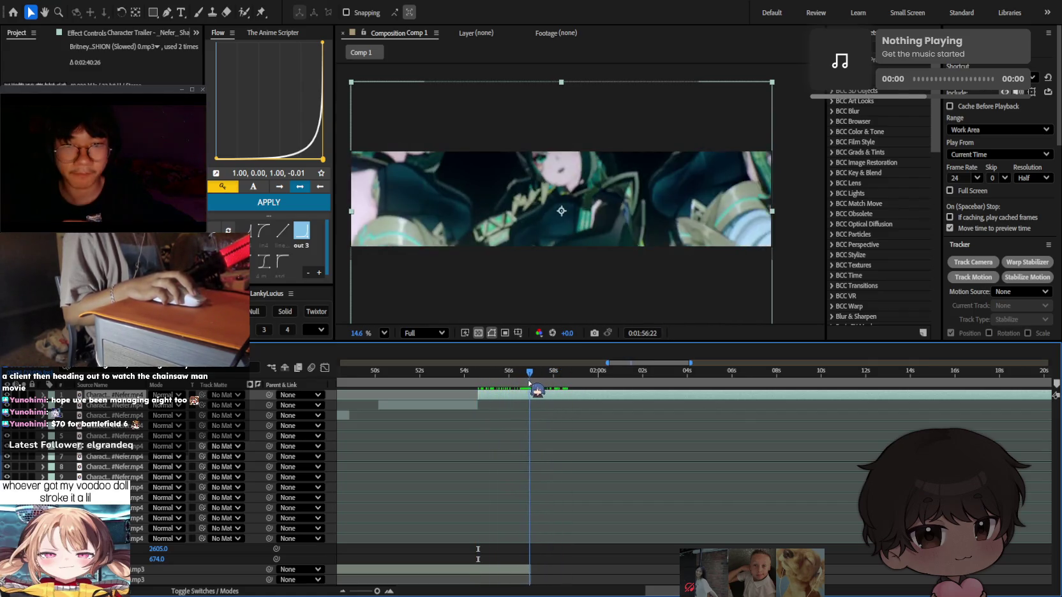
key(alt+bracketleft)
click(517, 408)
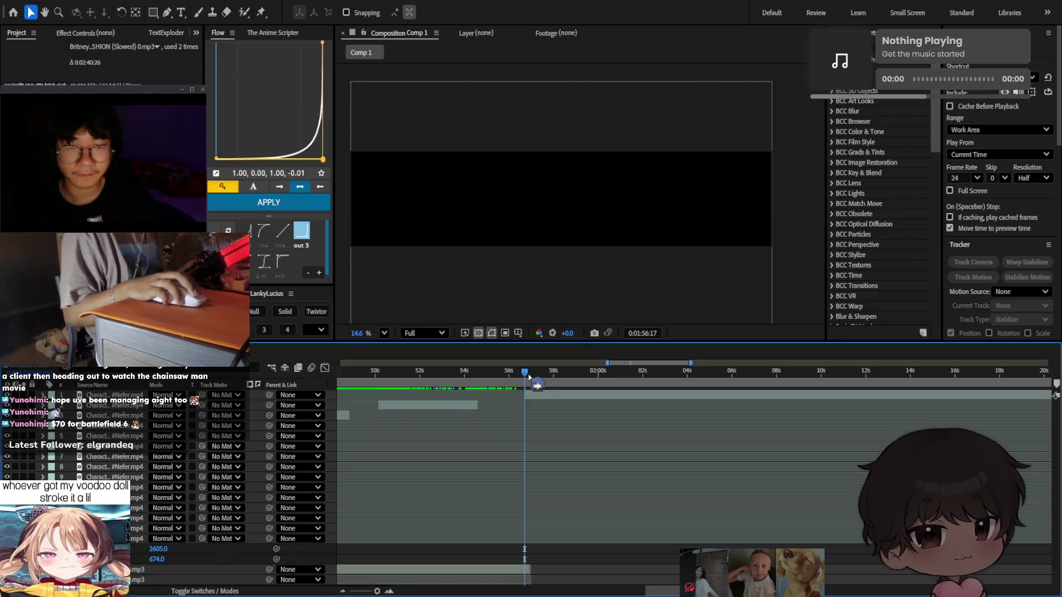
drag(524, 376, 543, 376)
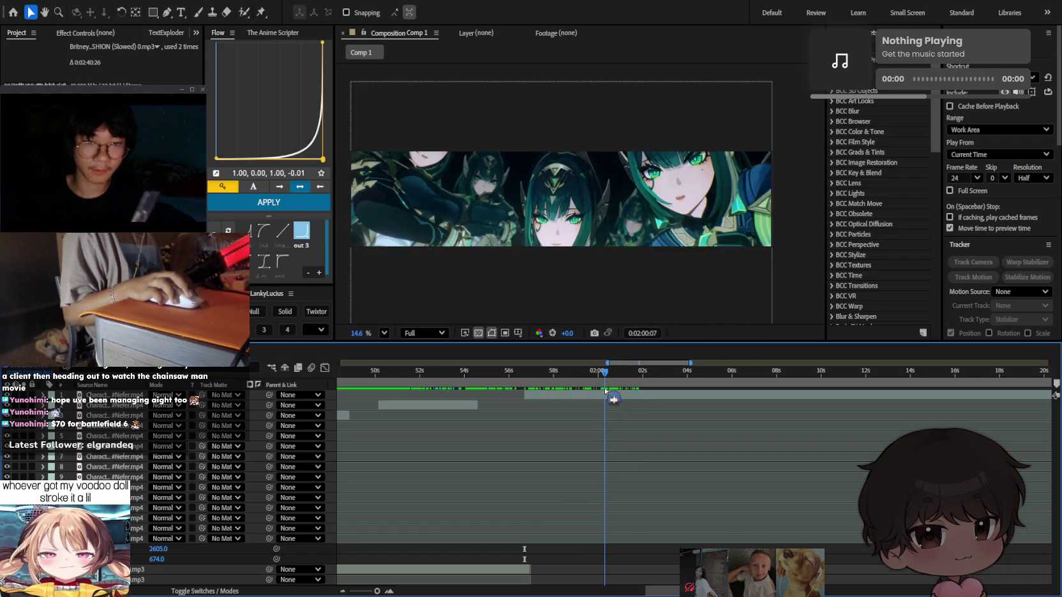
key(ctrl+v)
drag(611, 406, 779, 395)
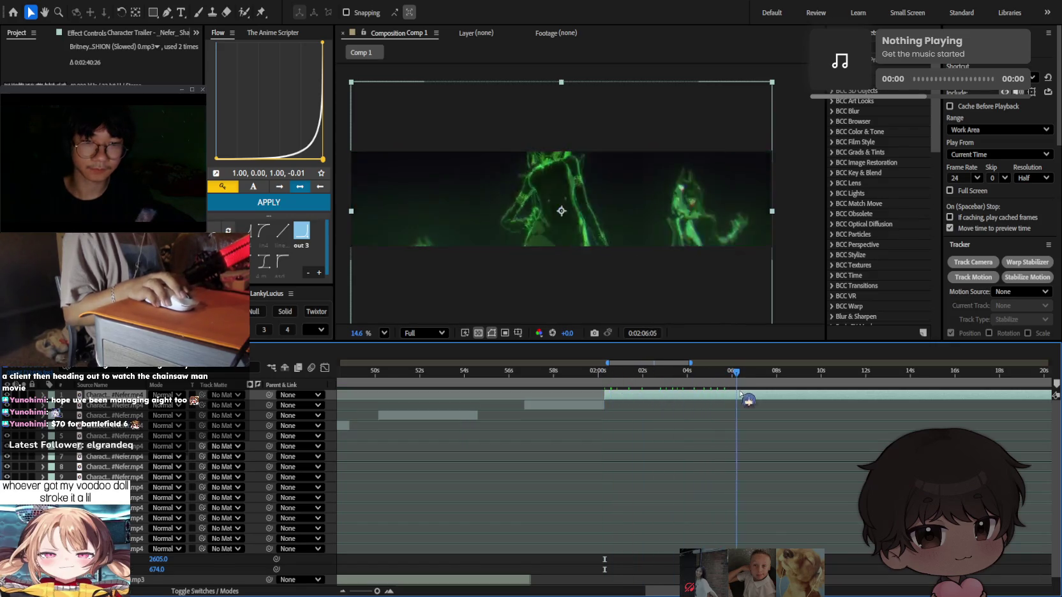
key(;)
drag(667, 370, 681, 372)
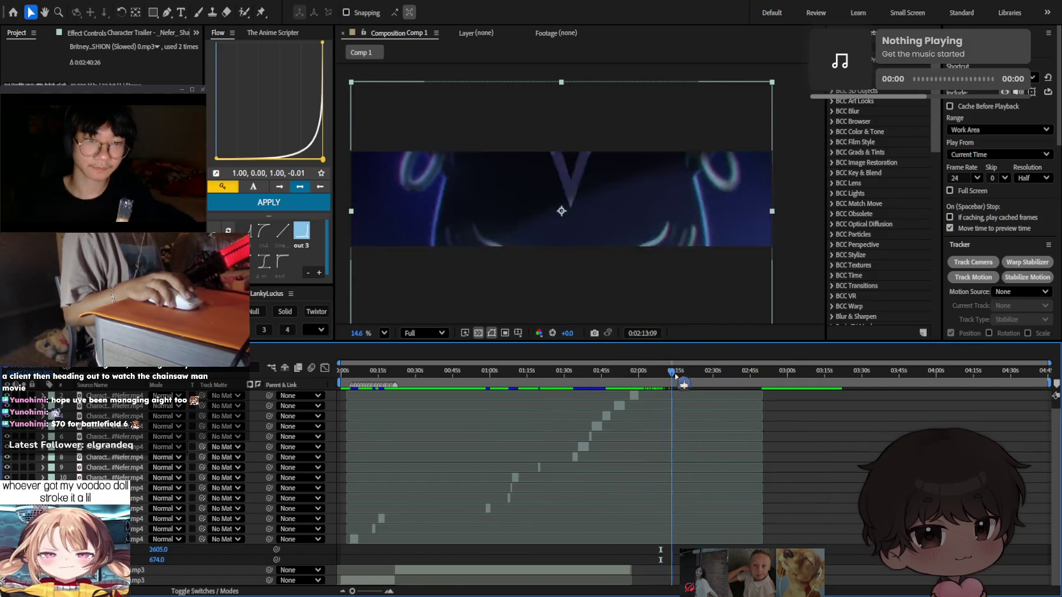
Split the top layer at 2:13:19 and trim its in-point to 2:16:05.
key(space)
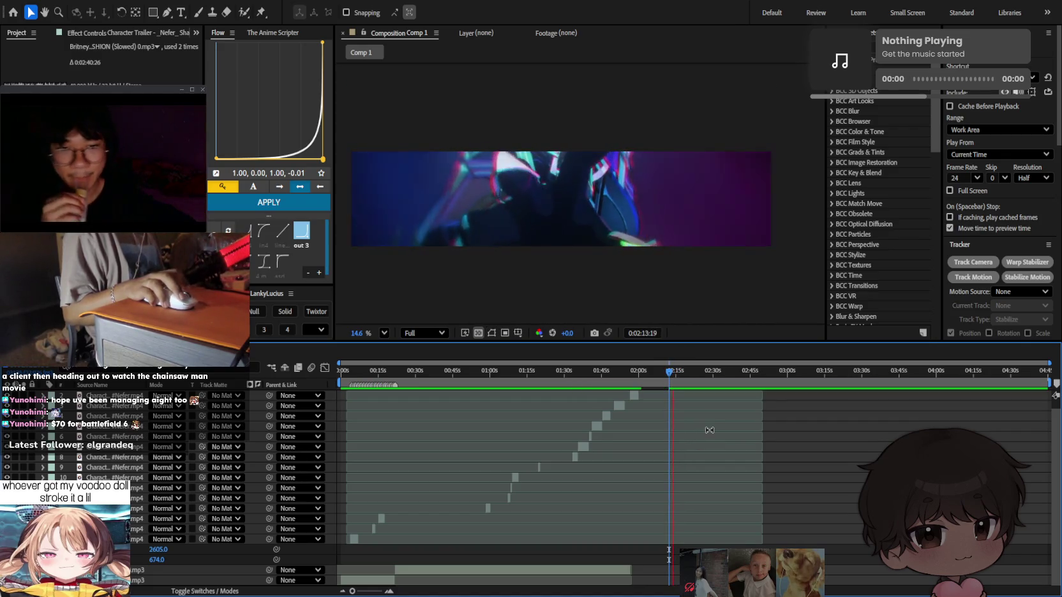
key(ctrl+v)
mouse_move(673, 375)
mouse_down()
mouse_move(687, 382)
mouse_move(673, 383)
mouse_up()
key(ctrl+shift+d)
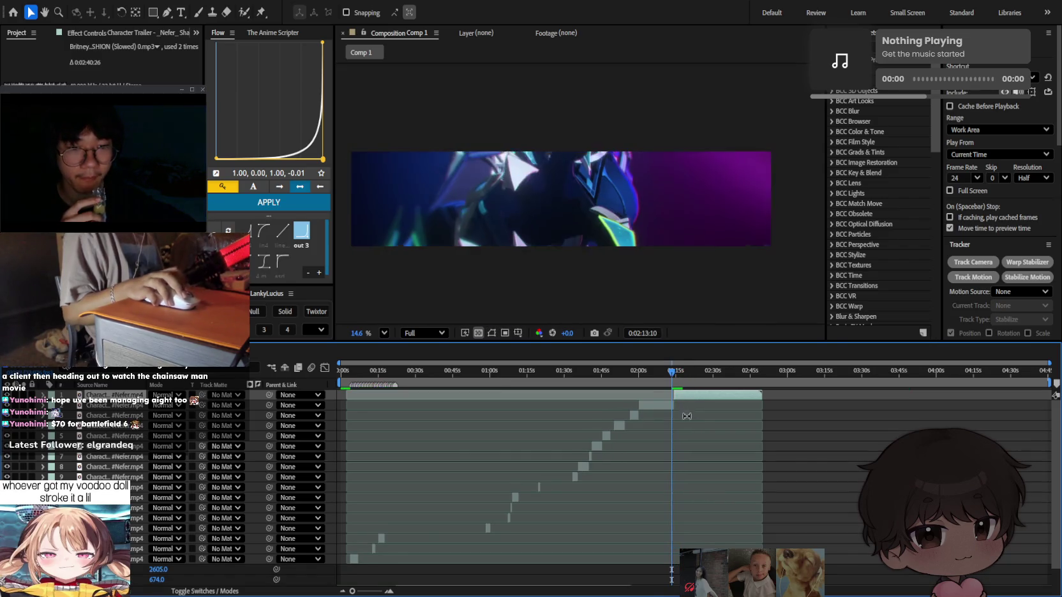
key(=)
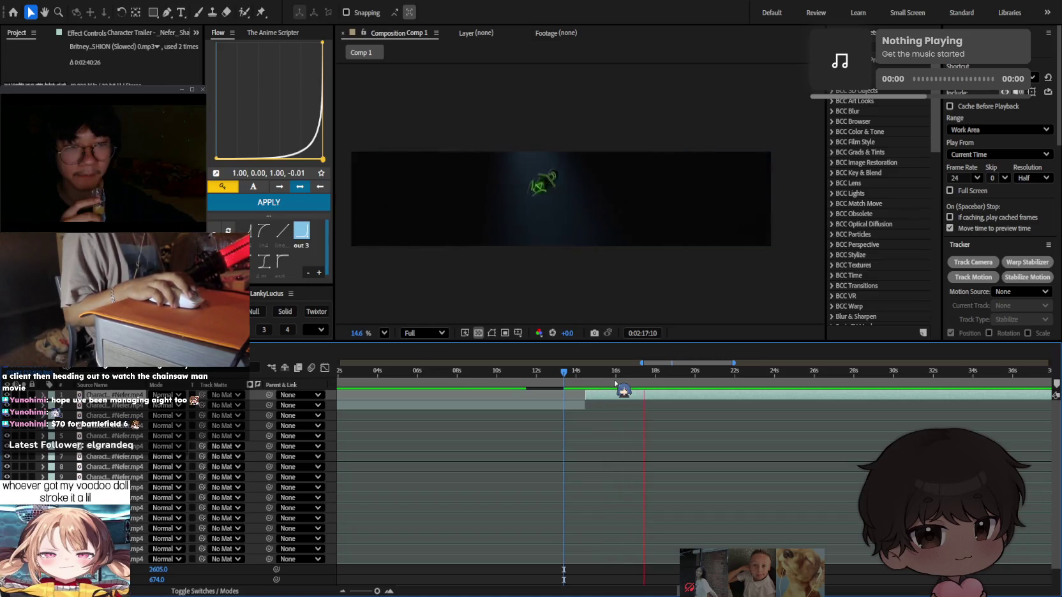
mouse_move(600, 371)
mouse_down()
mouse_move(699, 381)
mouse_move(606, 385)
mouse_move(773, 394)
mouse_move(726, 391)
mouse_up()
key(alt+bracketleft)
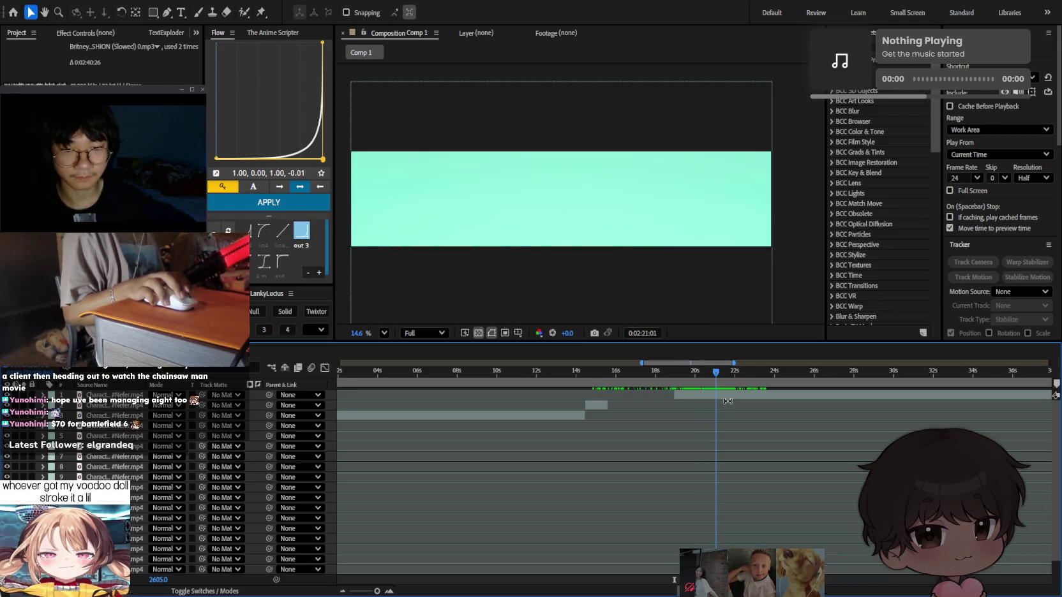
Split the top layer again, find the 2:23:13 beat, and scrub to the Genshin logo frame.
key(ctrl+shift+d)
mouse_move(718, 372)
mouse_down()
mouse_move(829, 386)
mouse_move(738, 389)
mouse_up()
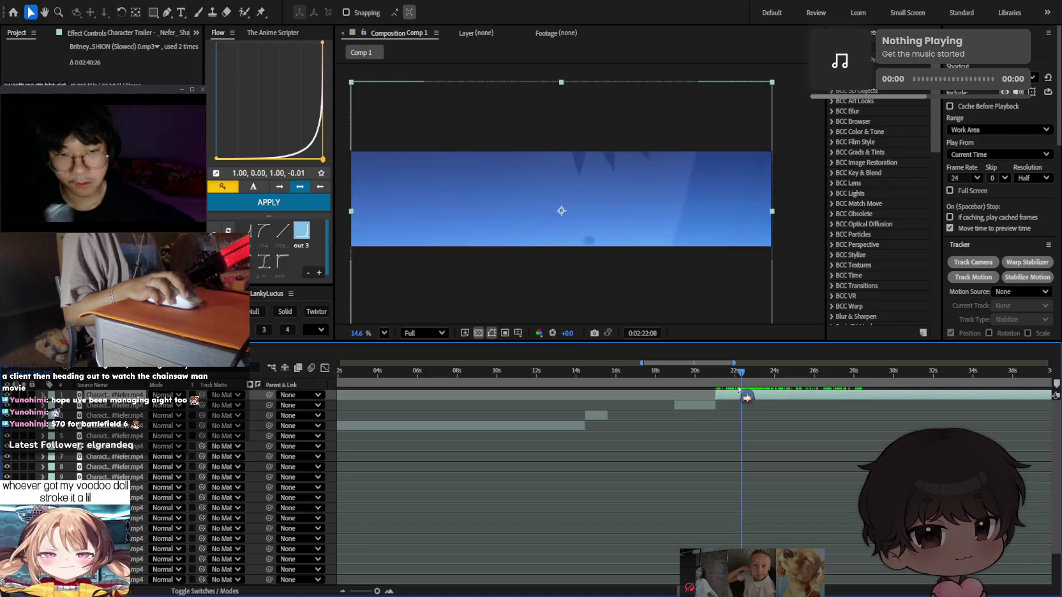
click(734, 406)
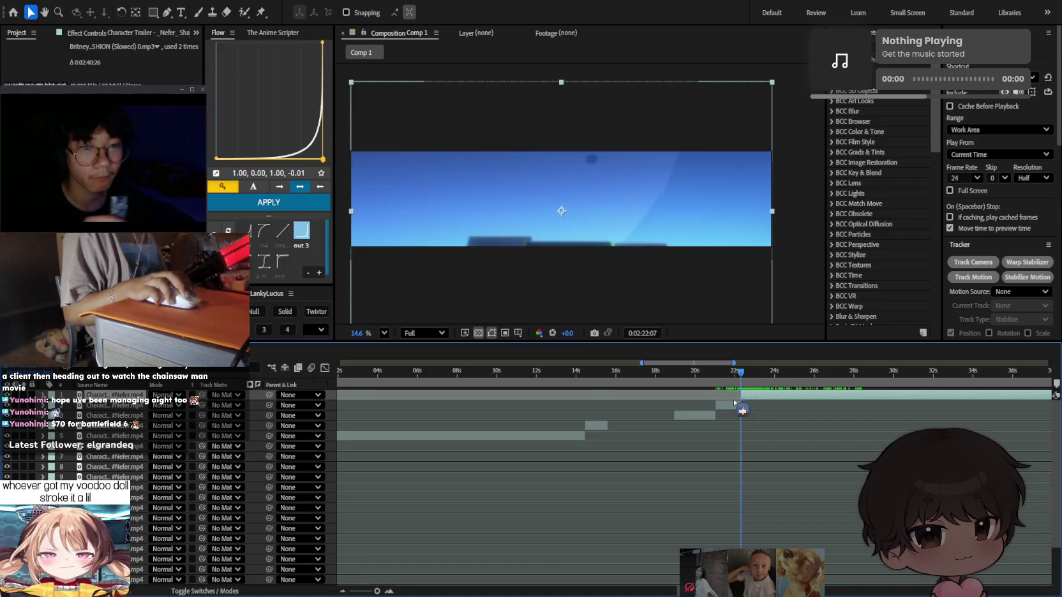
drag(740, 377, 823, 390)
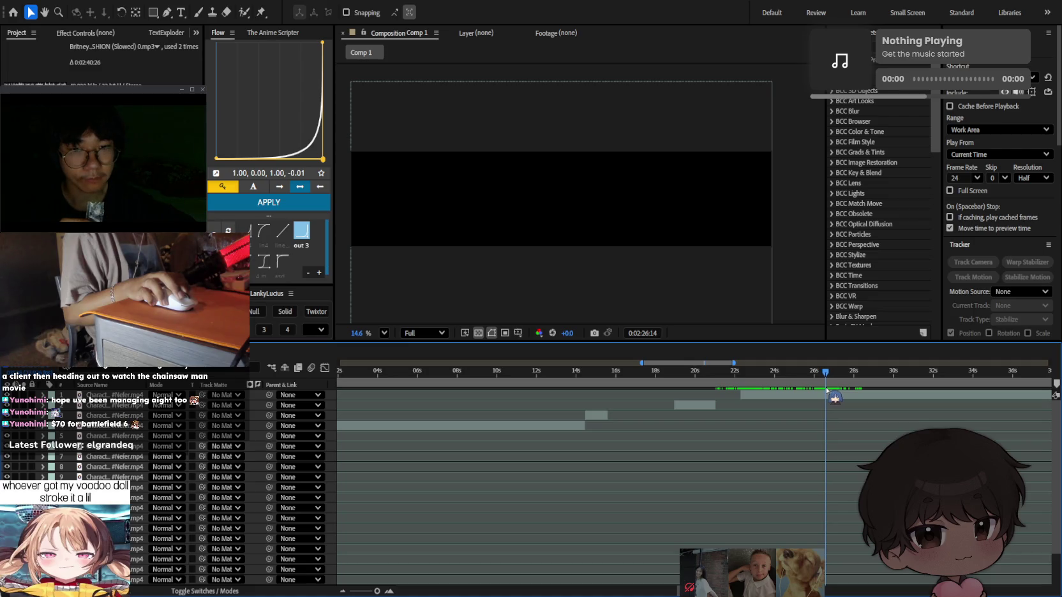
click(827, 397)
key(;)
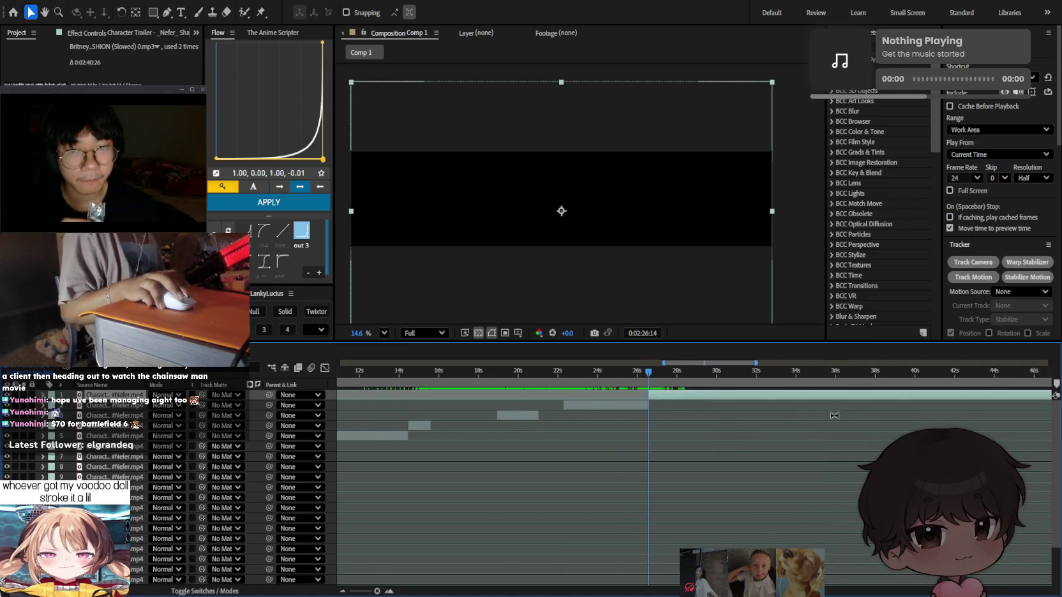
mouse_move(702, 381)
mouse_down()
mouse_move(747, 387)
mouse_move(719, 386)
mouse_move(732, 387)
mouse_up()
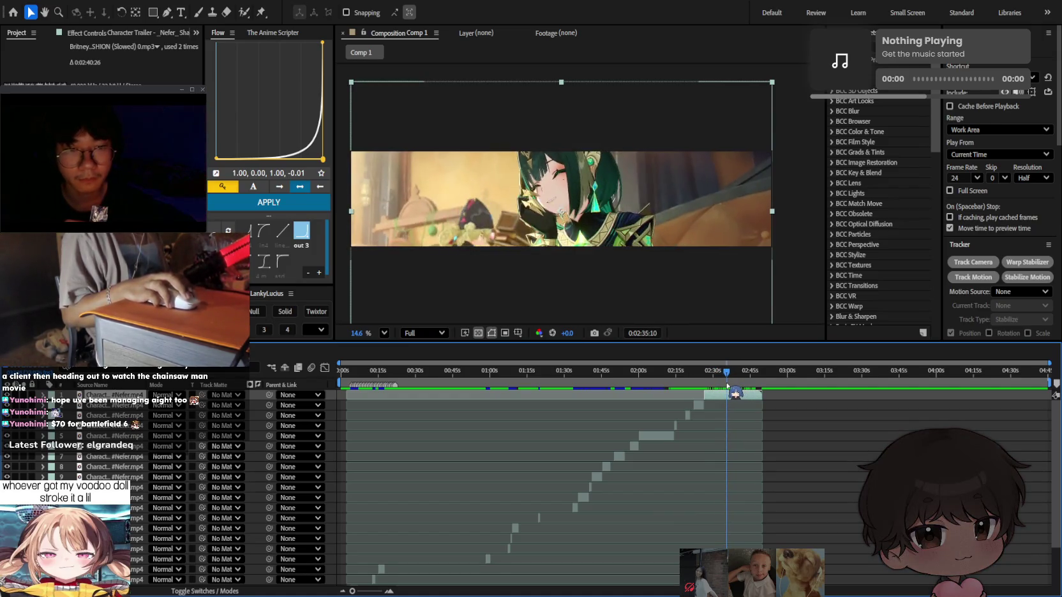
Select every layer and zoom the time ruler in to the first 17 seconds.
drag(731, 386, 369, 386)
scroll(554, 482, down, 2)
scroll(553, 482, up, 2)
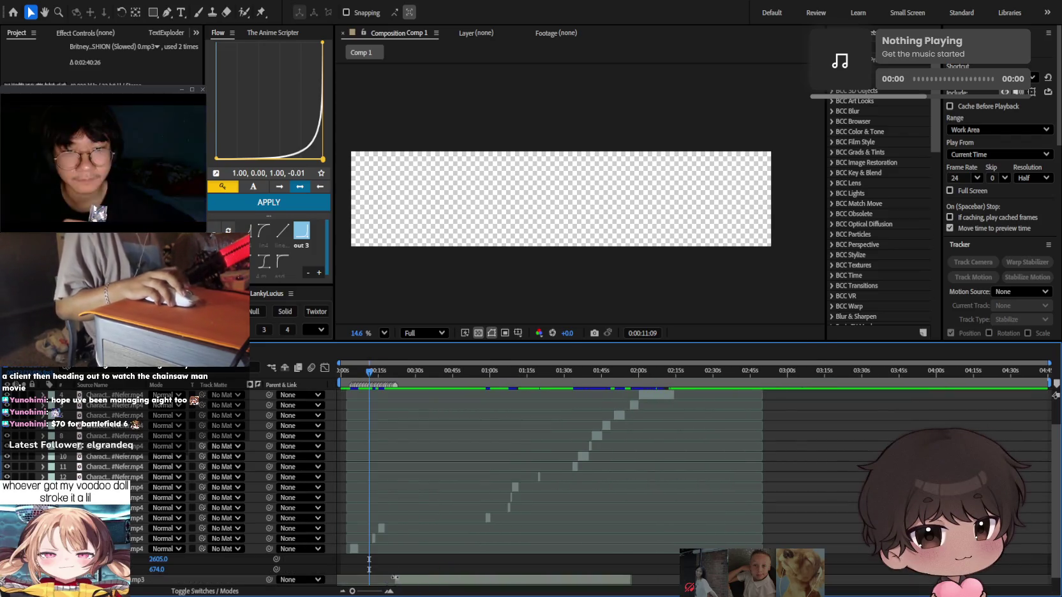
click(357, 554)
key(ctrl+a)
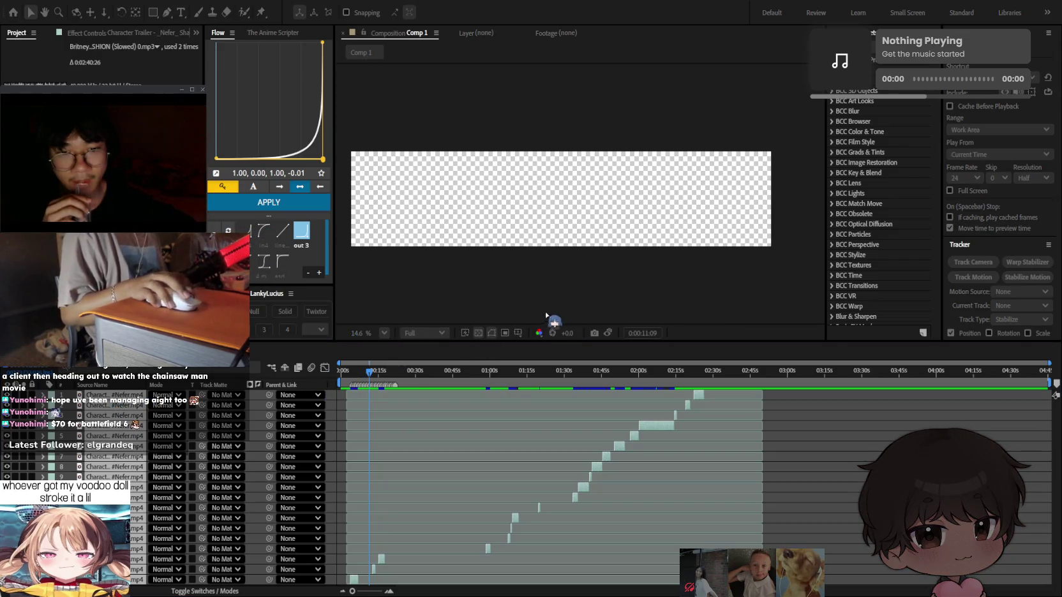
scroll(515, 451, up, 5)
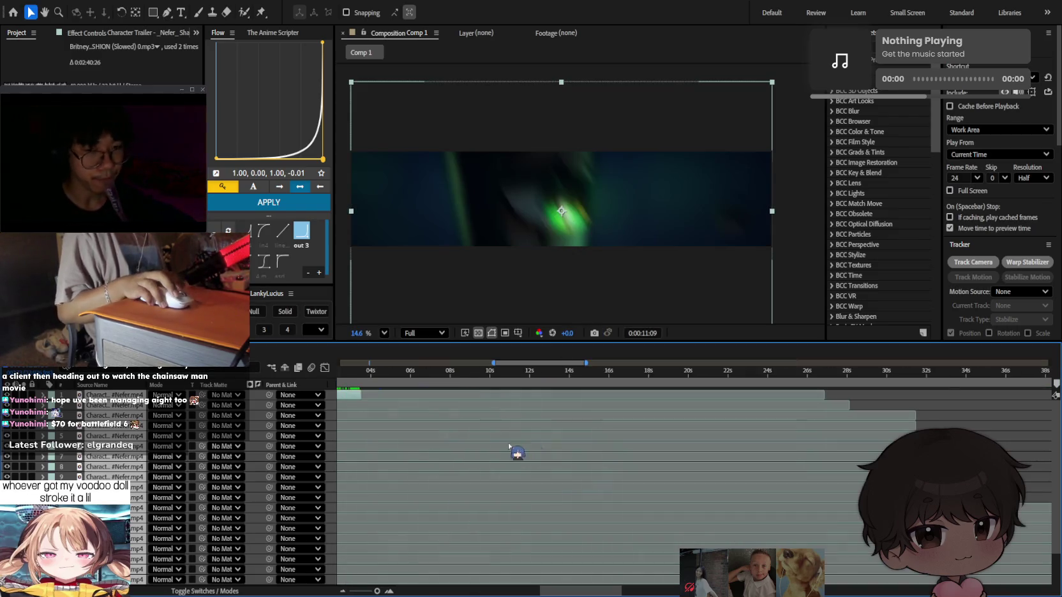
scroll(636, 454, down, 5)
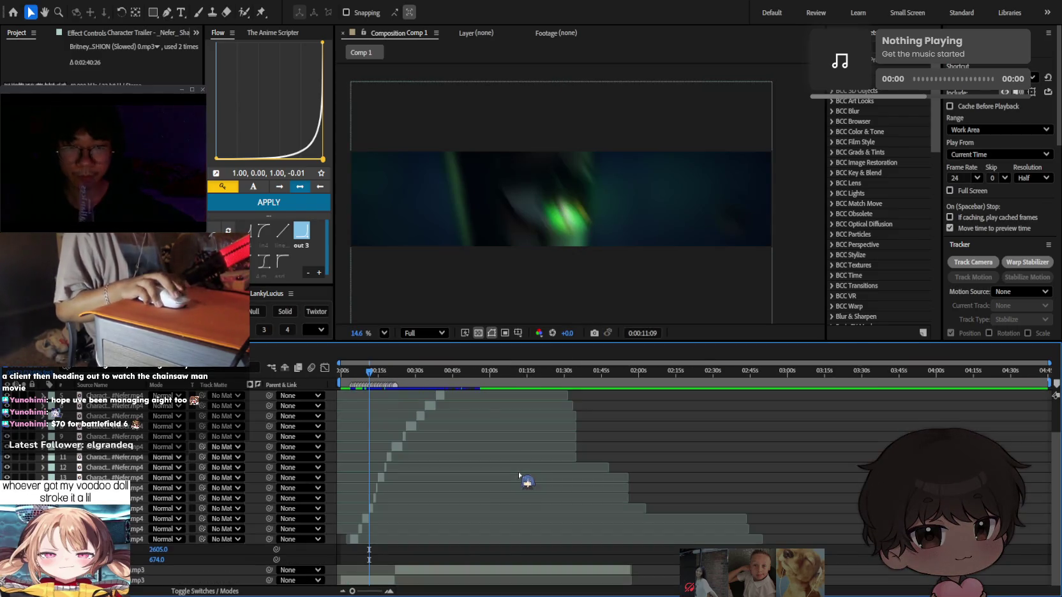
scroll(478, 458, up, 5)
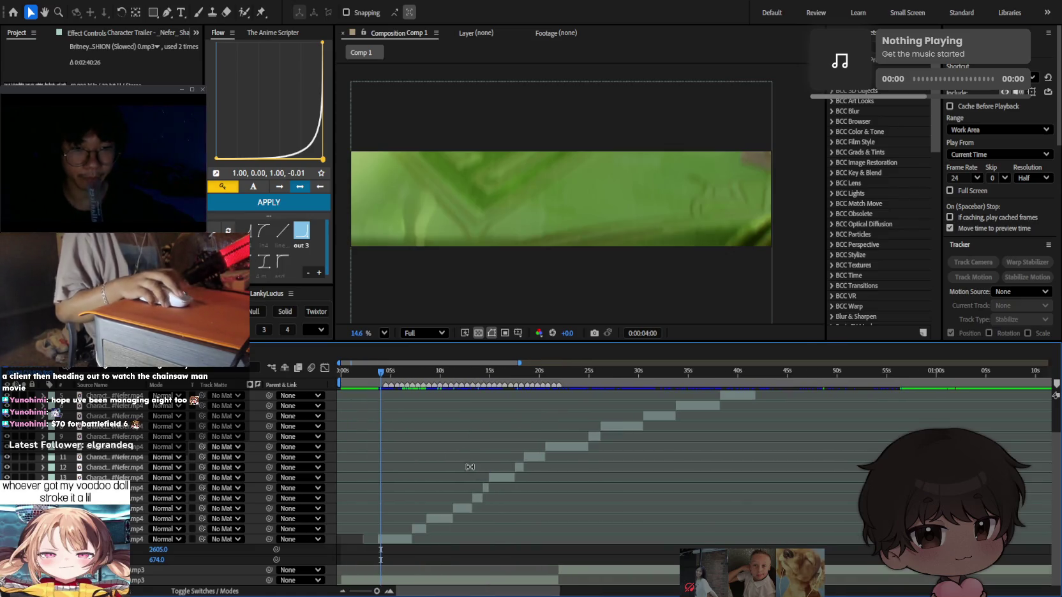
scroll(478, 458, up, 4)
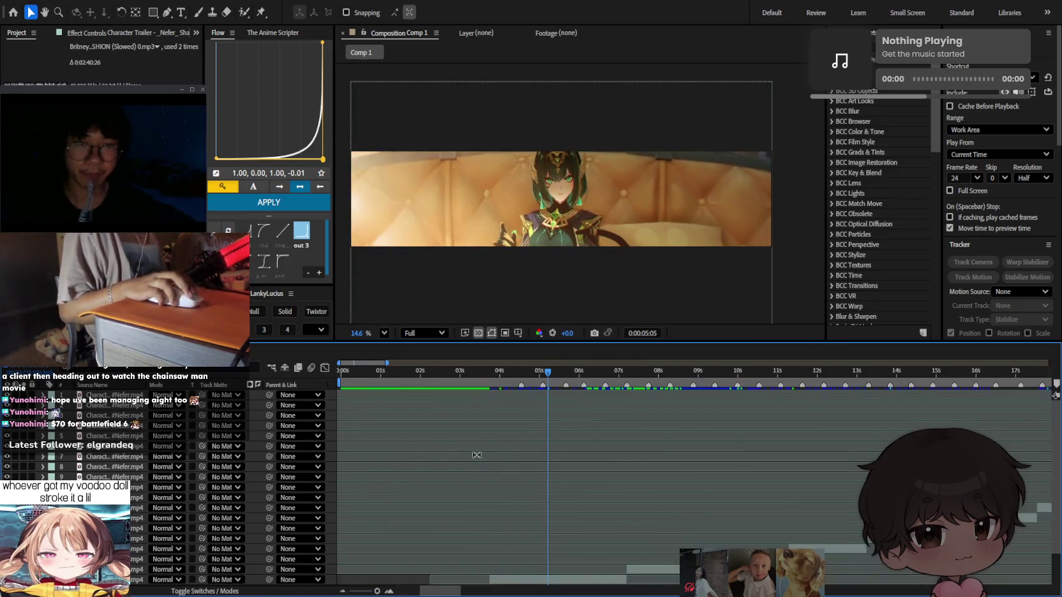
Return near the comp start, inspect the Character Trailer footage layers, and preview the comp.
click(409, 387)
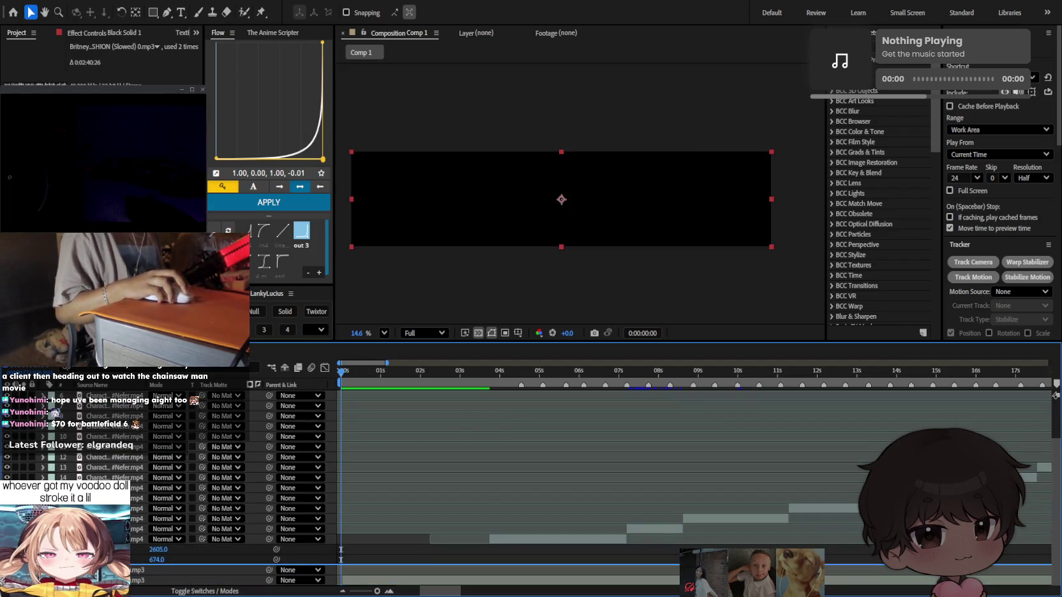
click(137, 529)
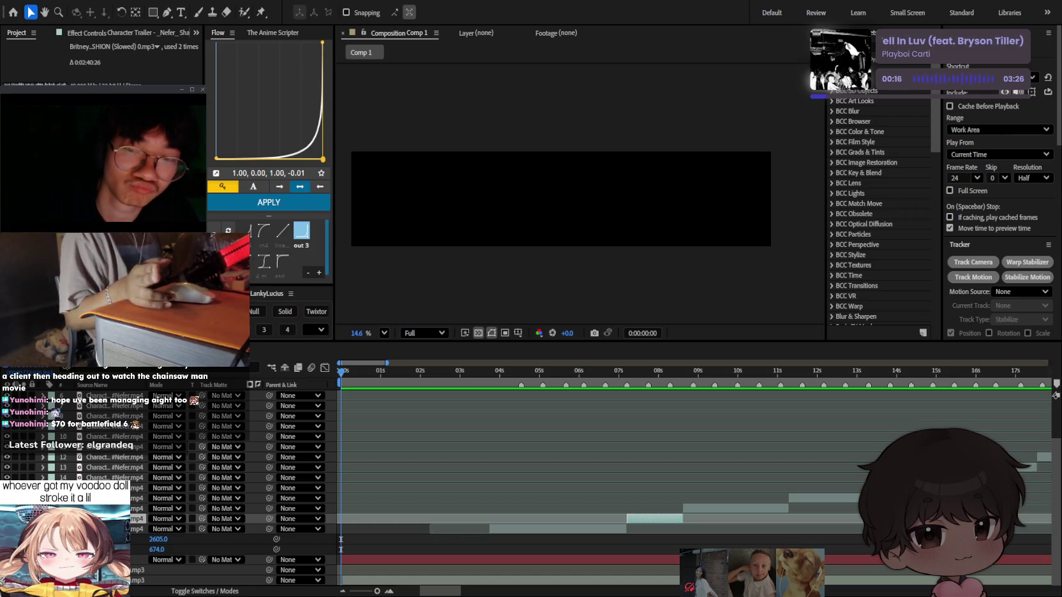
click(485, 394)
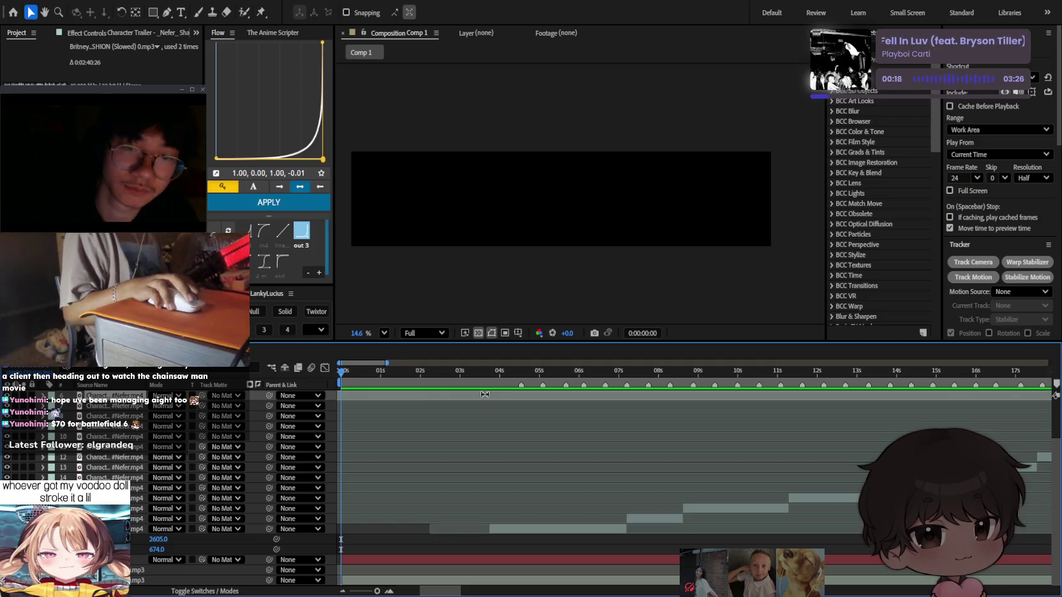
click(418, 424)
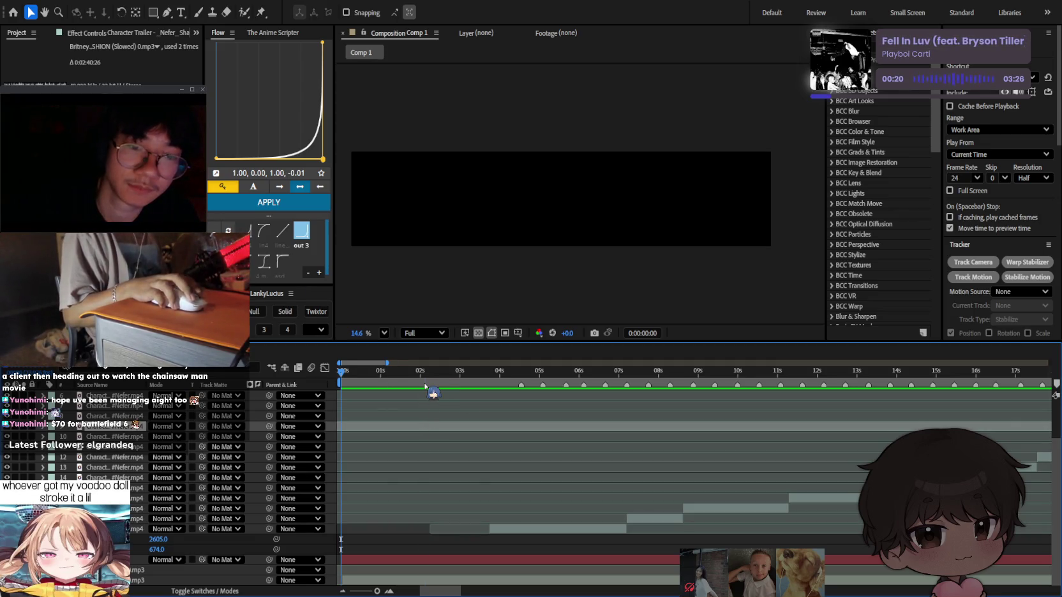
click(402, 548)
key(space)
text(23.976)
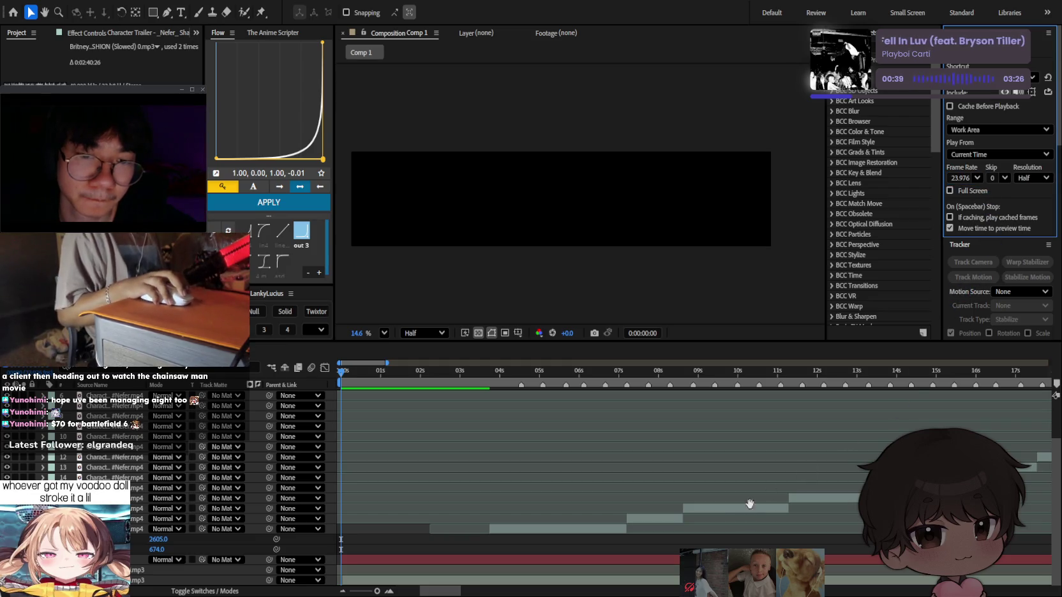
Preview from about 3:15 and try shifting the bottom clip earlier, then undo it.
key(space)
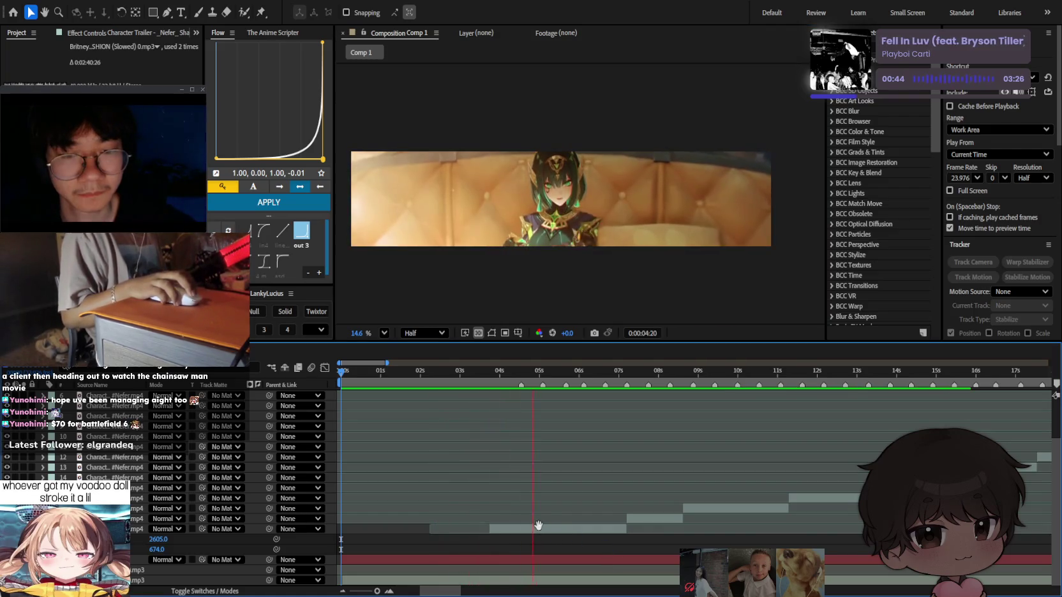
key(space)
drag(524, 375, 490, 385)
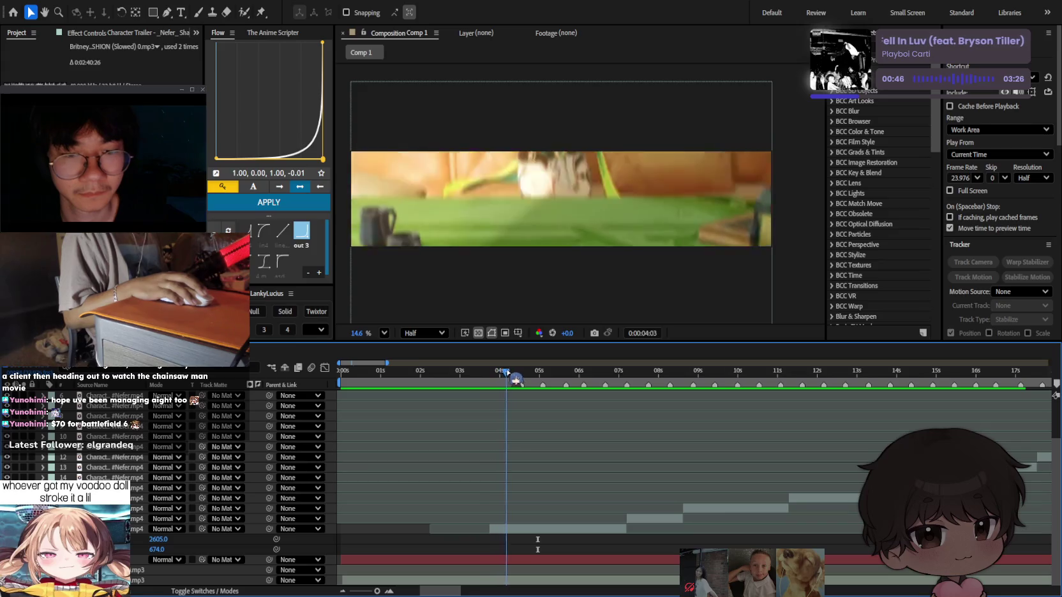
key(space)
drag(532, 540, 513, 540)
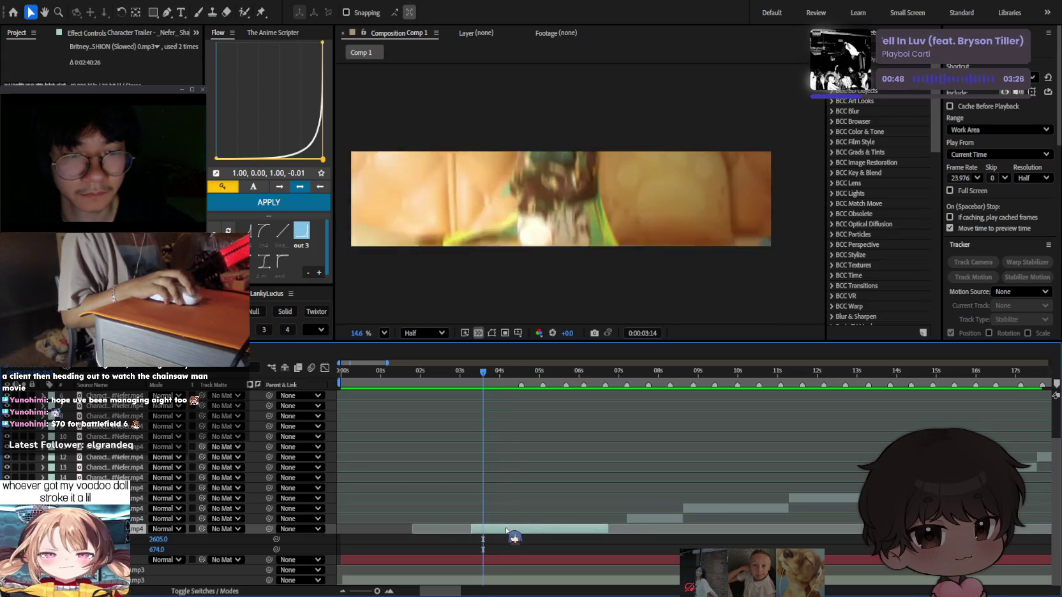
key(ctrl+z)
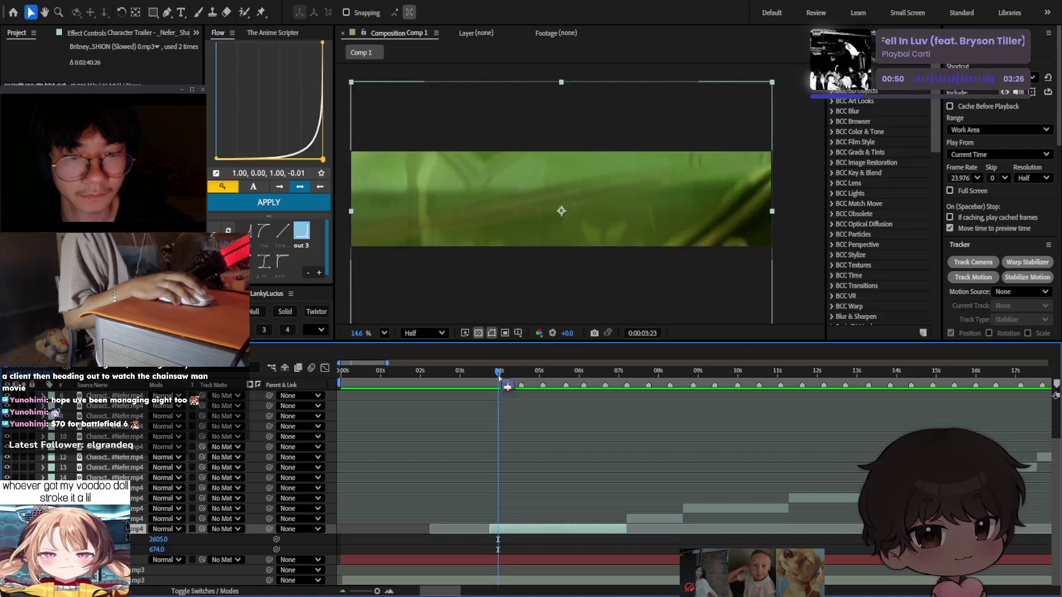
key(space)
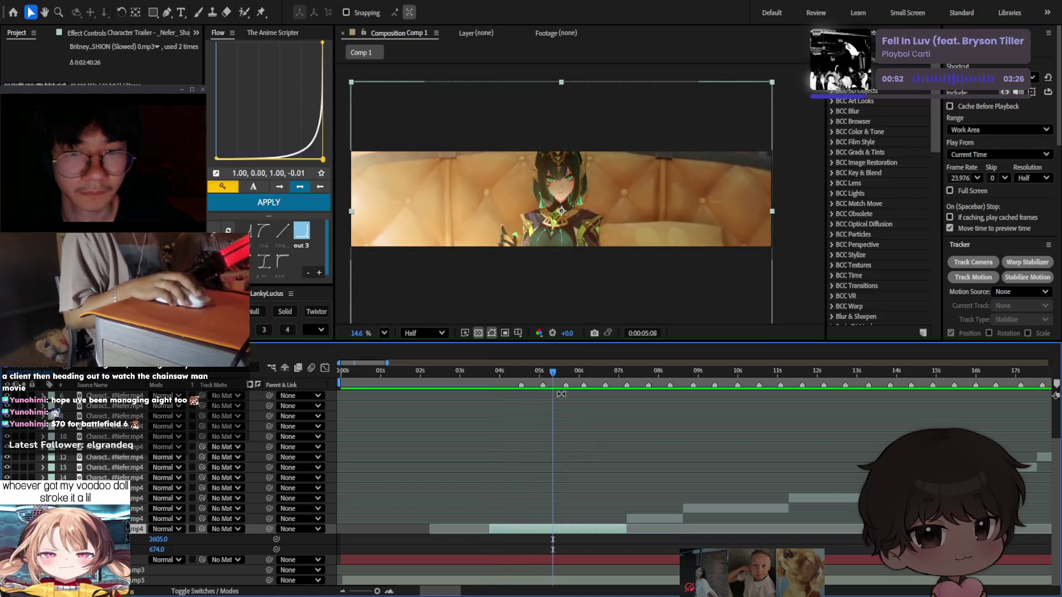
Review the shots between 2 and 7 seconds and select the bottom footage layer.
mouse_move(574, 372)
mouse_down()
mouse_move(626, 373)
mouse_move(660, 394)
mouse_up()
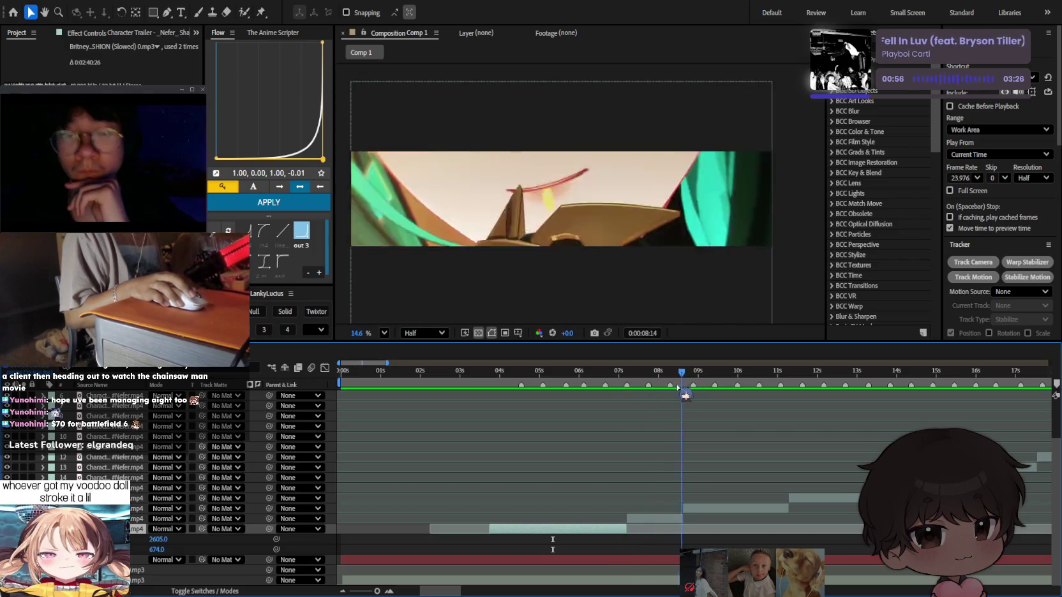
key(shift+Page_Down)
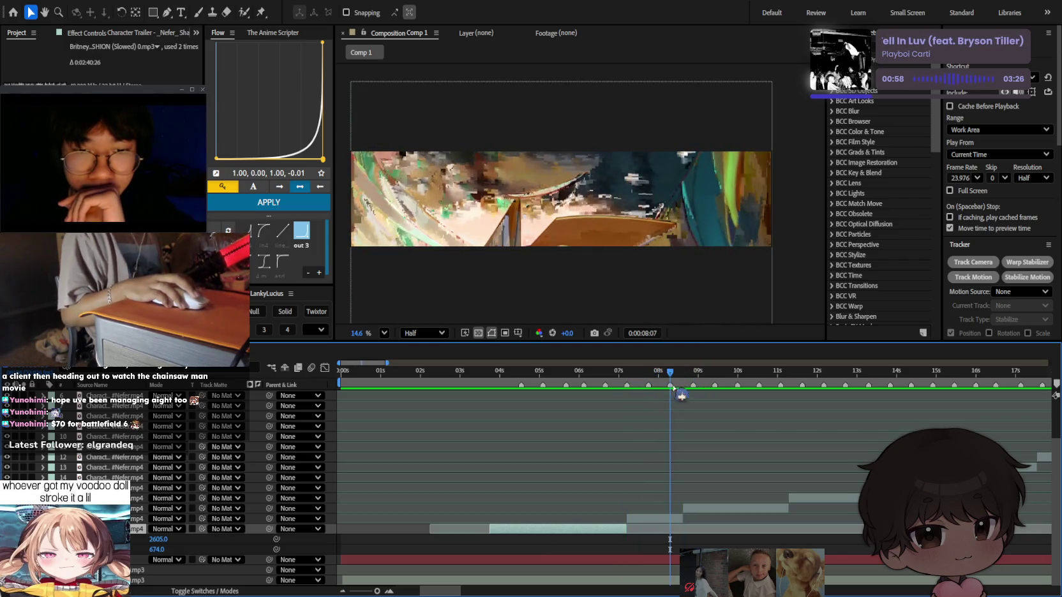
drag(675, 388, 758, 381)
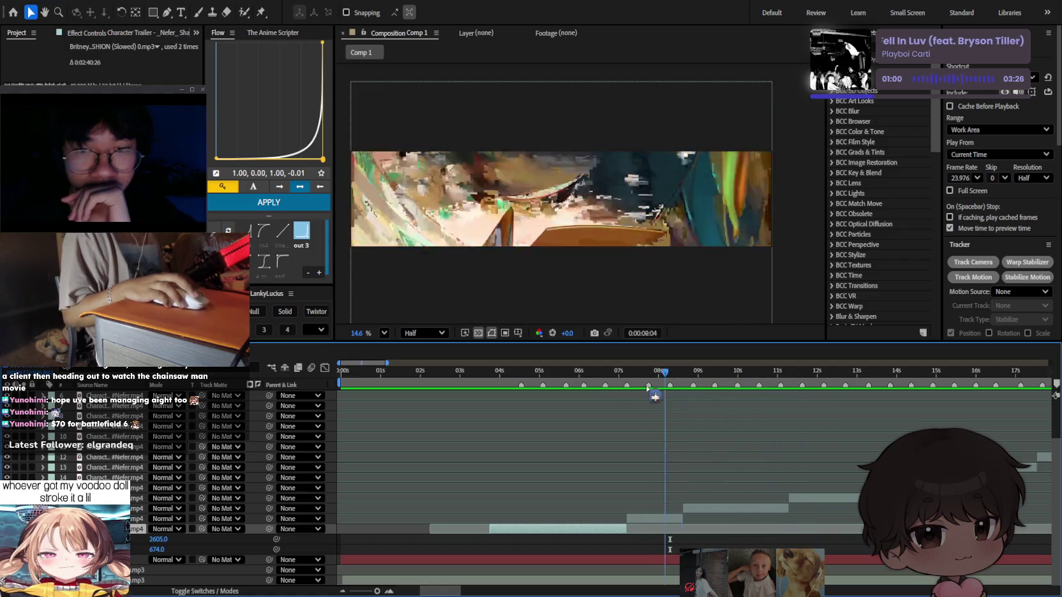
mouse_move(647, 387)
mouse_down()
mouse_move(472, 387)
mouse_move(552, 388)
mouse_move(356, 438)
mouse_up()
click(491, 468)
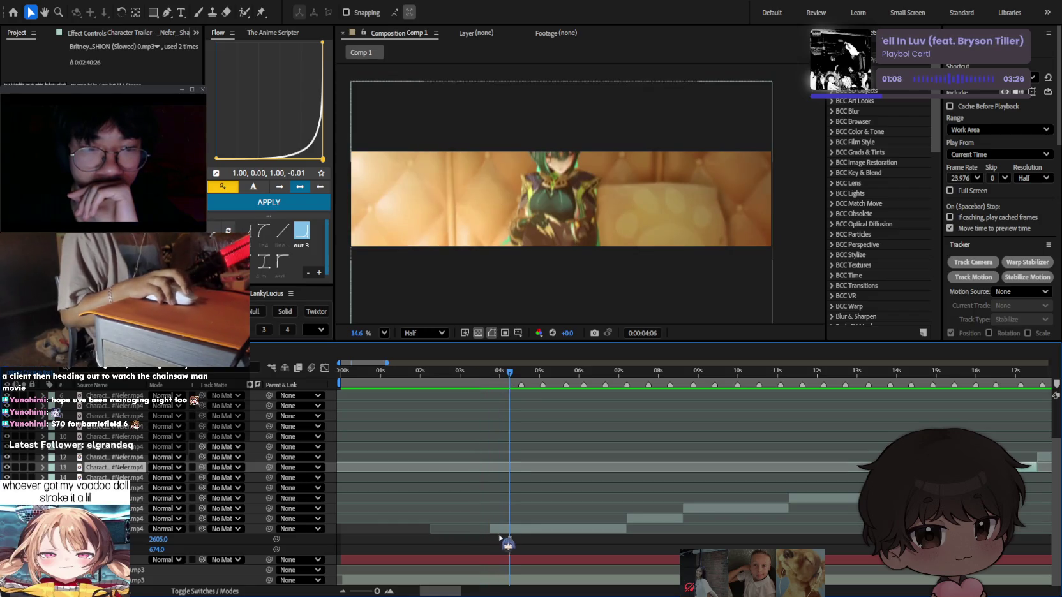
click(504, 529)
mouse_move(504, 386)
mouse_down()
mouse_move(469, 382)
mouse_move(494, 374)
mouse_move(465, 379)
mouse_up()
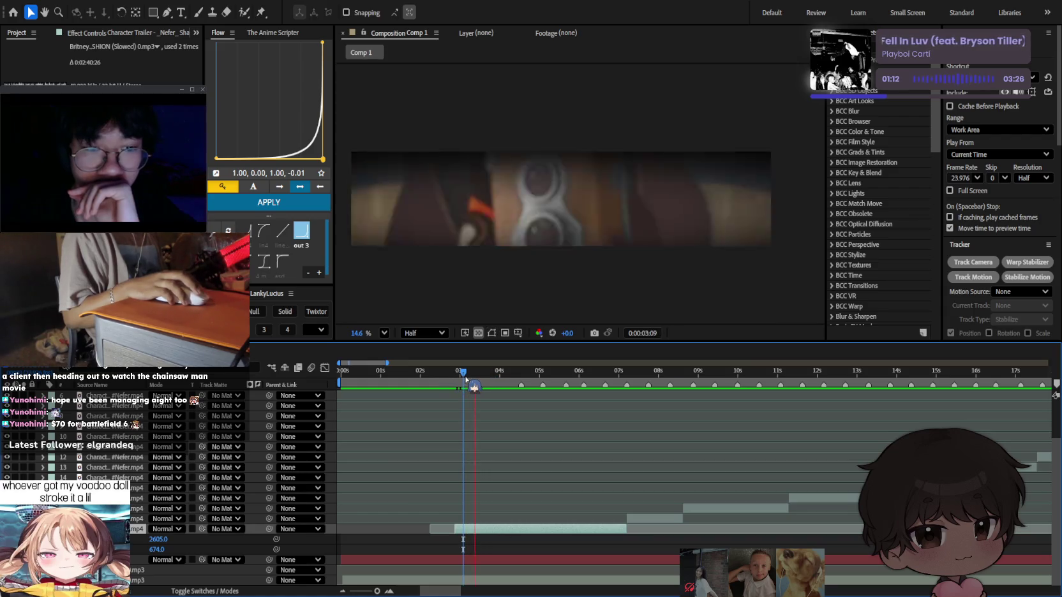
mouse_move(473, 384)
mouse_down()
mouse_move(548, 398)
mouse_move(624, 384)
mouse_move(498, 385)
mouse_move(633, 388)
mouse_up()
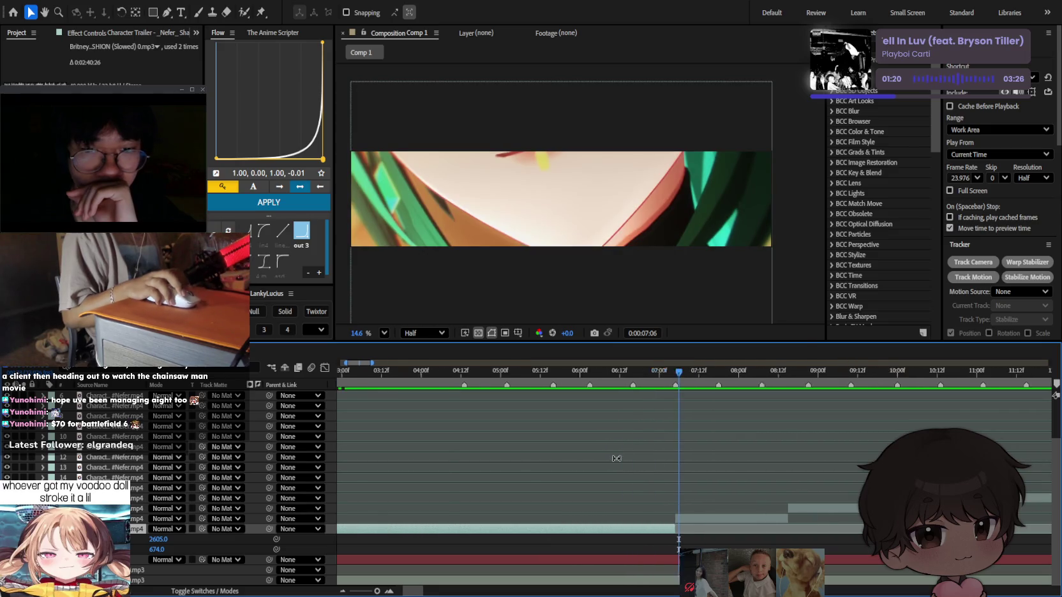
Trim the bottom clip's start later to about 3 seconds and show The Anime Scripter panel.
scroll(711, 458, up, 3)
mouse_move(573, 370)
mouse_down()
mouse_move(466, 371)
mouse_move(482, 371)
mouse_up()
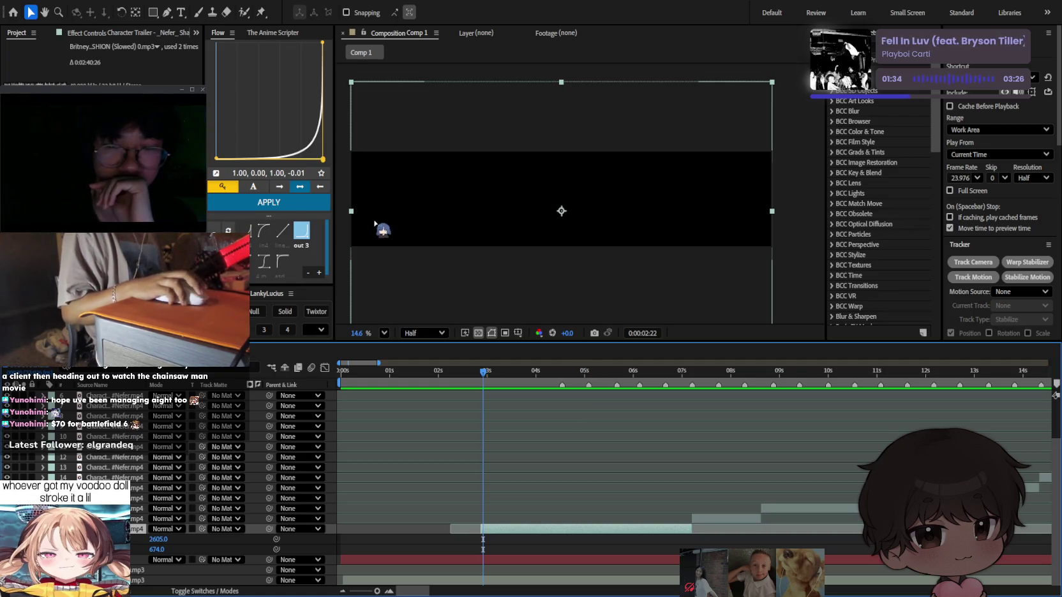
click(531, 373)
mouse_move(531, 375)
mouse_down()
mouse_move(564, 375)
mouse_move(500, 374)
mouse_up()
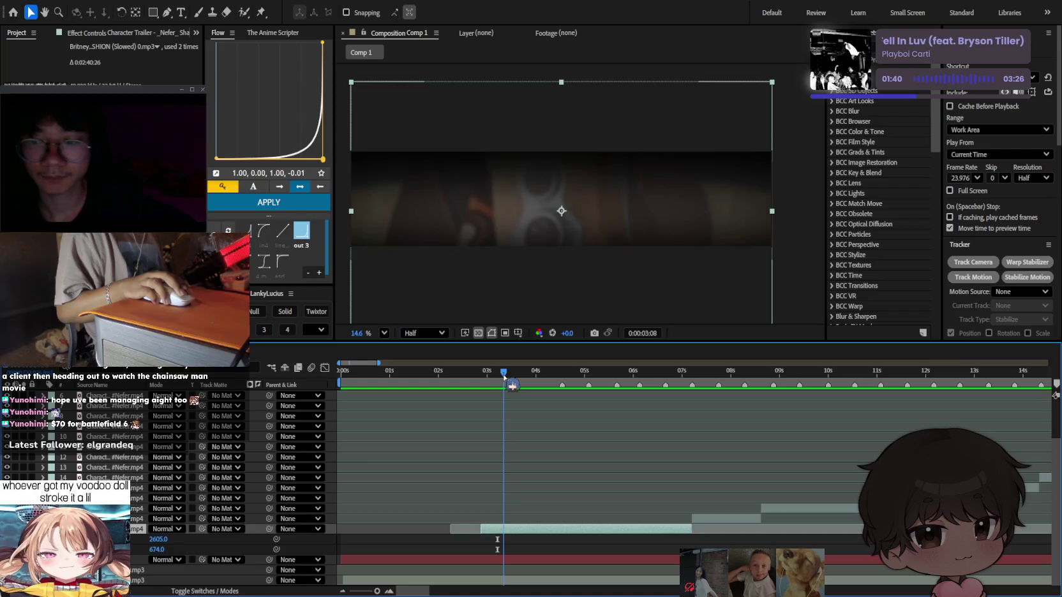
drag(479, 533, 488, 531)
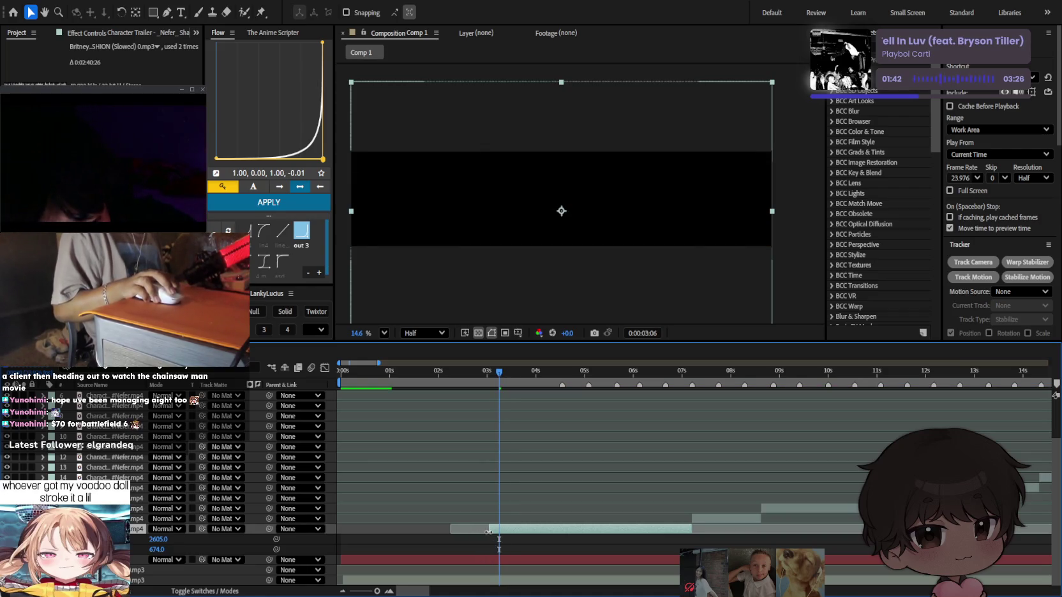
click(273, 33)
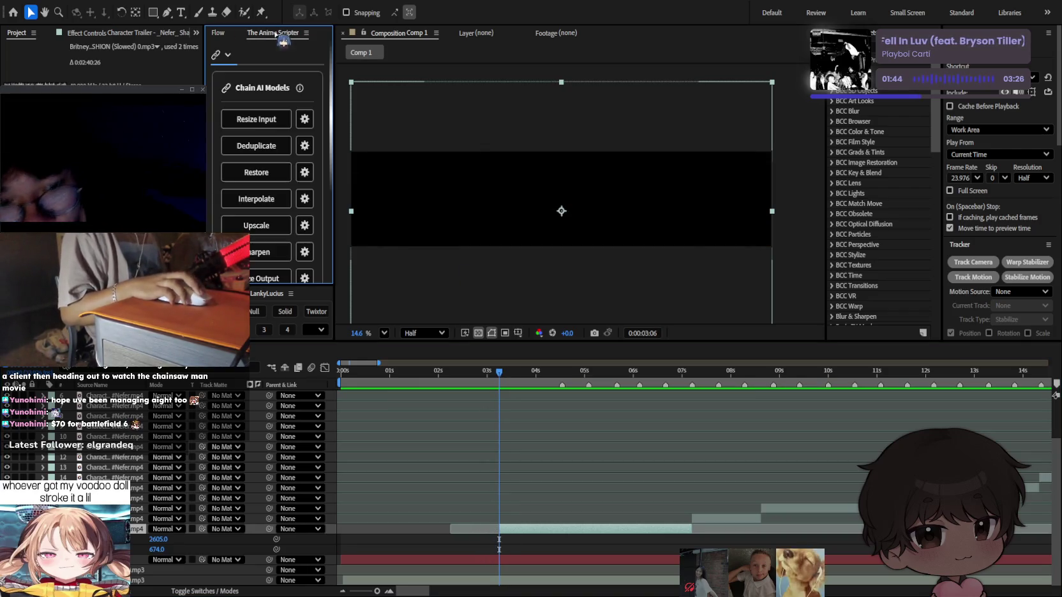
Run Remove Dead Frames on the bottom clip from The Anime Scripter's Utility Tools section.
scroll(255, 93, down, 3)
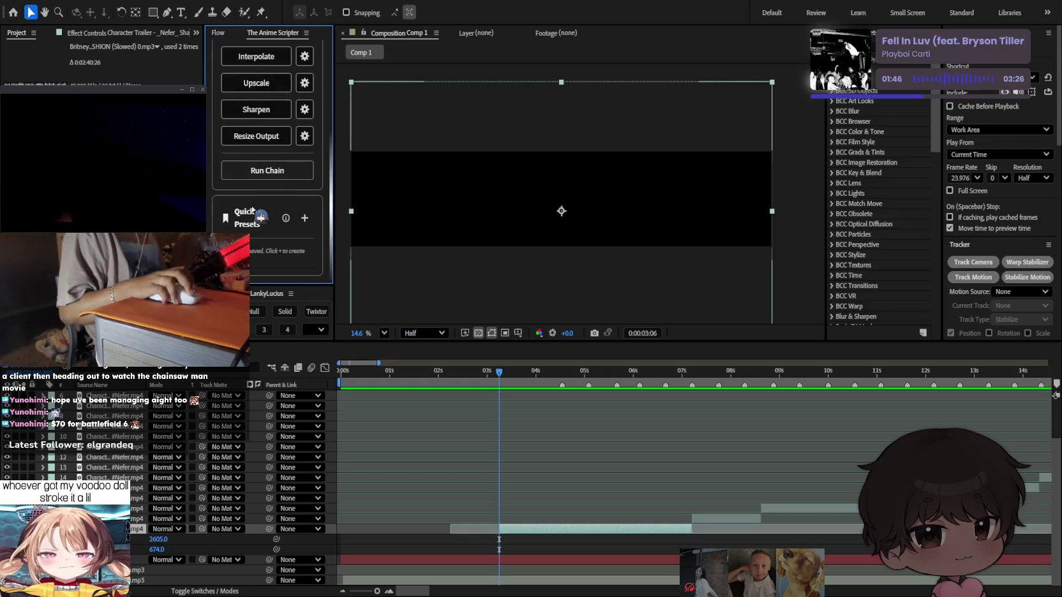
scroll(261, 217, up, 3)
click(223, 54)
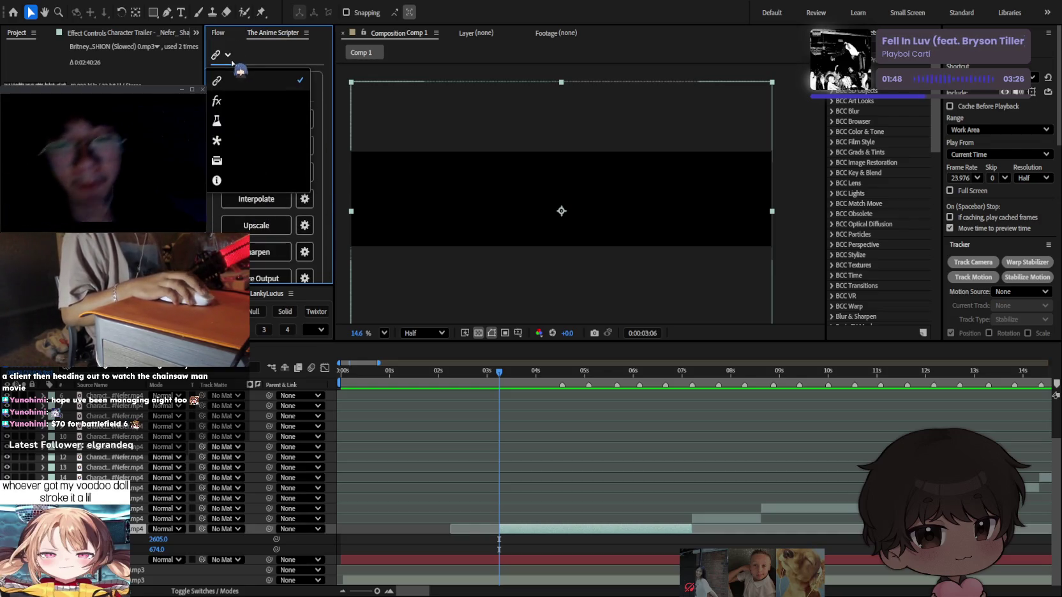
click(252, 108)
scroll(264, 109, down, 4)
scroll(265, 102, down, 1)
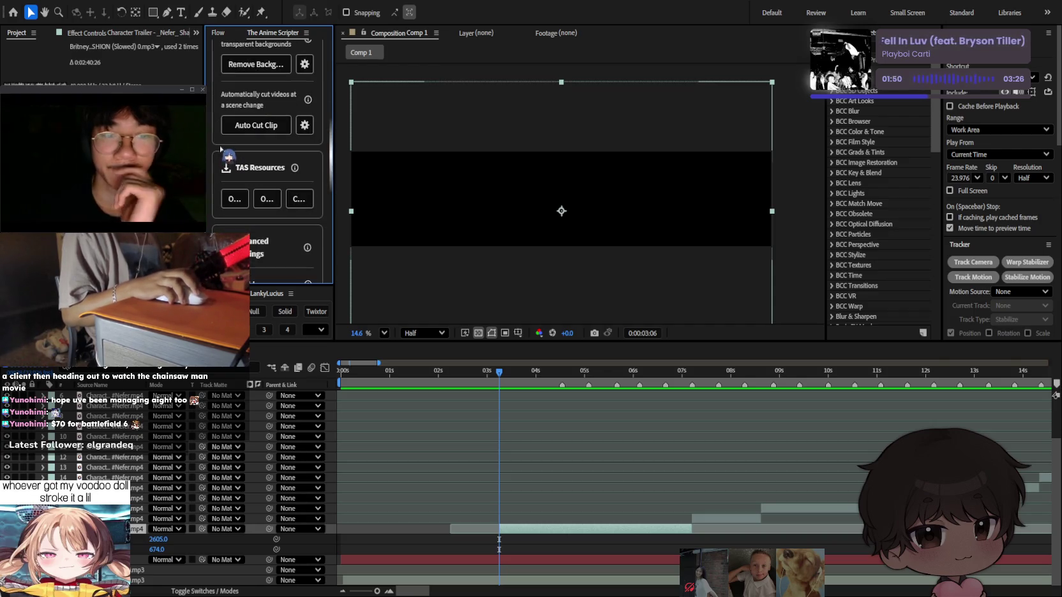
double_click(279, 33)
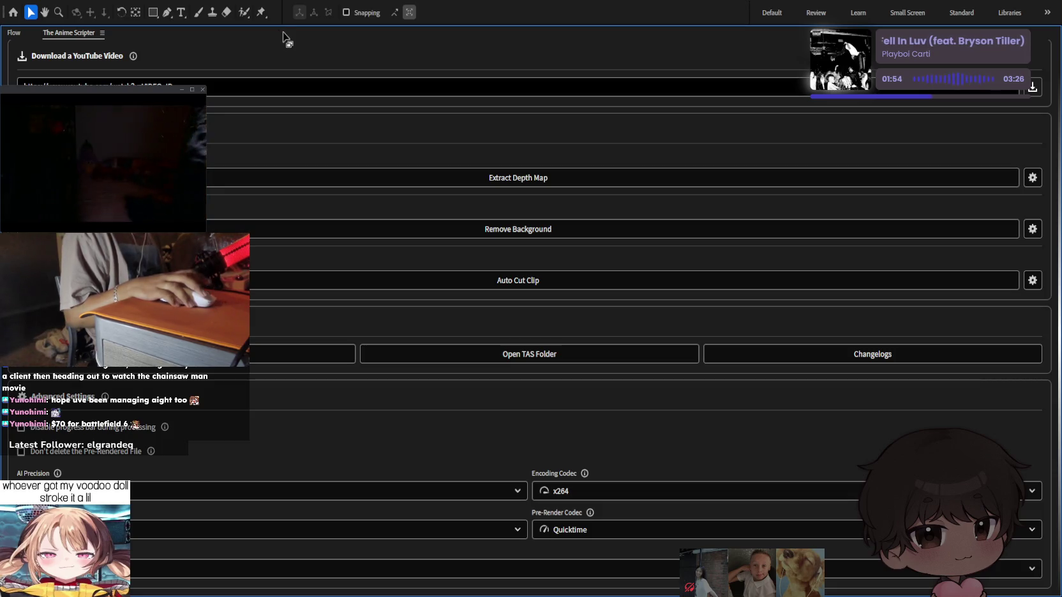
scroll(243, 123, up, 1)
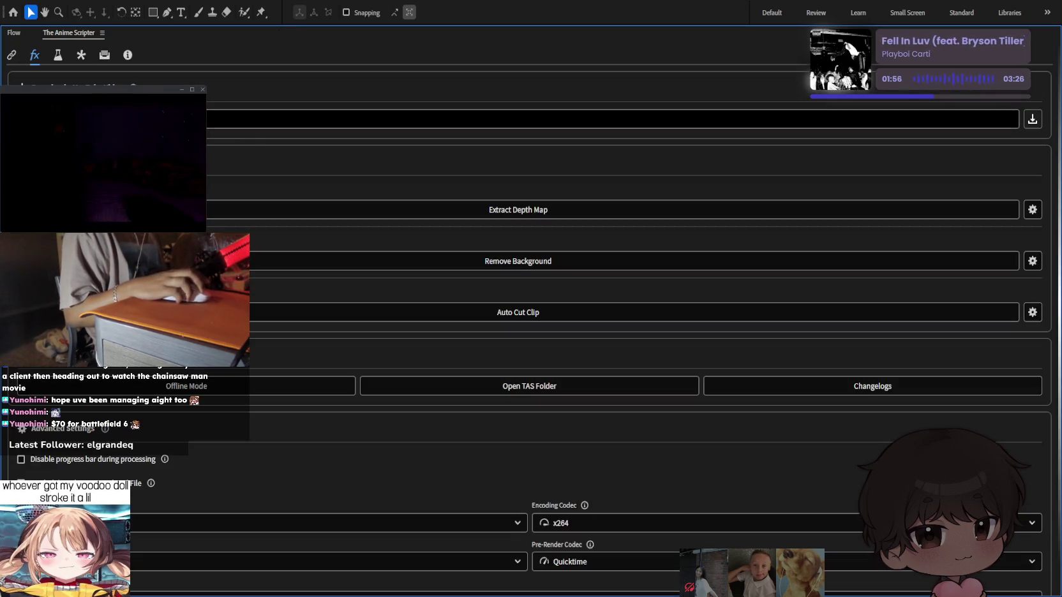
click(59, 56)
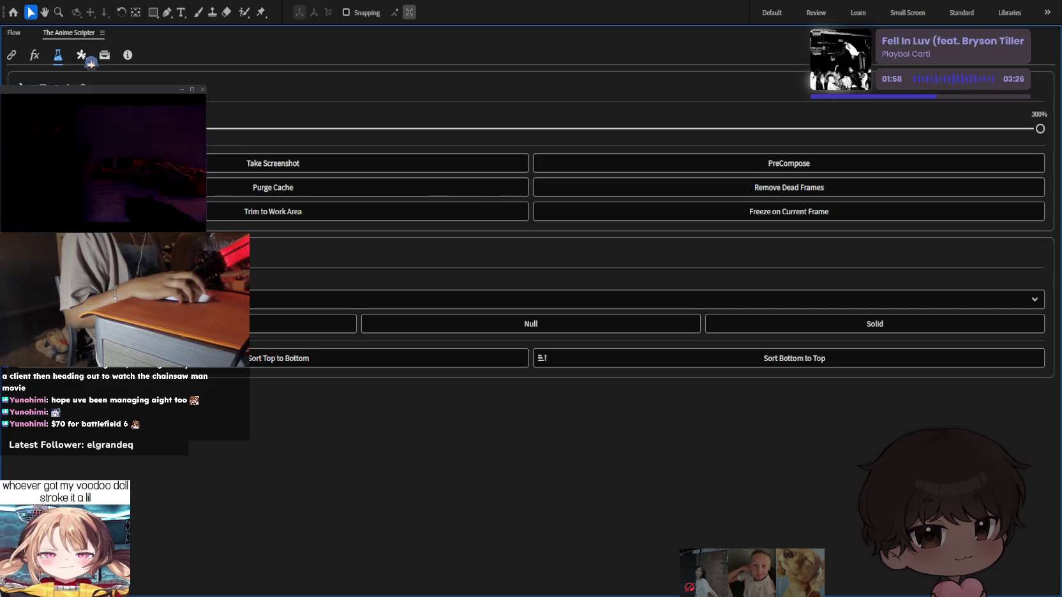
double_click(77, 33)
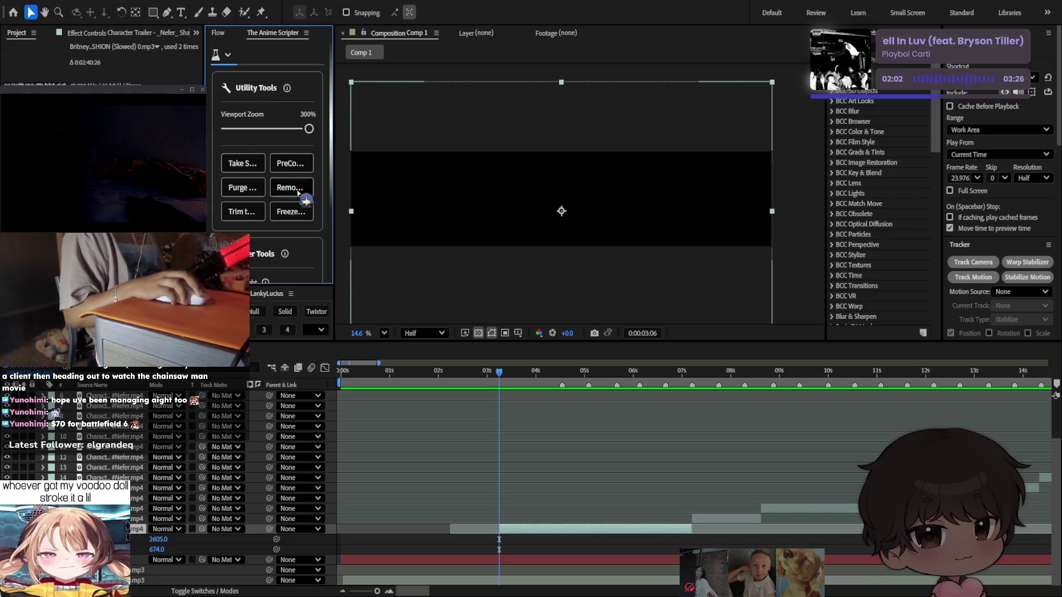
click(298, 191)
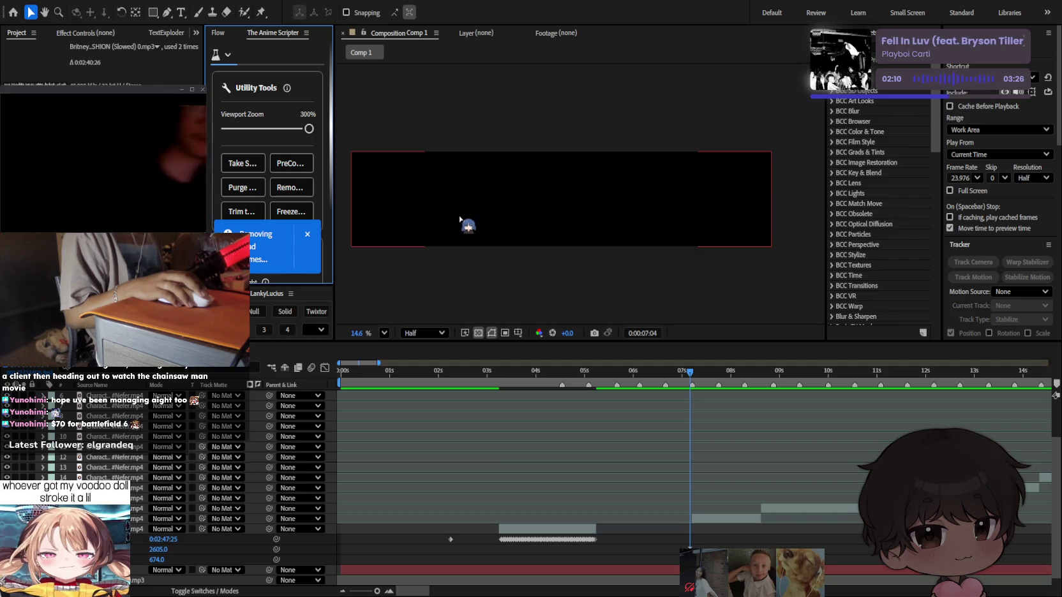
Preview around 3 seconds and shift the bottom Nefer clip slightly later onto the beat.
drag(533, 370, 489, 370)
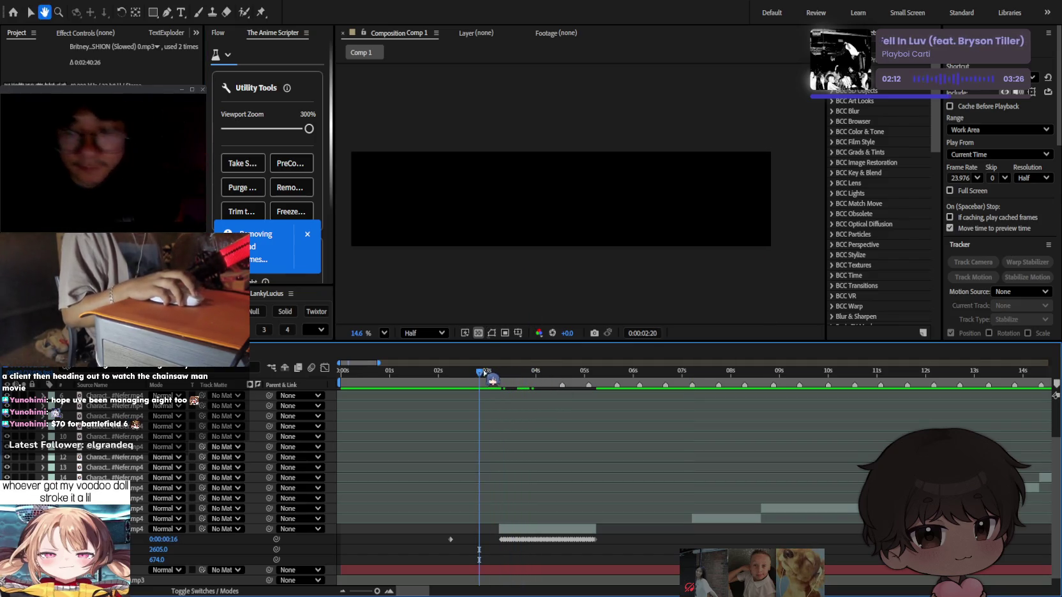
key(space)
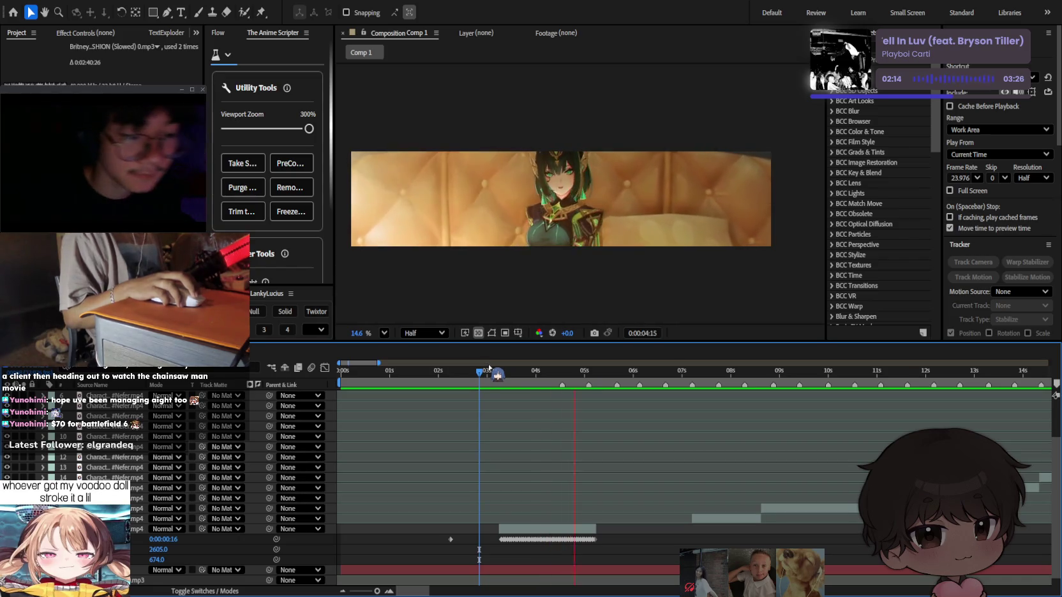
key(space)
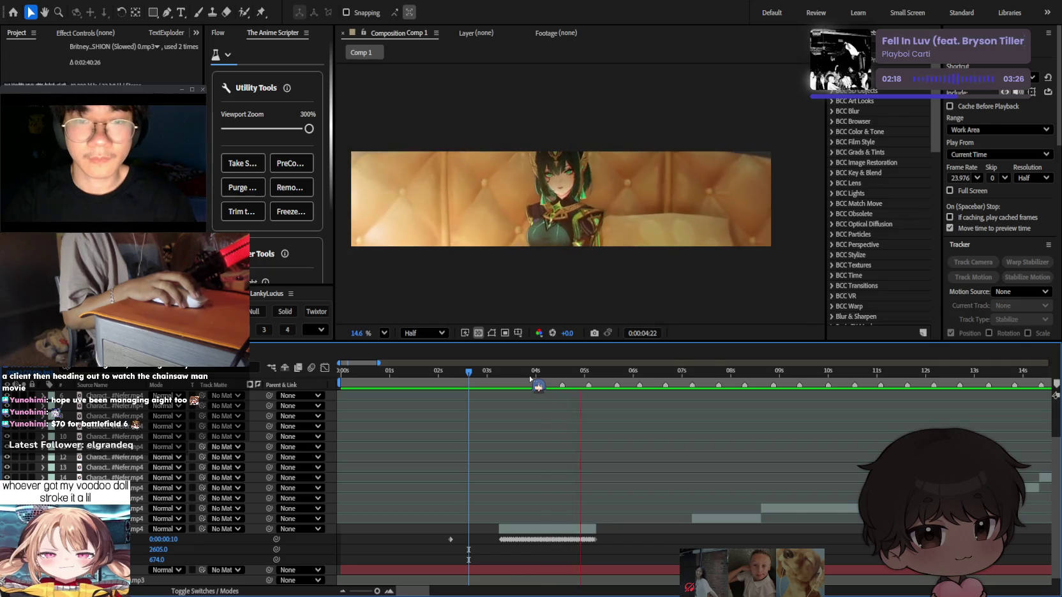
drag(547, 528, 570, 529)
click(536, 375)
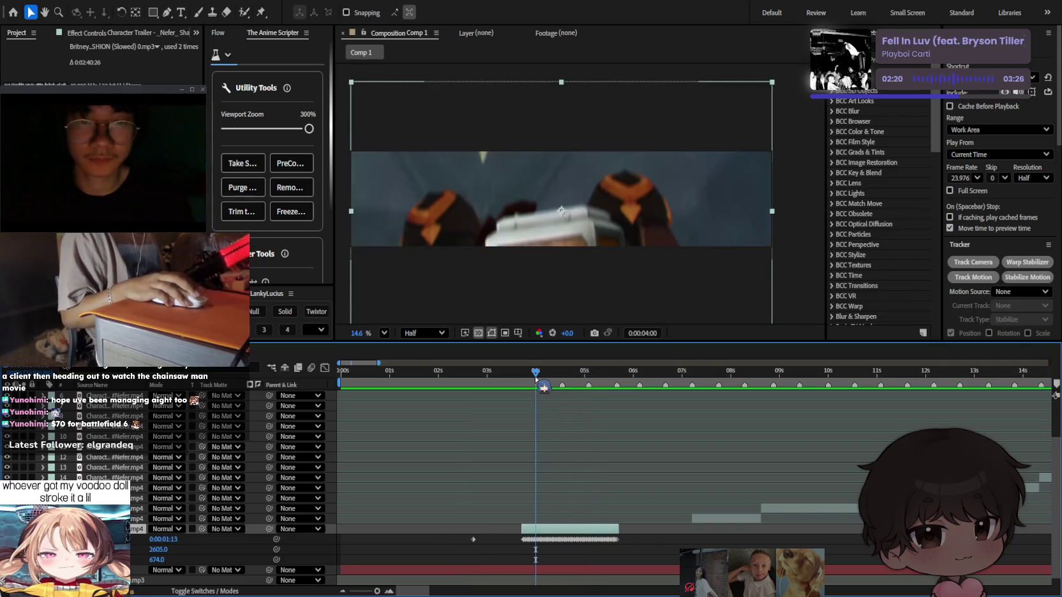
drag(537, 377, 522, 377)
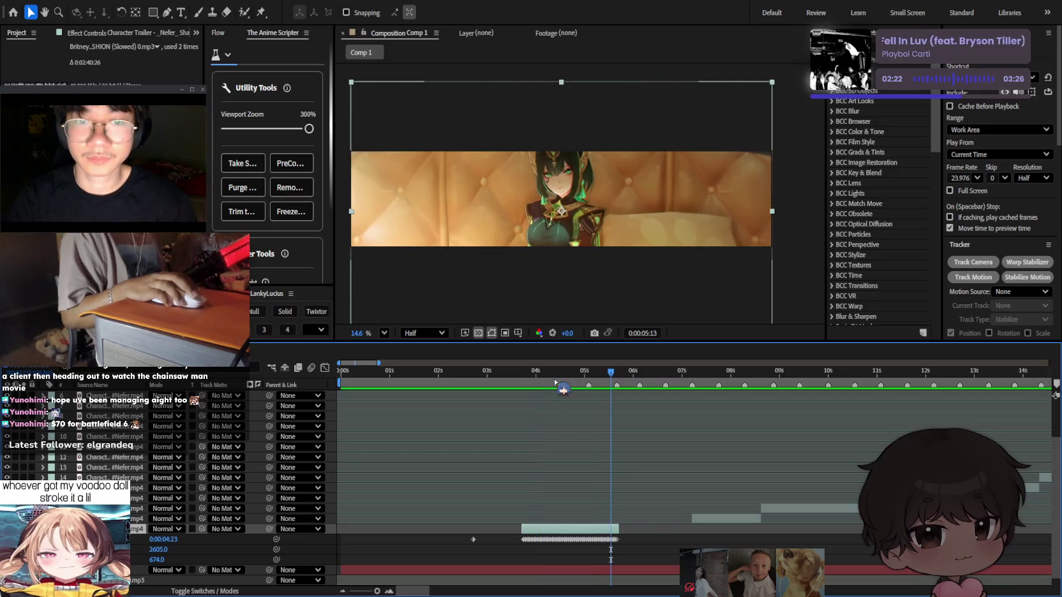
key(space)
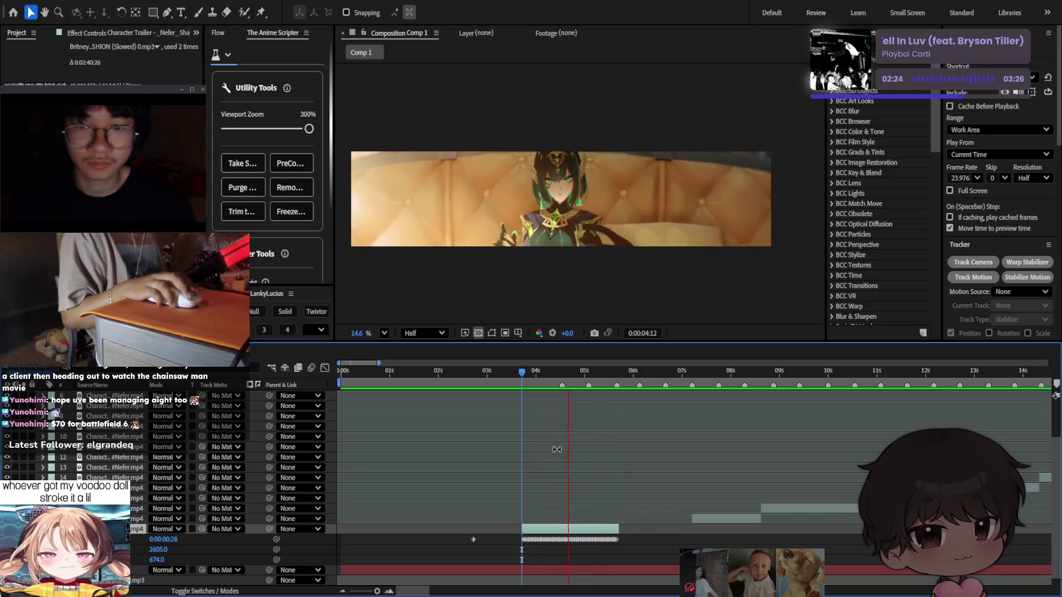
drag(535, 375, 541, 376)
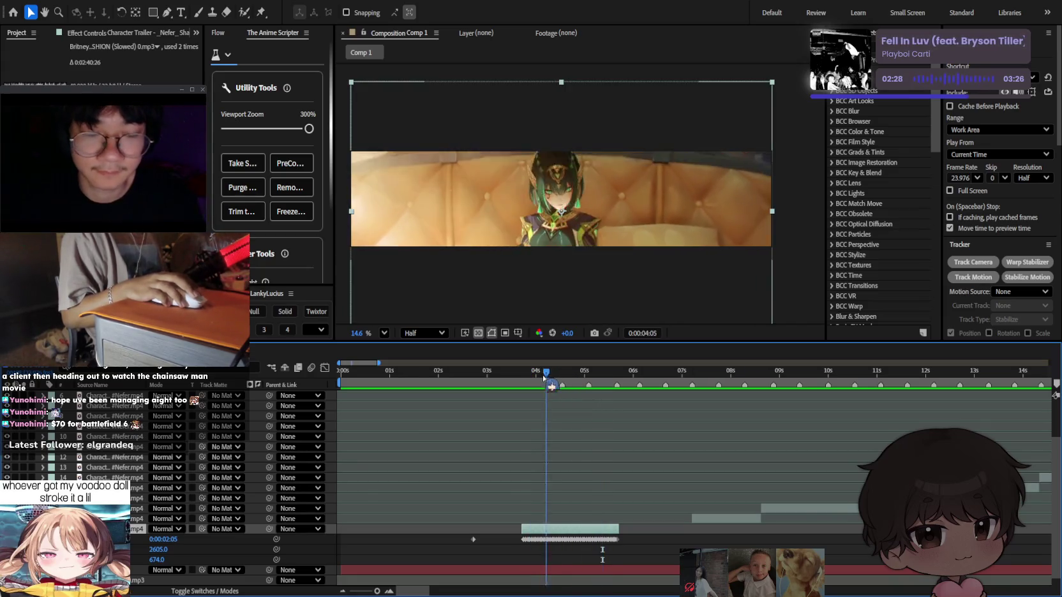
Slide the next clip to the 0:00:05:13 beat and precompose the bottom clip.
key(space)
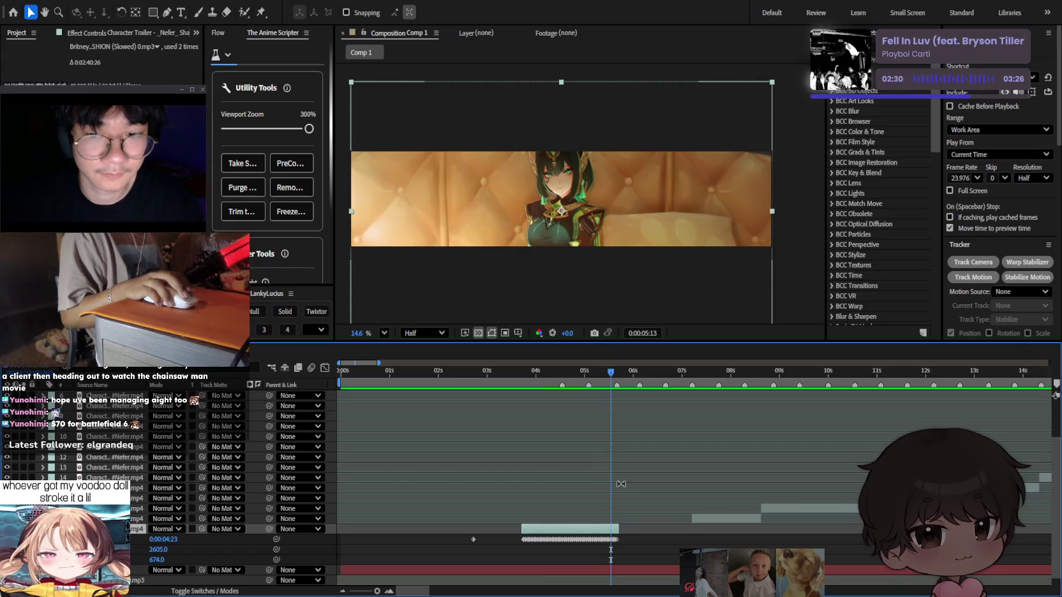
drag(708, 522, 627, 520)
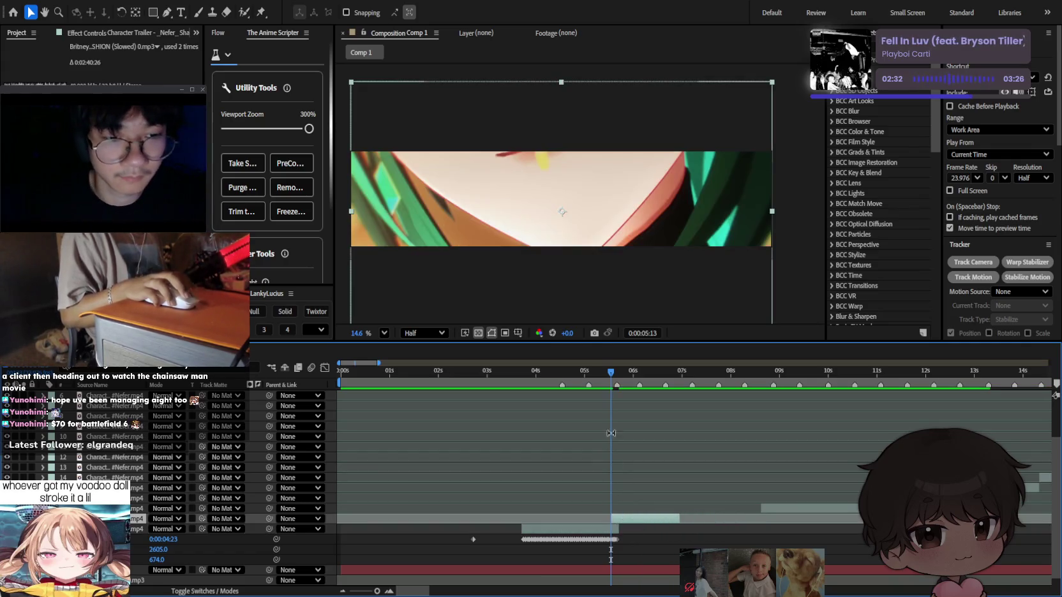
drag(624, 376, 651, 376)
alt+scroll(665, 453, down, 5)
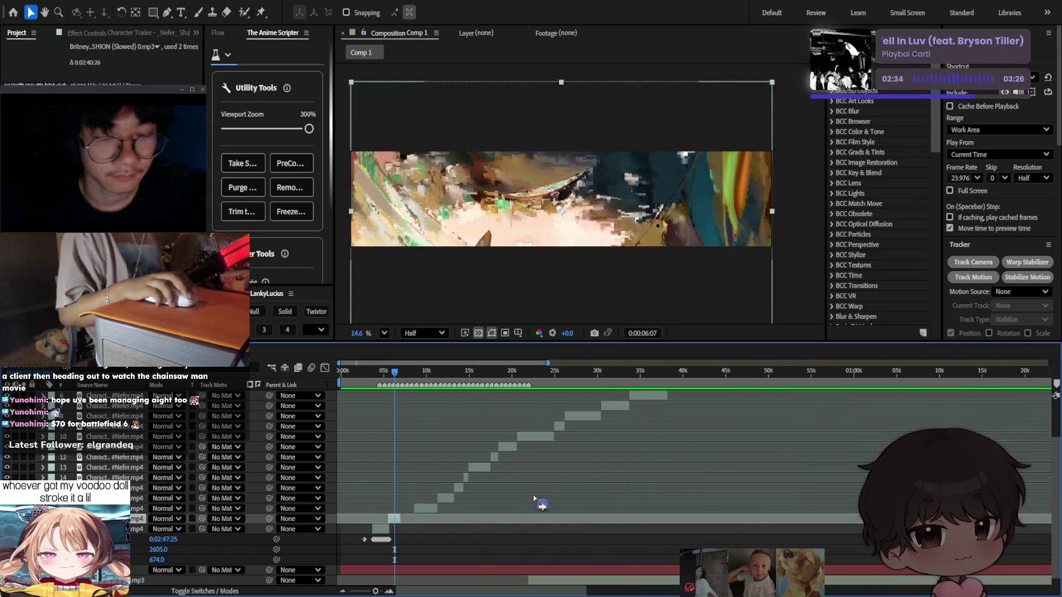
drag(396, 375, 363, 375)
click(385, 529)
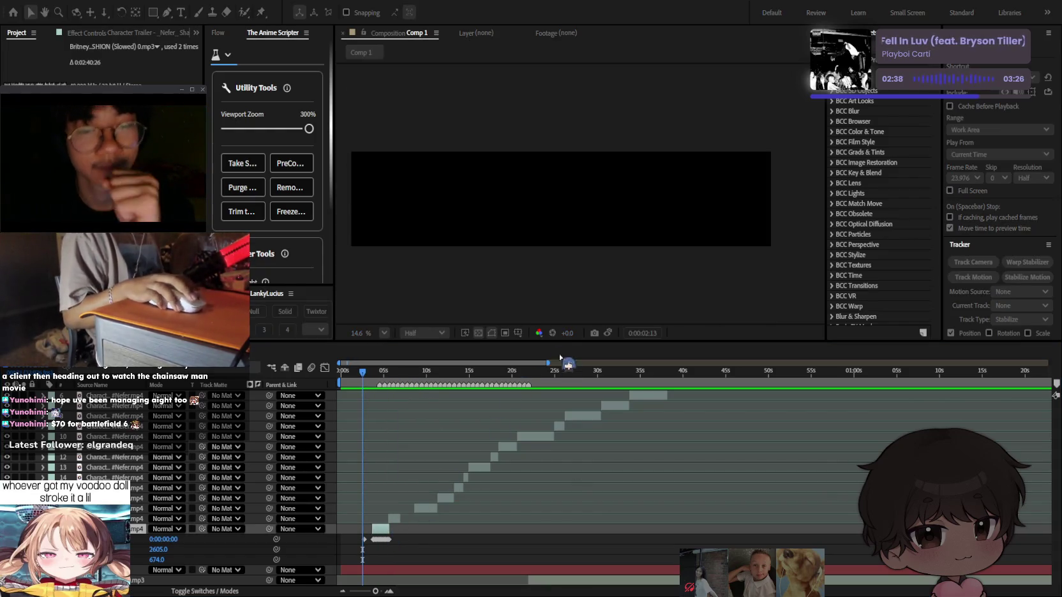
drag(626, 377, 635, 386)
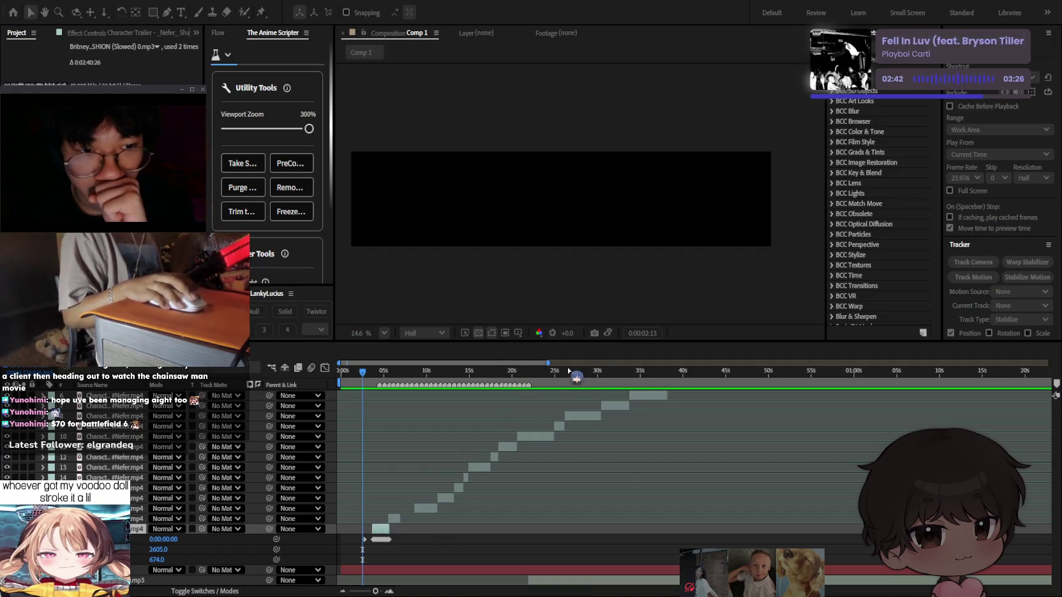
key(Return)
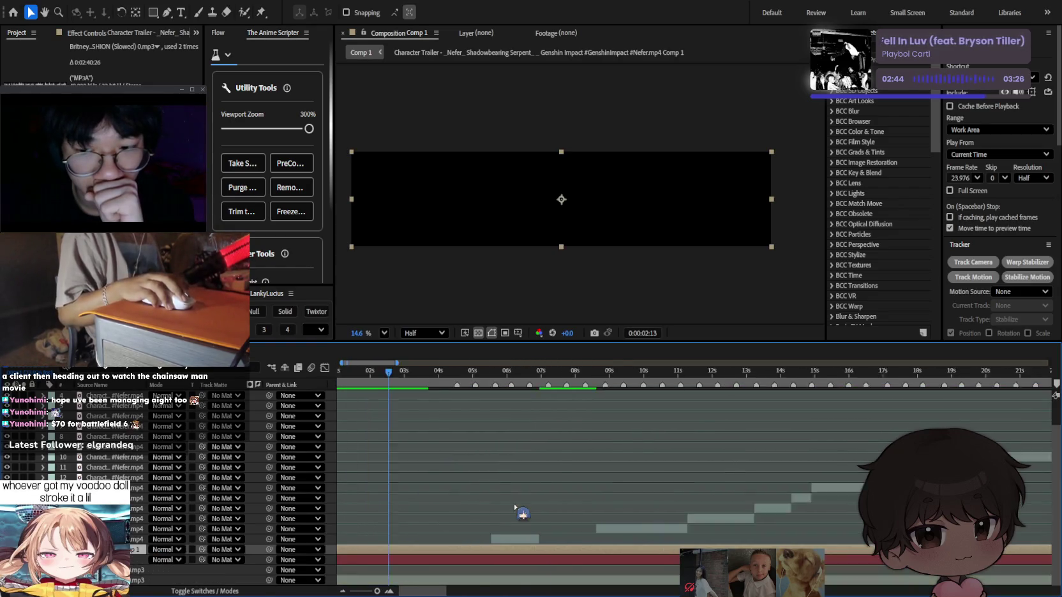
key(space)
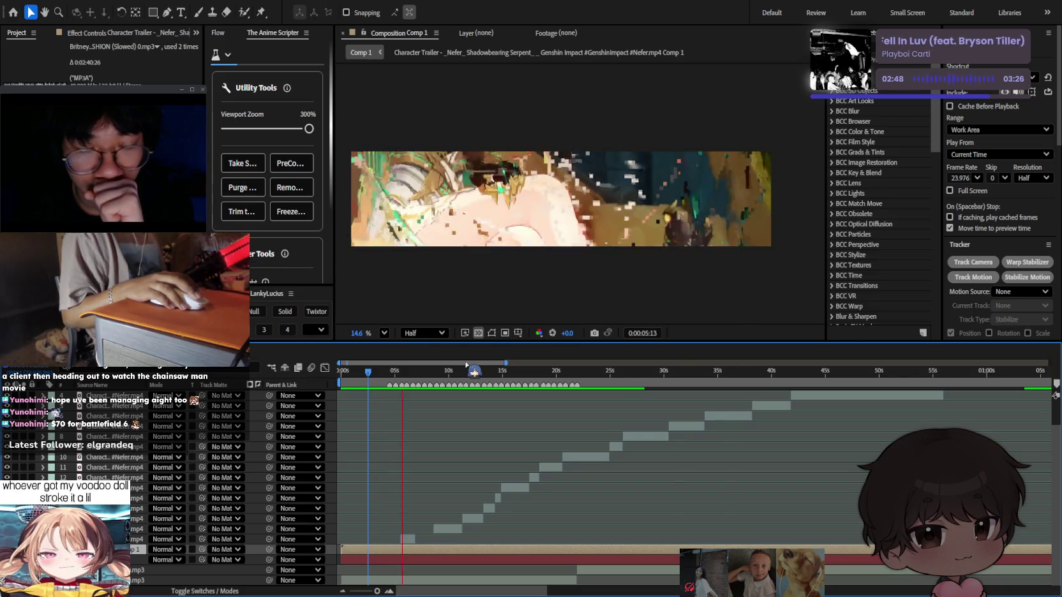
Nudge the short clip in the new precomp row a few frames later, past 5 seconds.
key(space)
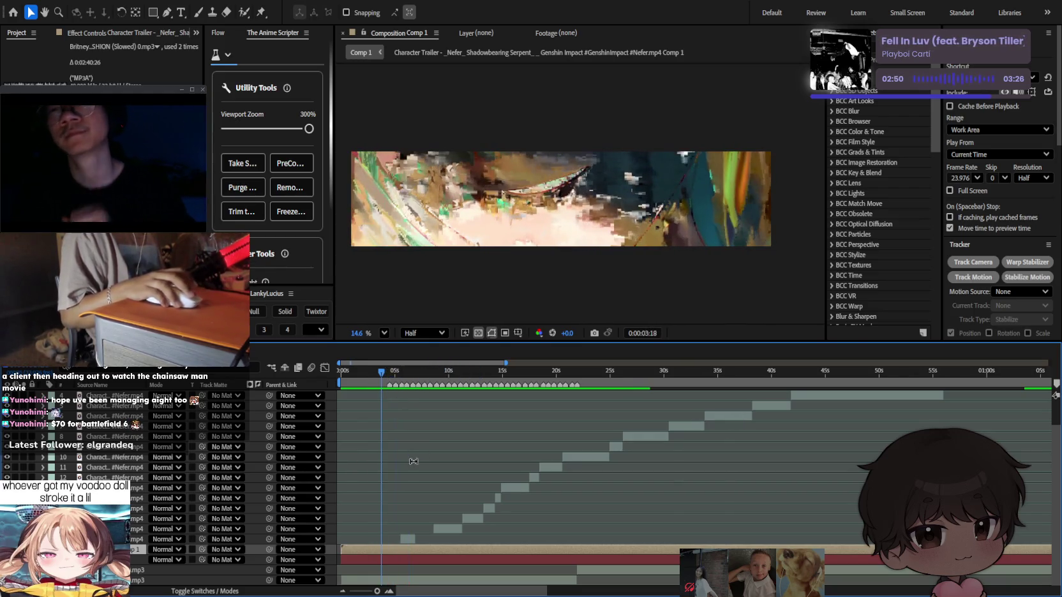
scroll(420, 505, right, 2)
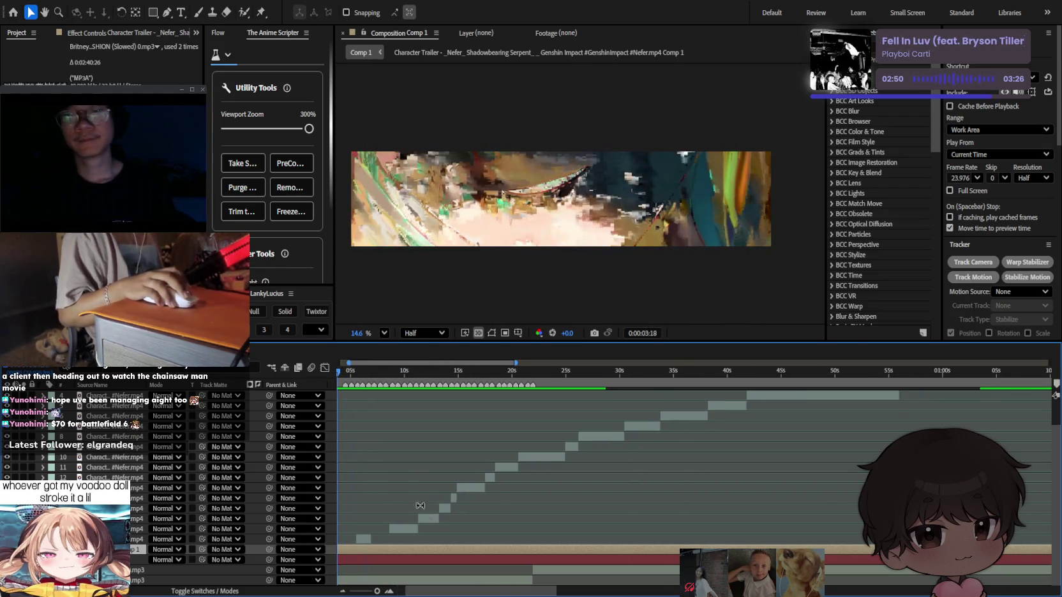
scroll(419, 505, up, 2)
scroll(463, 497, up, 2)
click(471, 496)
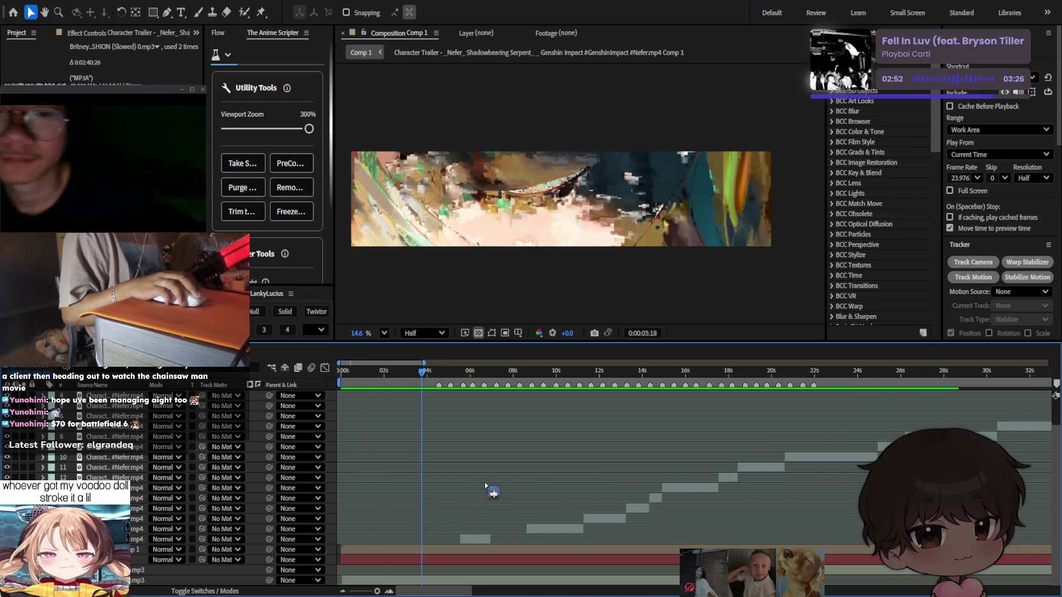
key(Page_Up)
key(Page_Up)
key(Page_Up)
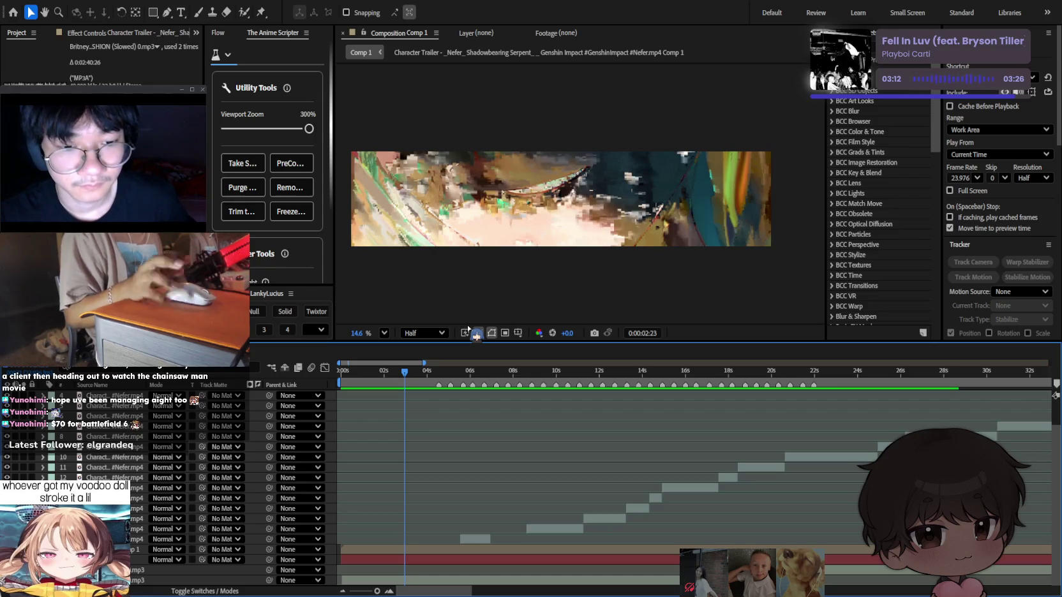
mouse_move(409, 372)
mouse_down()
mouse_move(445, 373)
mouse_move(413, 376)
mouse_move(461, 424)
mouse_move(467, 396)
mouse_up()
drag(476, 536, 484, 536)
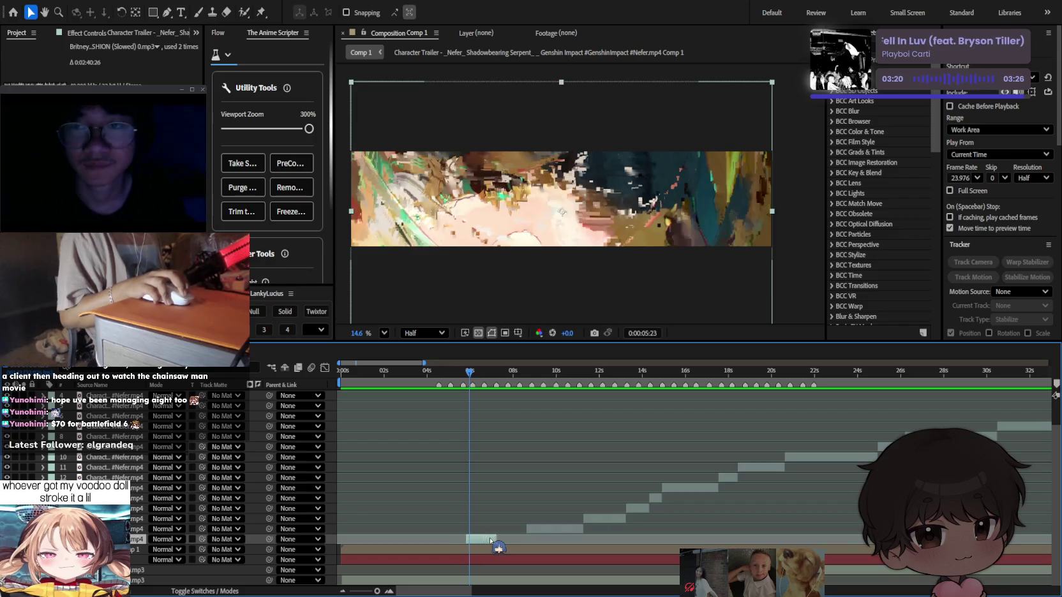
Delete the short duplicate clip and align the next Nefer clip just after the 5-second beat.
mouse_move(469, 371)
mouse_down()
mouse_move(574, 376)
mouse_move(515, 467)
mouse_up()
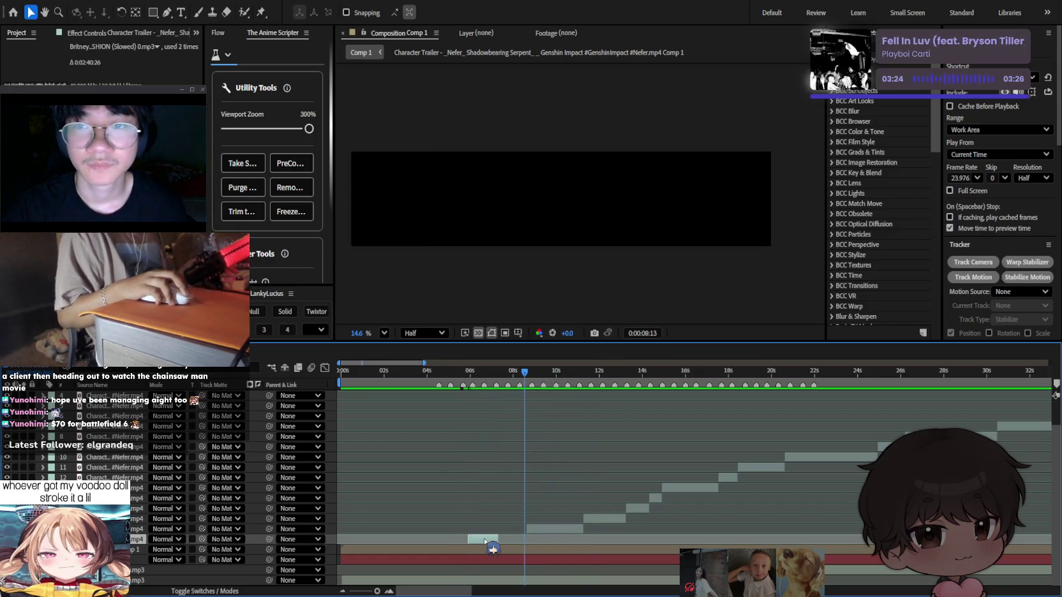
key(Delete)
key(space)
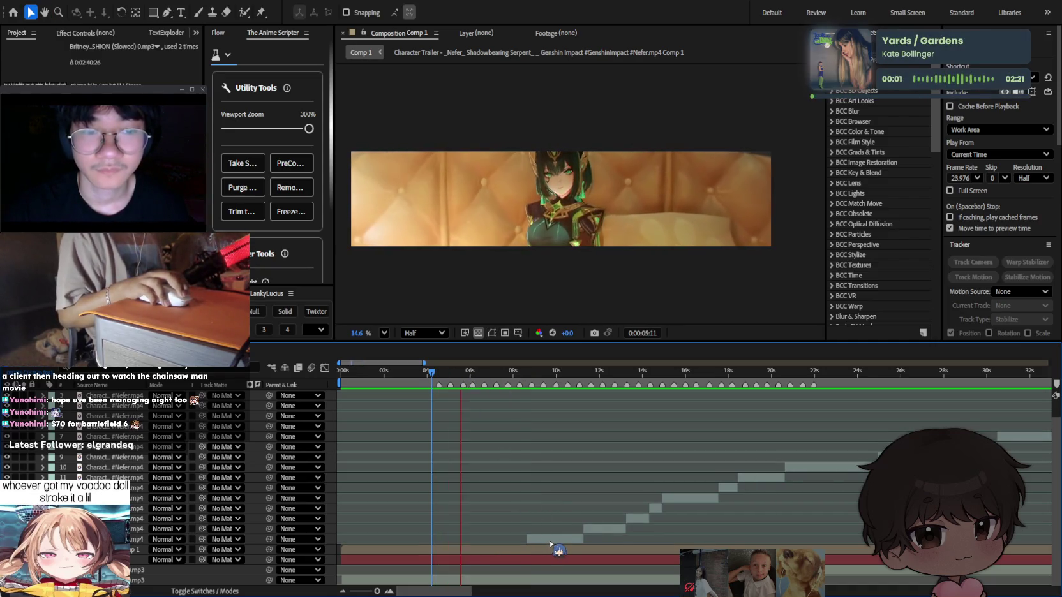
drag(552, 544, 480, 544)
click(439, 371)
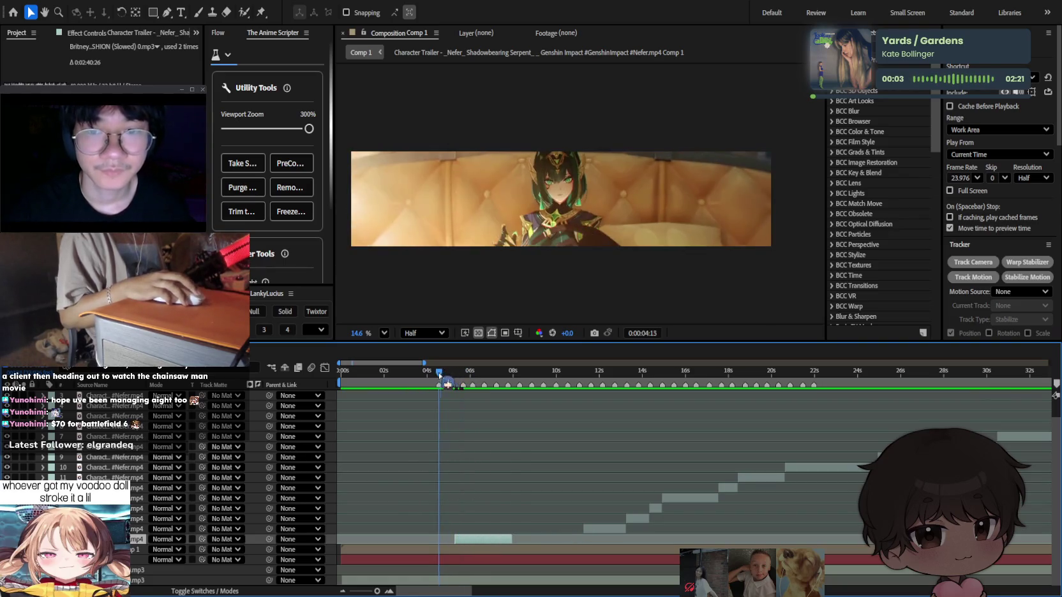
key(space)
click(469, 507)
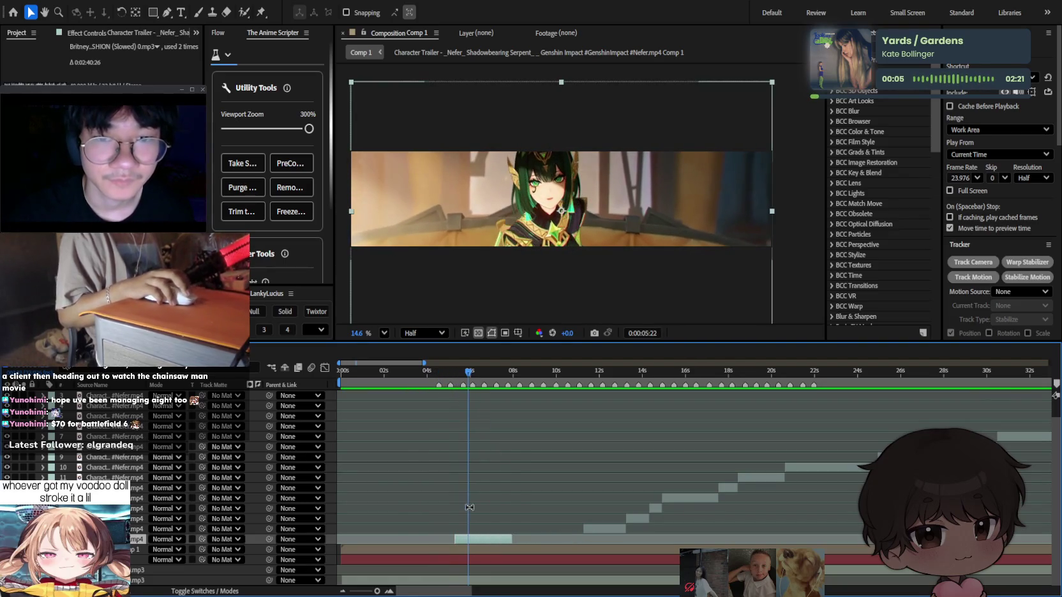
drag(476, 538, 480, 501)
mouse_move(472, 370)
mouse_down()
mouse_move(485, 372)
mouse_move(421, 374)
mouse_up()
key(equal)
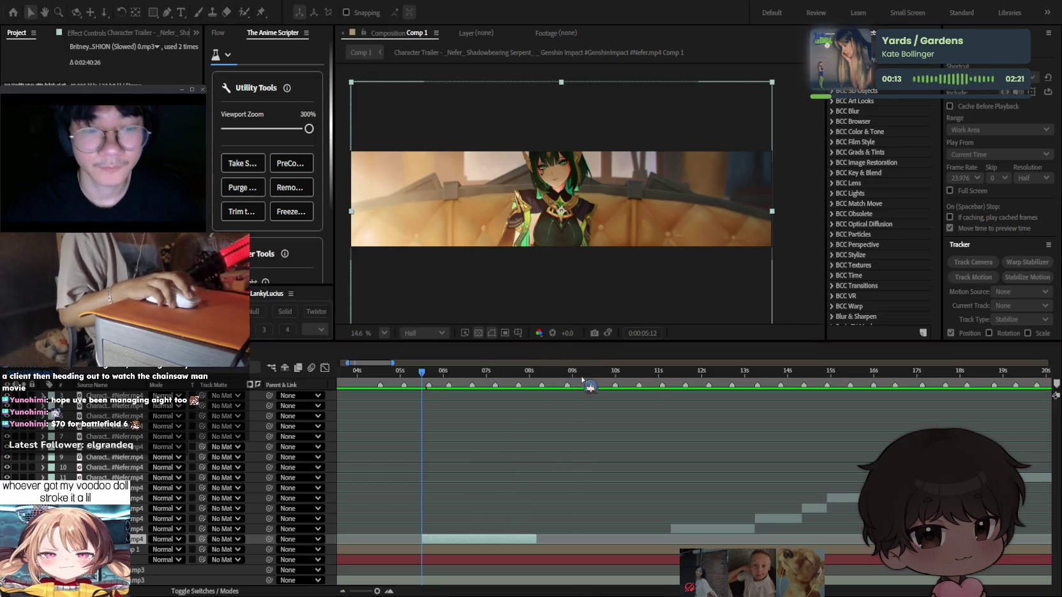
click(482, 372)
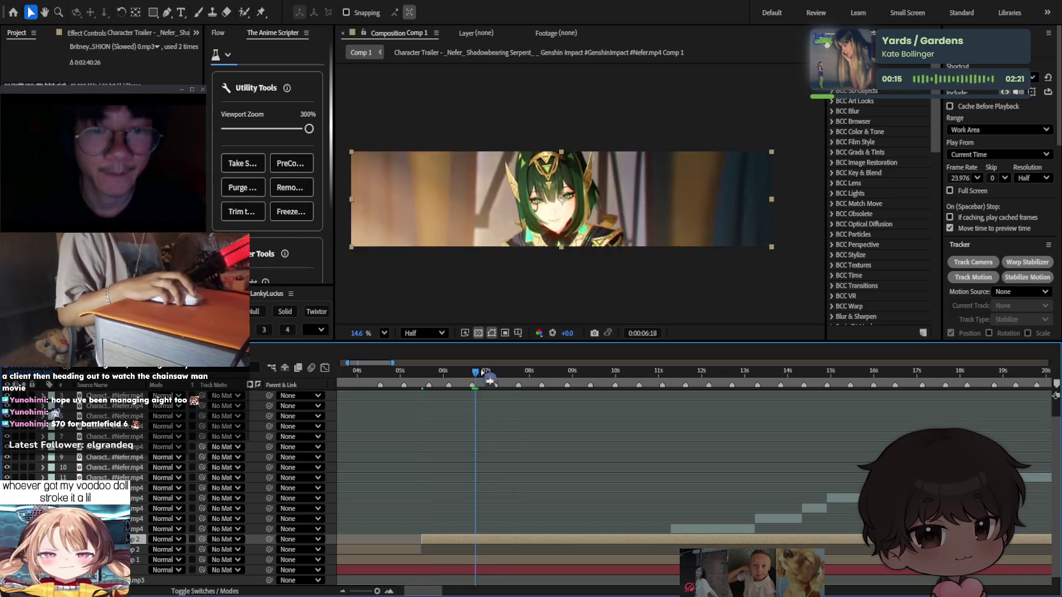
Split the clip at 0:00:08:04 and delete the unwanted duplicate layer.
drag(481, 372, 536, 370)
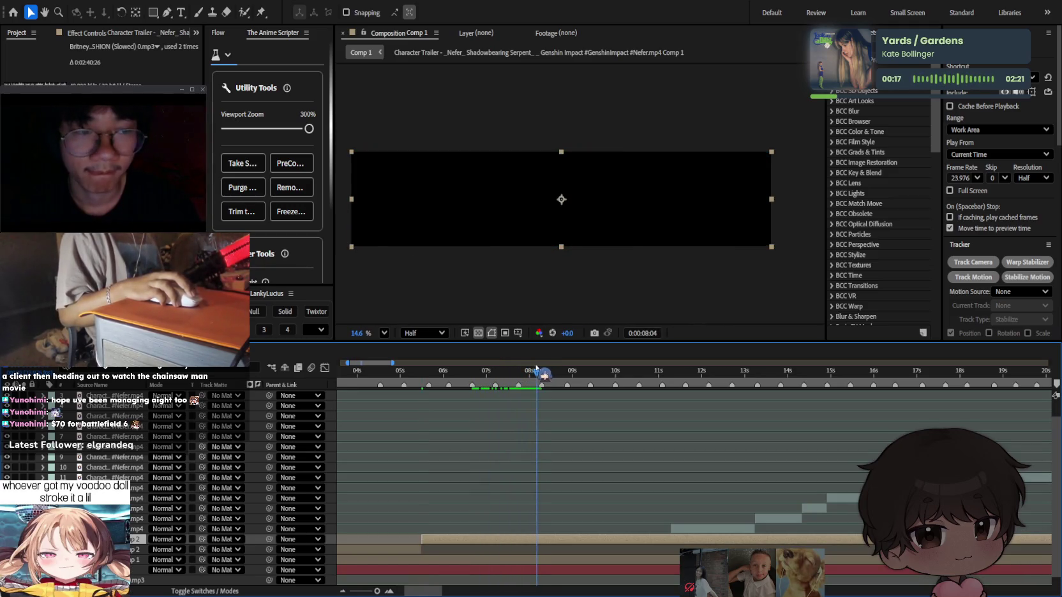
key(ctrl+shift+d)
key(Delete)
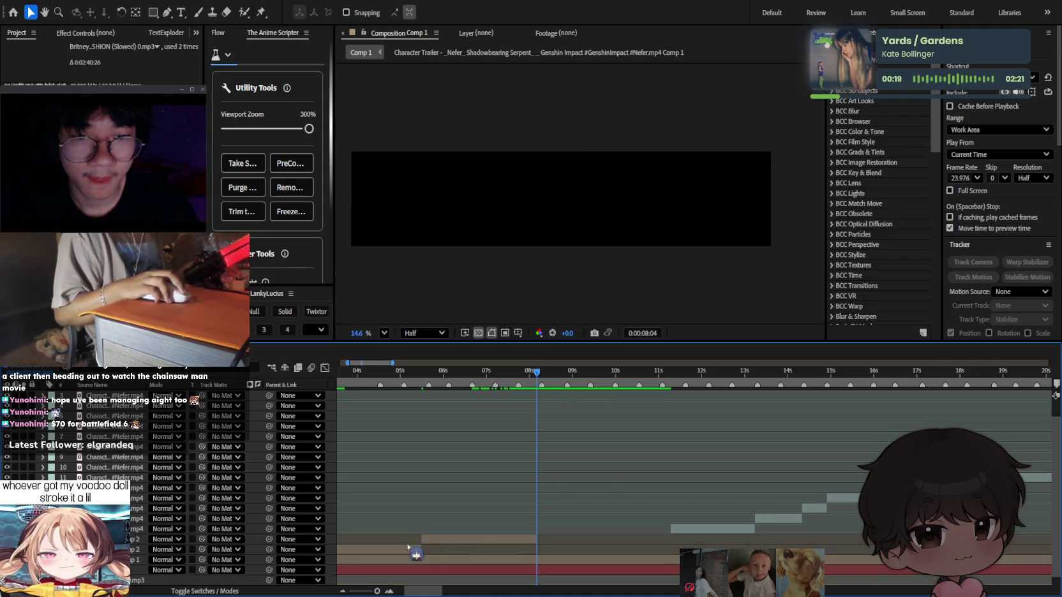
click(409, 547)
key(Delete)
click(447, 539)
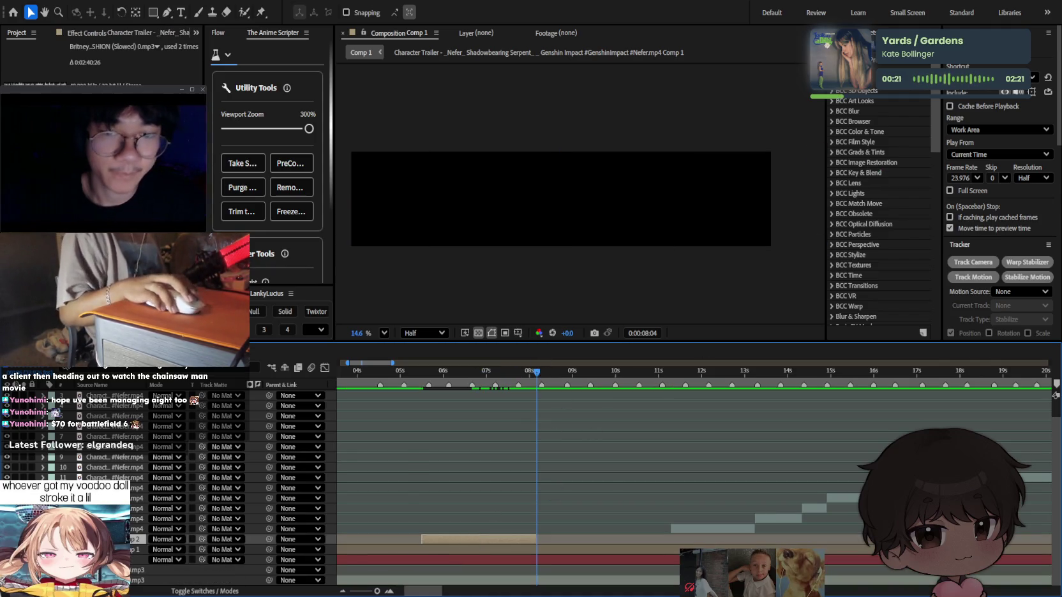
Apply Twixtor to the remaining clip at 23.976 fps and split the tan layer at the playhead.
text(twixtor)
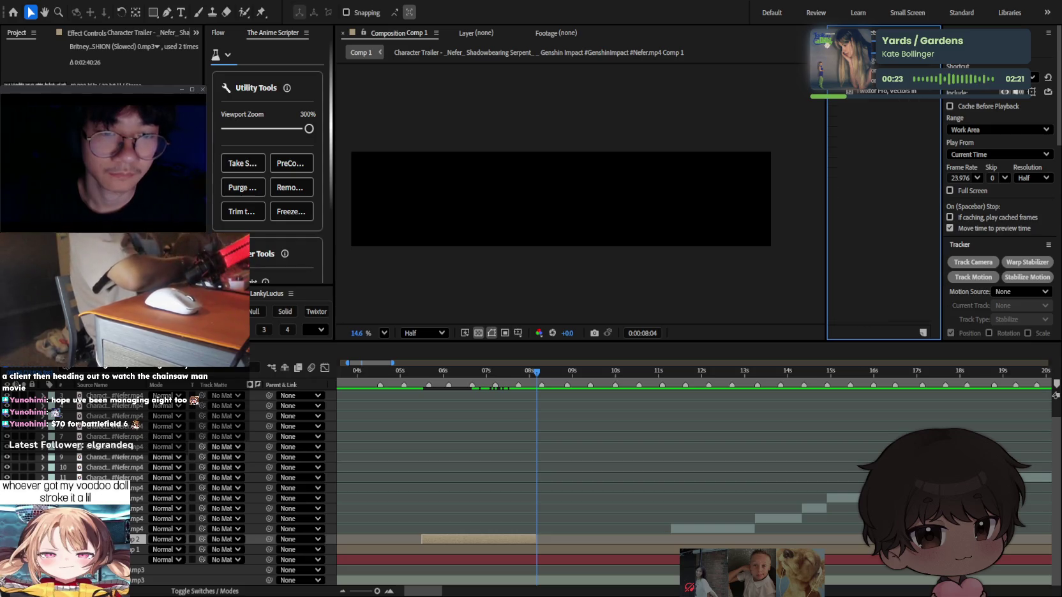
mouse_move(887, 90)
mouse_down()
mouse_move(523, 509)
mouse_move(519, 543)
mouse_up()
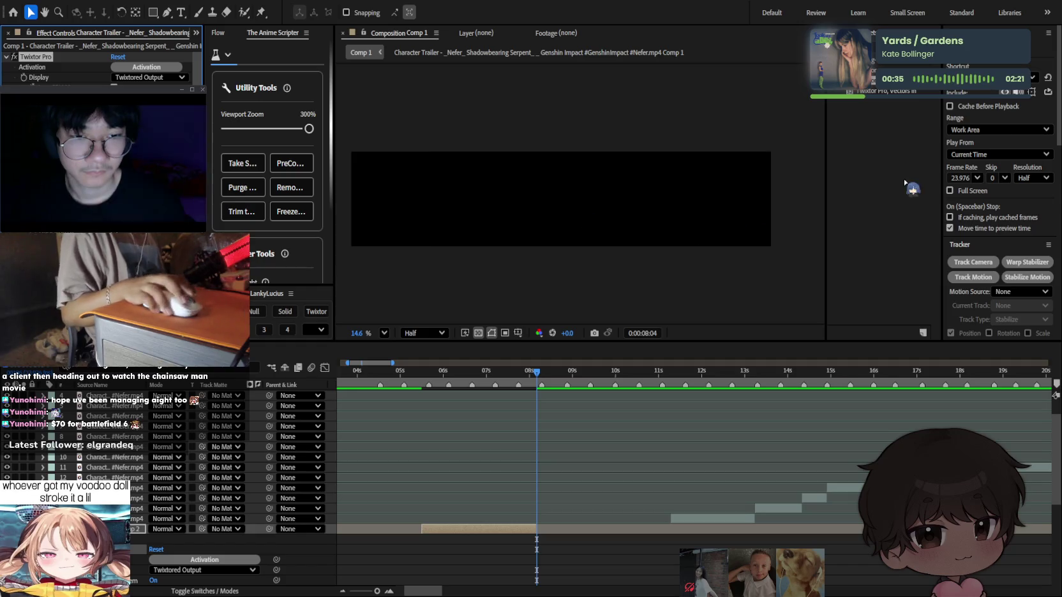
click(960, 178)
key(Return)
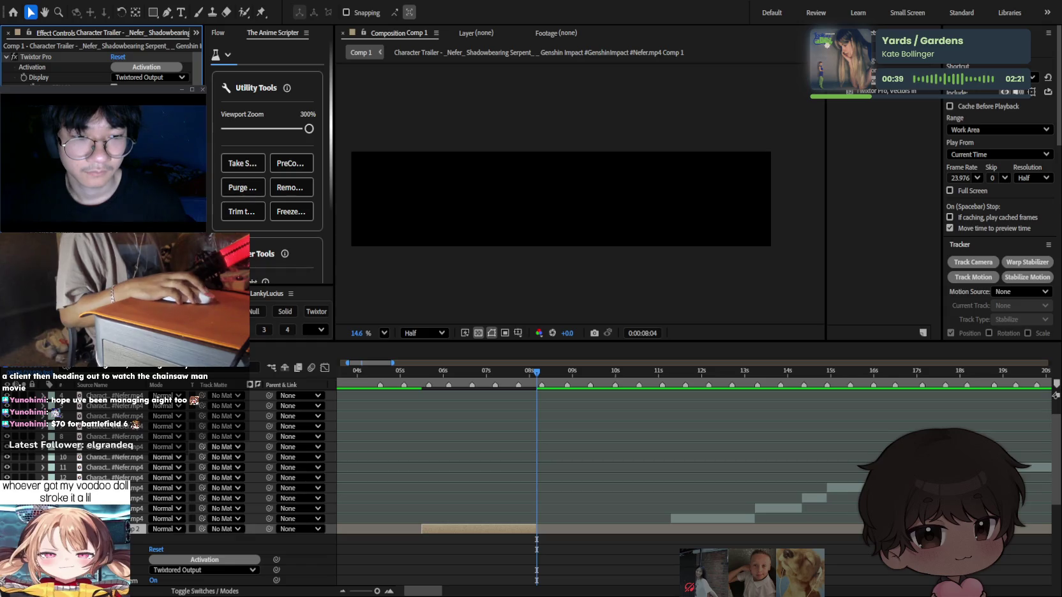
scroll(102, 69, down, 3)
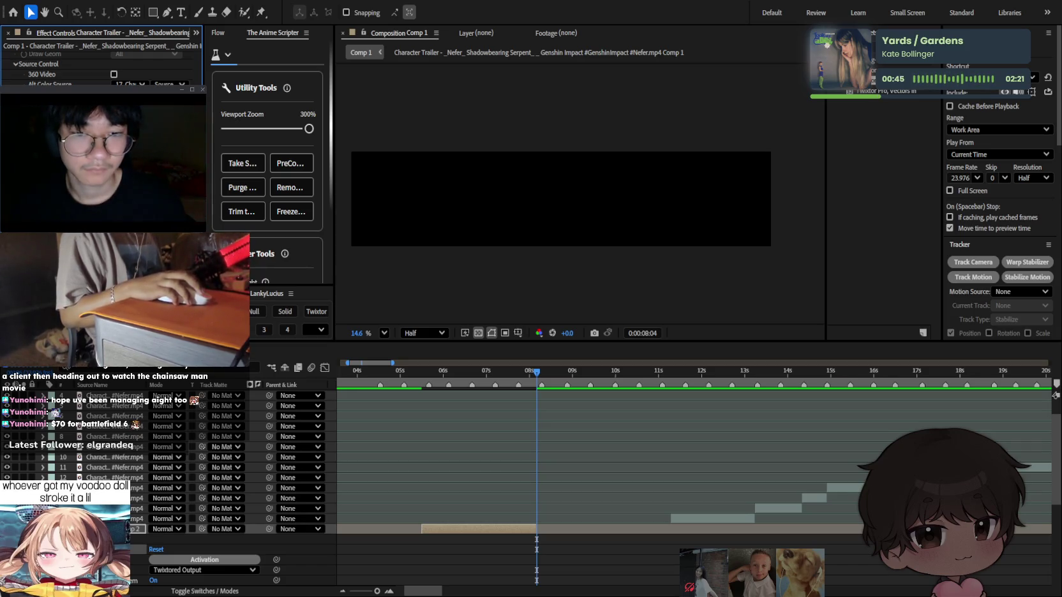
scroll(102, 67, down, 2)
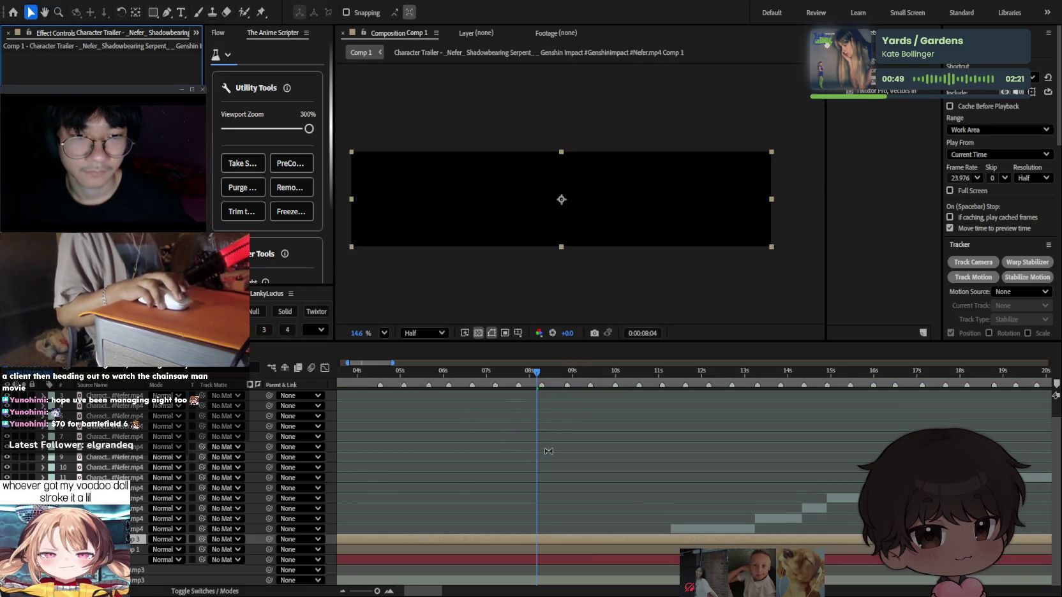
key(ctrl+shift+d)
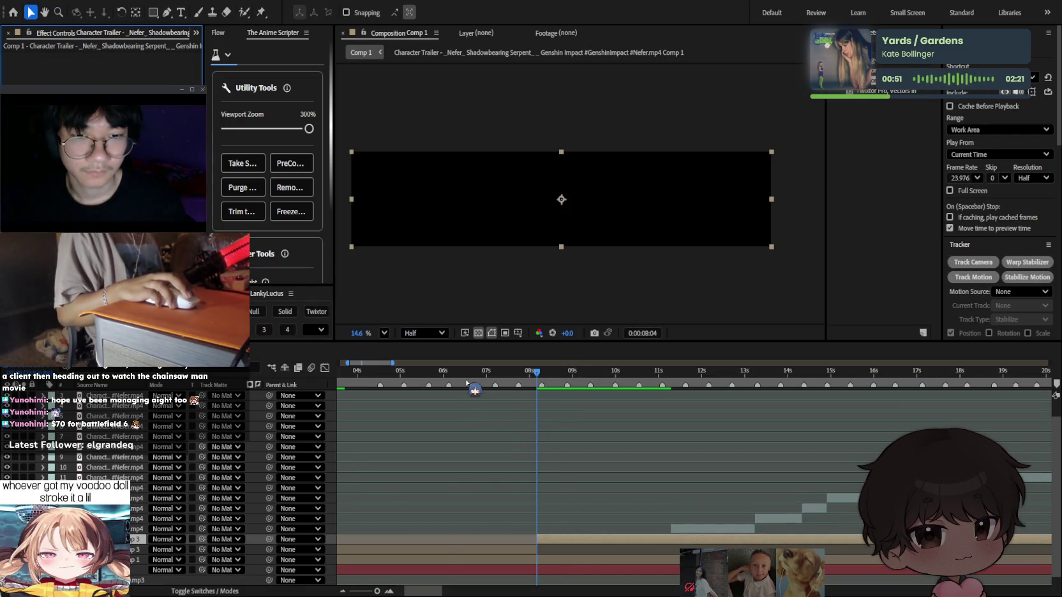
Select layer 8 around the 5-second mark and make the timeline panel taller.
drag(467, 383, 430, 383)
click(511, 549)
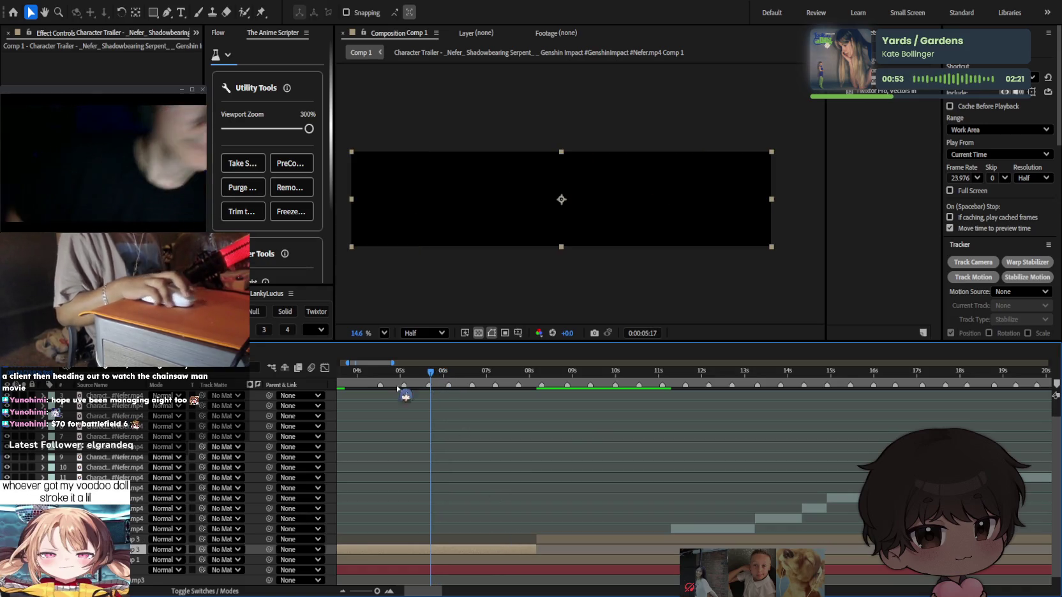
click(436, 373)
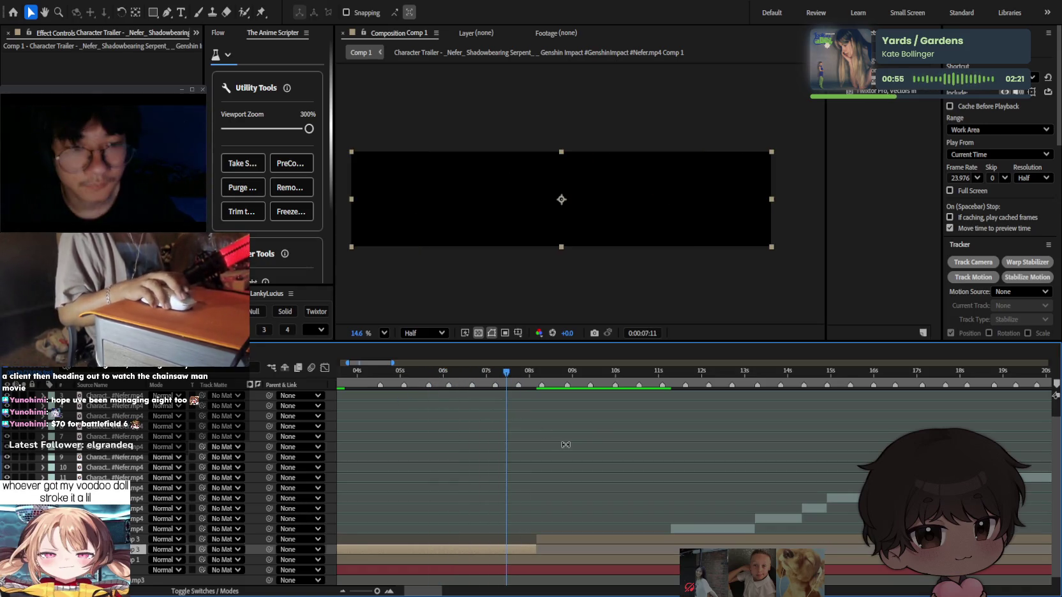
click(565, 444)
scroll(574, 447, down, 1)
scroll(586, 448, left, 2)
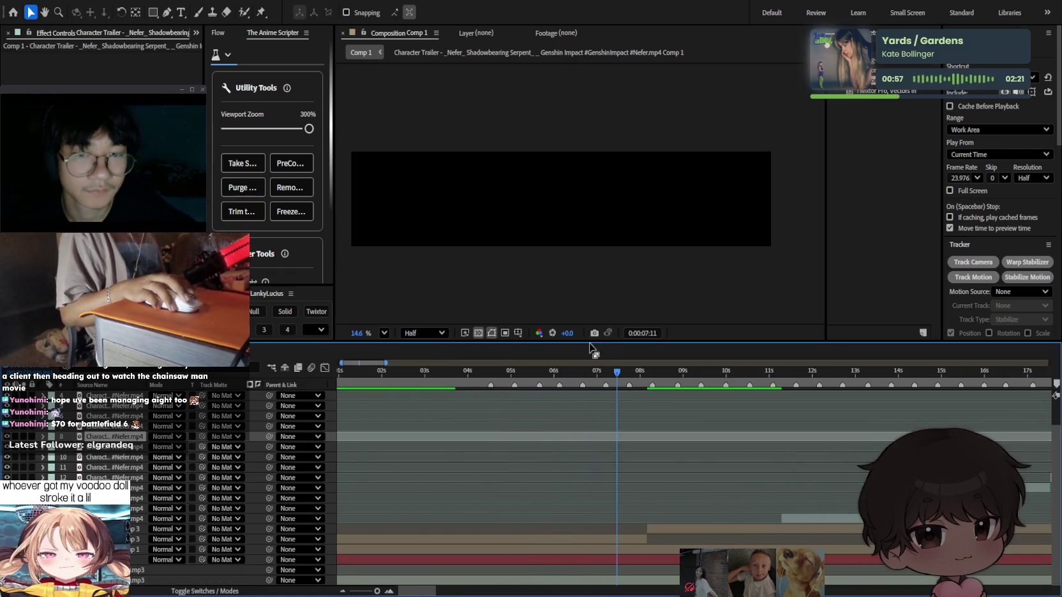
drag(592, 342, 591, 329)
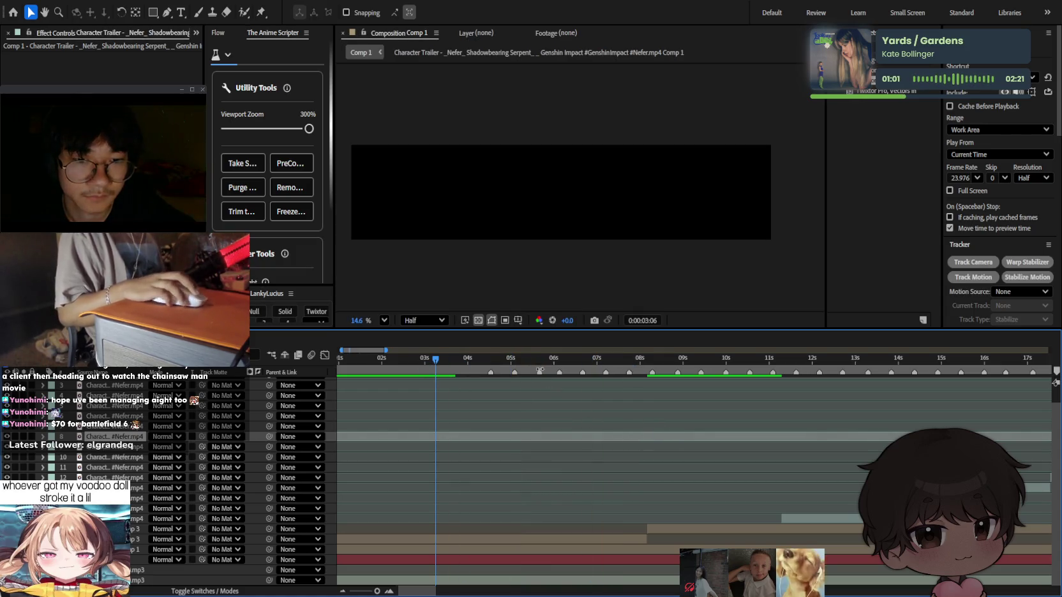
Open the Comp 3 precomp, then go back to Comp 1 at its start.
click(555, 428)
double_click(545, 539)
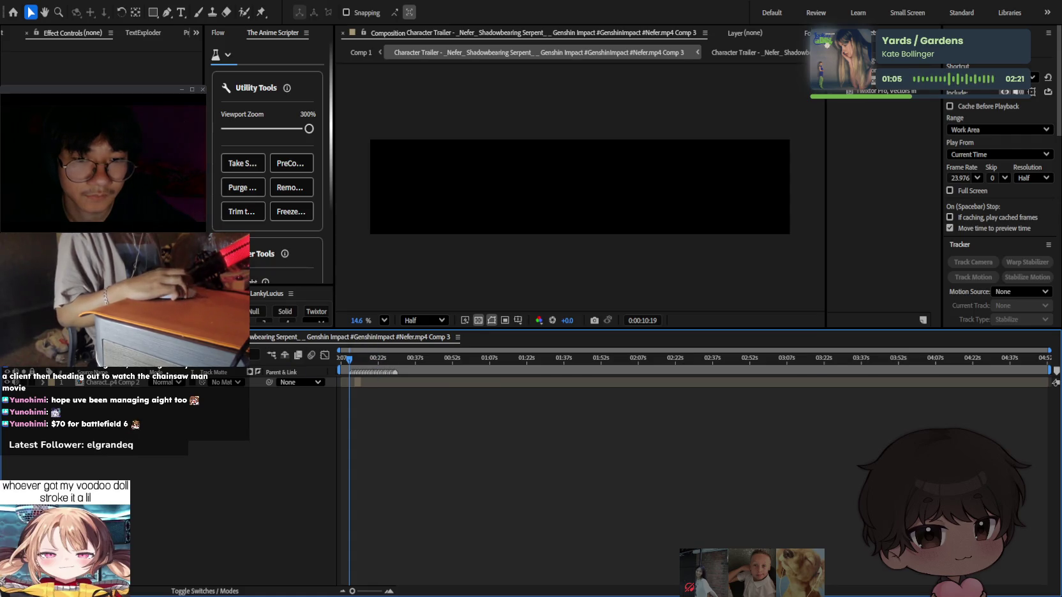
key(Page_Up)
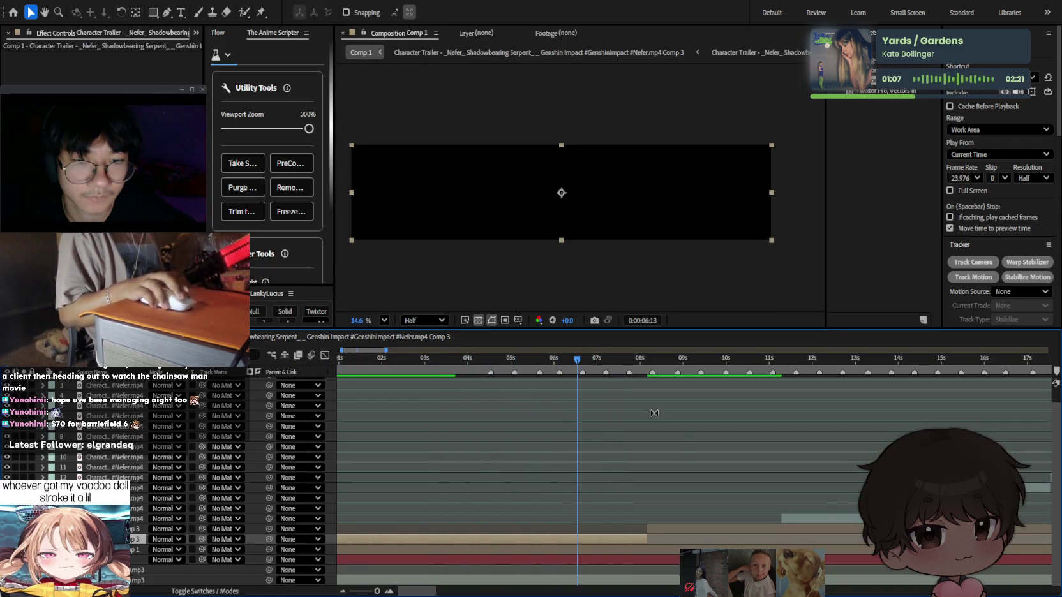
click(701, 447)
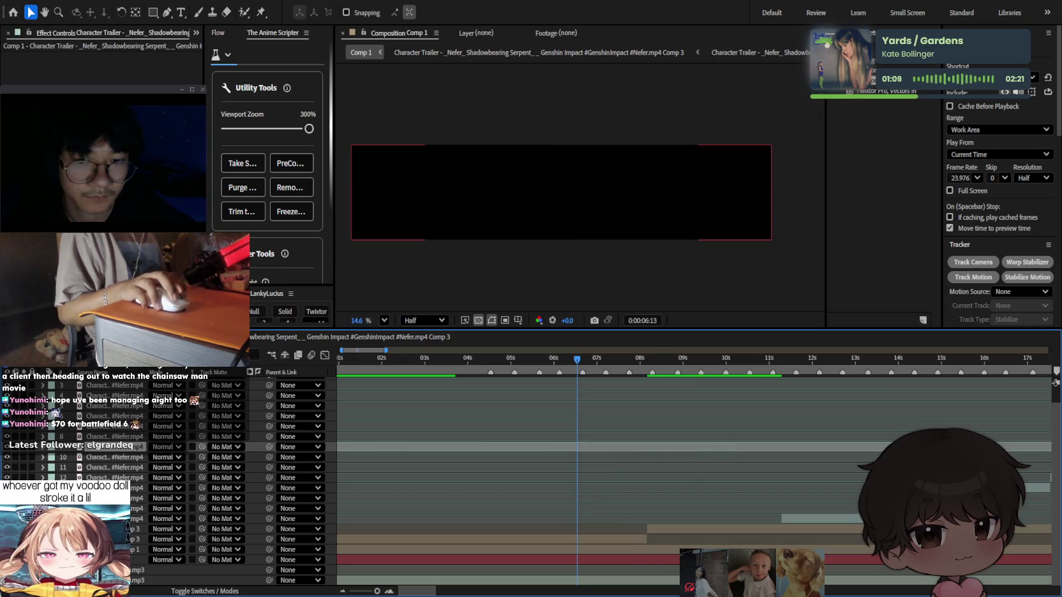
click(616, 560)
key(Home)
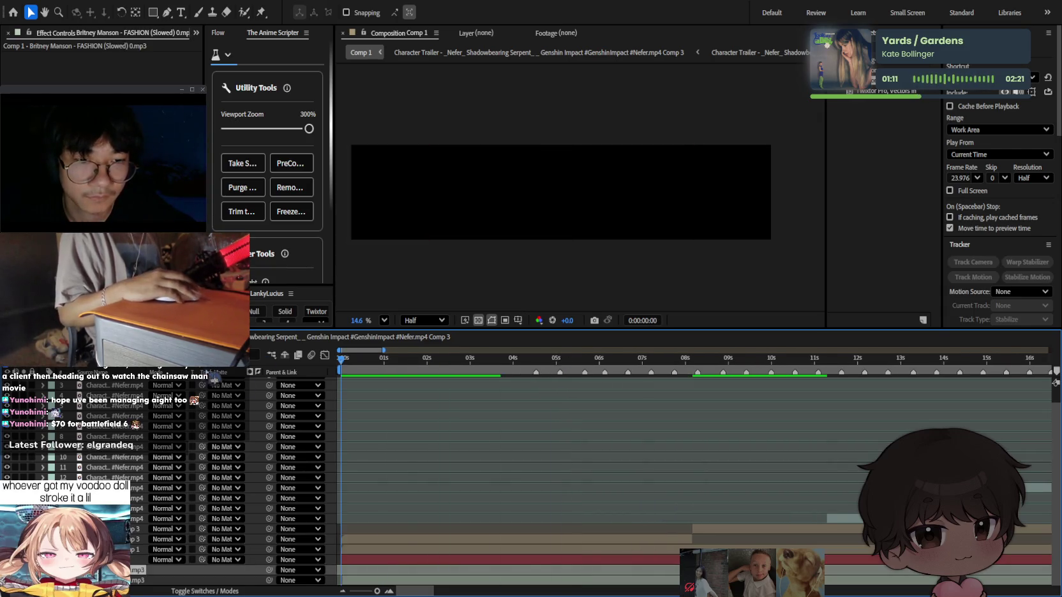
key(semicolon)
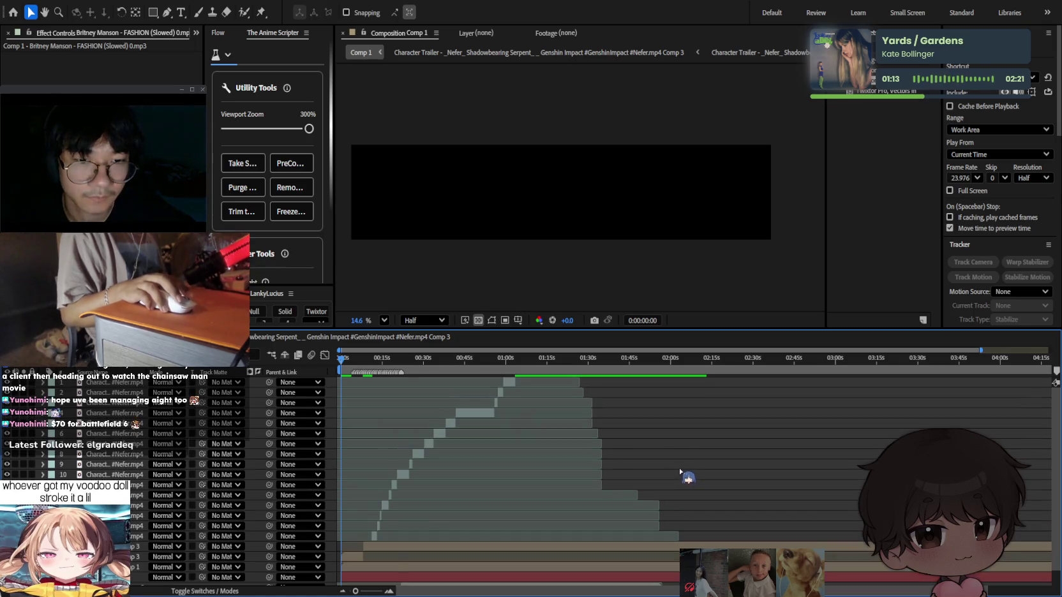
drag(389, 366, 354, 366)
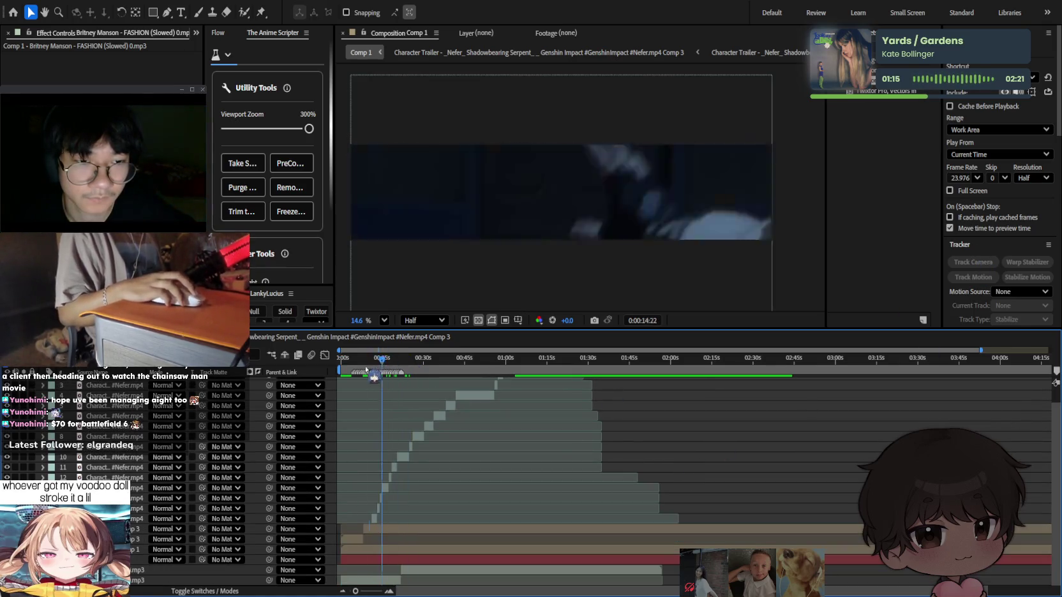
scroll(391, 504, up, 5)
scroll(446, 491, up, 1)
scroll(495, 481, left, 3)
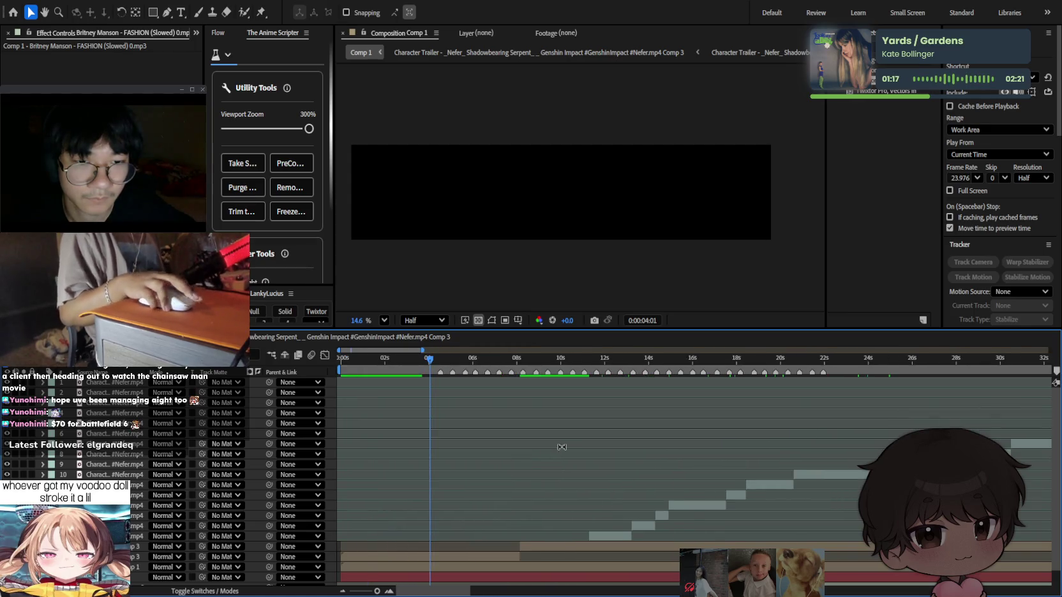
mouse_move(429, 361)
mouse_down()
mouse_move(680, 362)
mouse_move(561, 361)
mouse_up()
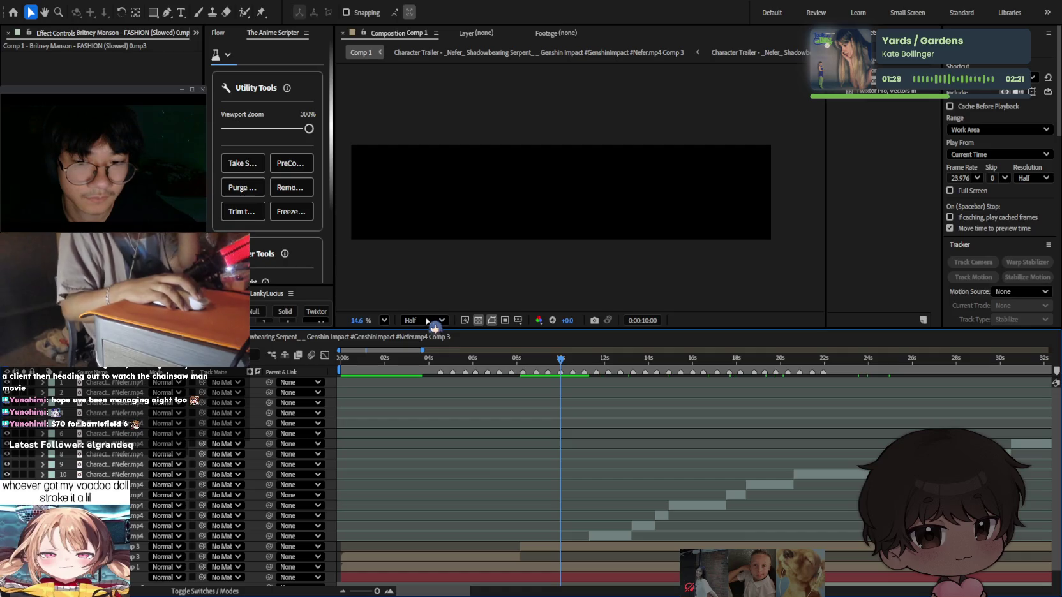
click(422, 350)
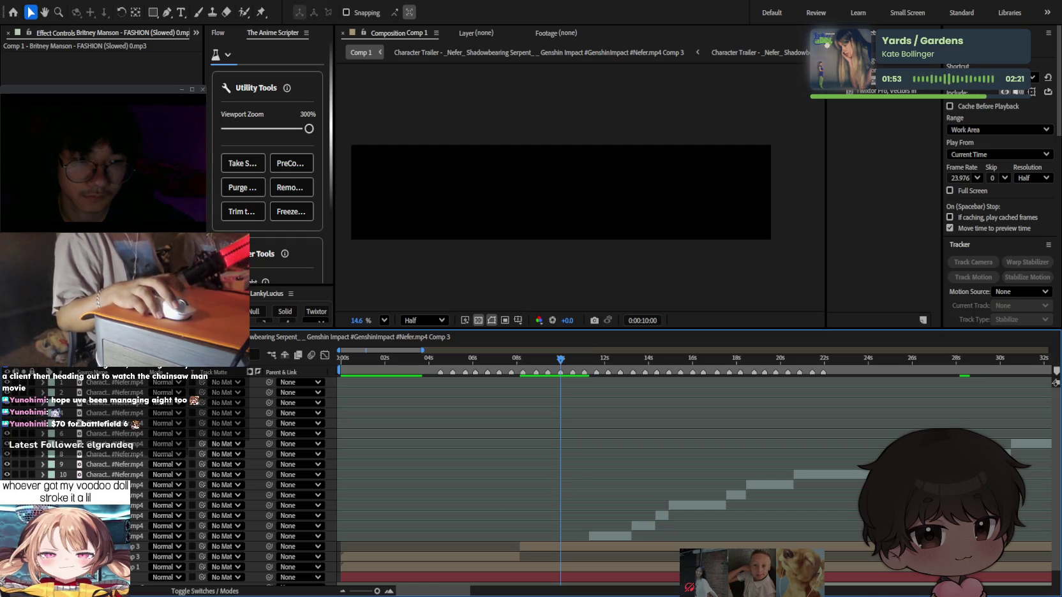
mouse_move(562, 390)
mouse_down()
mouse_move(442, 374)
mouse_move(538, 371)
mouse_up()
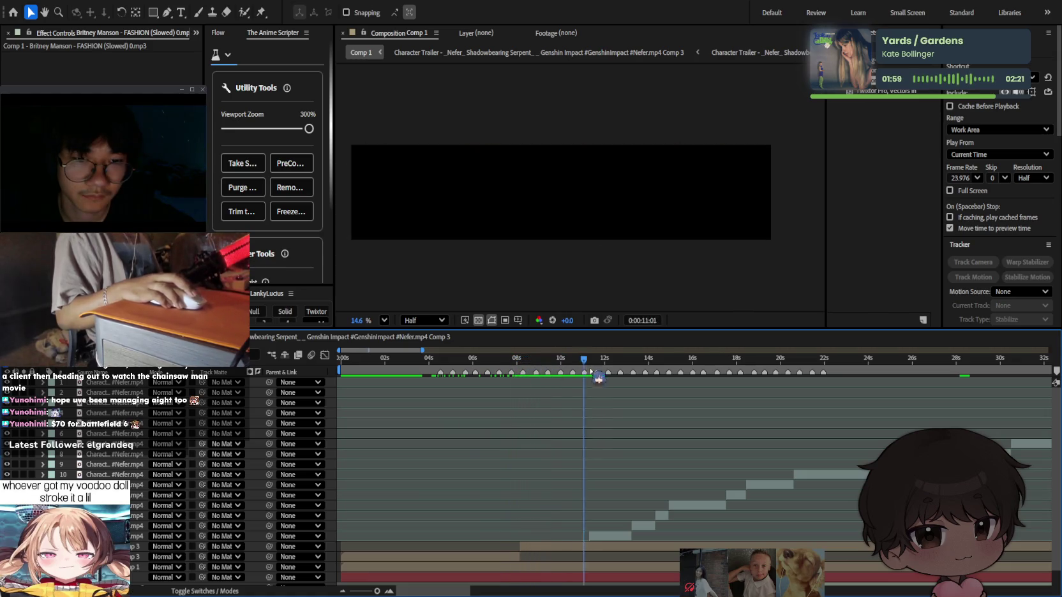
drag(538, 371, 502, 373)
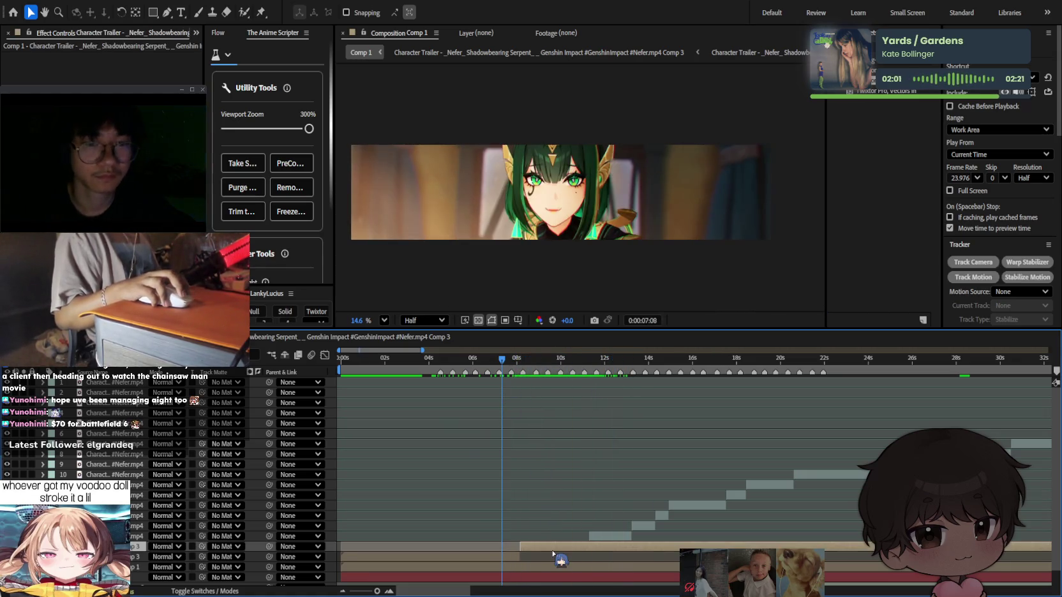
Inspect the Twixtor Pro effect on the layer inside the Comp 3 precomp.
double_click(557, 559)
drag(369, 366, 359, 367)
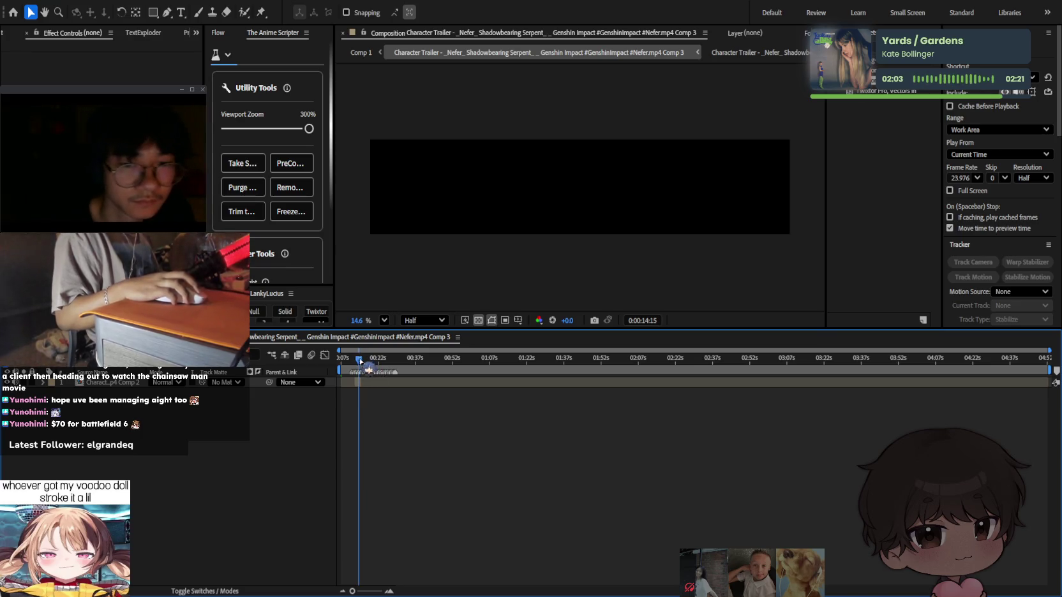
click(364, 382)
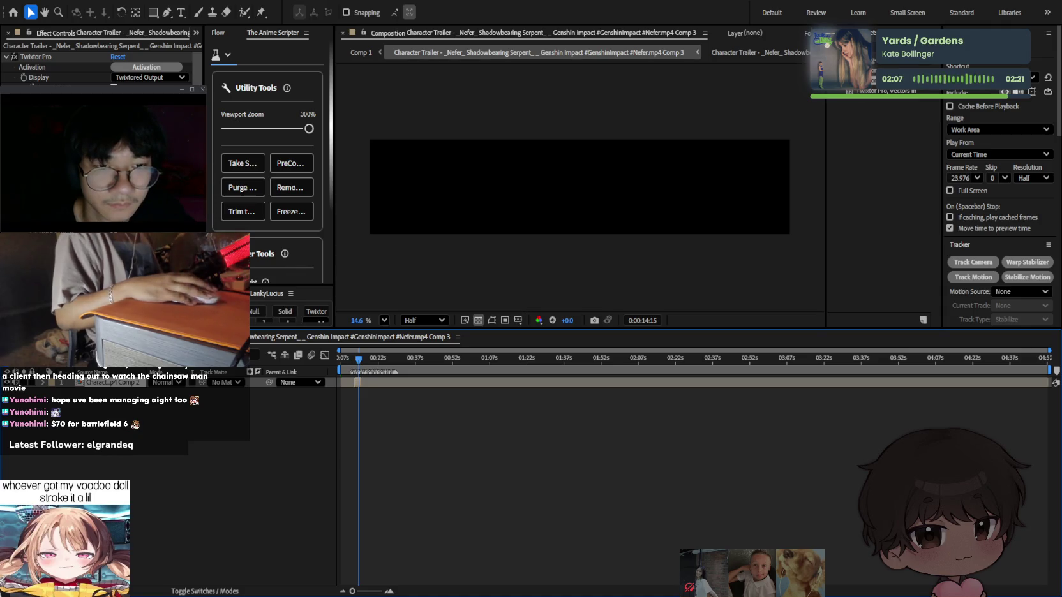
click(36, 57)
key(Page_Up)
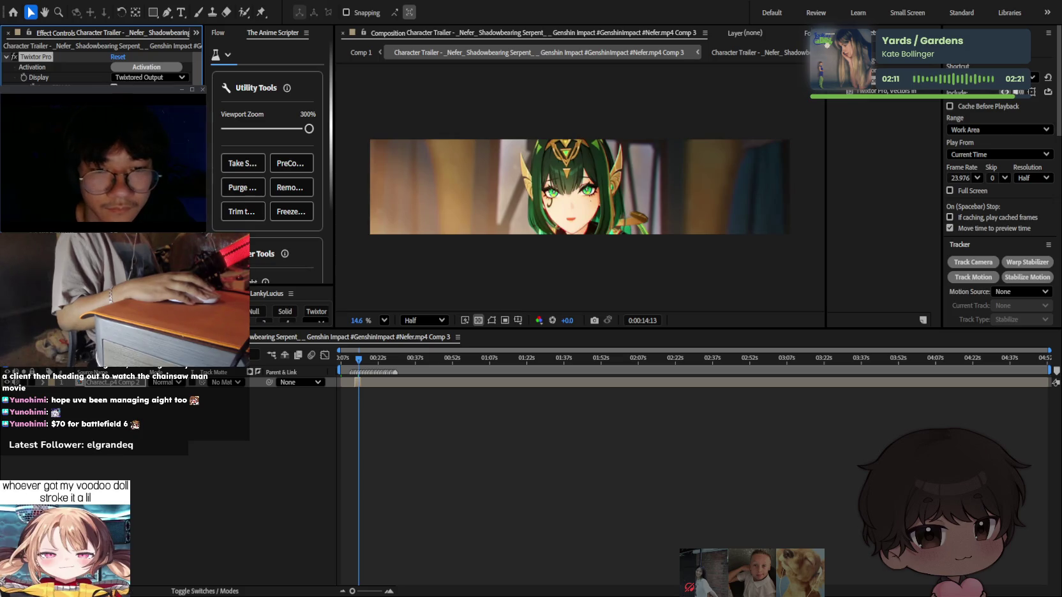
click(361, 53)
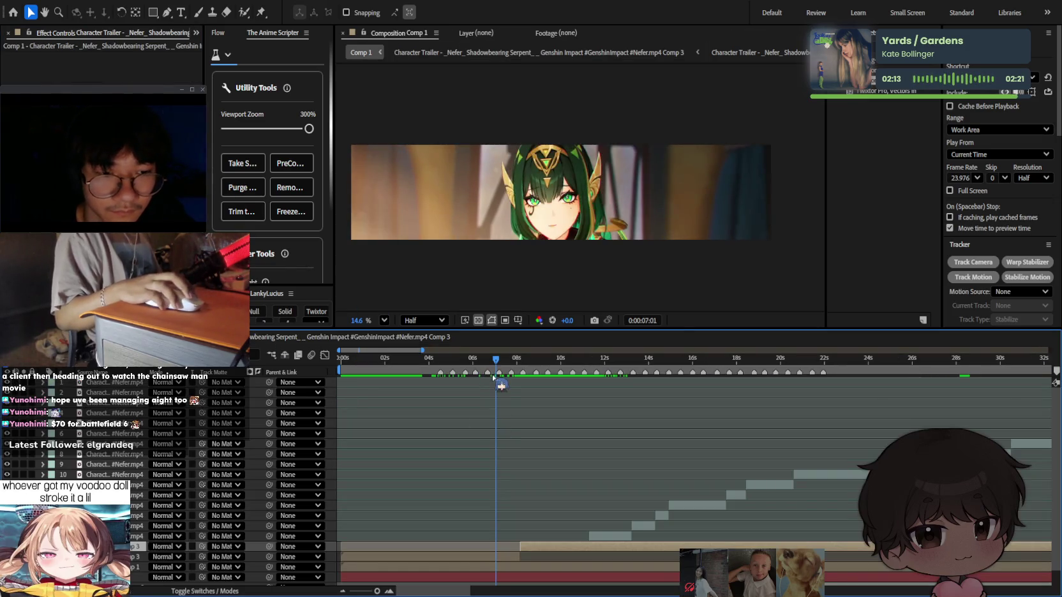
Reopen the Twixtor precomp to check frame 0:00:12:26, then go back to Comp 1.
click(507, 558)
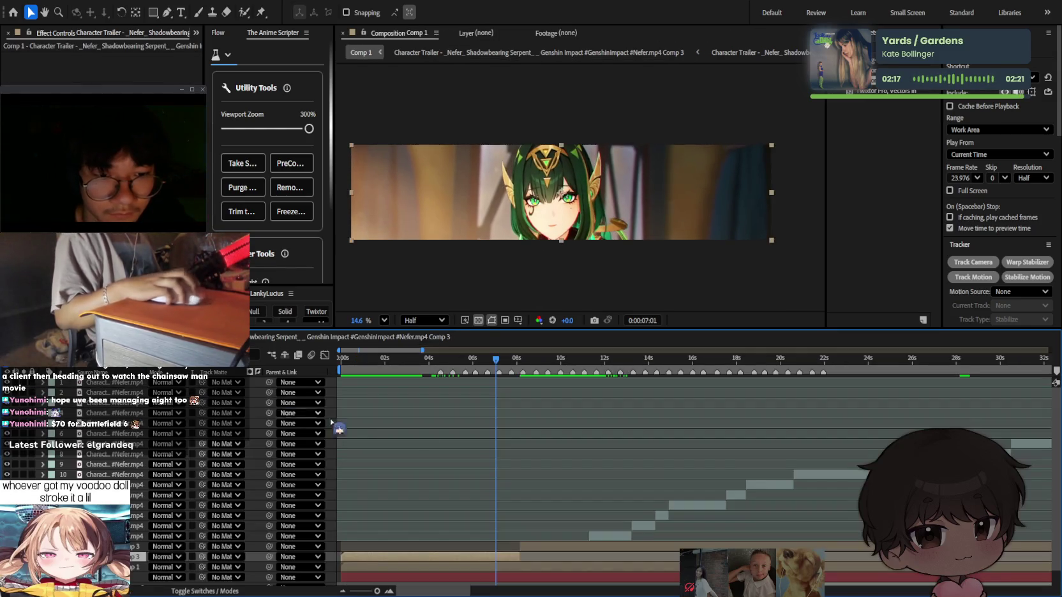
mouse_move(494, 370)
mouse_down()
mouse_move(416, 369)
mouse_move(462, 377)
mouse_up()
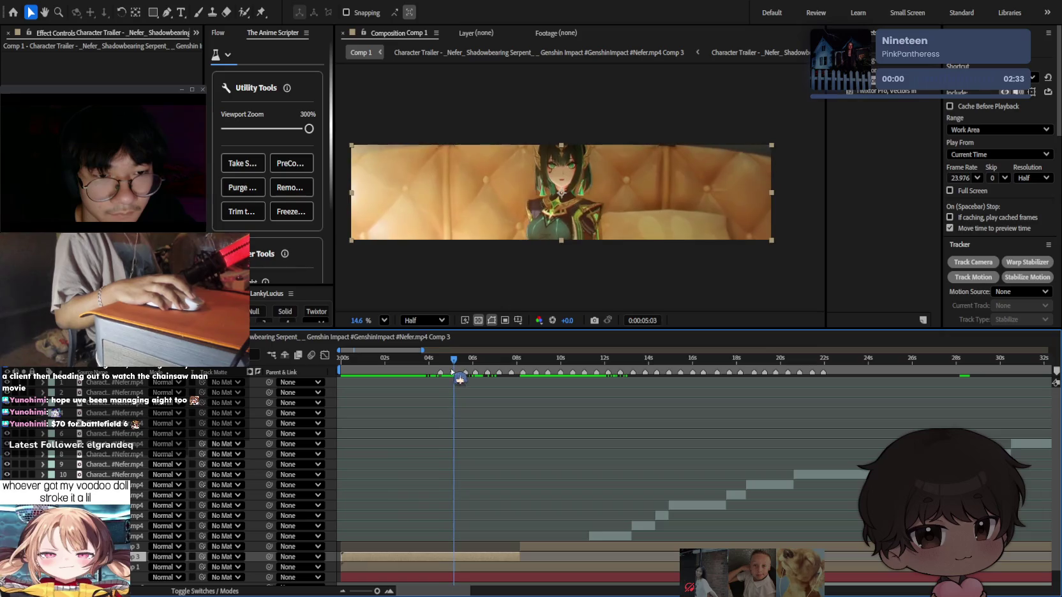
double_click(482, 556)
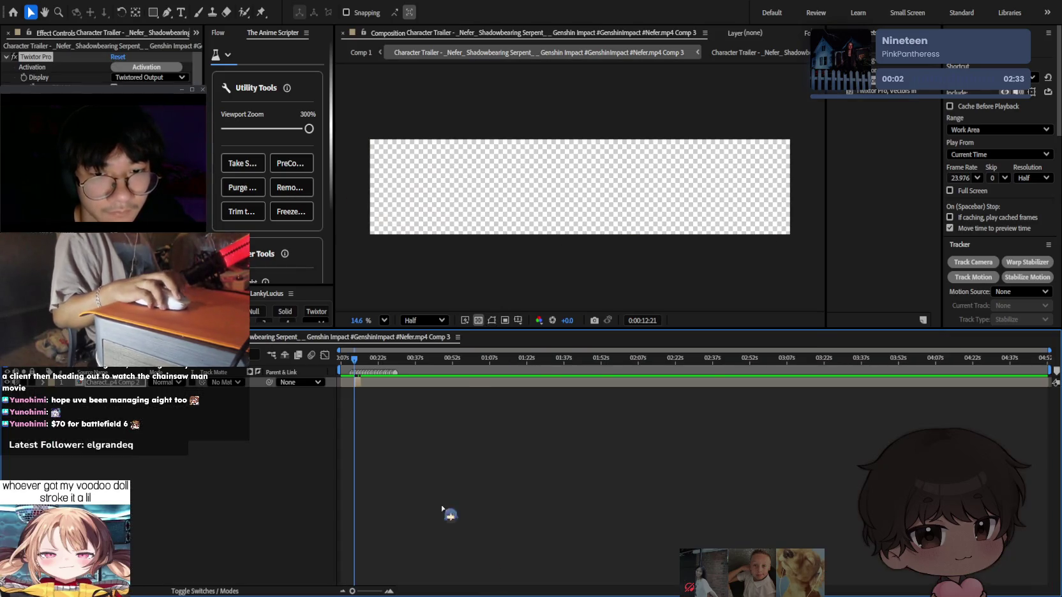
key(equal)
key(equal)
key(equal)
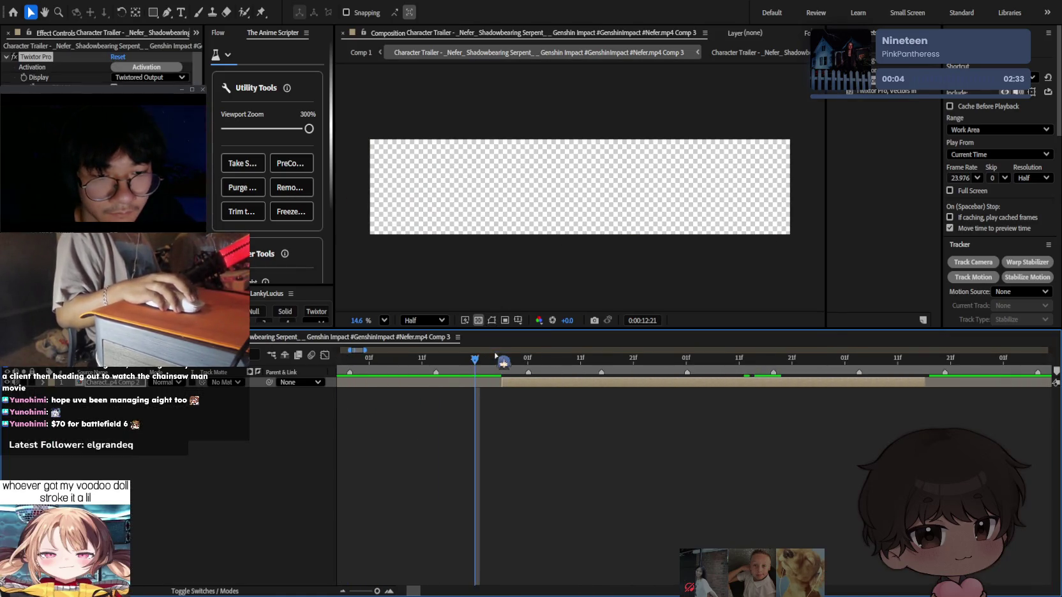
drag(502, 358, 508, 365)
key(shift+Escape)
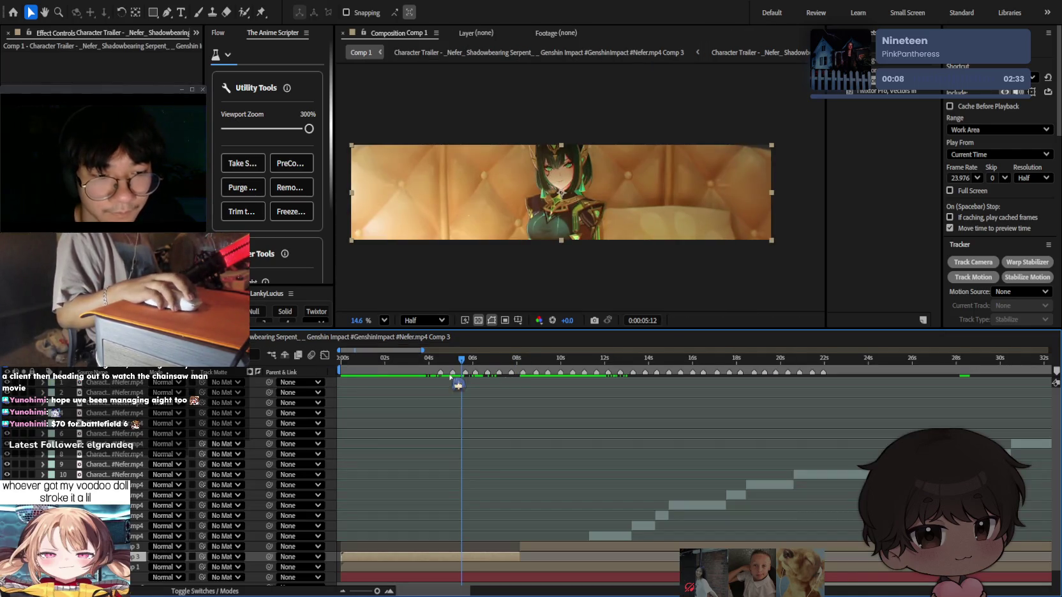
Delete the extra tan layer and enable time remapping on the remaining short tan clip.
drag(463, 365, 465, 365)
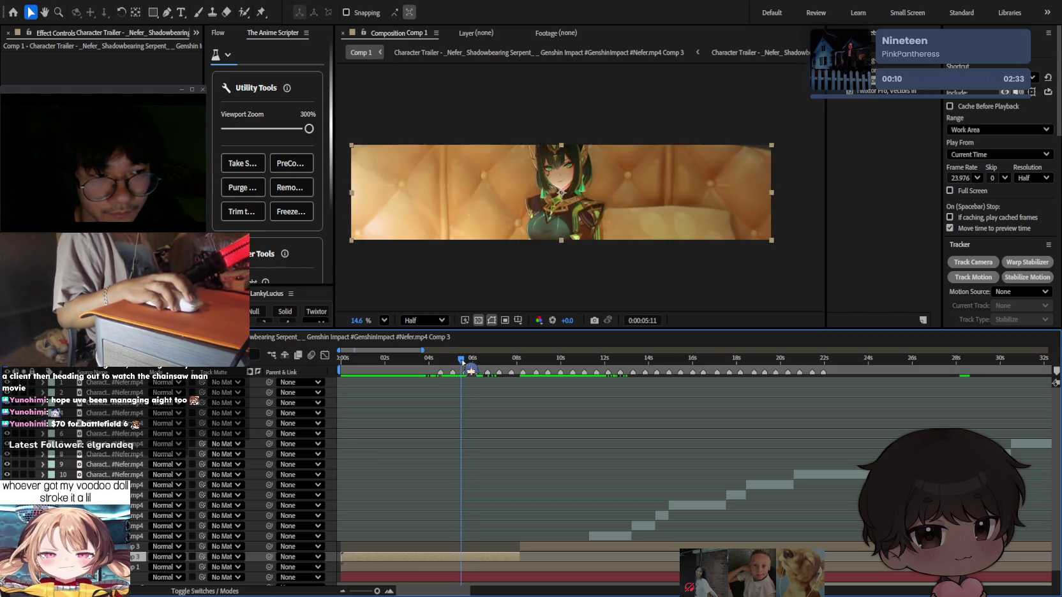
key(Page_Down)
key(Delete)
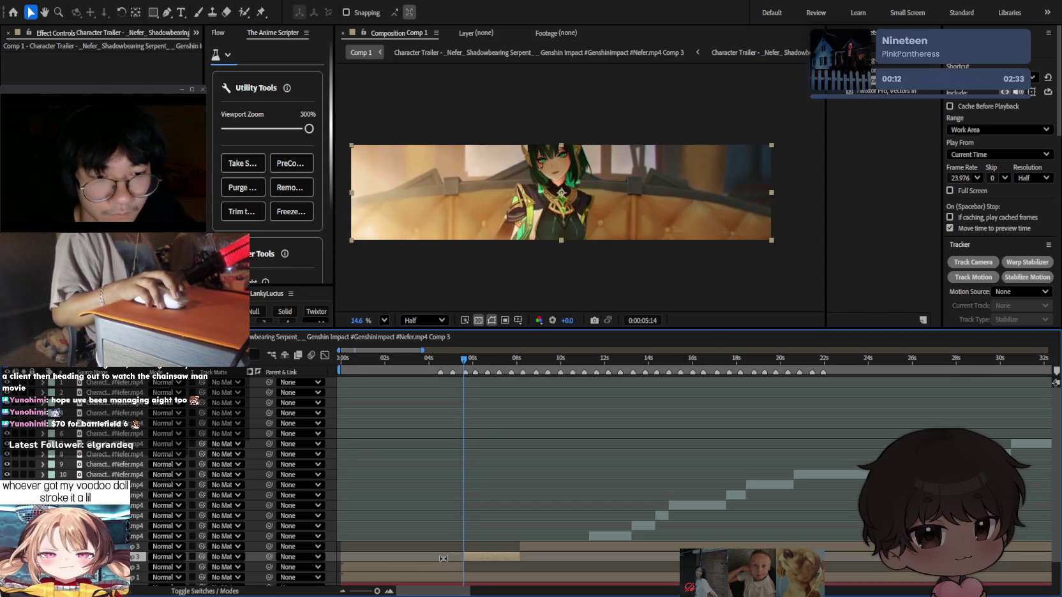
click(503, 547)
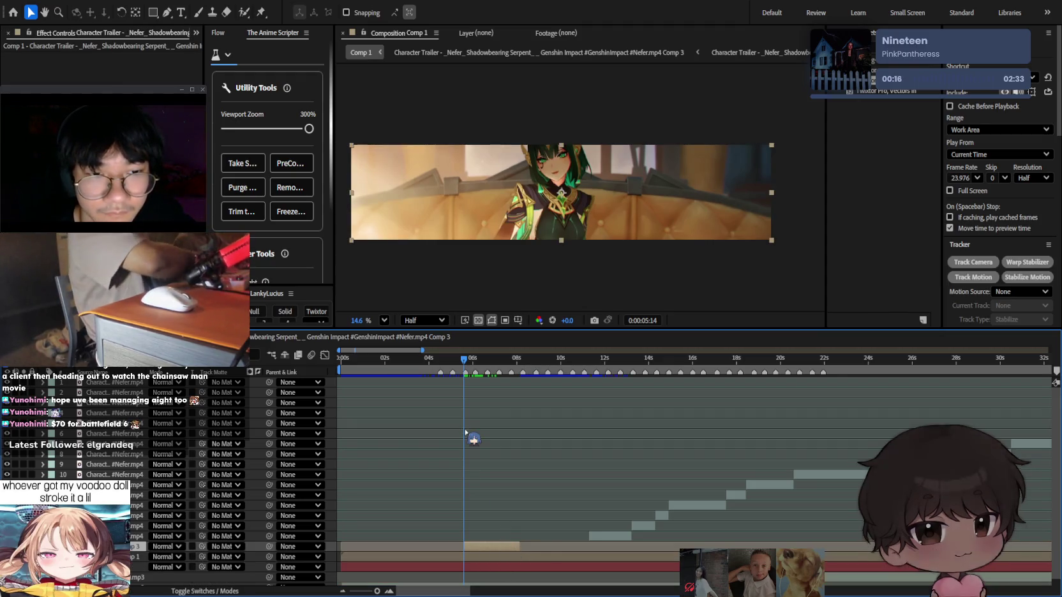
key(minus)
key(ctrl+alt+t)
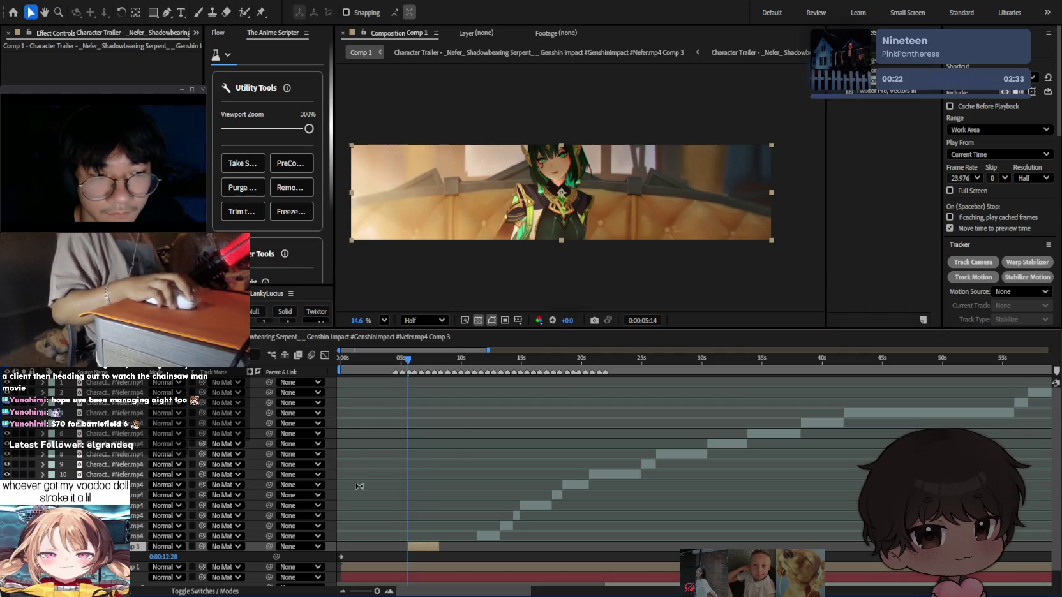
Add a second time-remap keyframe near 8 seconds and preview the ramp.
scroll(415, 485, down, 3)
scroll(527, 486, up, 2)
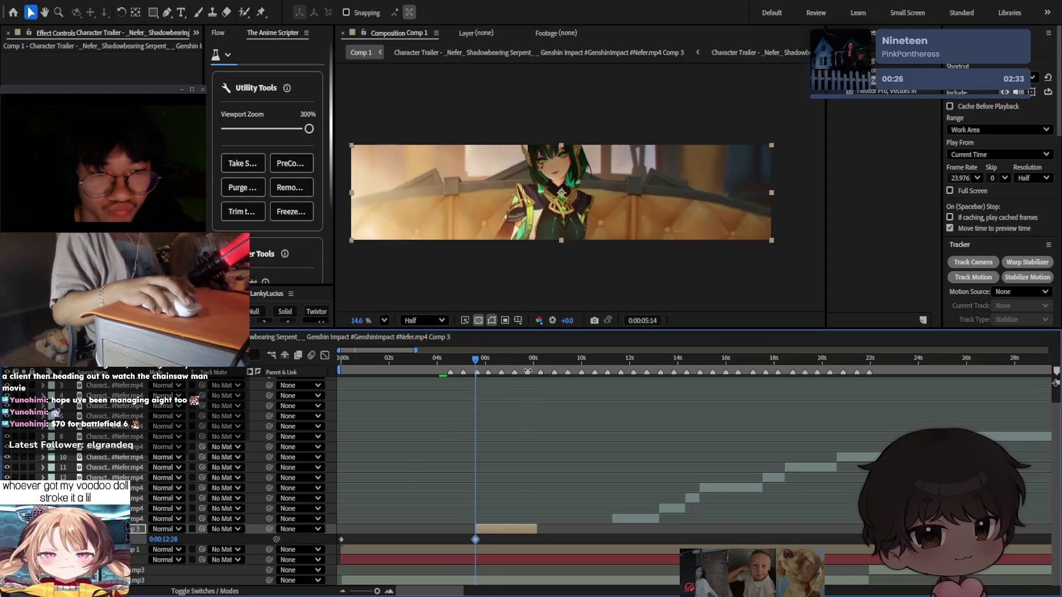
click(536, 359)
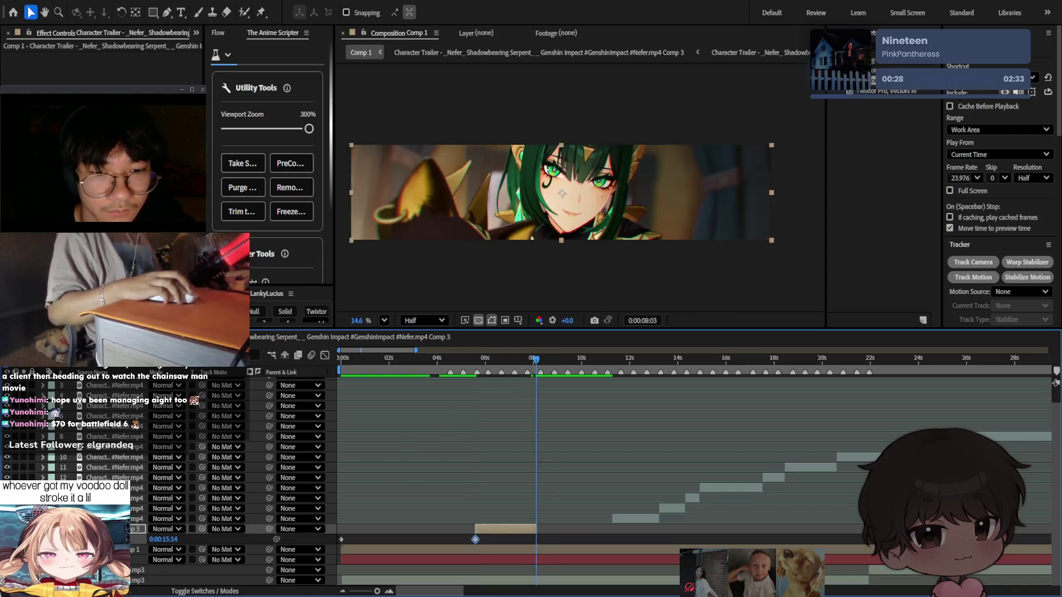
key(ctrl+v)
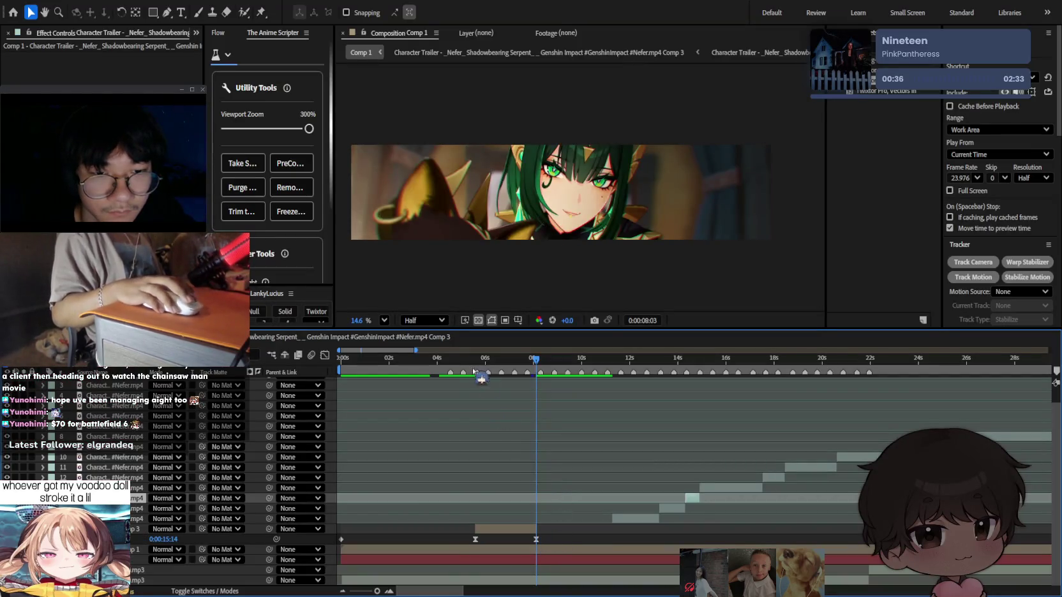
click(451, 358)
key(space)
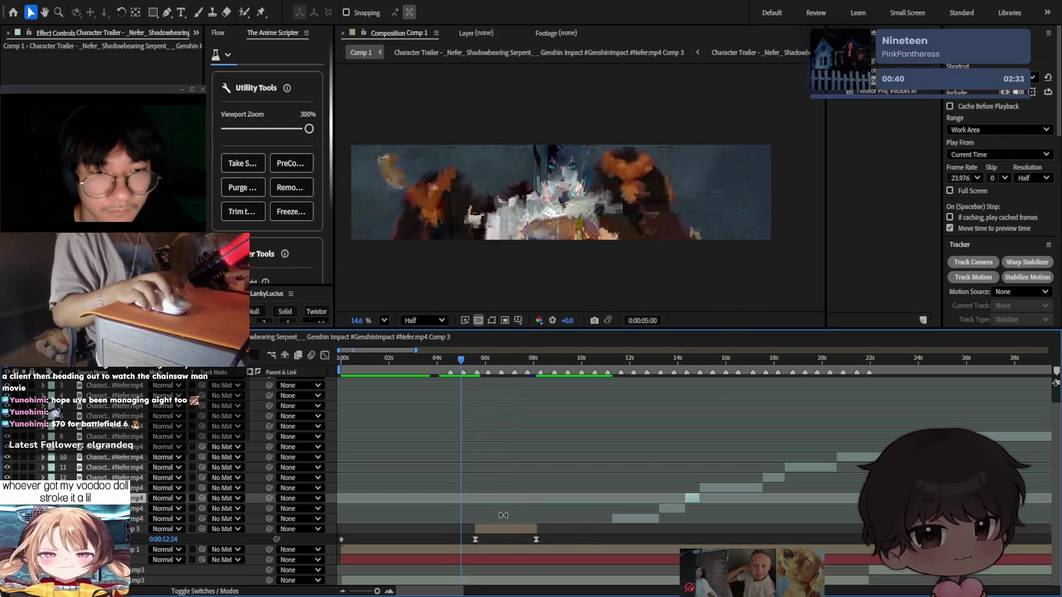
Move the new keyframe next to the first, just past the 5-second mark.
scroll(500, 478, up, 3)
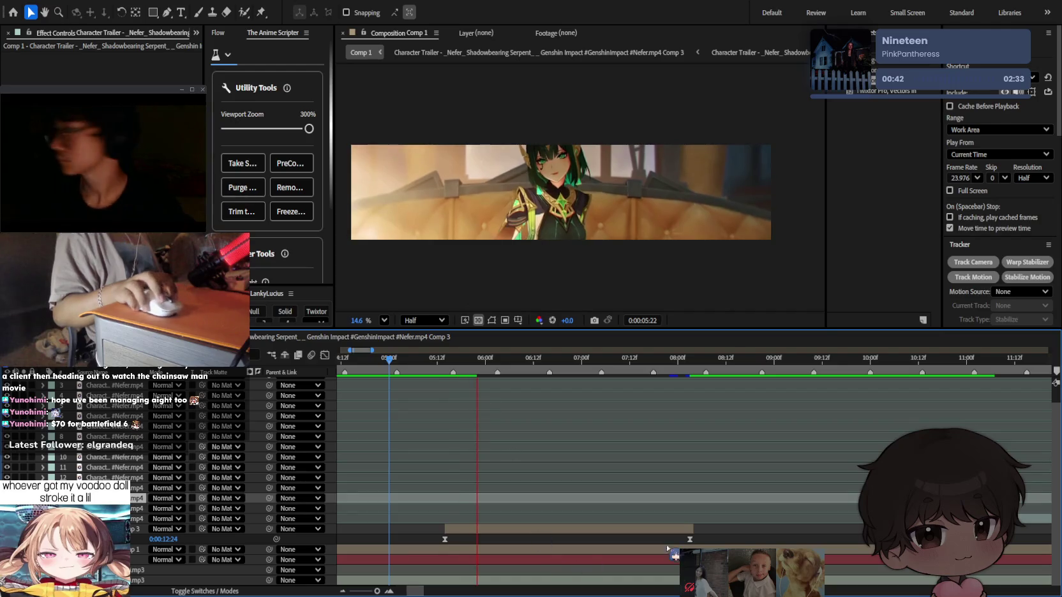
drag(689, 539, 473, 539)
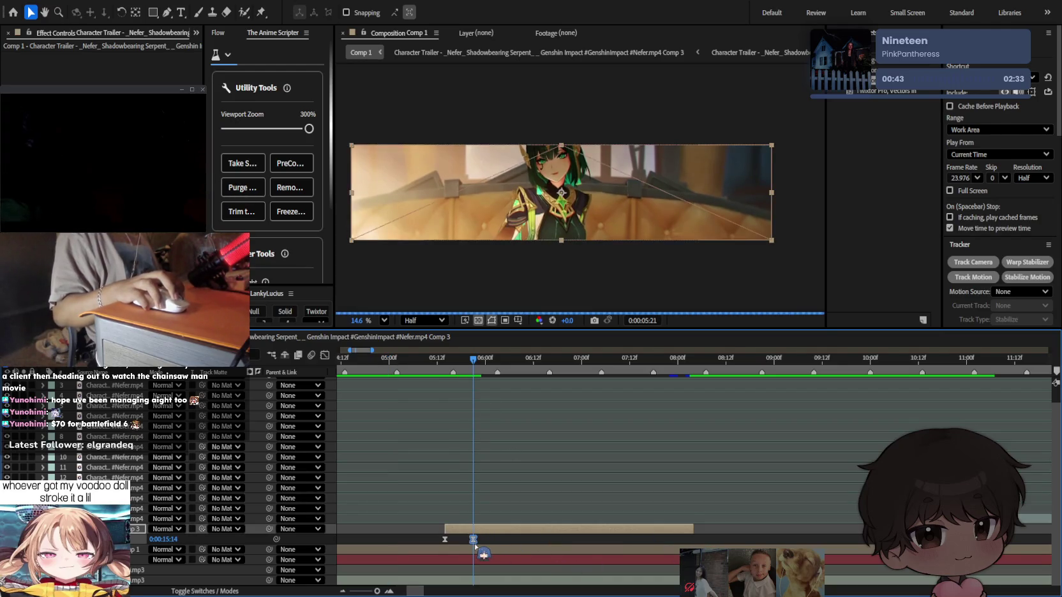
key(shift+Page_Up)
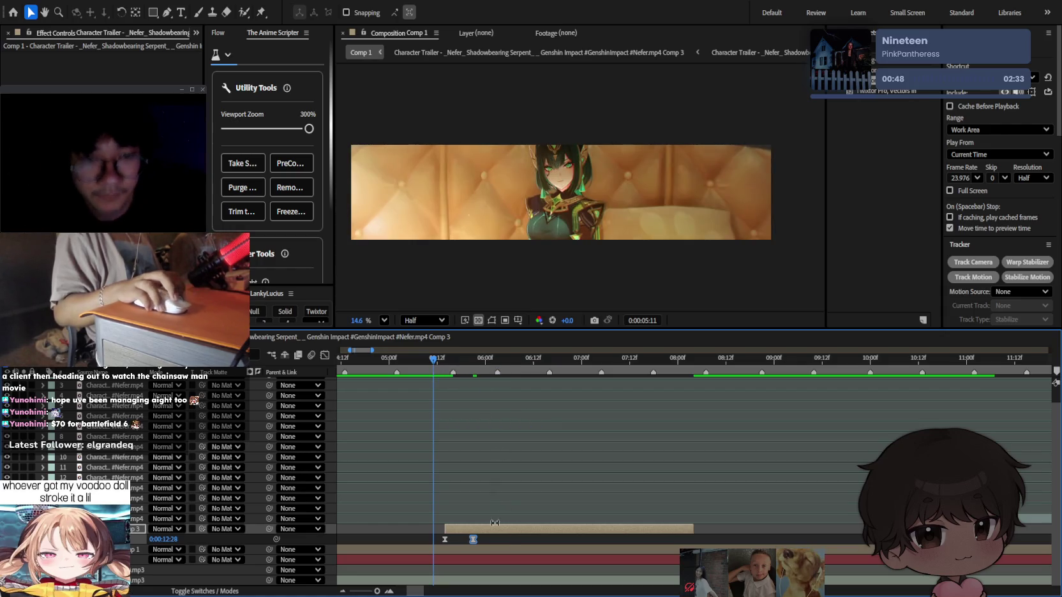
mouse_move(472, 539)
mouse_down()
mouse_move(502, 539)
mouse_move(454, 543)
mouse_up()
key(Page_Down)
key(Page_Down)
key(Page_Down)
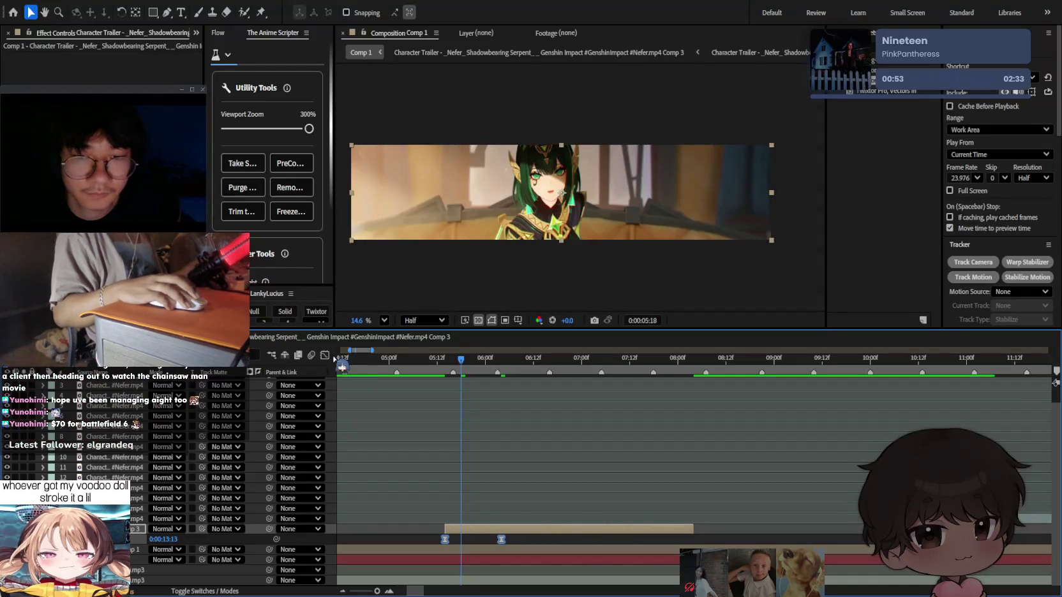
click(325, 355)
Drag both keyframes' bezier handles in the Graph Editor into an eased S-curve.
click(489, 478)
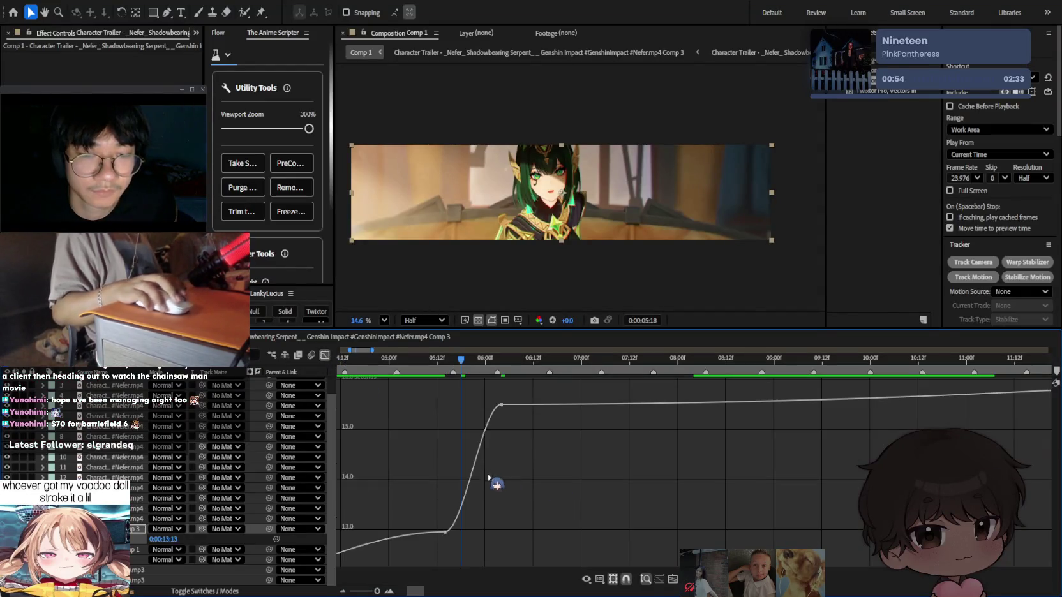
click(472, 466)
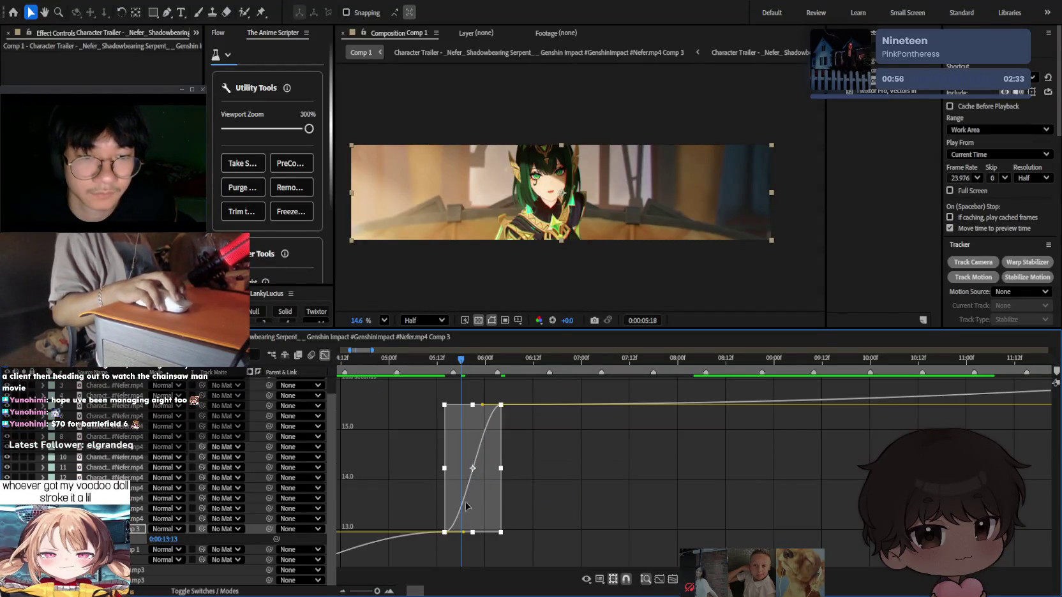
drag(459, 531, 424, 470)
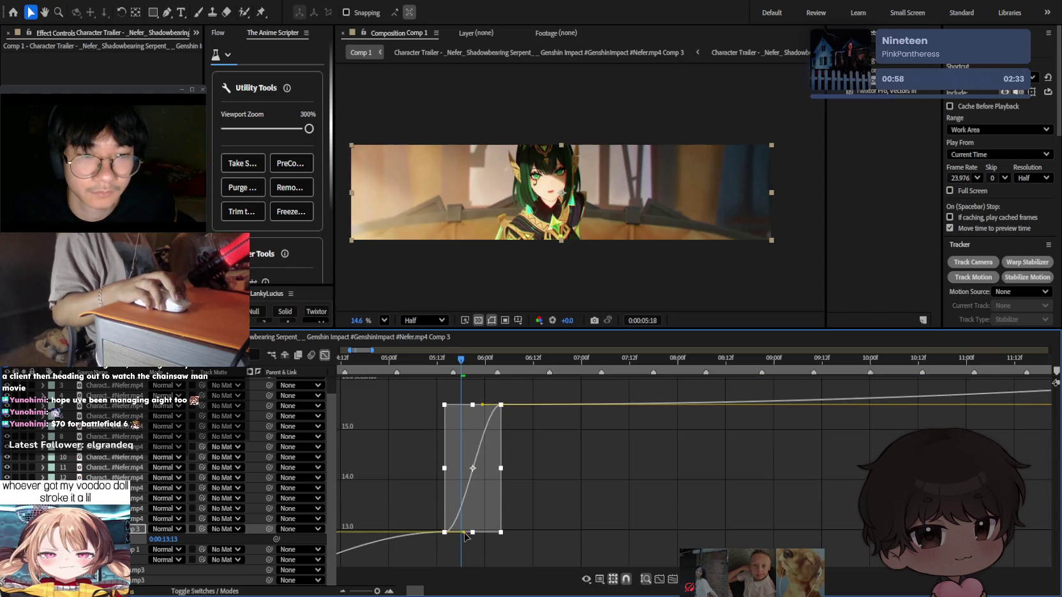
key(ctrl+z)
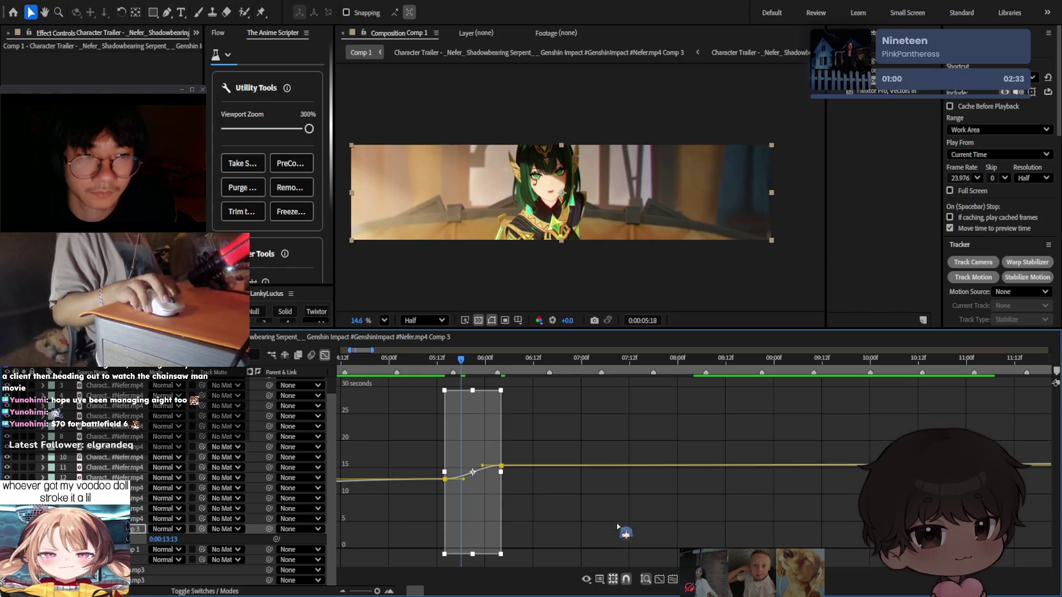
click(620, 531)
click(445, 531)
drag(463, 510, 447, 468)
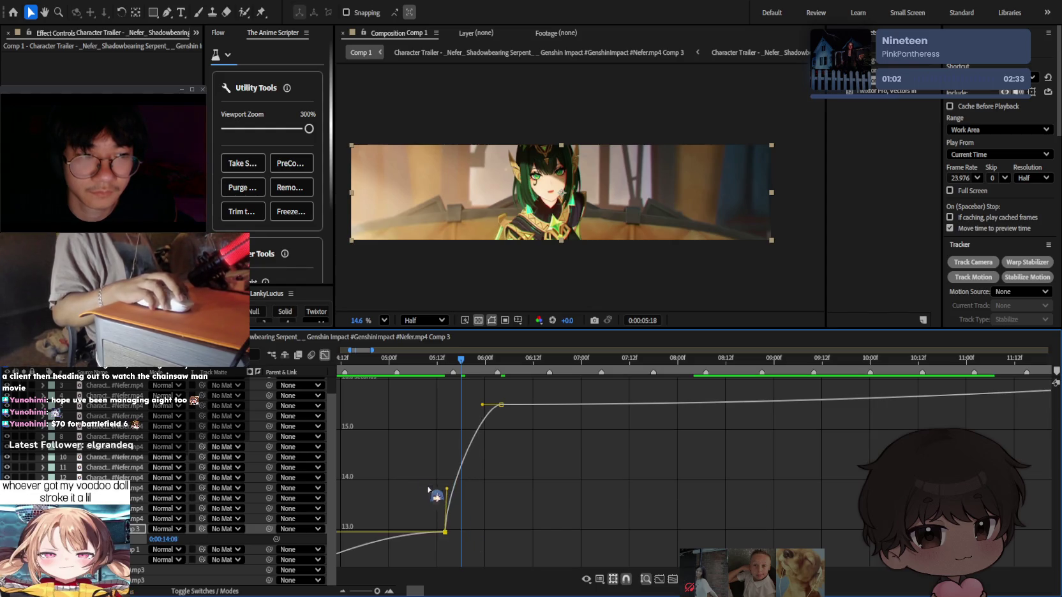
mouse_move(483, 407)
mouse_down()
mouse_move(557, 502)
mouse_move(604, 481)
mouse_up()
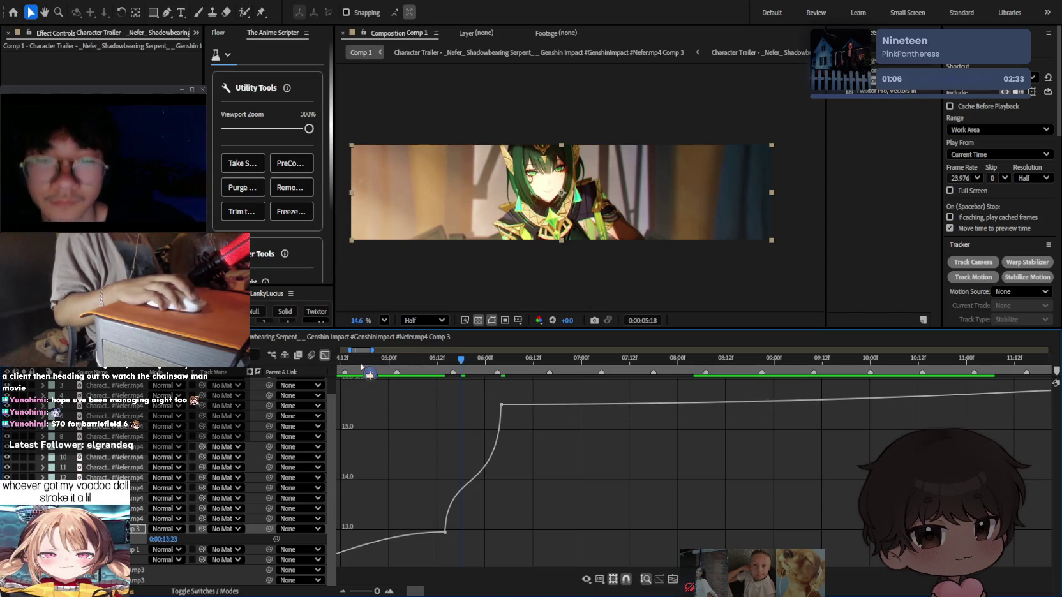
click(325, 355)
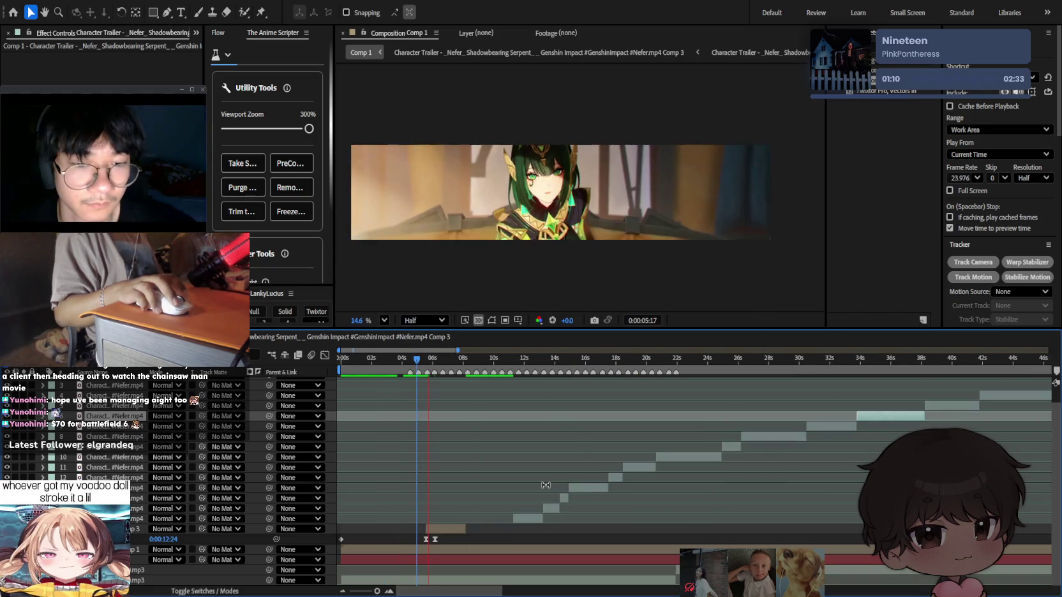
Set the preview resolution to Quarter and play a preview.
drag(427, 363, 483, 363)
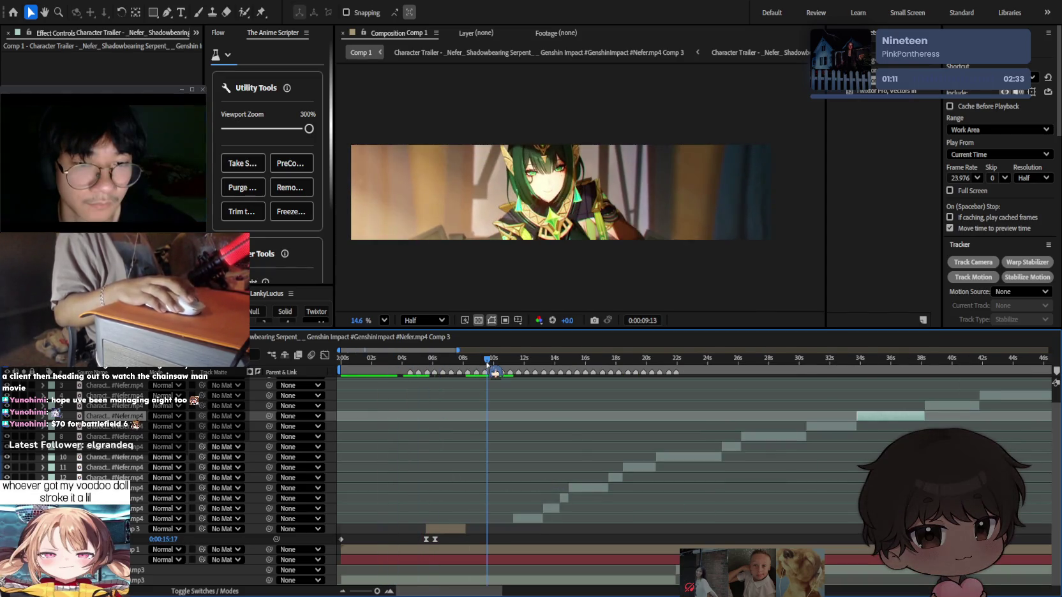
click(1029, 178)
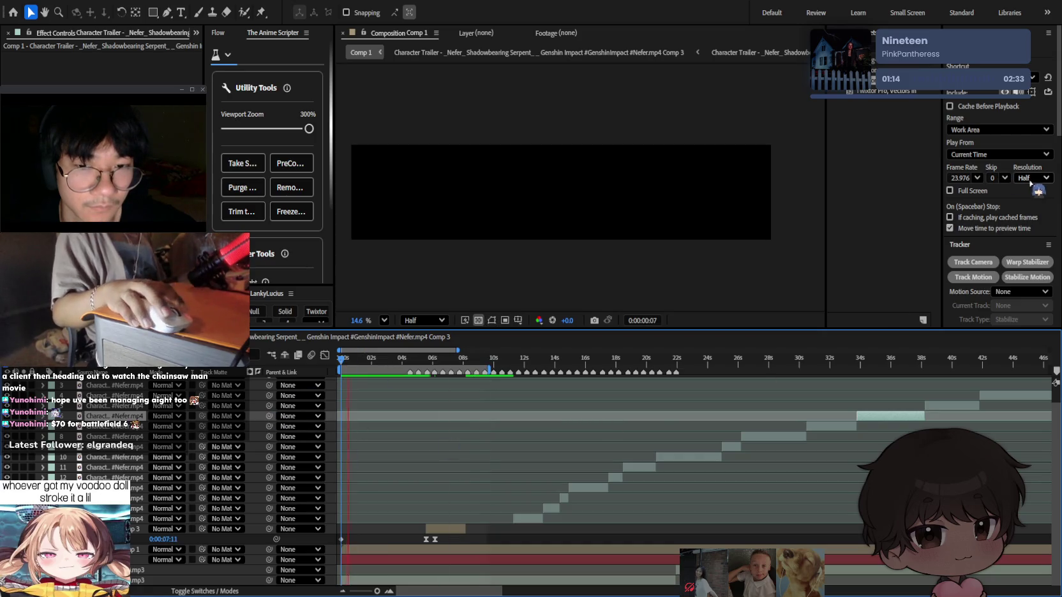
click(1027, 220)
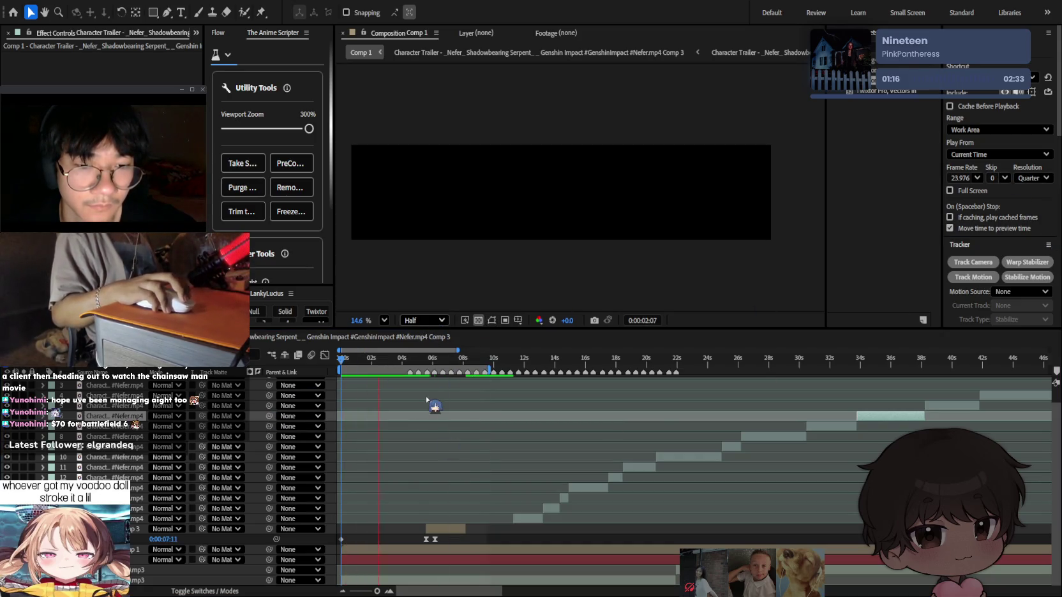
click(558, 415)
key(space)
Turn on Cache Before Playback and preview the ramp from just after 5 seconds.
scroll(499, 419, up, 2)
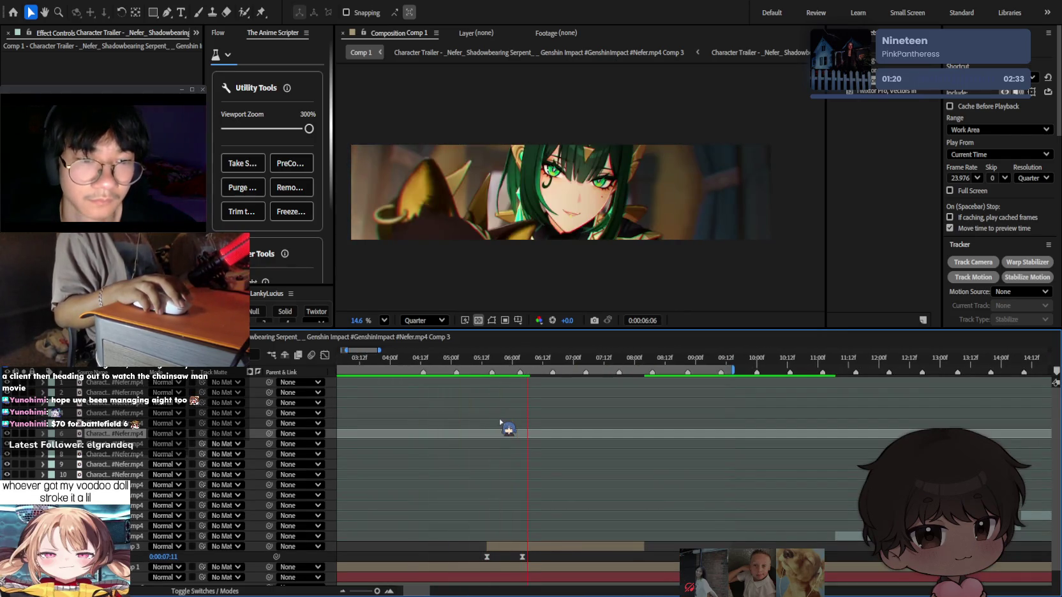
drag(552, 373, 472, 375)
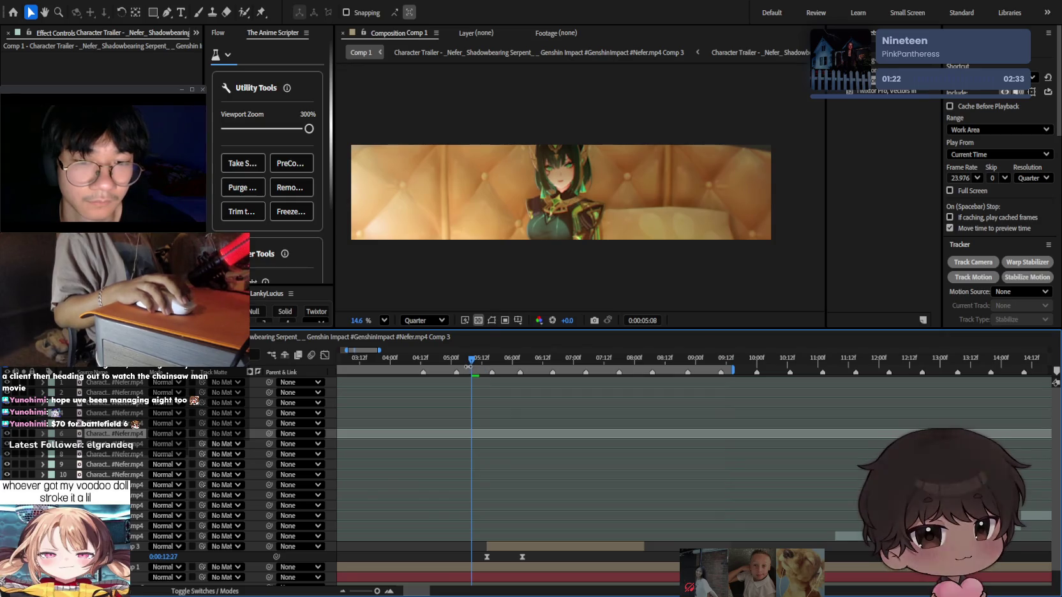
key(space)
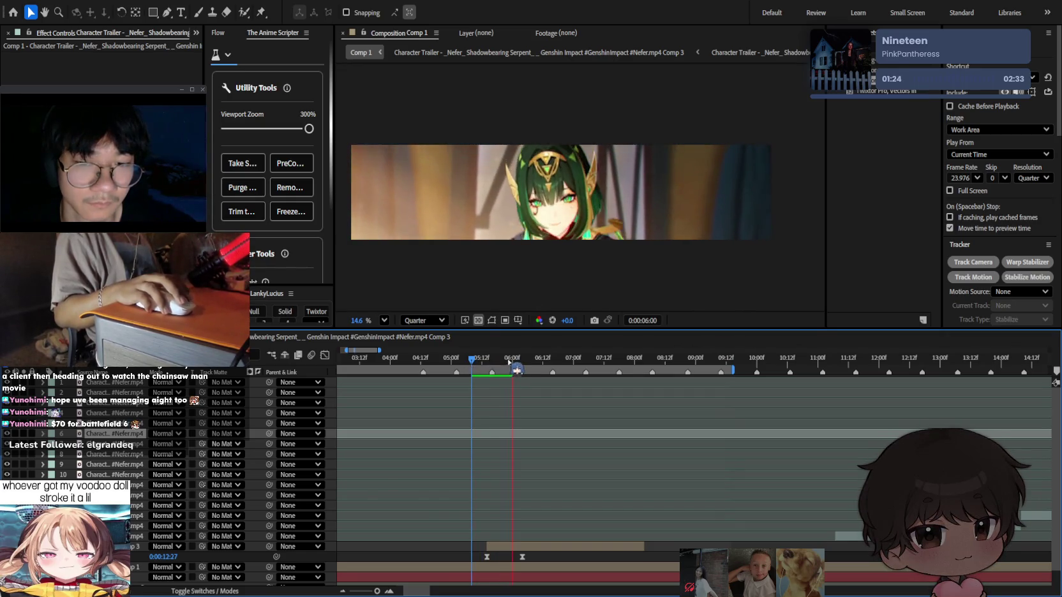
click(474, 359)
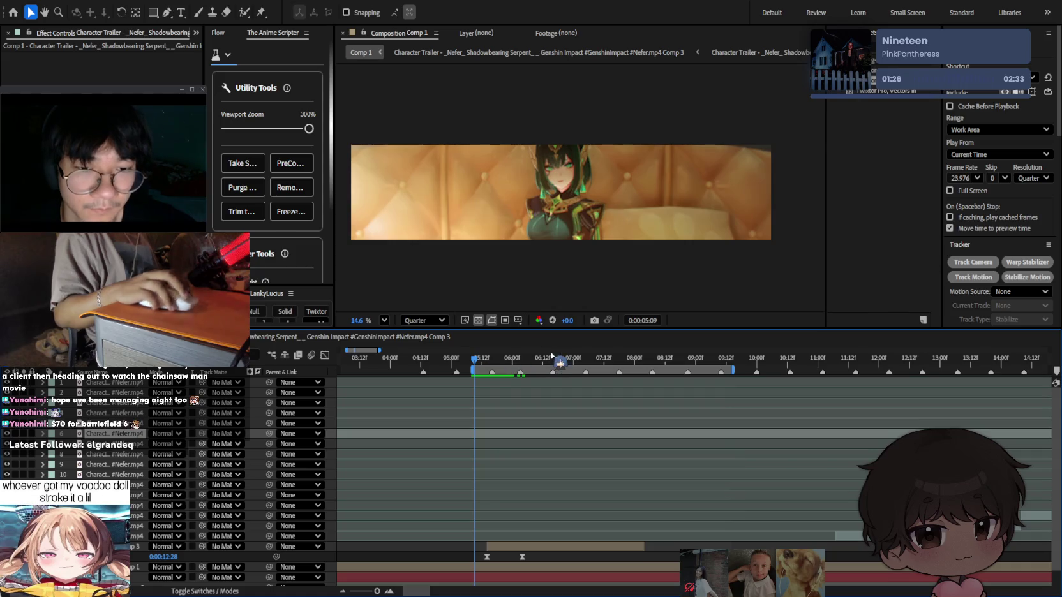
click(950, 106)
key(space)
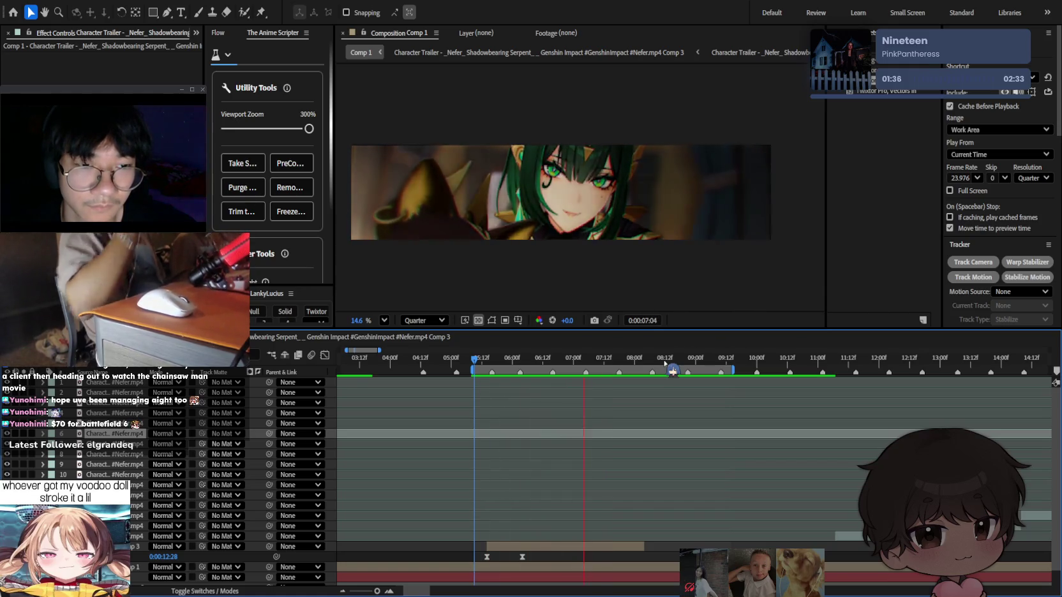
drag(548, 561, 437, 482)
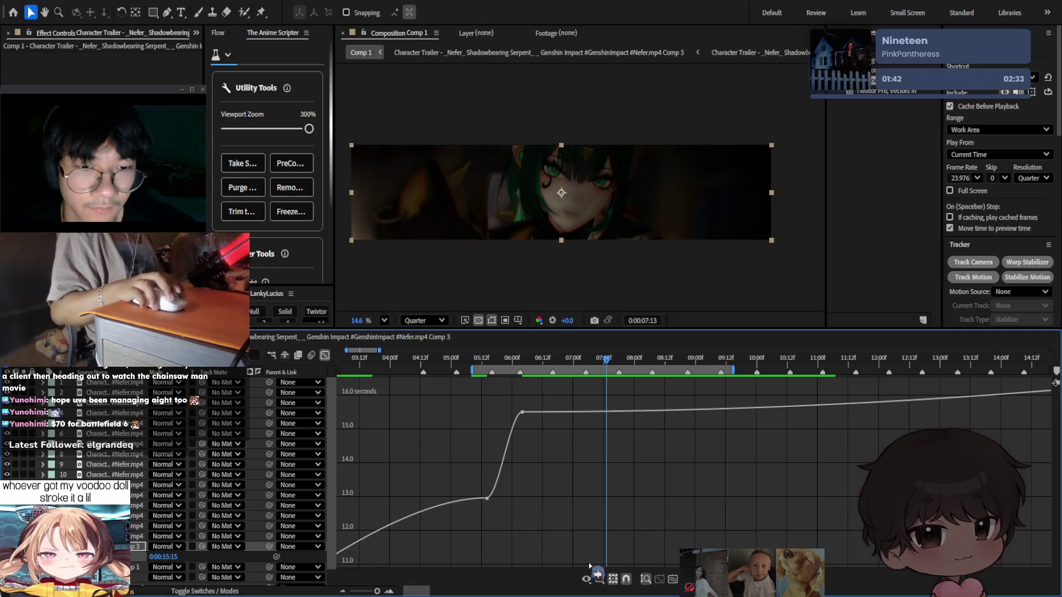
Pull the first keyframe's handle so the final time-remap curve climbs steeply, then eases out.
click(672, 580)
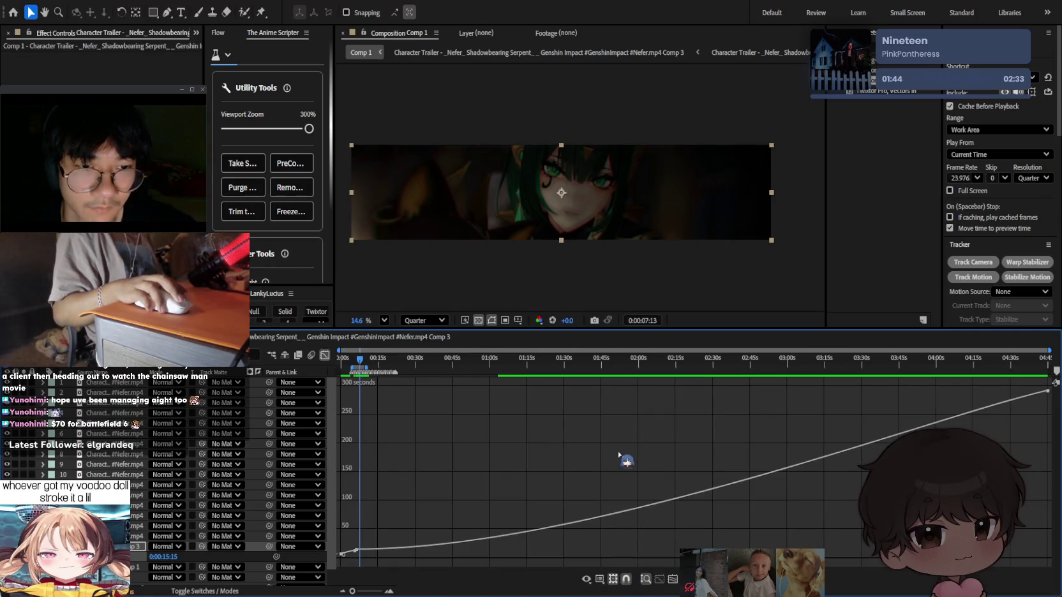
click(355, 549)
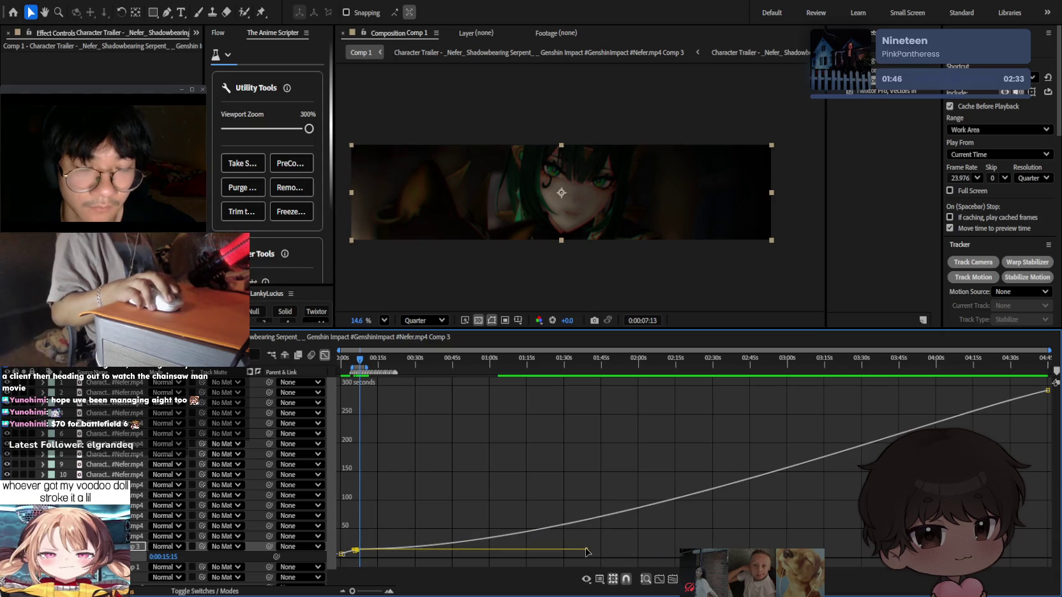
drag(586, 552, 355, 399)
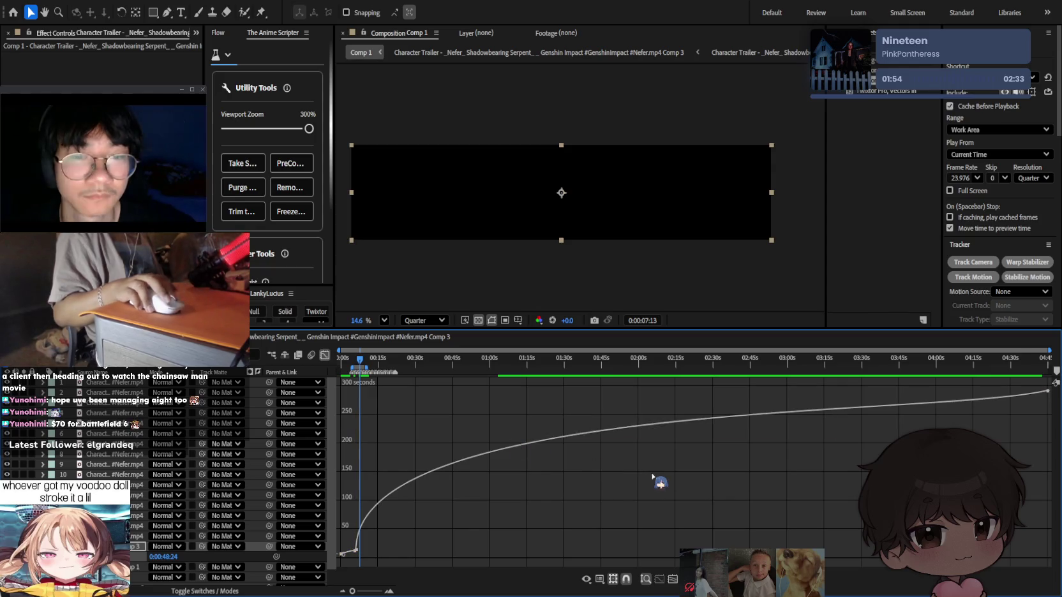
click(653, 581)
scroll(671, 520, up, 3)
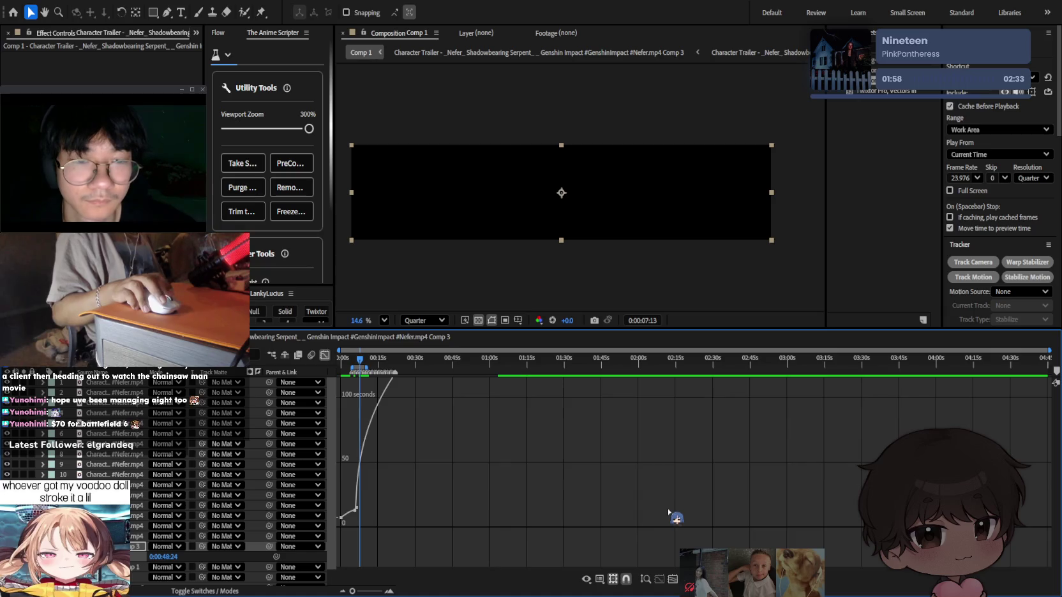
scroll(679, 509, up, 3)
click(325, 354)
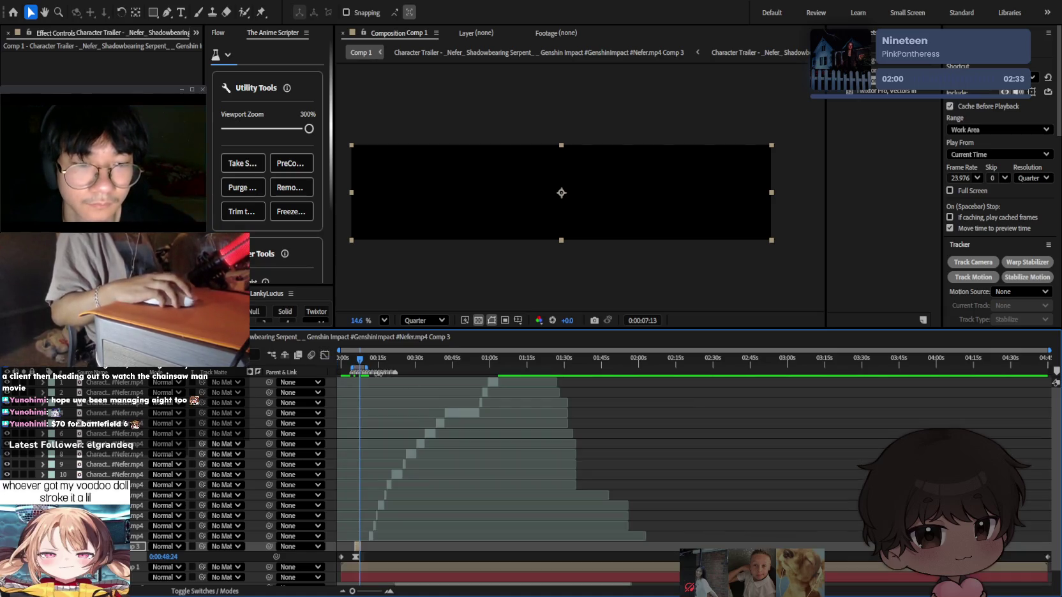
scroll(383, 558, up, 5)
scroll(412, 514, left, 3)
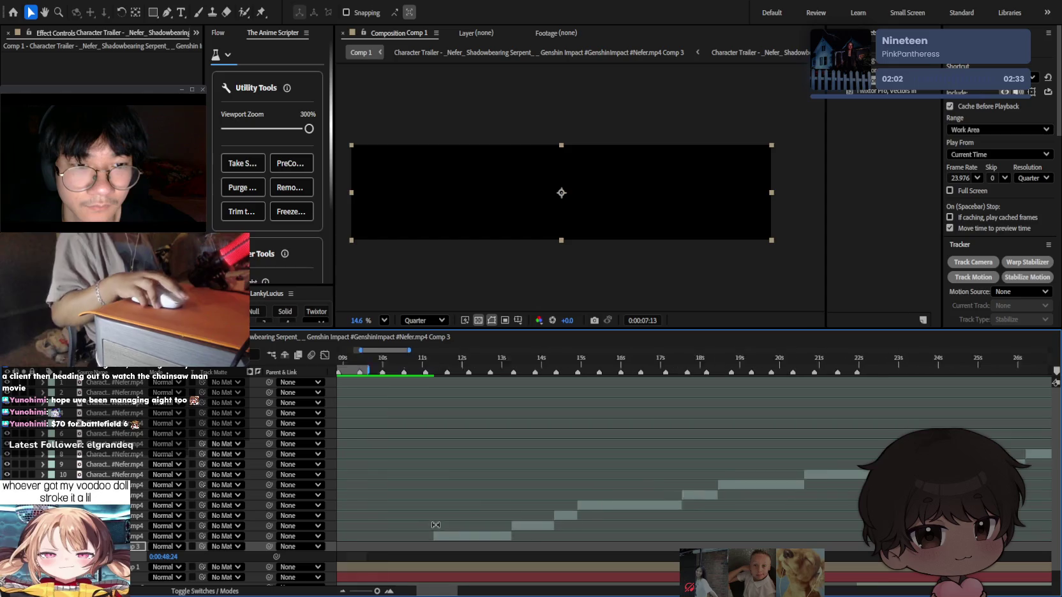
scroll(485, 542, left, 3)
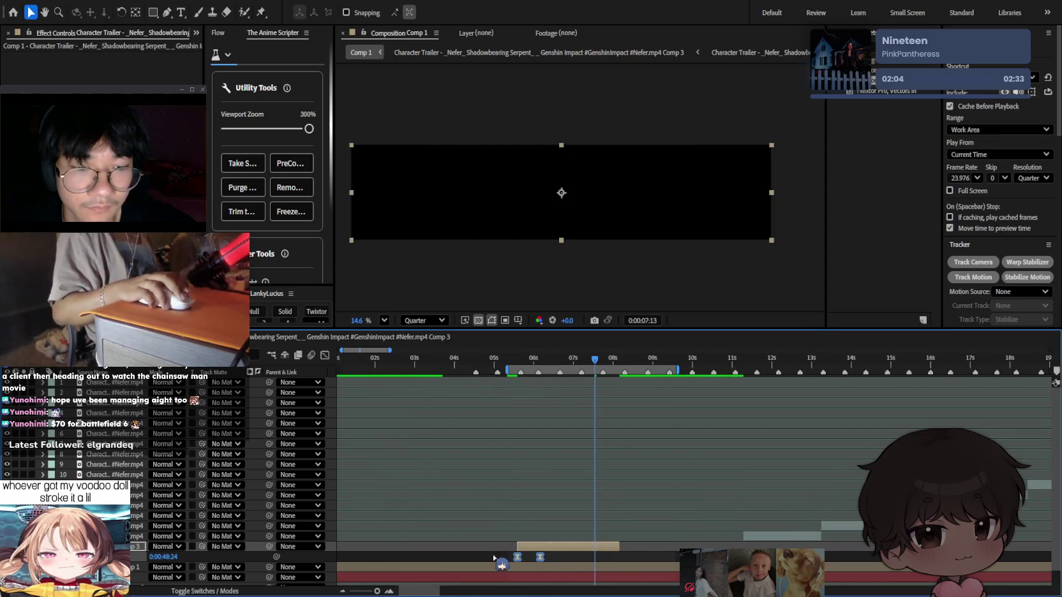
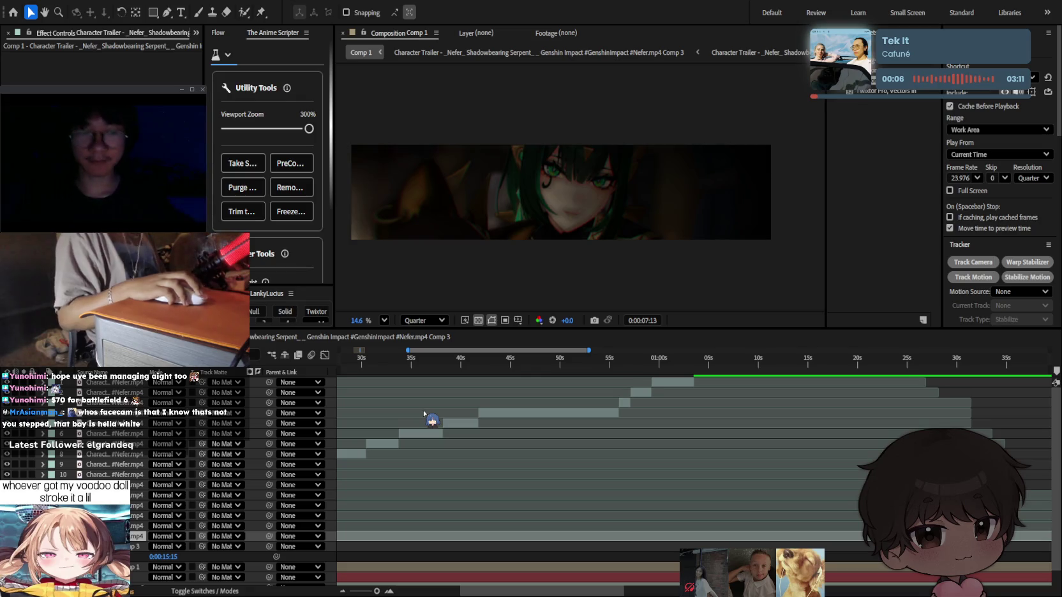
Return the timeline to 0 seconds, then zoom in and back out.
click(481, 498)
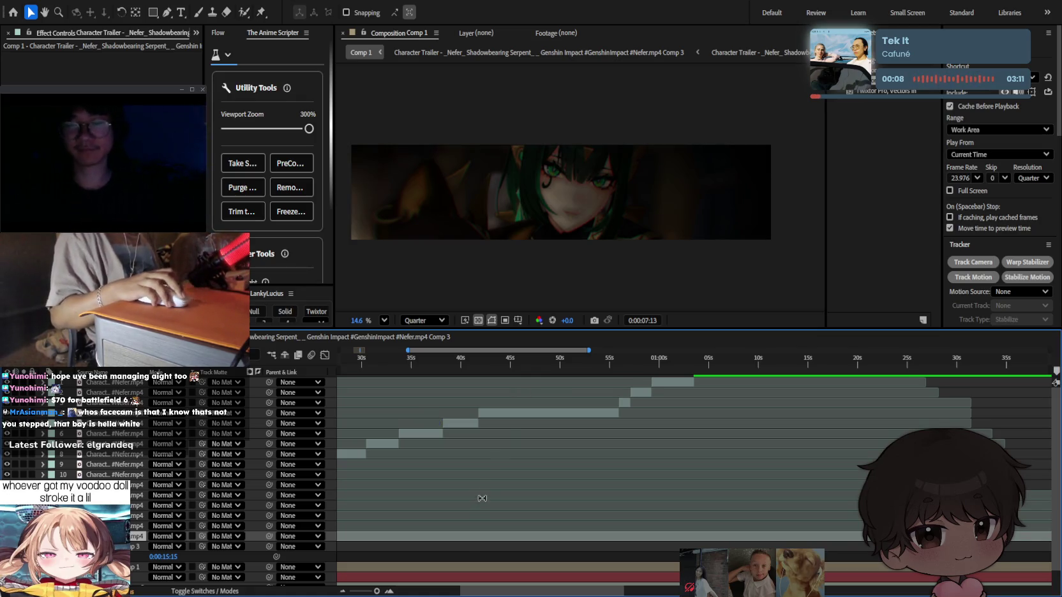
key(d)
key(equal)
key(equal)
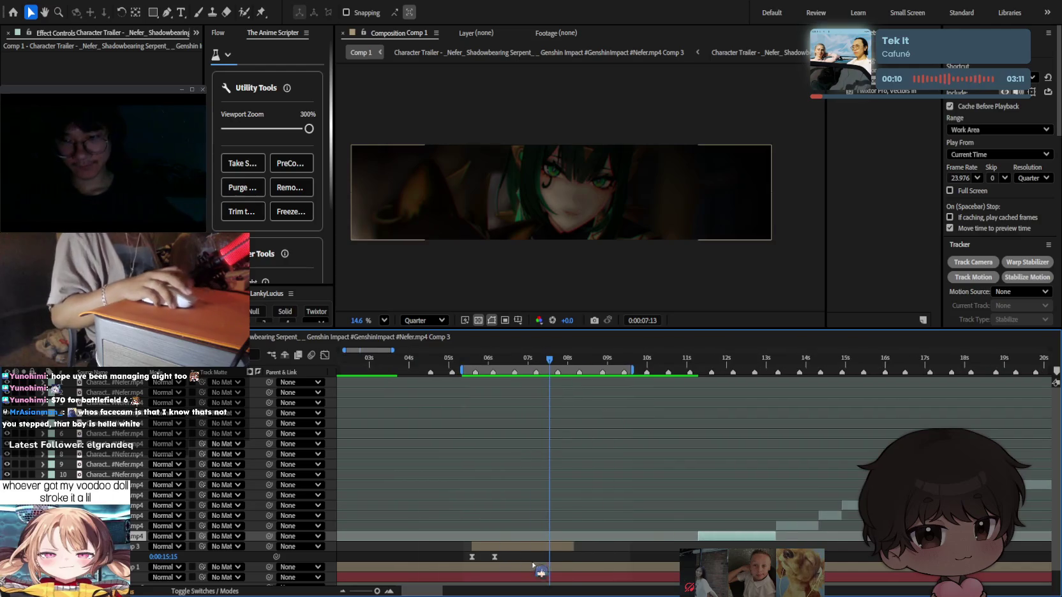
key(minus)
Check layer 3's animation in the Graph Editor, then bring up the Flow easing editor.
click(504, 546)
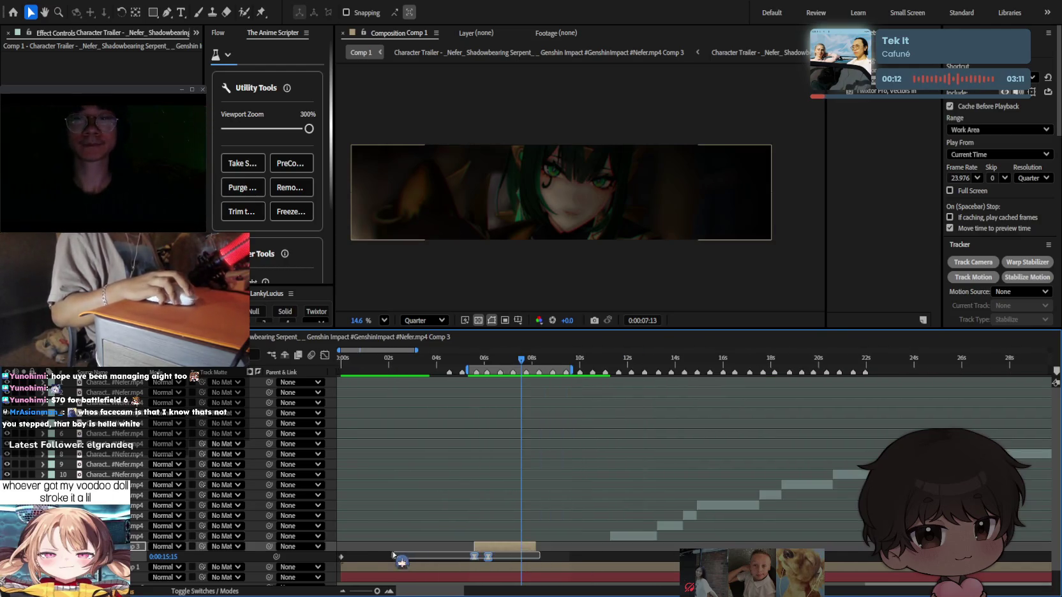
key(shift+F3)
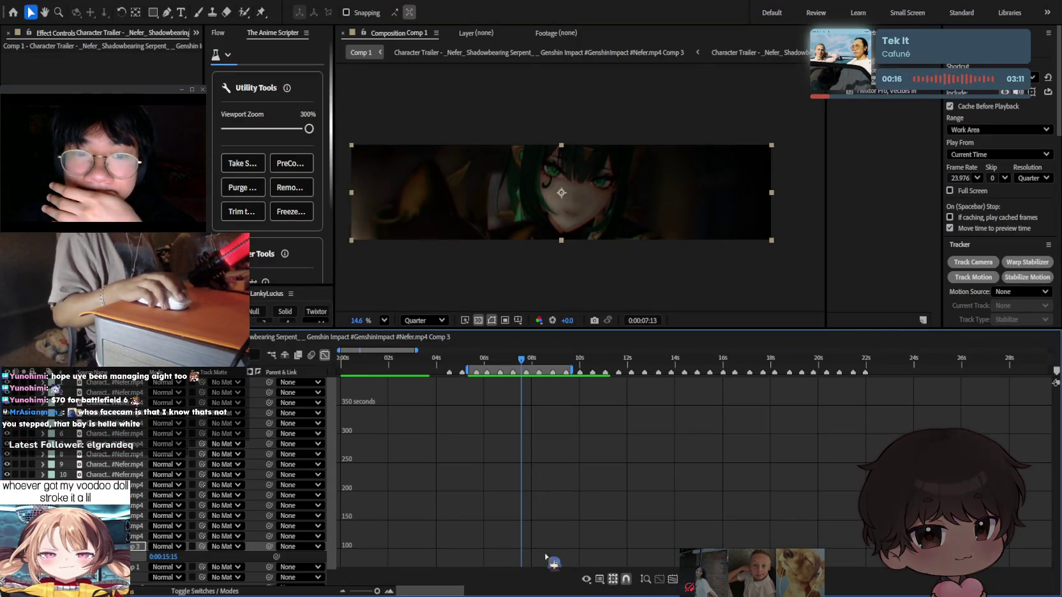
scroll(454, 504, down, 2)
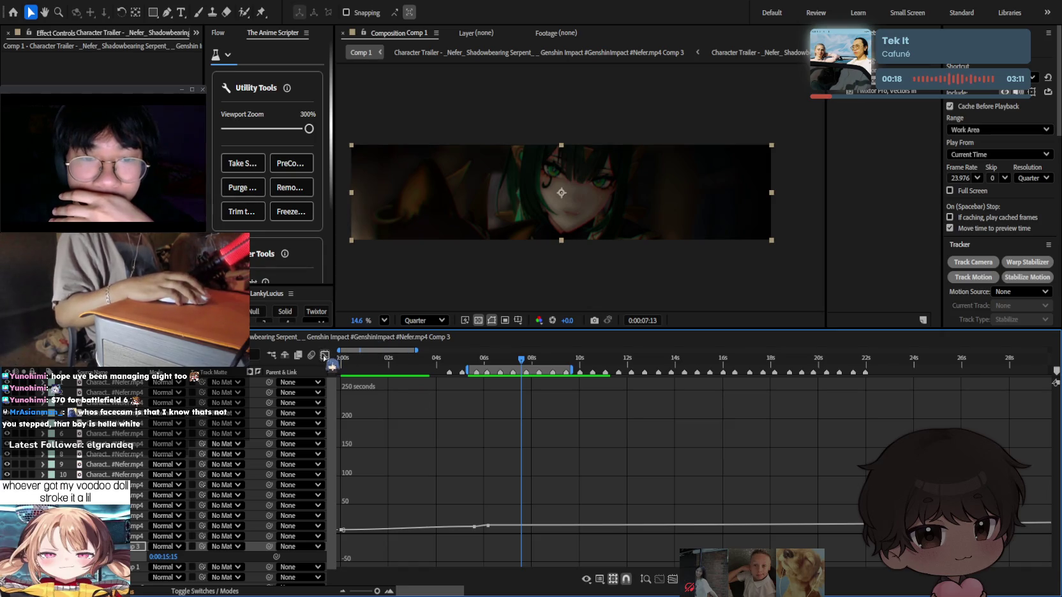
click(325, 356)
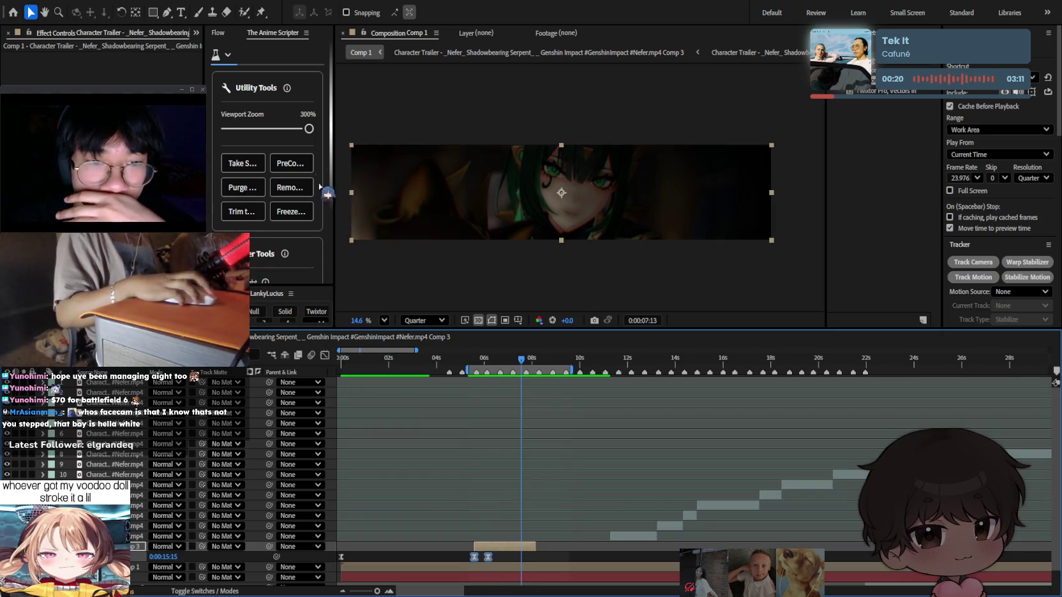
click(218, 33)
mouse_move(264, 231)
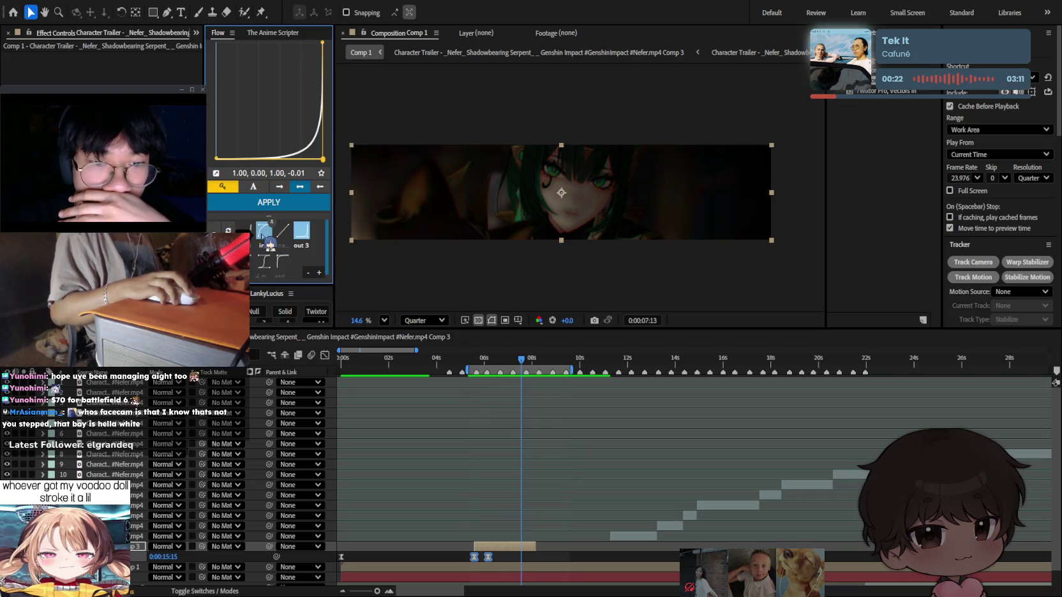
Choose Flow's S-curve preset and preview the comp from 0:00:05:09.
click(264, 261)
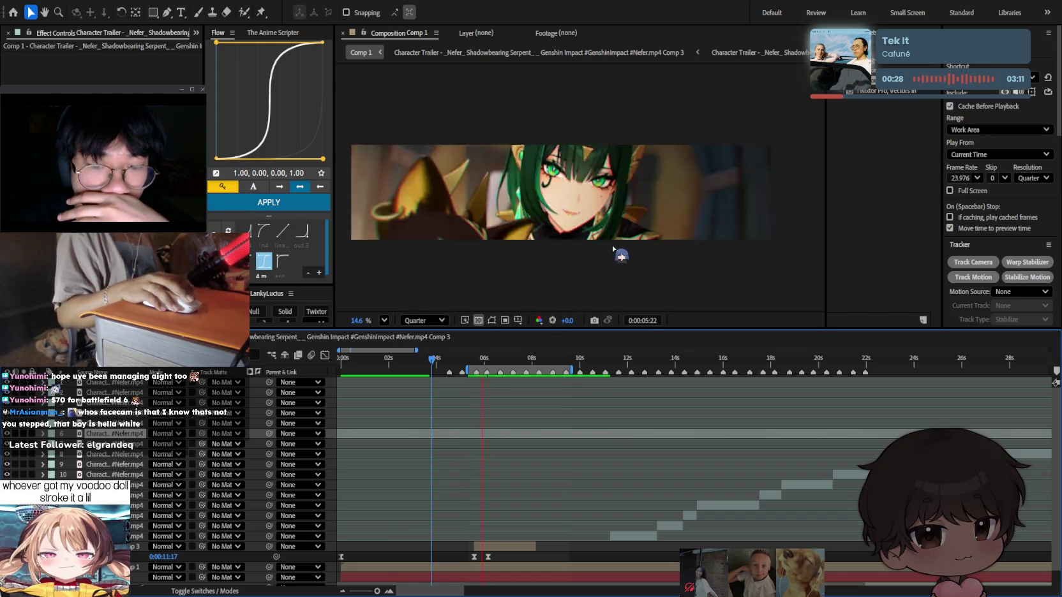
scroll(502, 468, up, 2)
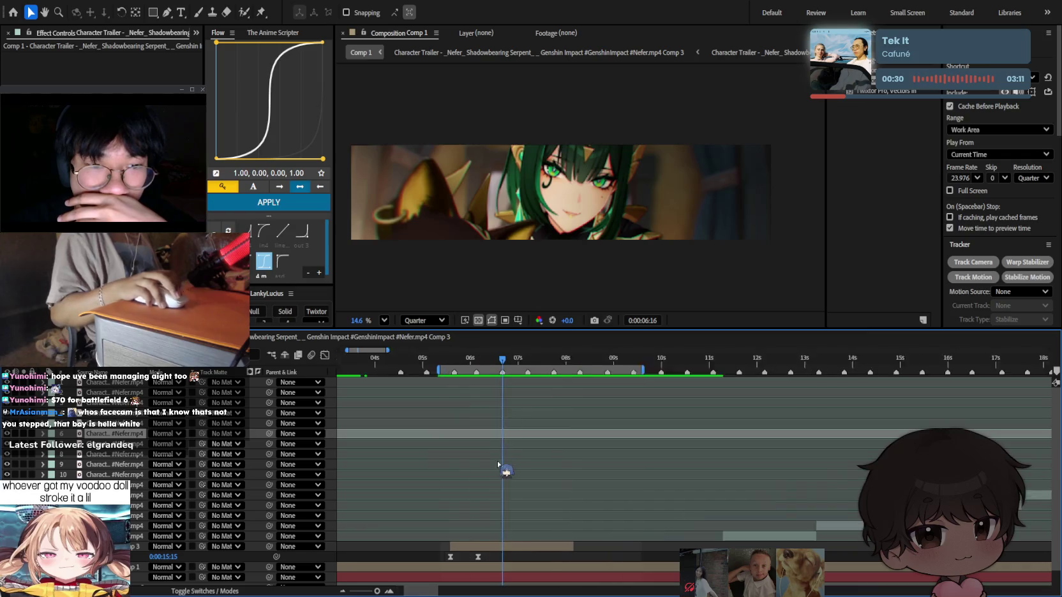
scroll(524, 470, up, 3)
drag(504, 364, 431, 383)
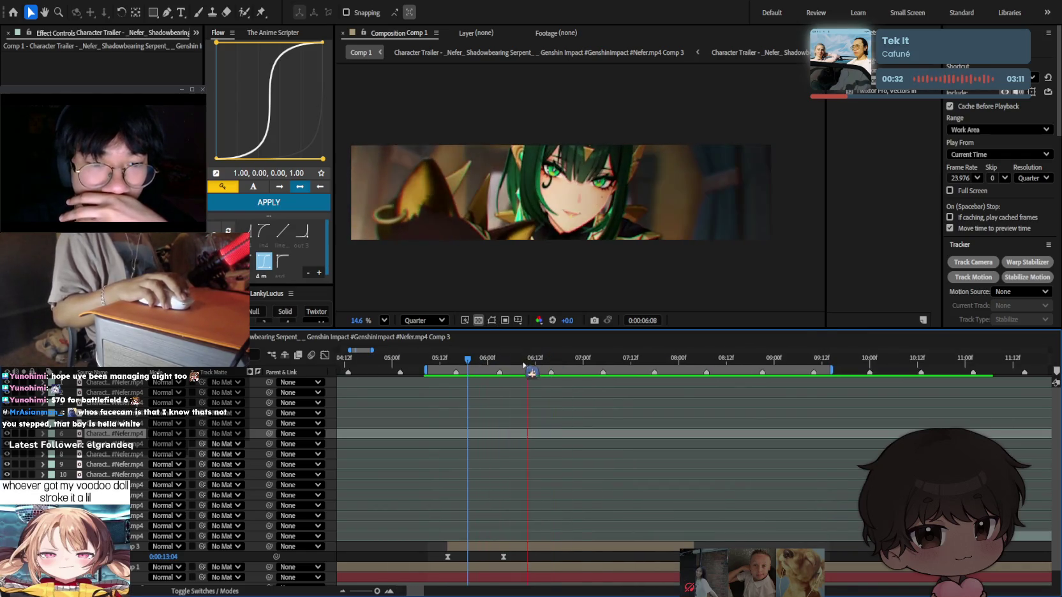
key(space)
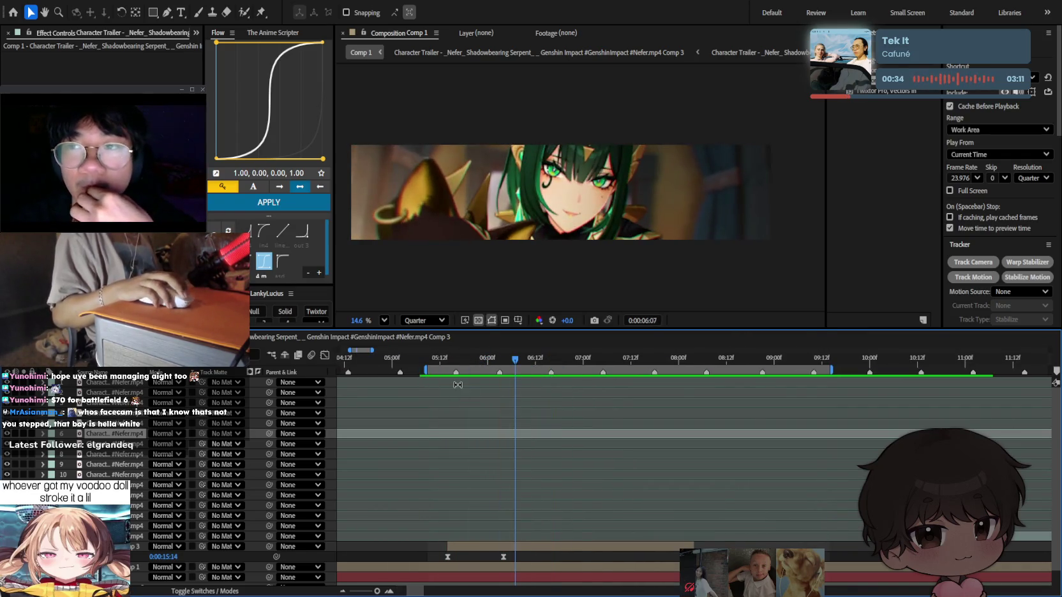
key(space)
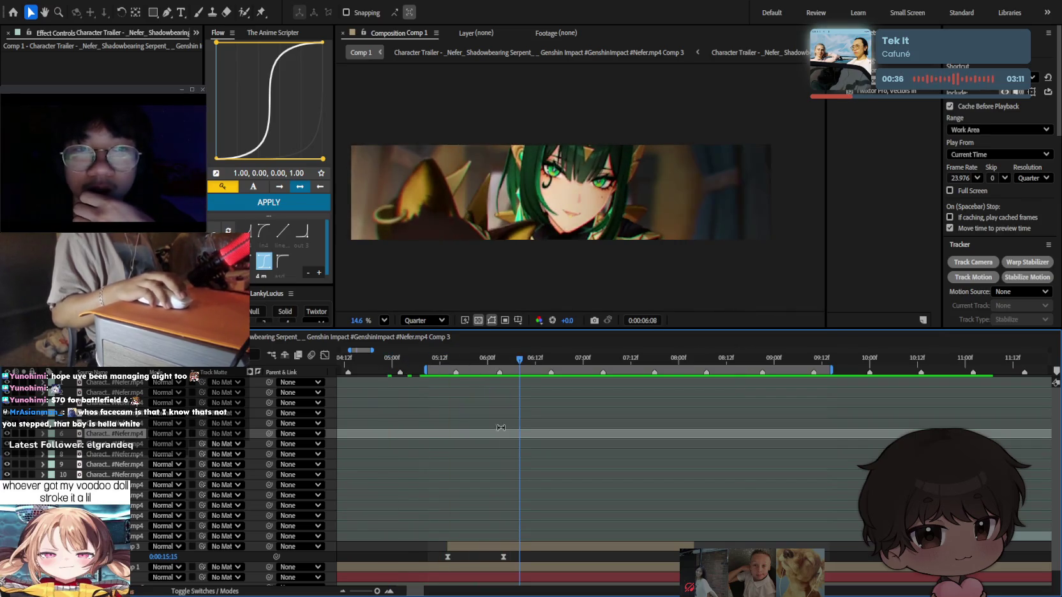
Trim the clip layer so it ends at 0:00:06:09.
click(427, 361)
key(space)
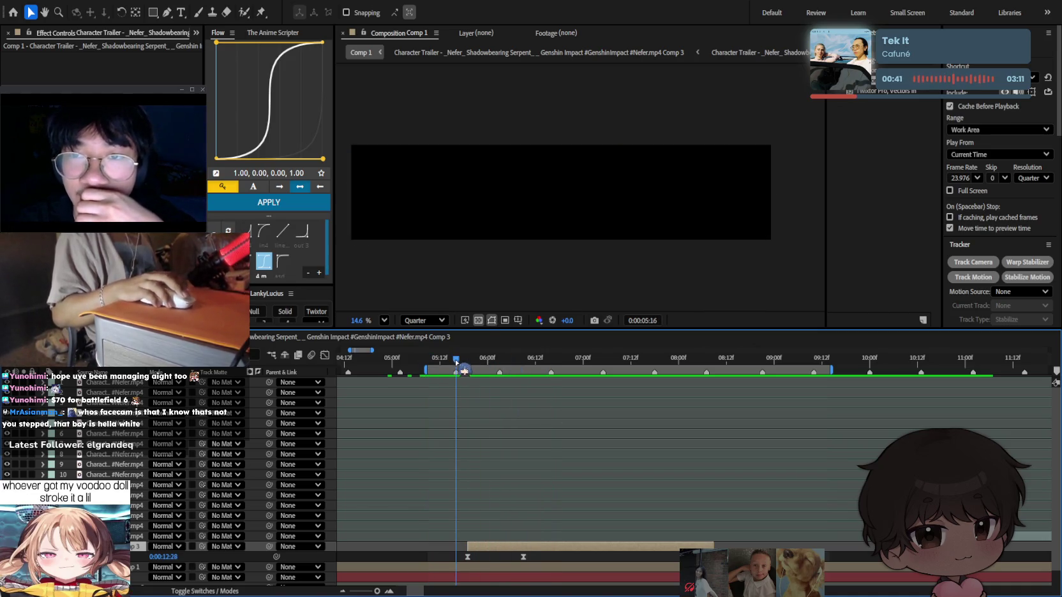
key(space)
key(alt+])
click(574, 554)
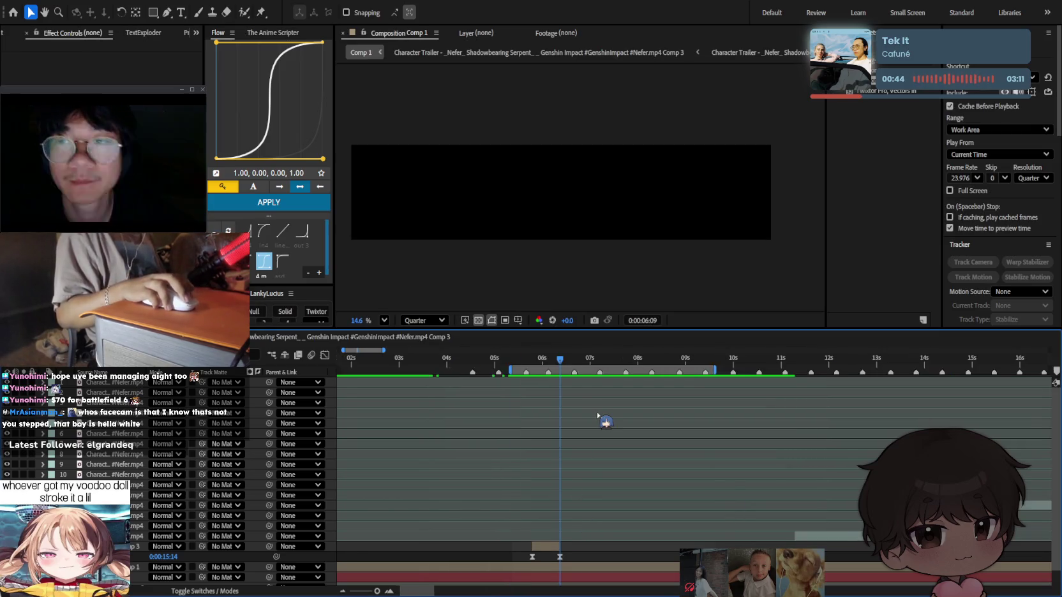
Zoom the timeline out and extend the work area to about 11 seconds.
key(minus)
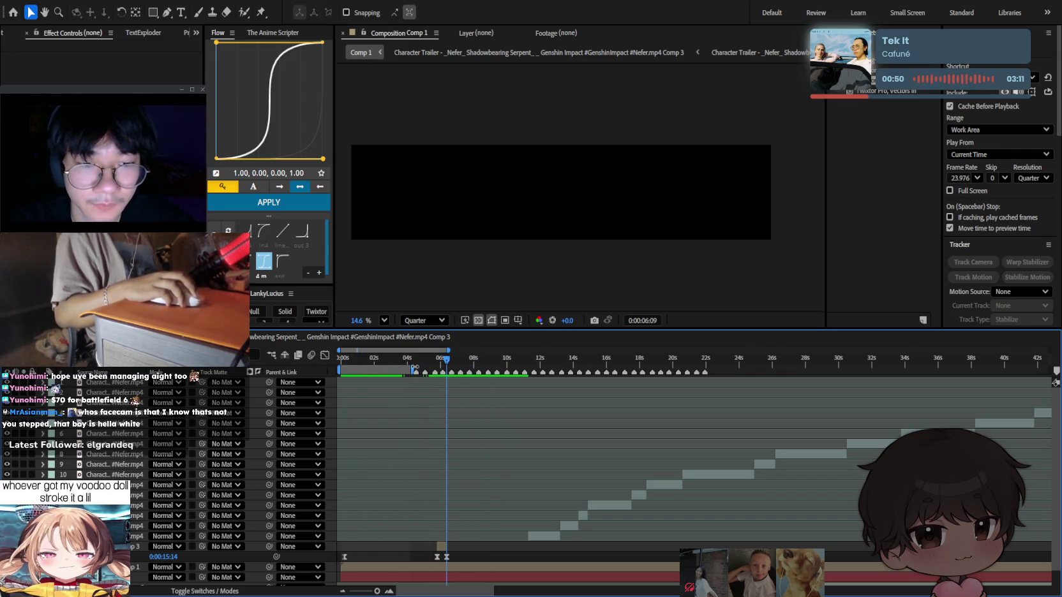
scroll(402, 375, up, 2)
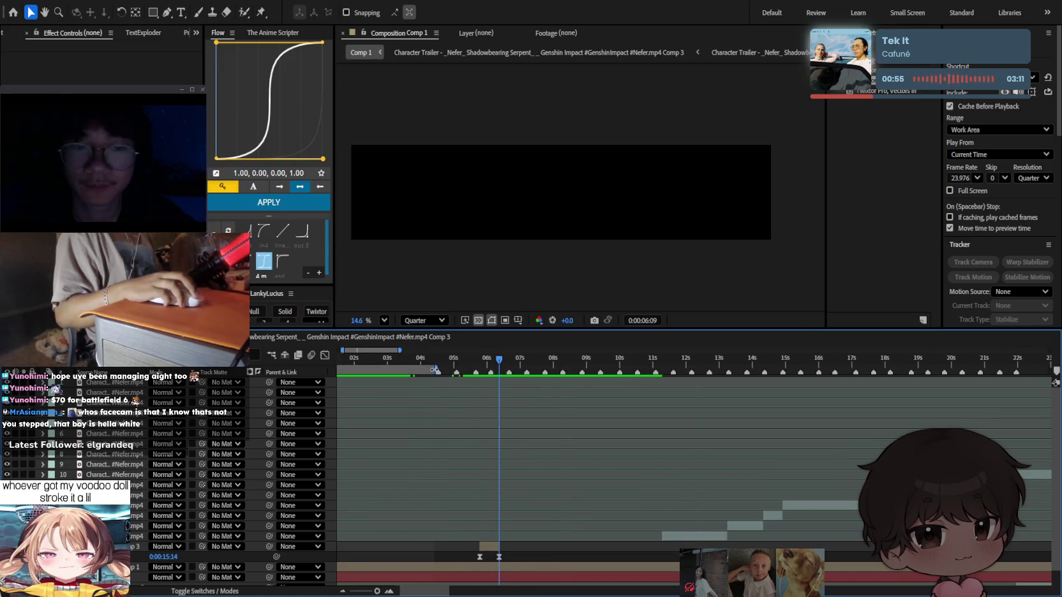
drag(435, 370, 345, 389)
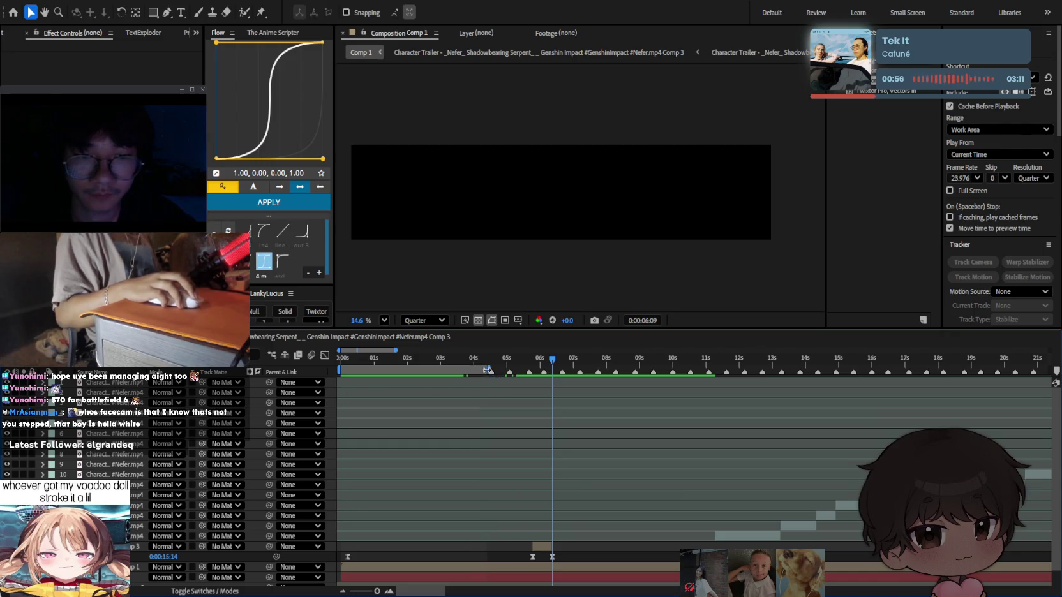
drag(487, 370, 700, 370)
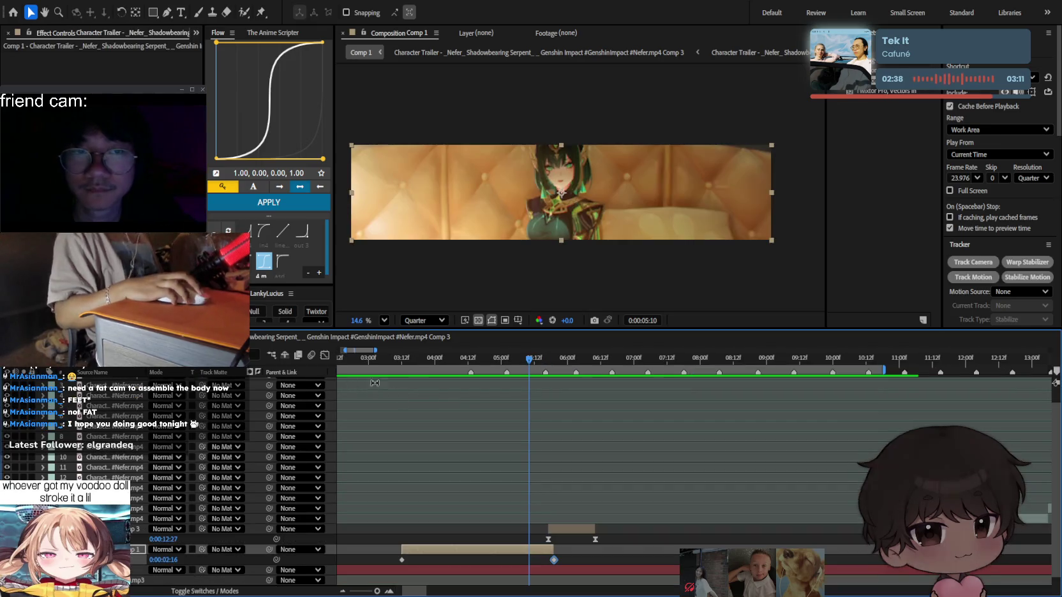
Preview the transition and apply Flow's S-curve to the two selected keyframes.
key(space)
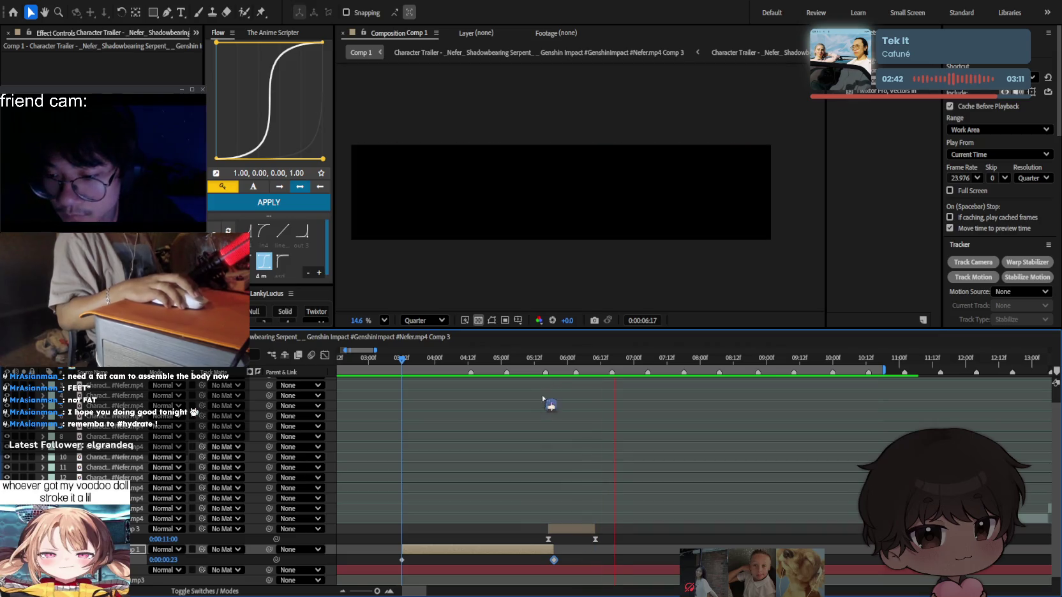
click(523, 359)
key(space)
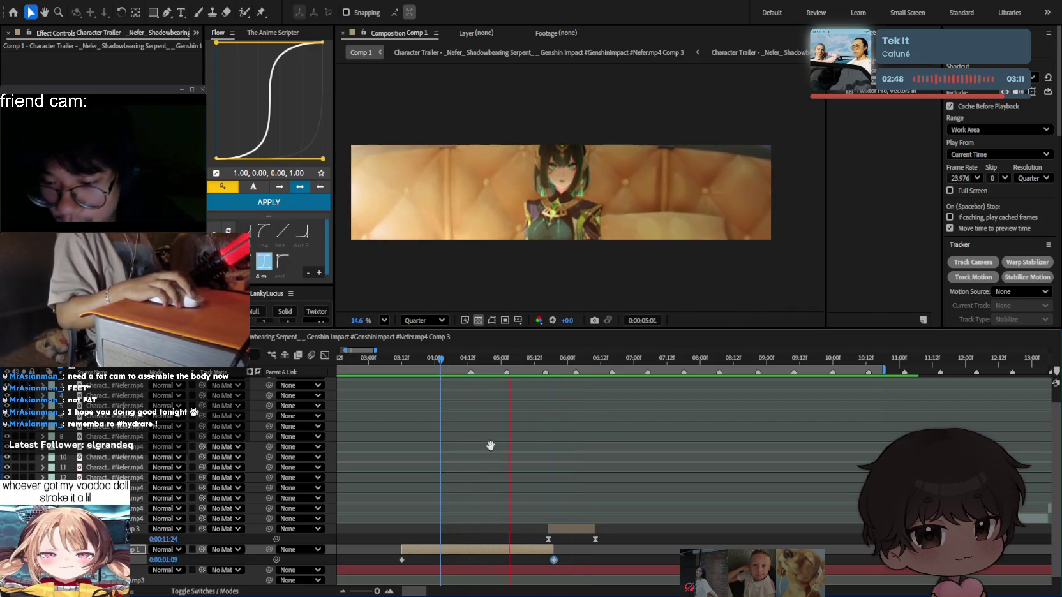
mouse_move(501, 358)
mouse_down()
mouse_move(491, 368)
mouse_move(508, 369)
mouse_up()
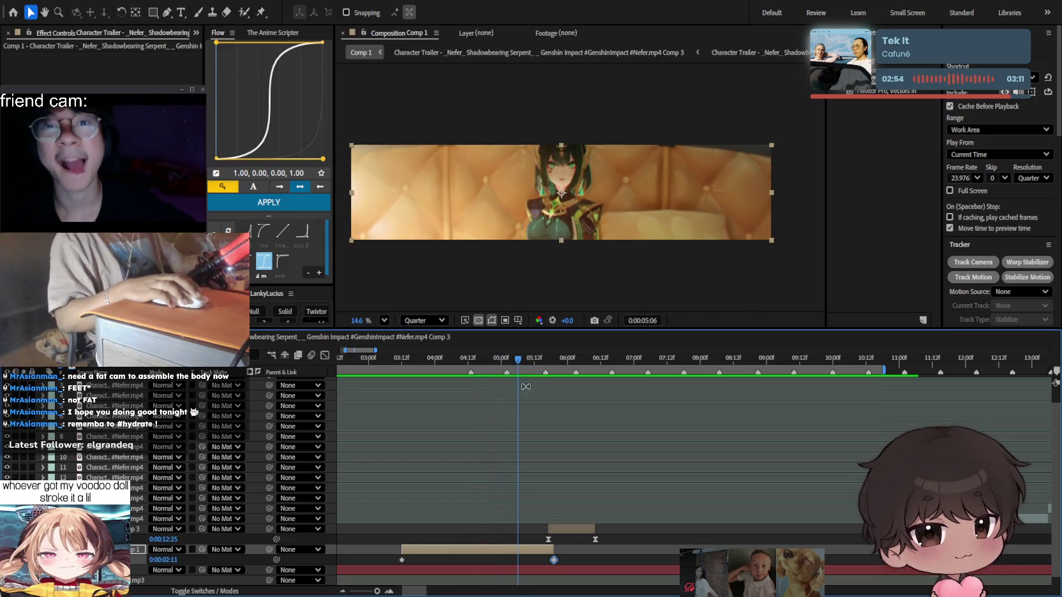
key(shift+Page_Up)
key(shift+Page_Up)
key(shift+Page_Up)
key(shift+Page_Up)
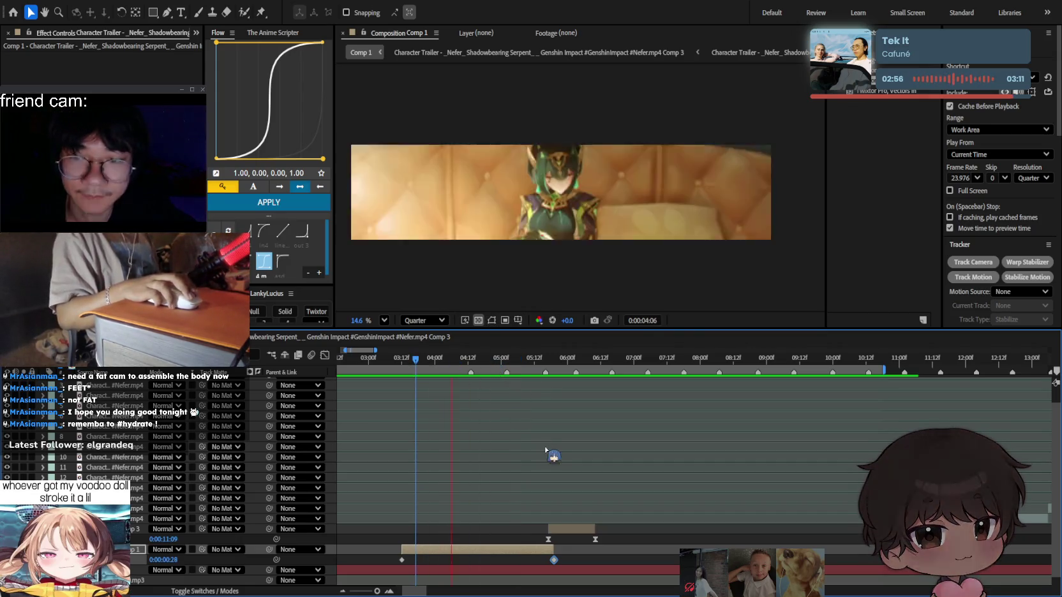
click(274, 203)
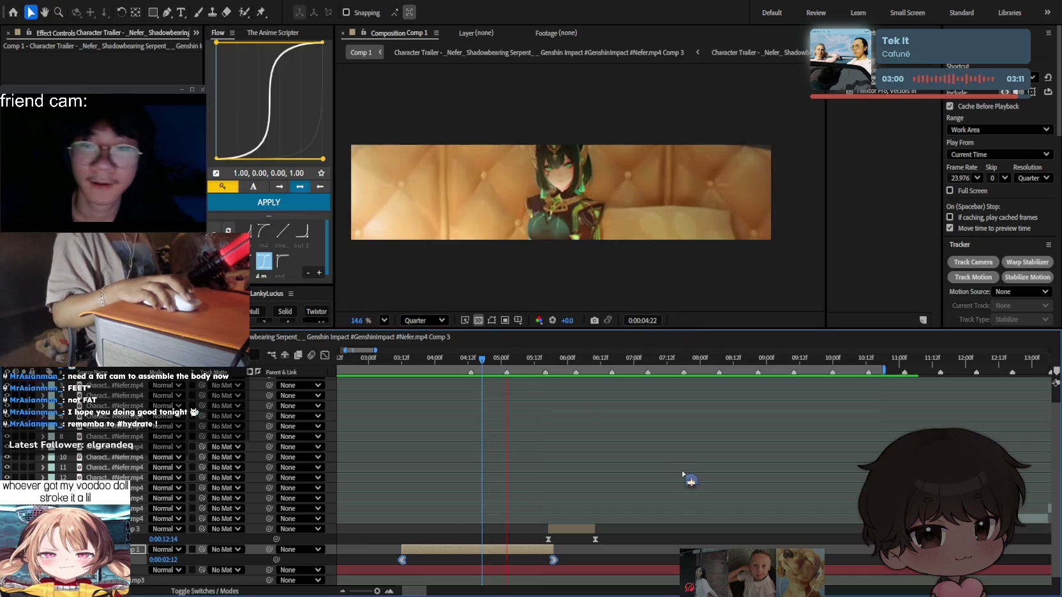
click(725, 451)
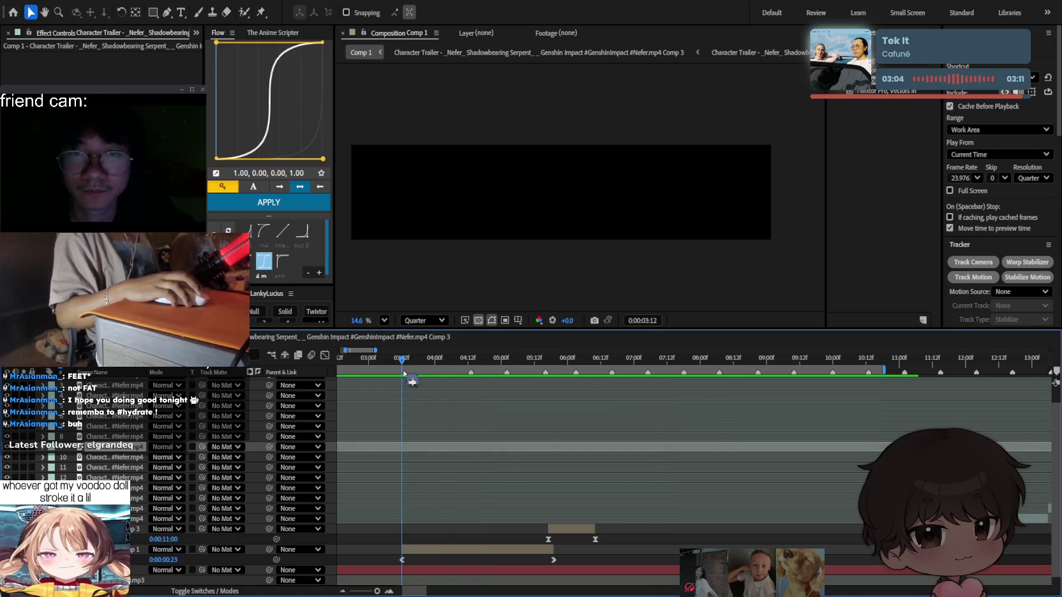
Preview the eased transition, Easy Ease the layer's keyframes, and show them as a graph.
key(space)
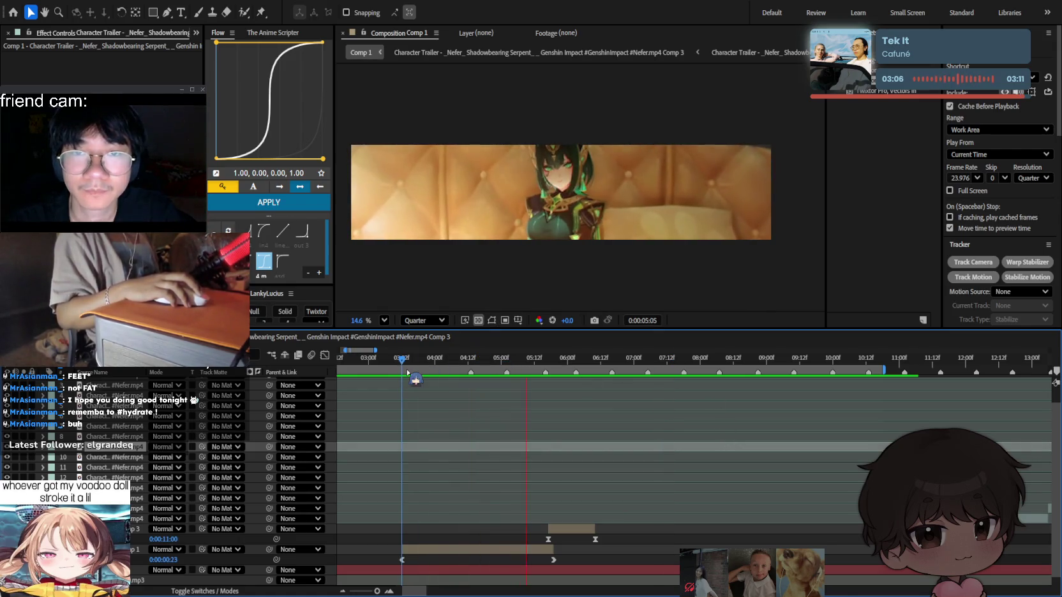
click(416, 361)
key(space)
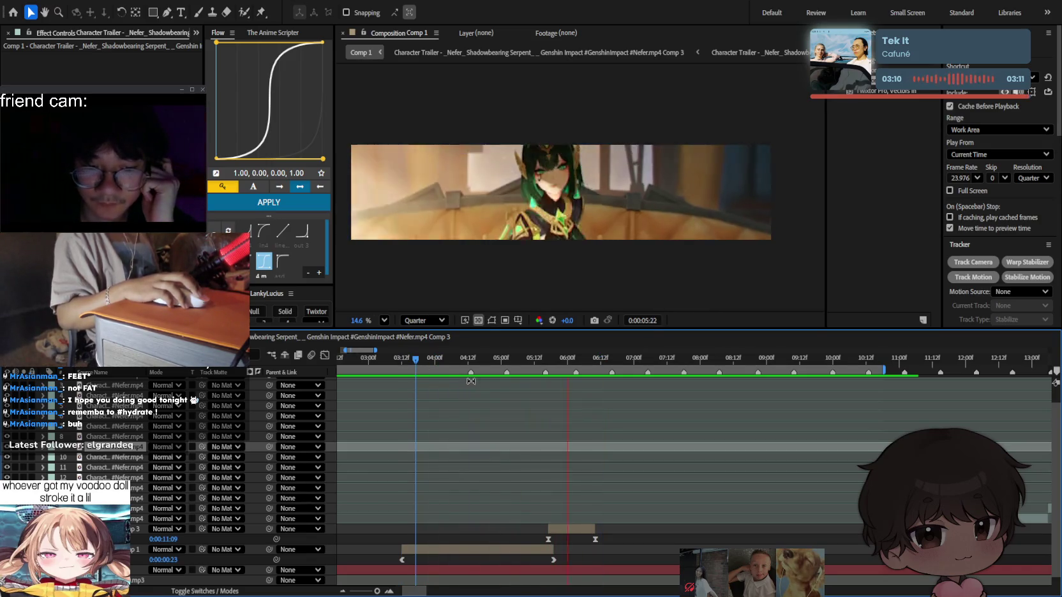
key(space)
click(397, 561)
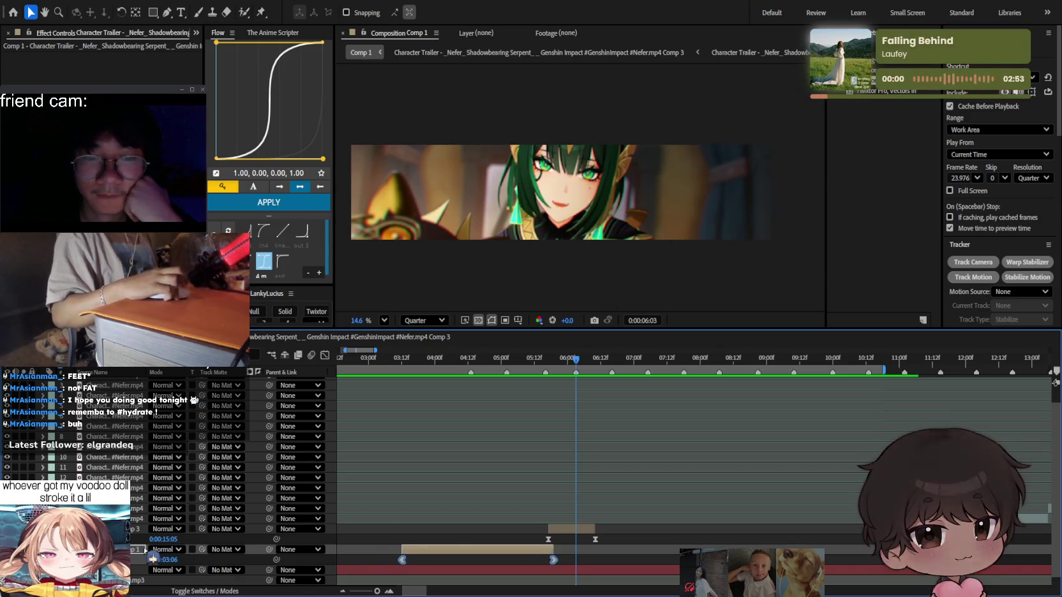
key(F9)
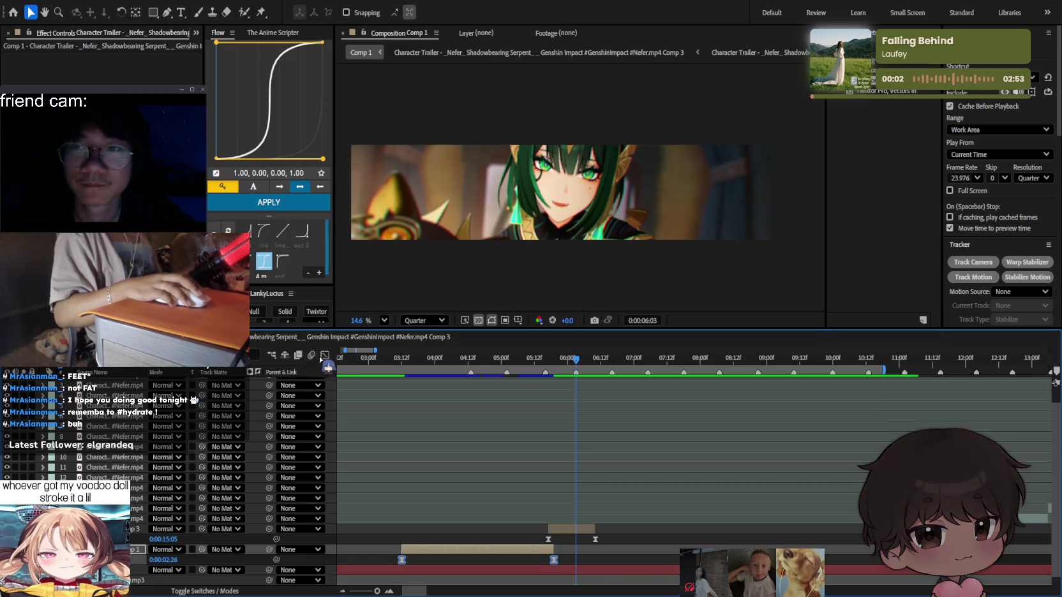
click(324, 355)
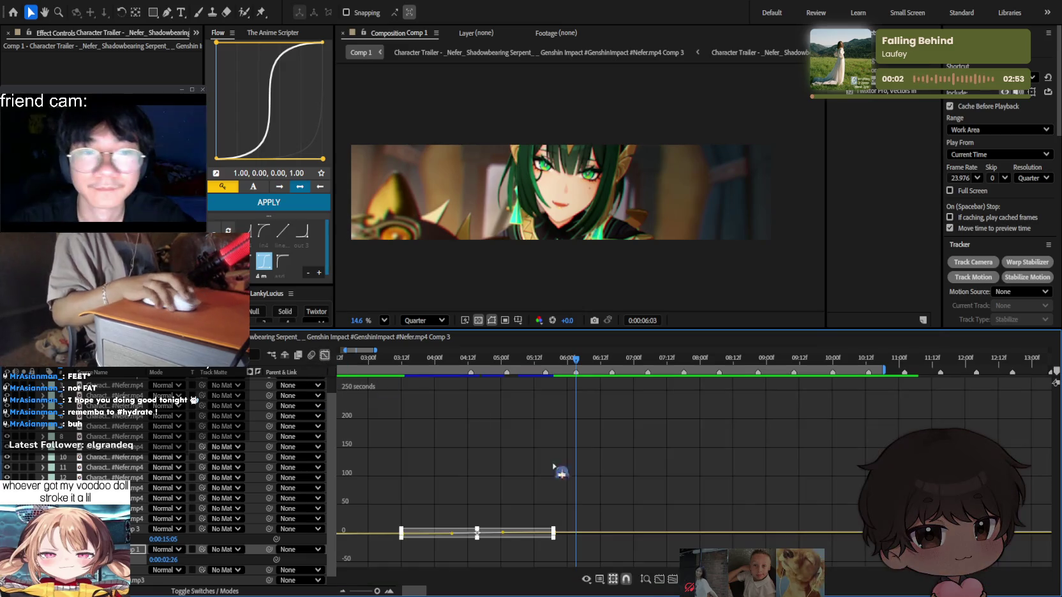
Fit the Time Remap curve in the graph view and select its two middle keyframes.
click(659, 579)
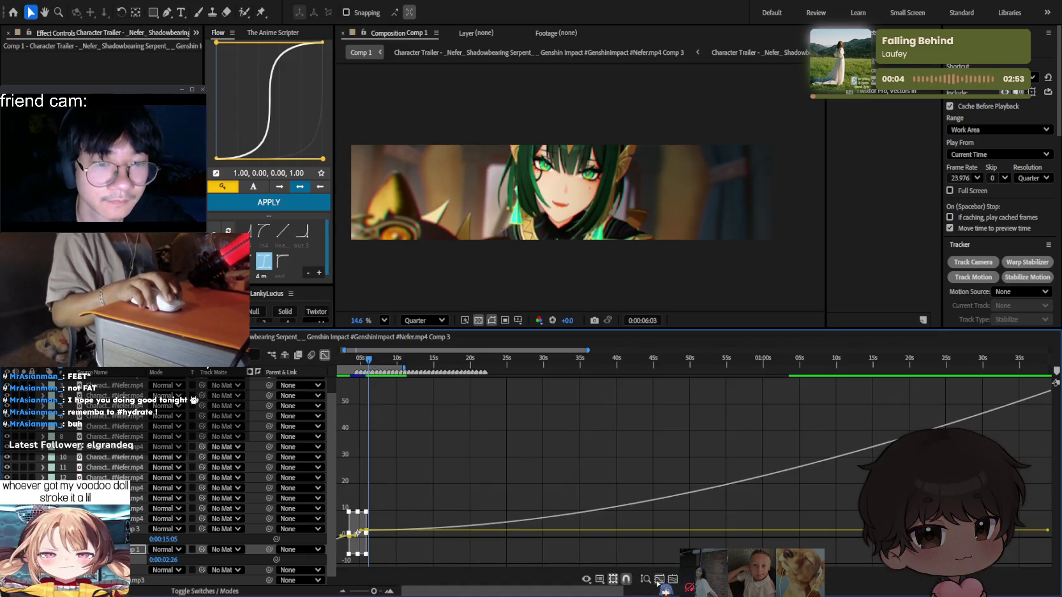
click(657, 580)
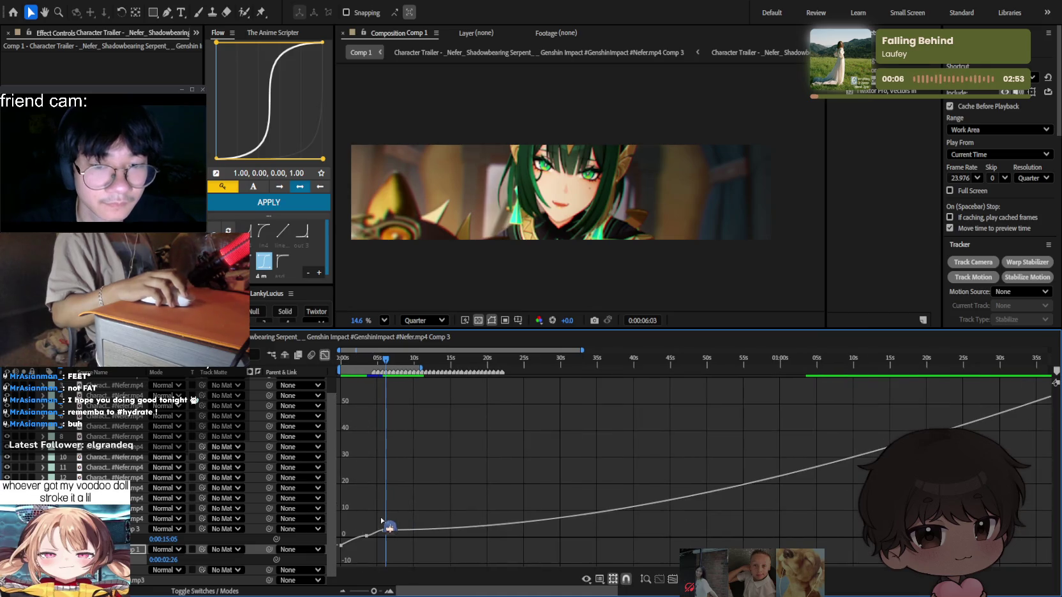
scroll(402, 524, up, 2)
scroll(408, 521, up, 2)
scroll(414, 518, up, 2)
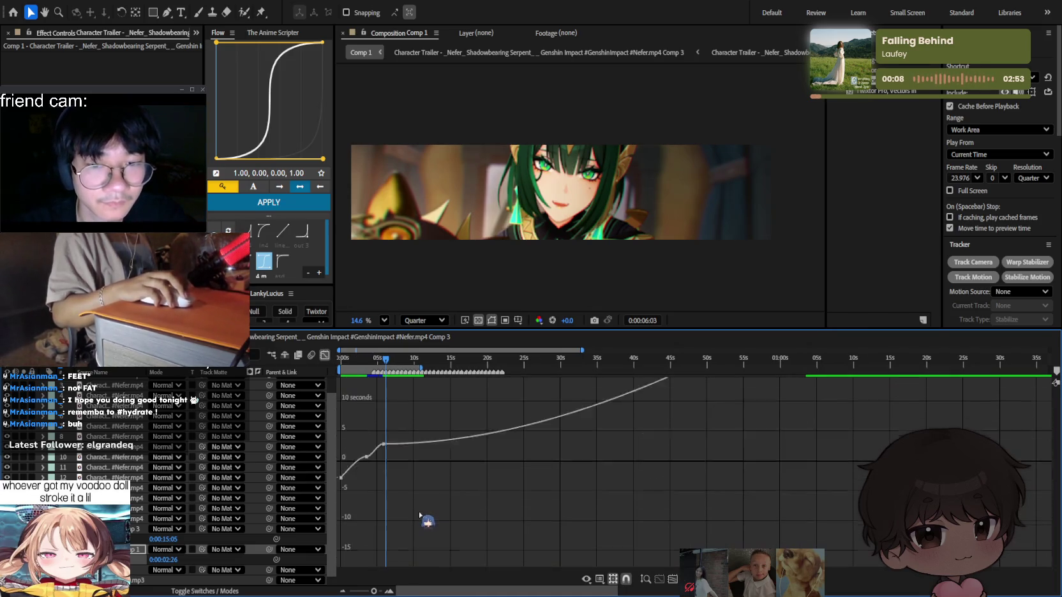
scroll(419, 514, up, 1)
scroll(421, 504, up, 3)
scroll(426, 472, up, 2)
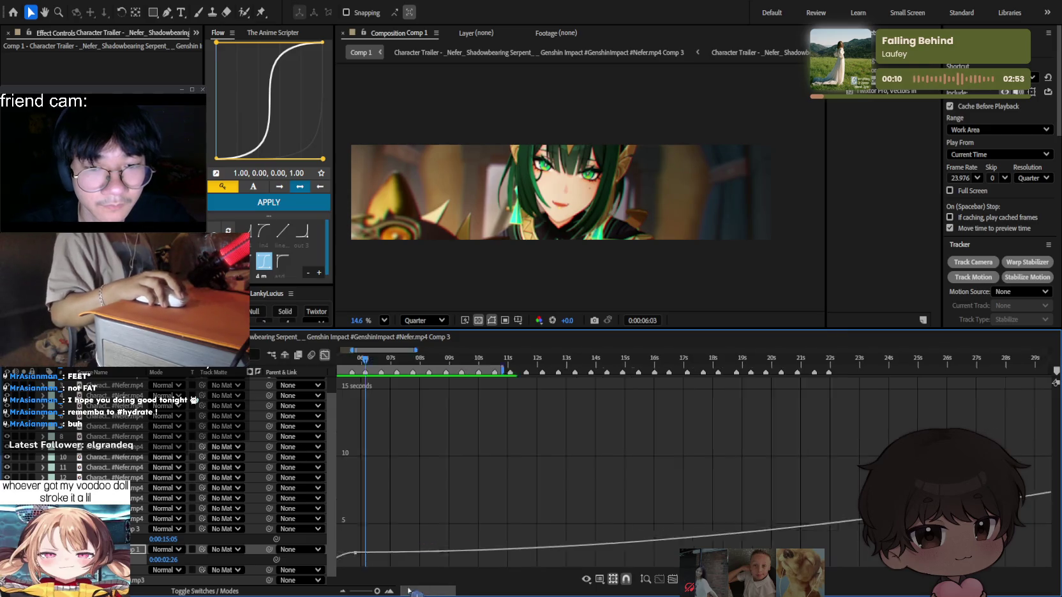
scroll(447, 465, up, 2)
scroll(487, 453, down, 3)
click(378, 358)
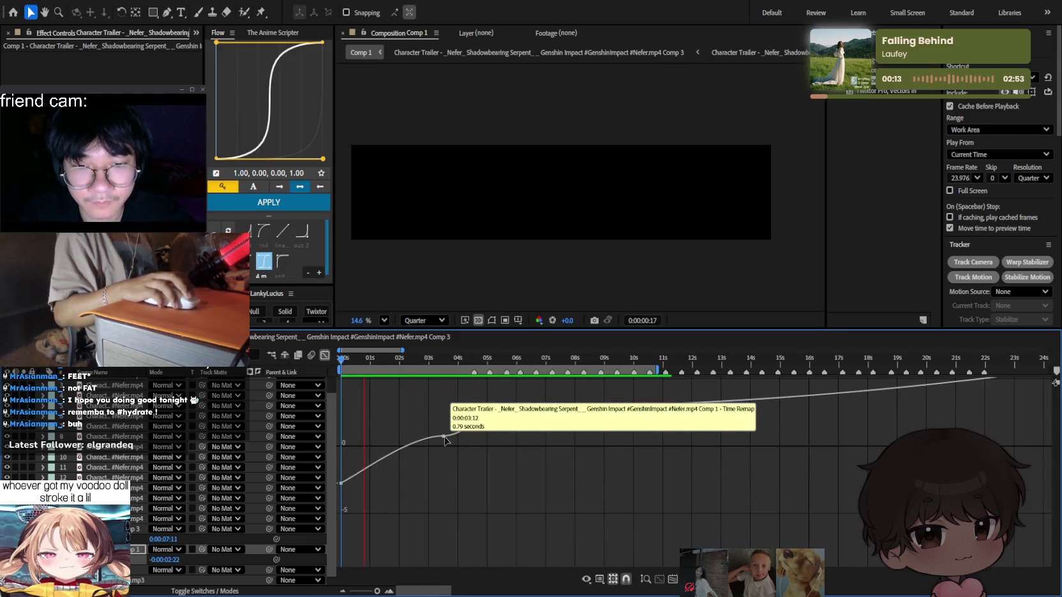
click(450, 435)
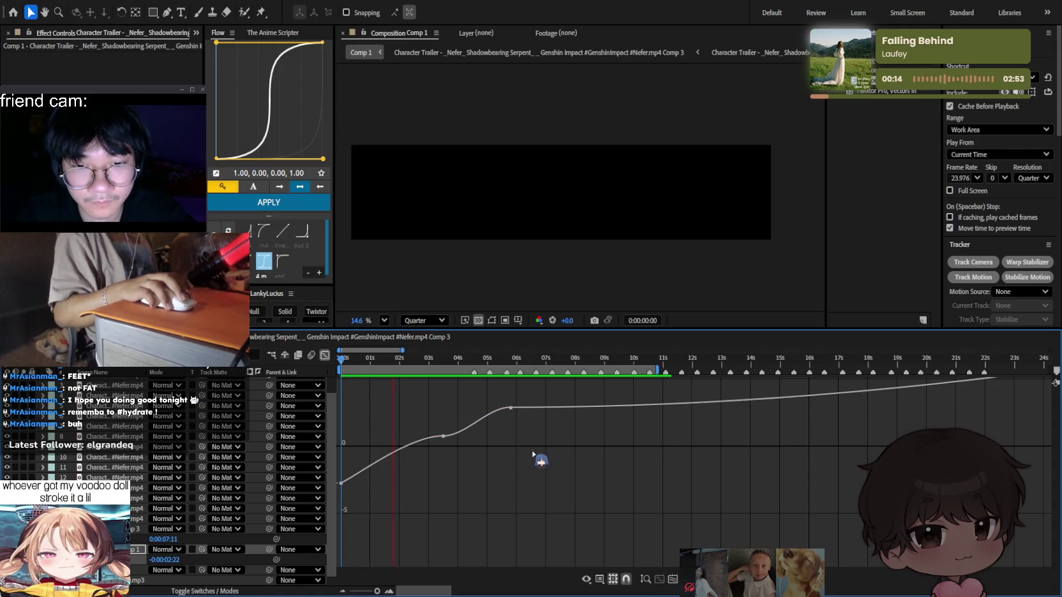
drag(516, 444, 371, 394)
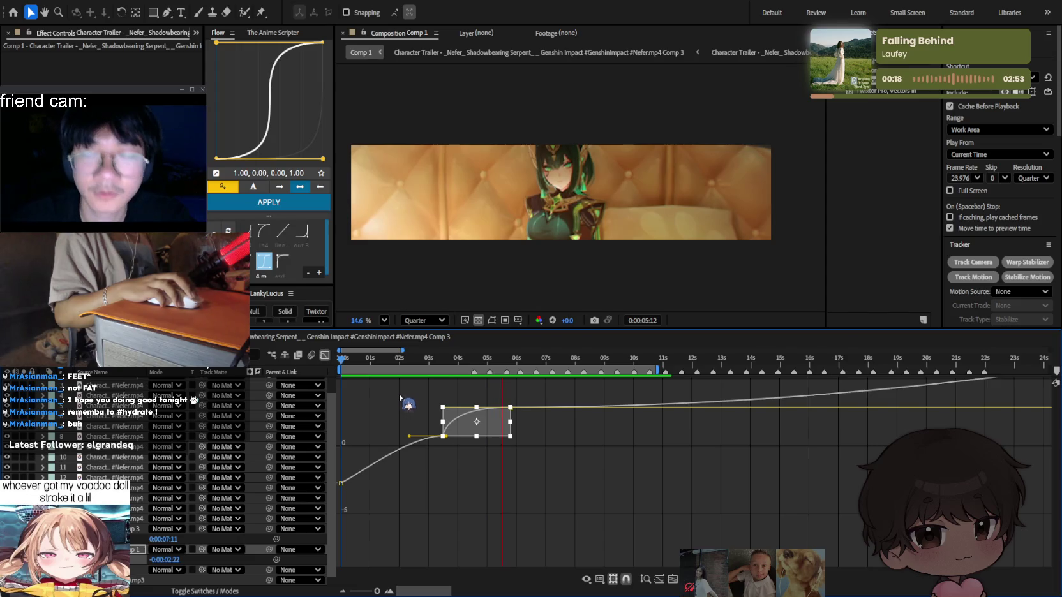
Adjust the bezier easing handles of the Time Remap keyframes around 3.5 seconds.
click(480, 420)
drag(518, 444, 435, 401)
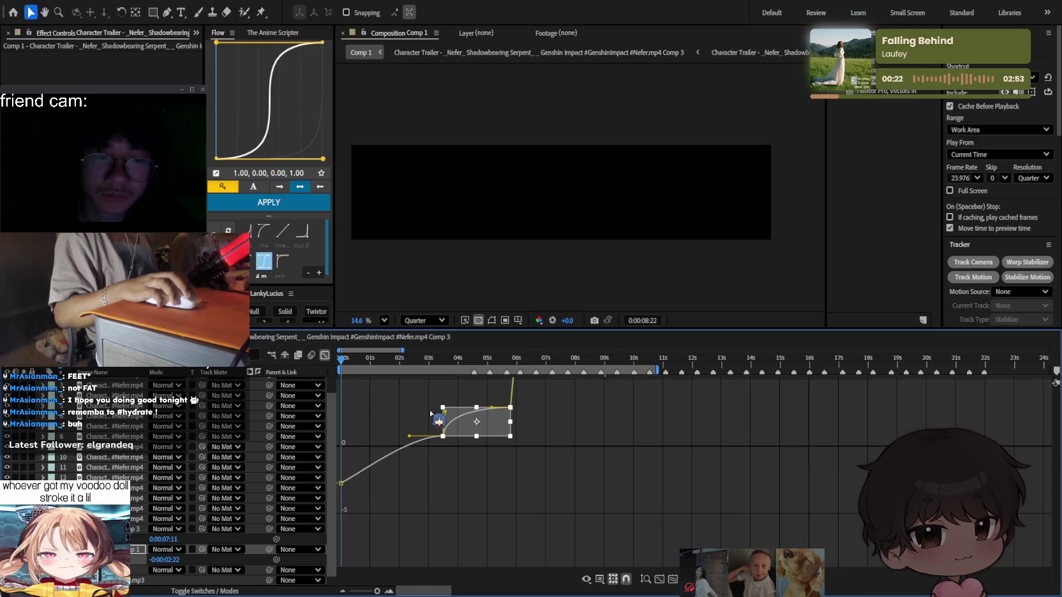
click(544, 491)
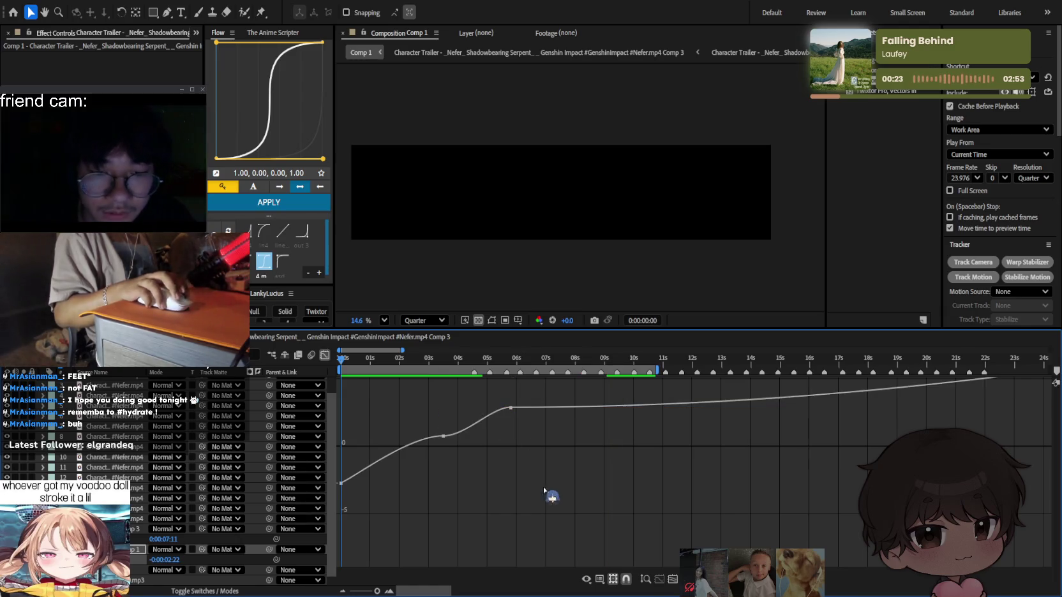
click(444, 437)
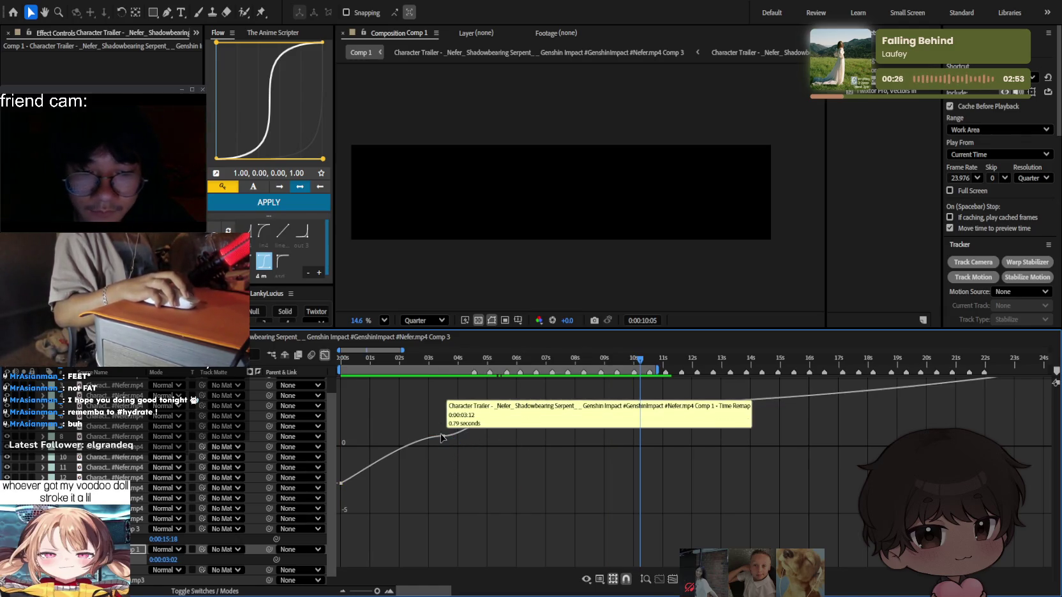
click(458, 434)
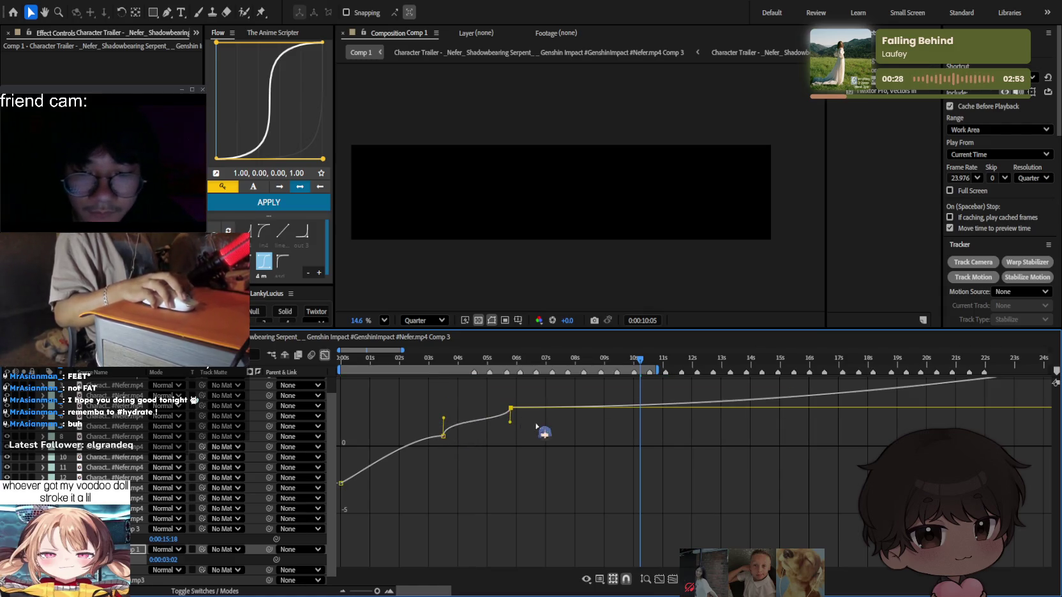
click(515, 421)
Preview the retimed clip from about 3 seconds and return to the layer bars.
click(430, 361)
key(space)
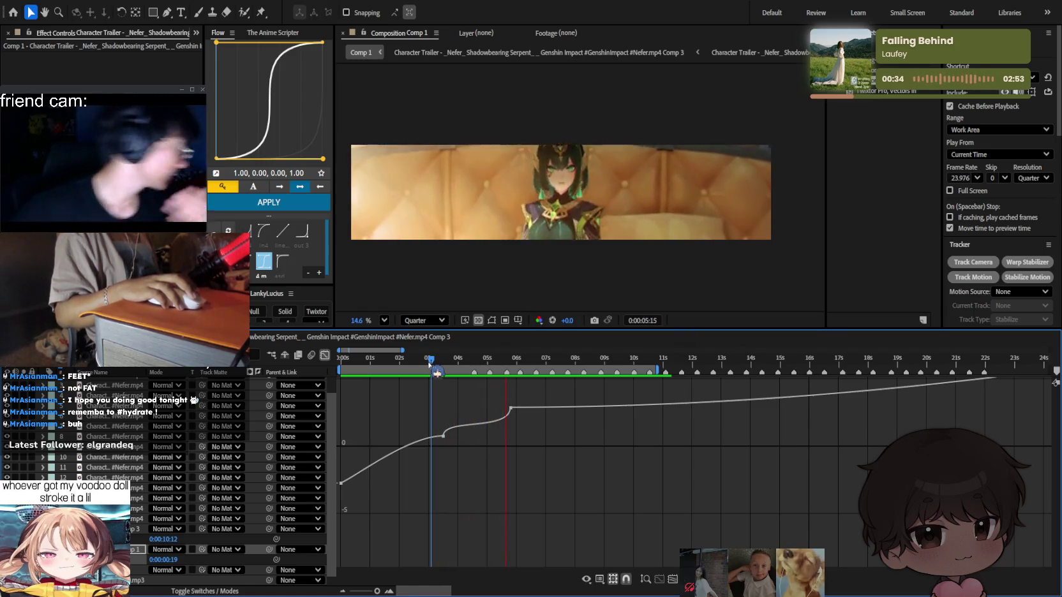
key(shift+F3)
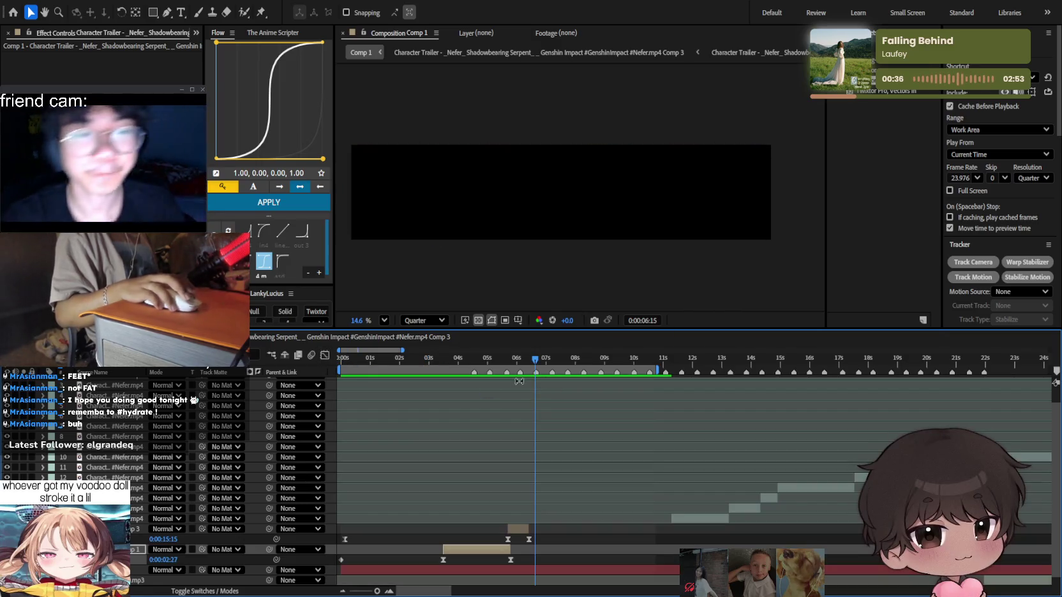
Split the time-remapped clip layer at the current frame.
scroll(544, 471, up, 2)
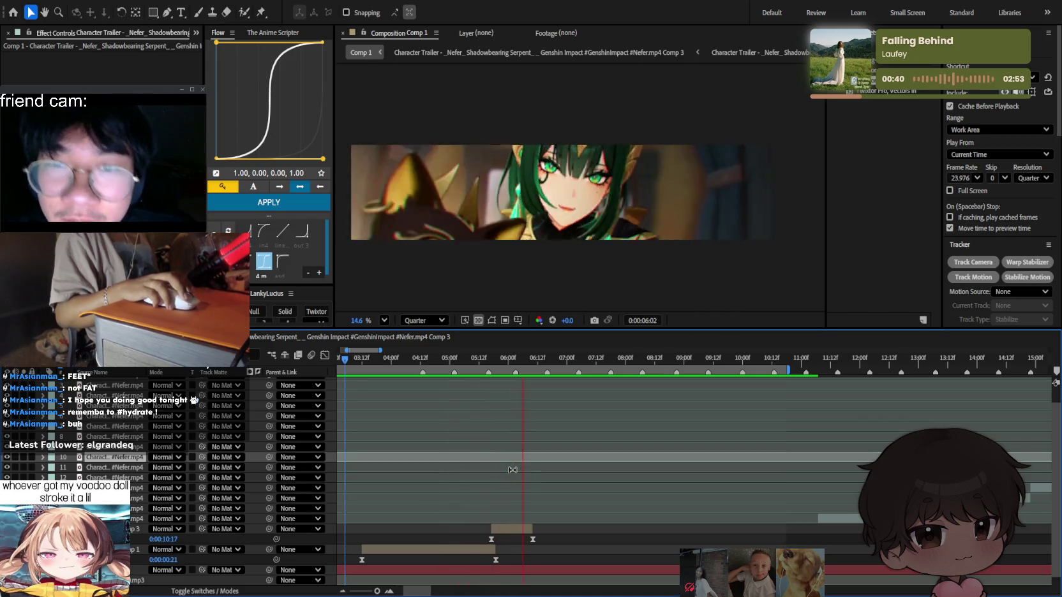
key(space)
key(space)
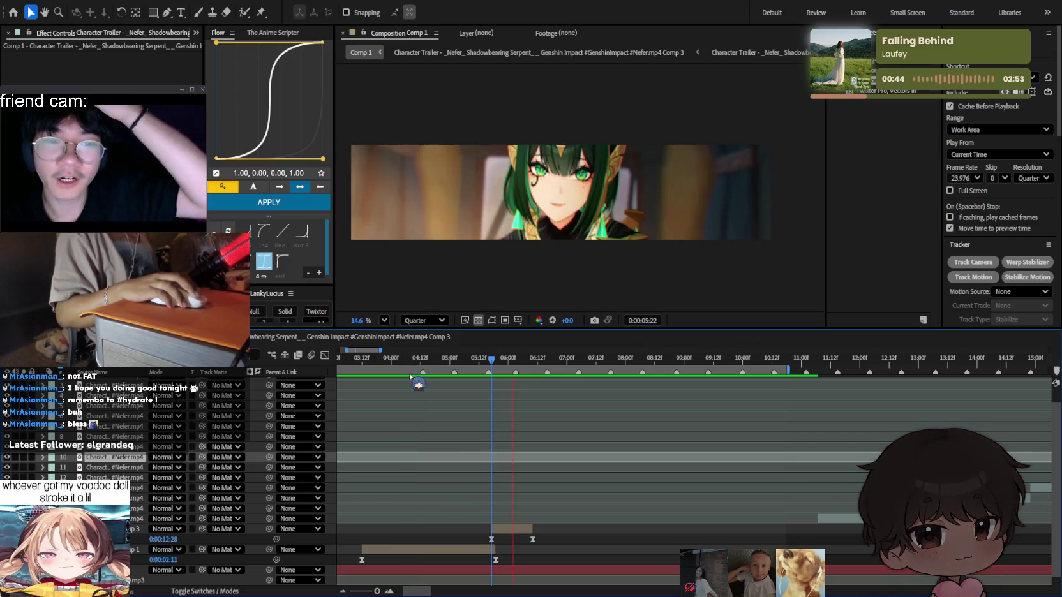
click(543, 518)
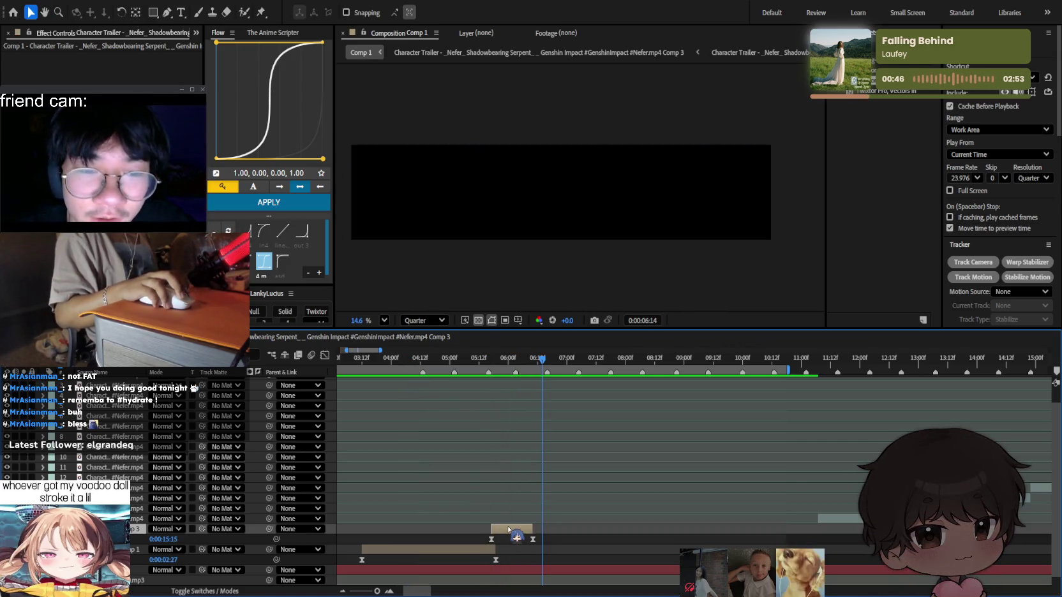
key(ctrl+d)
key(equal)
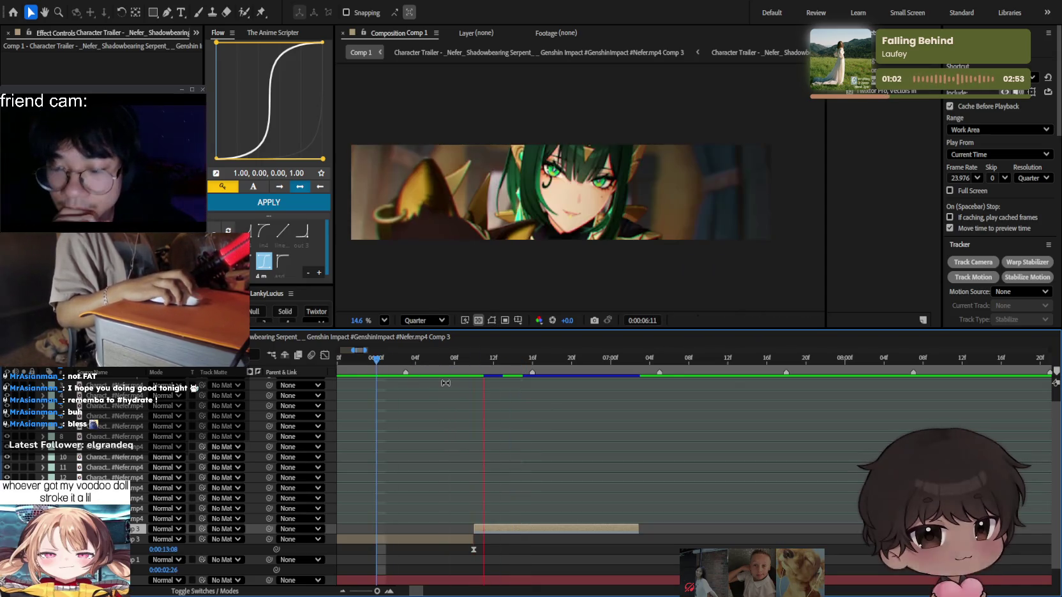
Slide both split clip pieces earlier in time and preview them.
scroll(533, 400, down, 5)
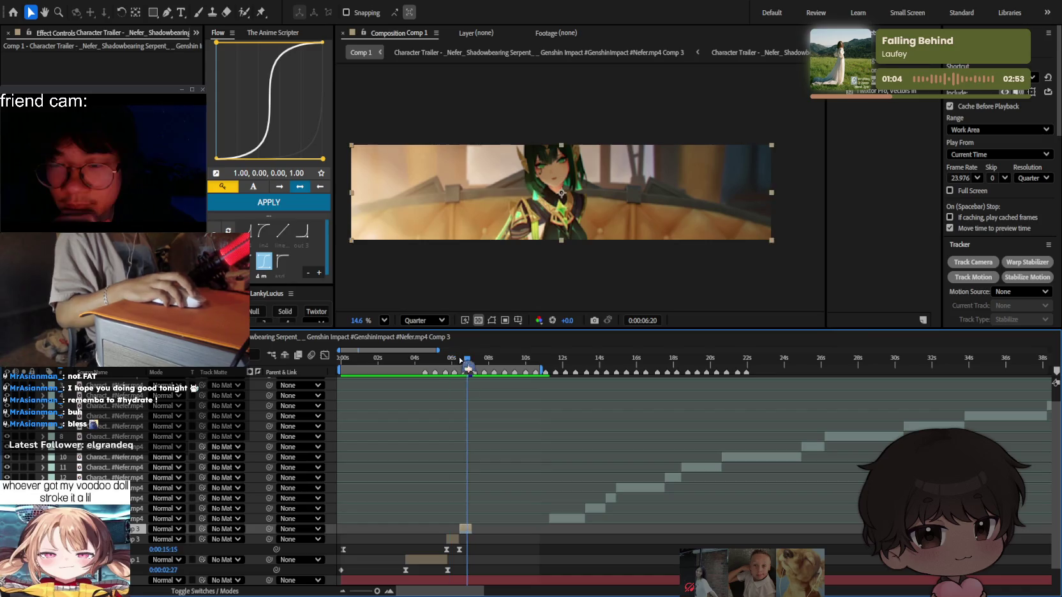
scroll(469, 439, up, 3)
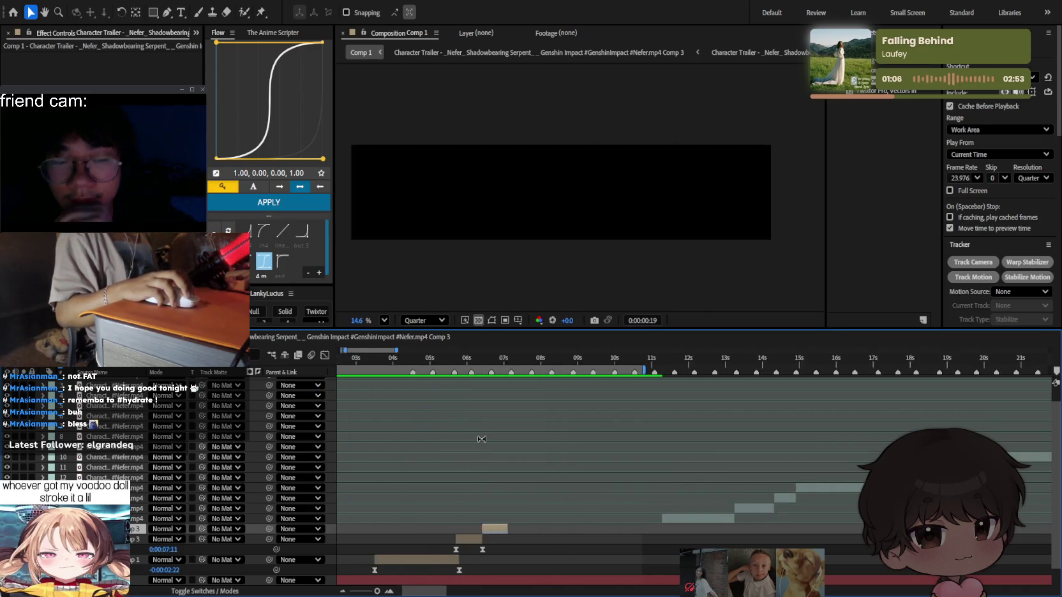
scroll(484, 439, down, 3)
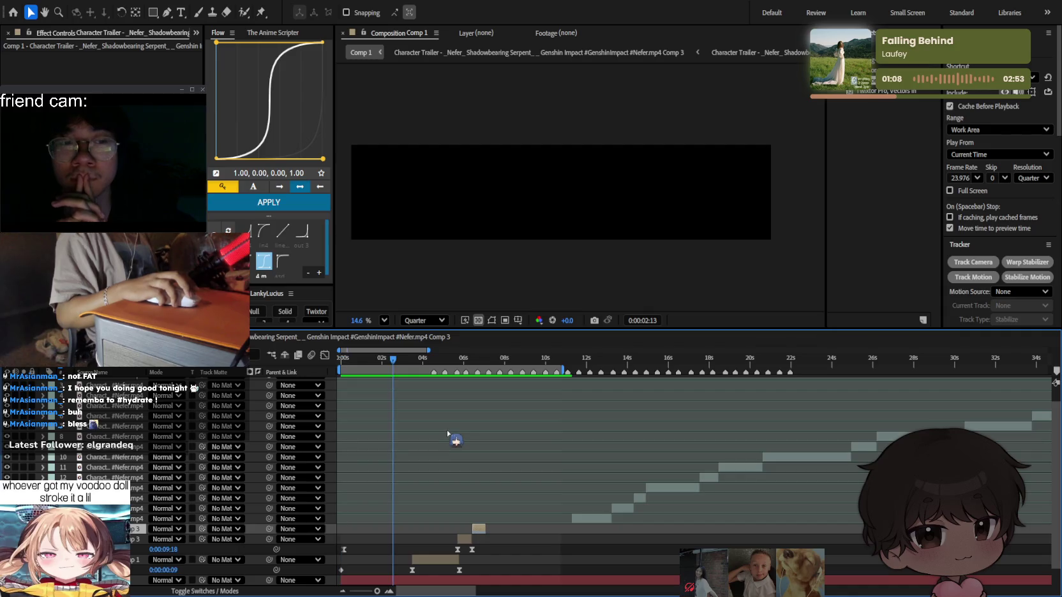
scroll(450, 433, up, 3)
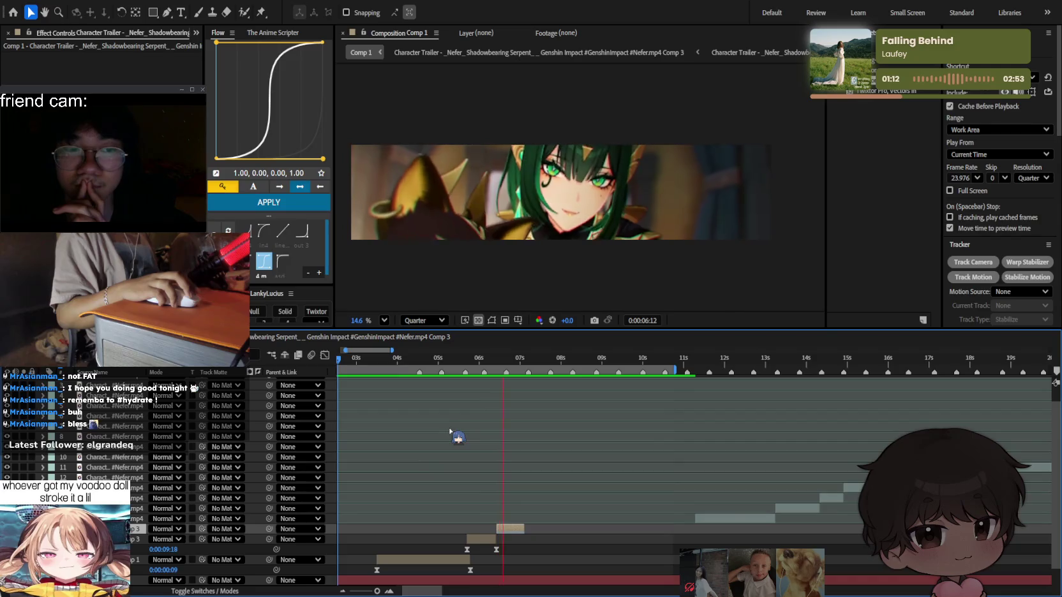
scroll(476, 485, down, 2)
scroll(504, 530, up, 4)
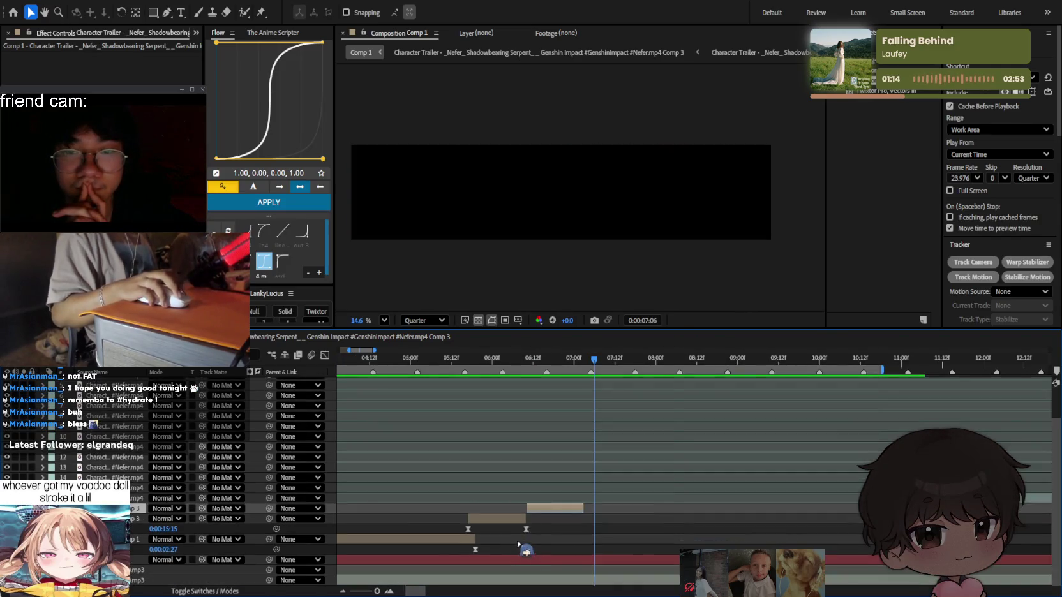
drag(504, 528, 484, 528)
key(space)
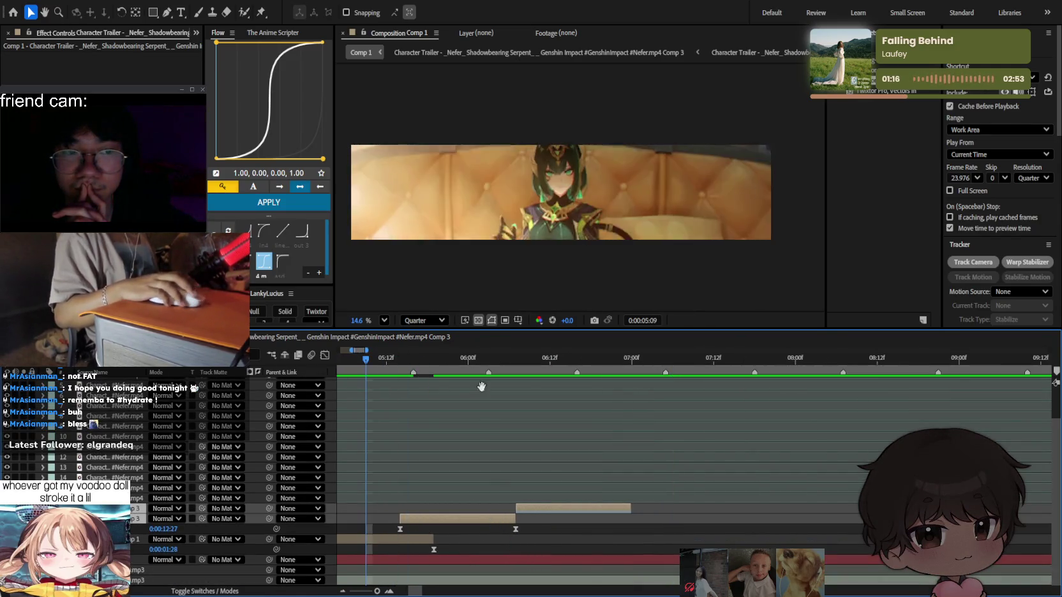
Trim a few frames off the lower clip's end and preview the cut.
scroll(539, 447, down, 2)
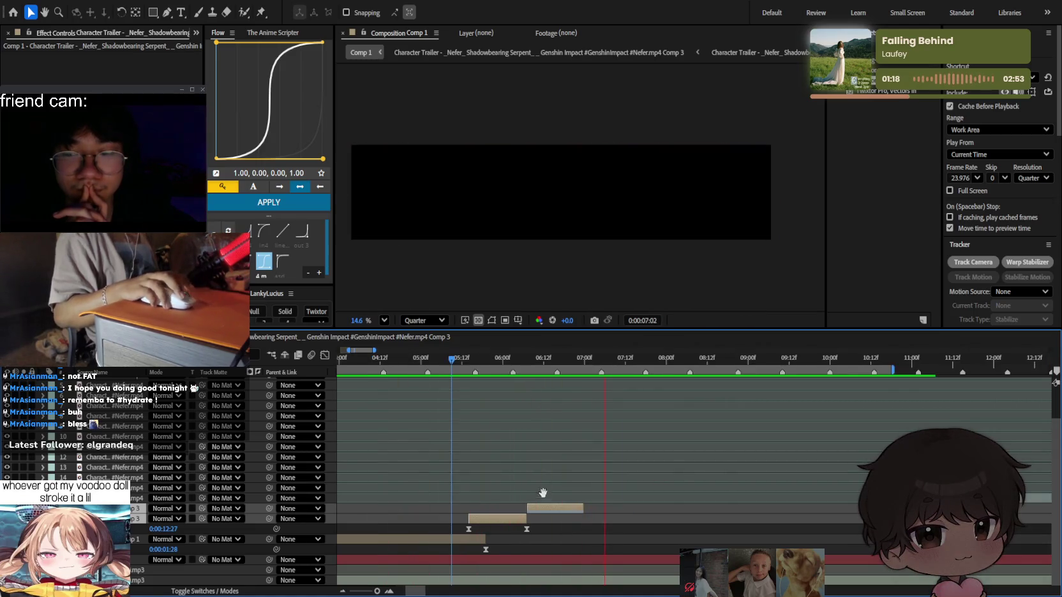
drag(526, 518, 536, 508)
click(543, 508)
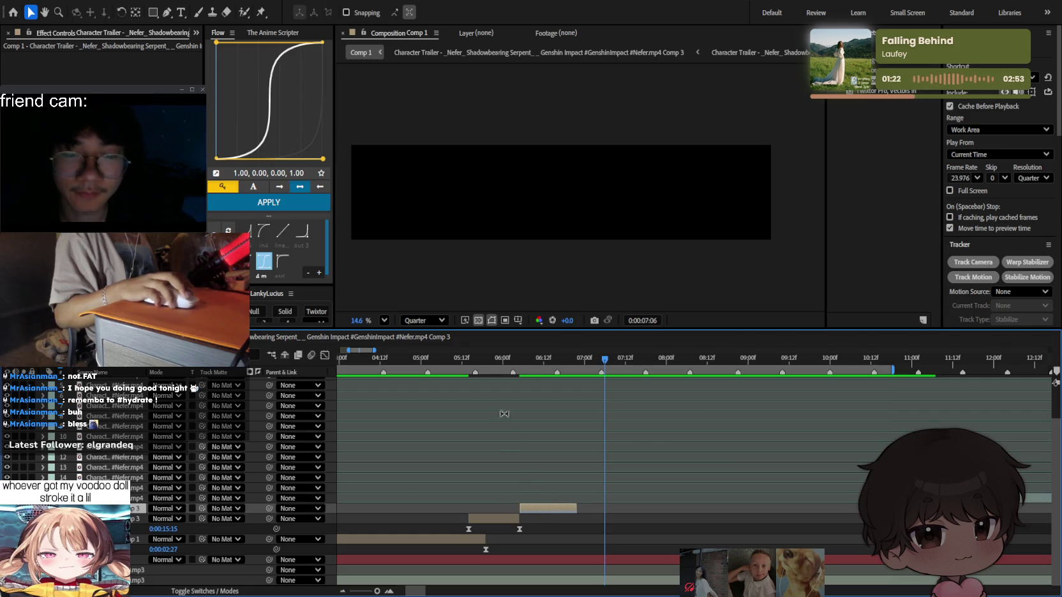
click(435, 369)
key(space)
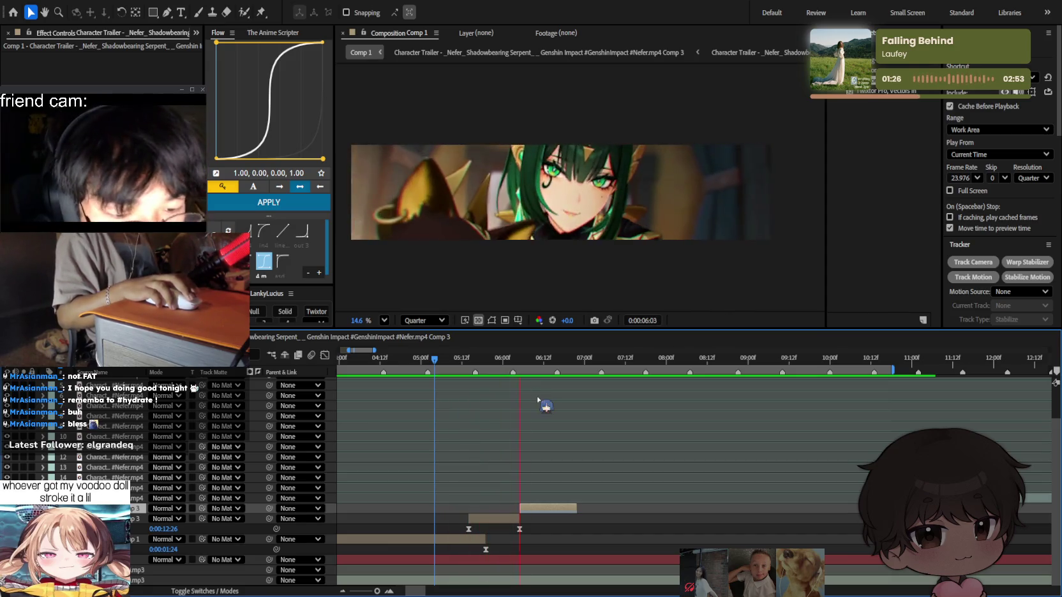
key(space)
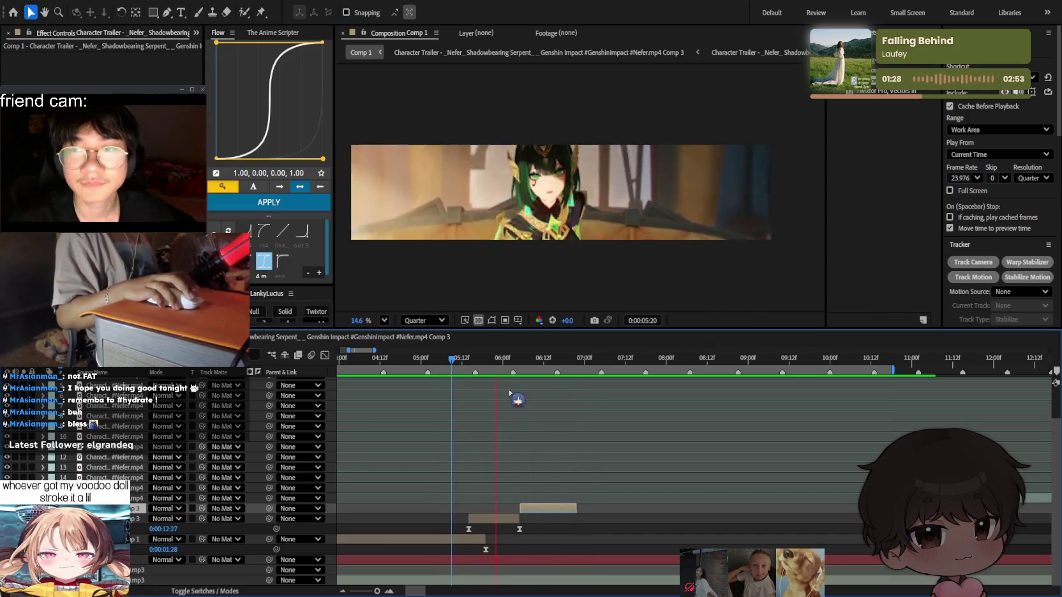
Nudge the upper clip slightly later and preview from about 5 seconds.
drag(500, 520, 514, 520)
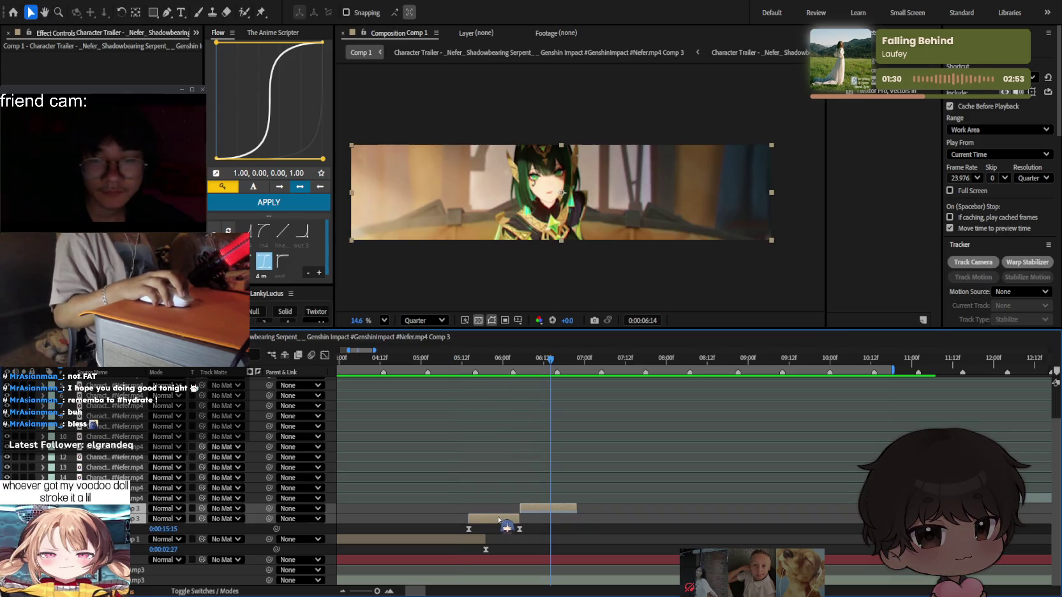
click(462, 359)
key(space)
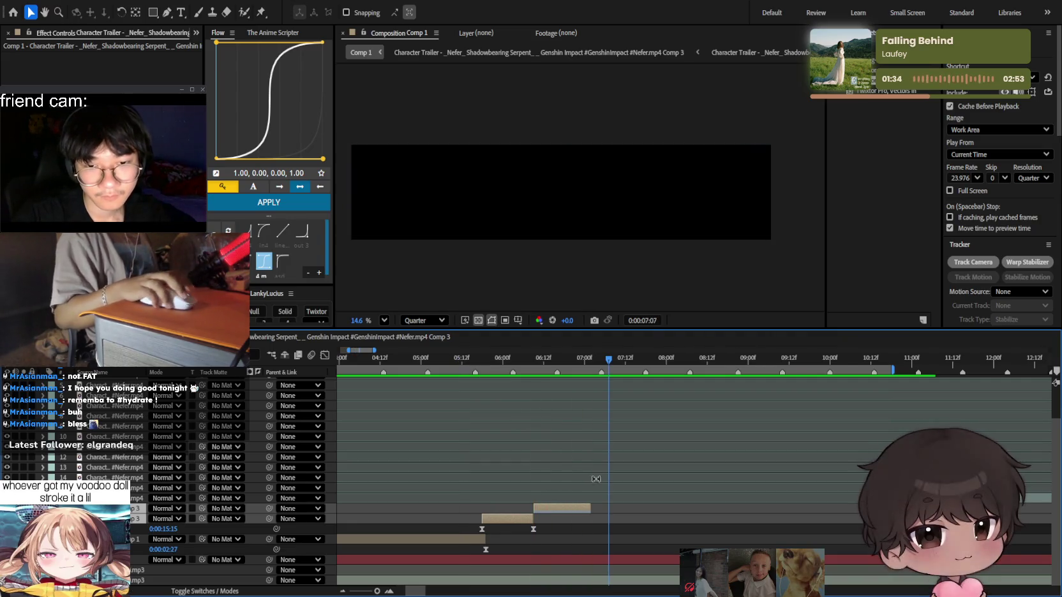
scroll(477, 449, down, 2)
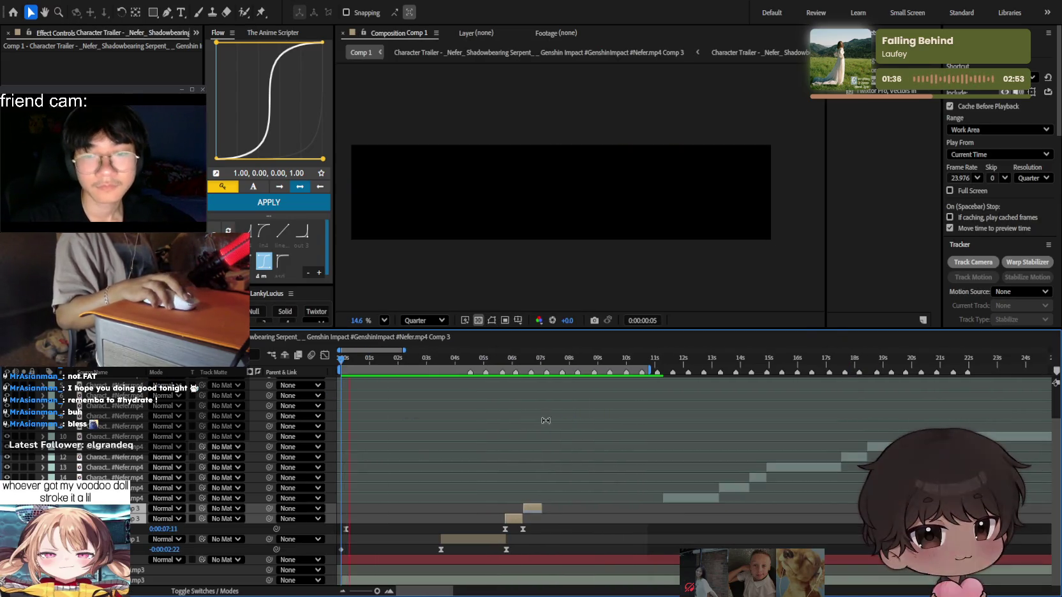
scroll(477, 449, left, 2)
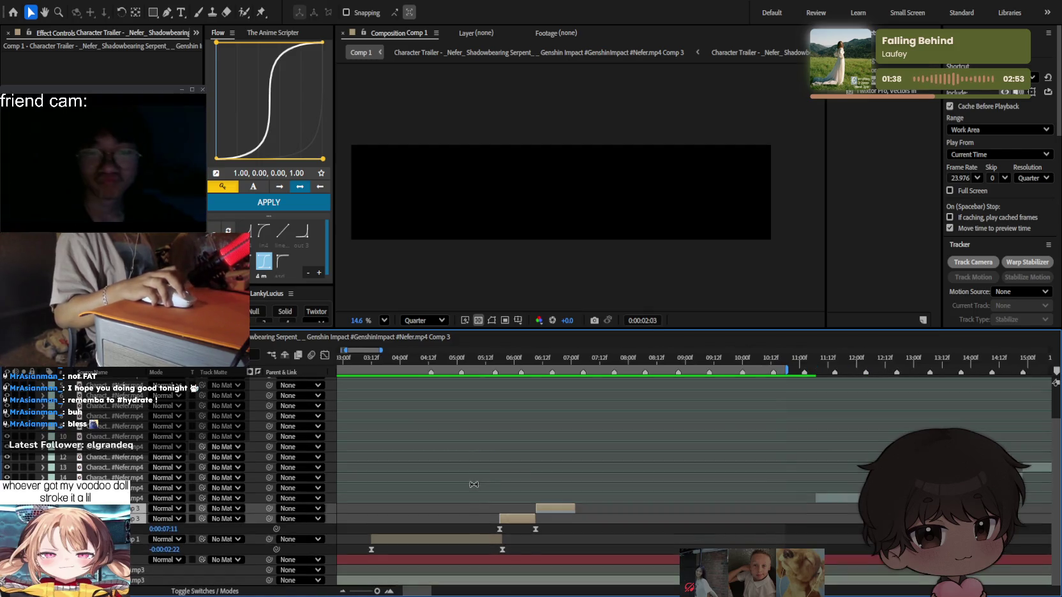
scroll(473, 479, left, 2)
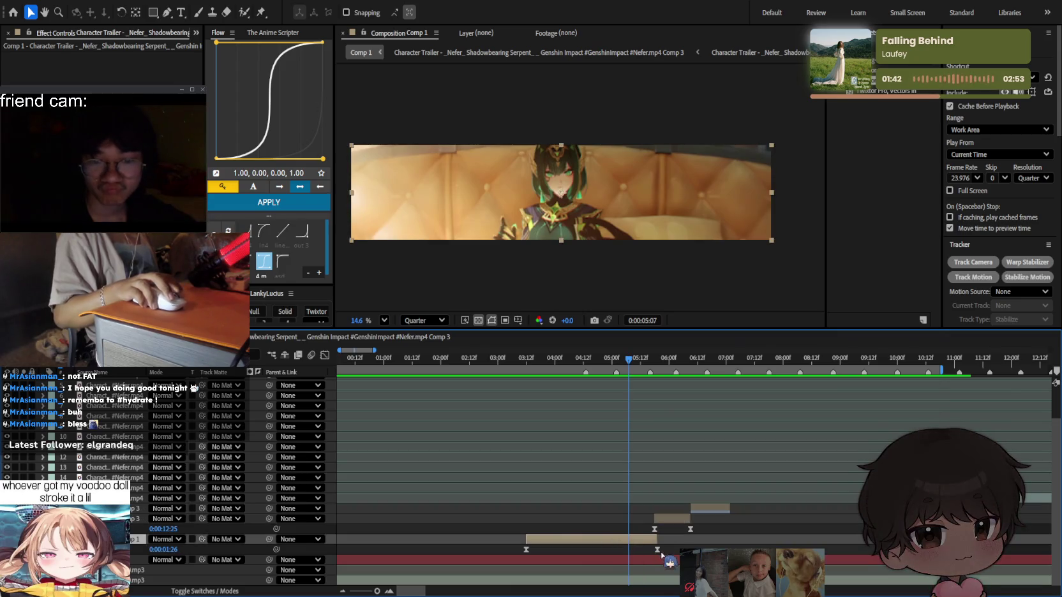
drag(677, 567, 516, 545)
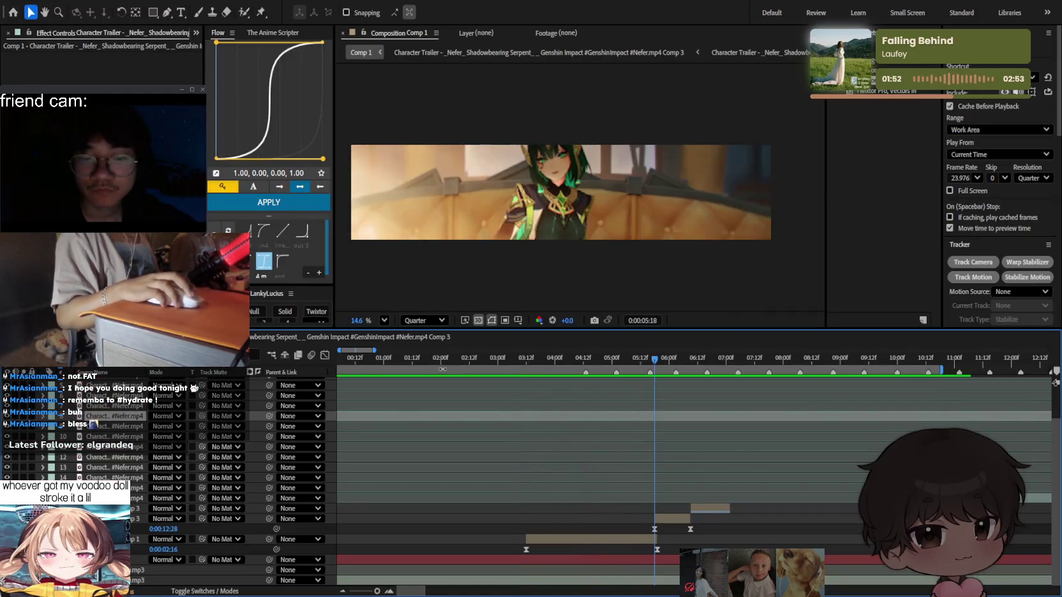
drag(666, 556, 518, 543)
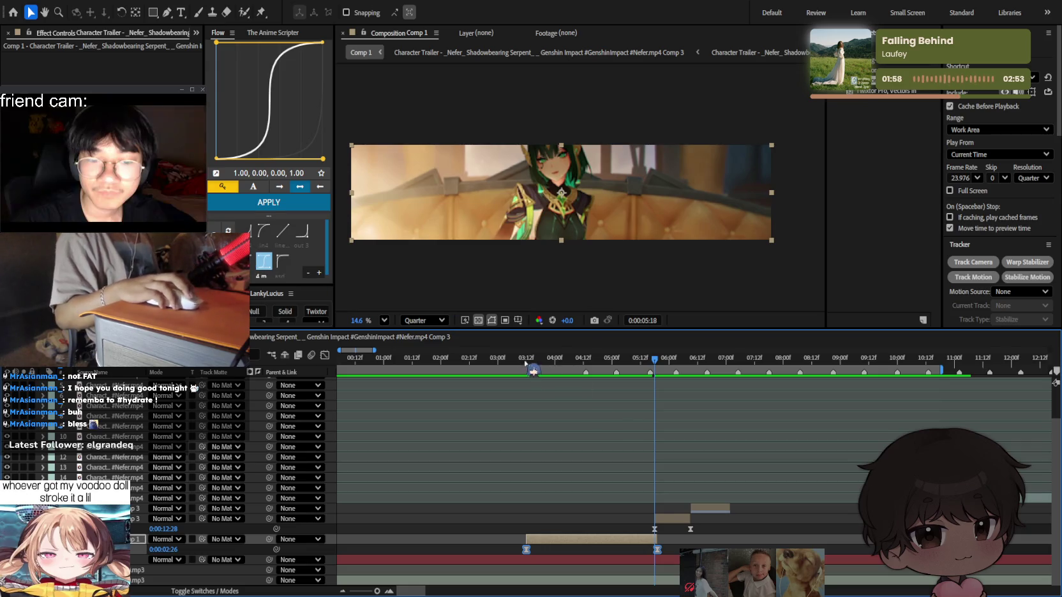
key(j)
click(605, 458)
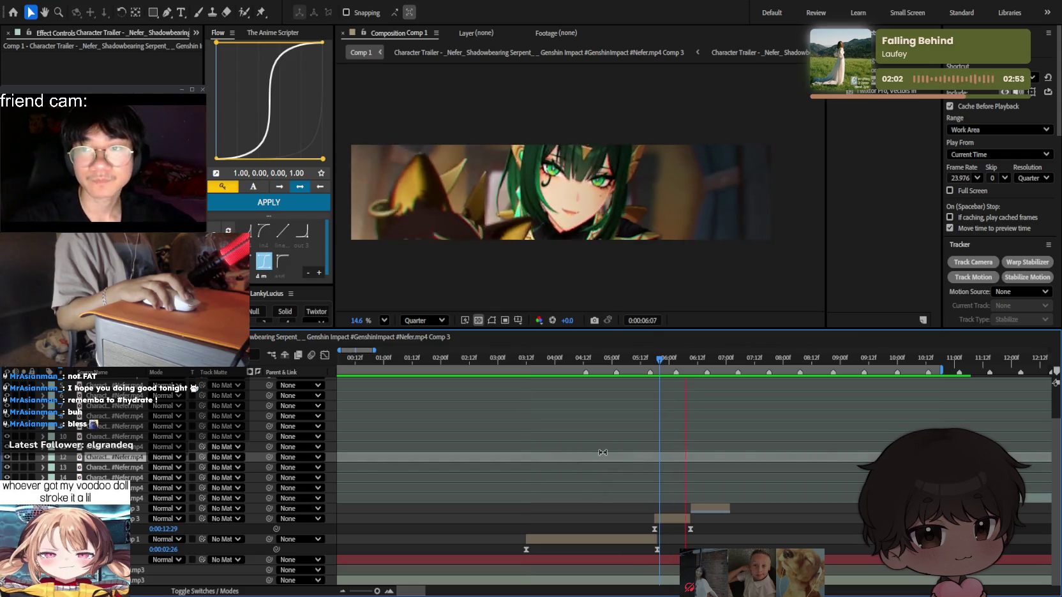
scroll(746, 430, up, 2)
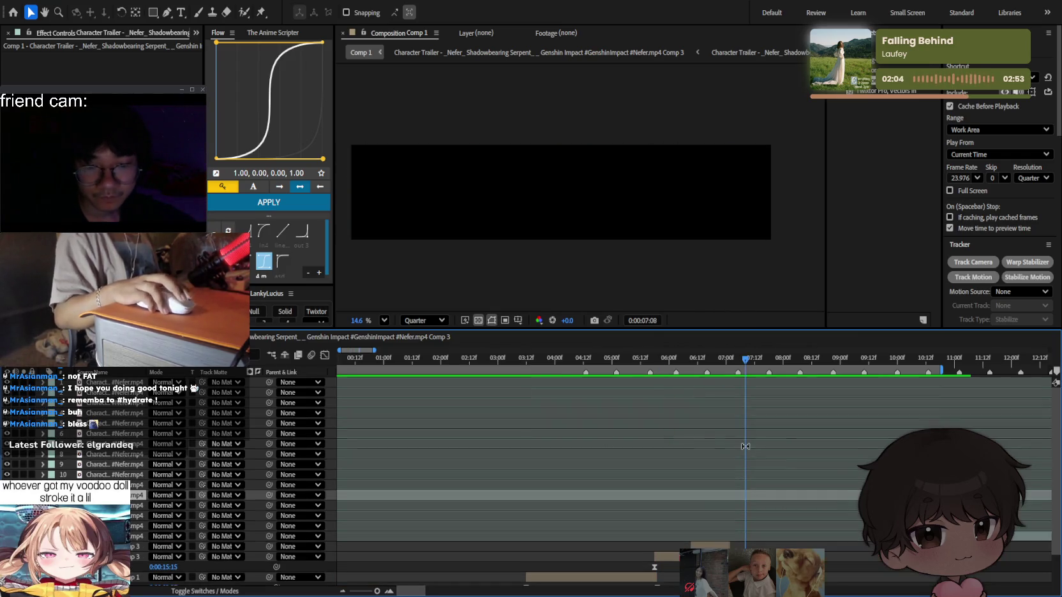
Slide one clip layer earlier and preview the edit from about 7 seconds.
scroll(648, 378, right, 3)
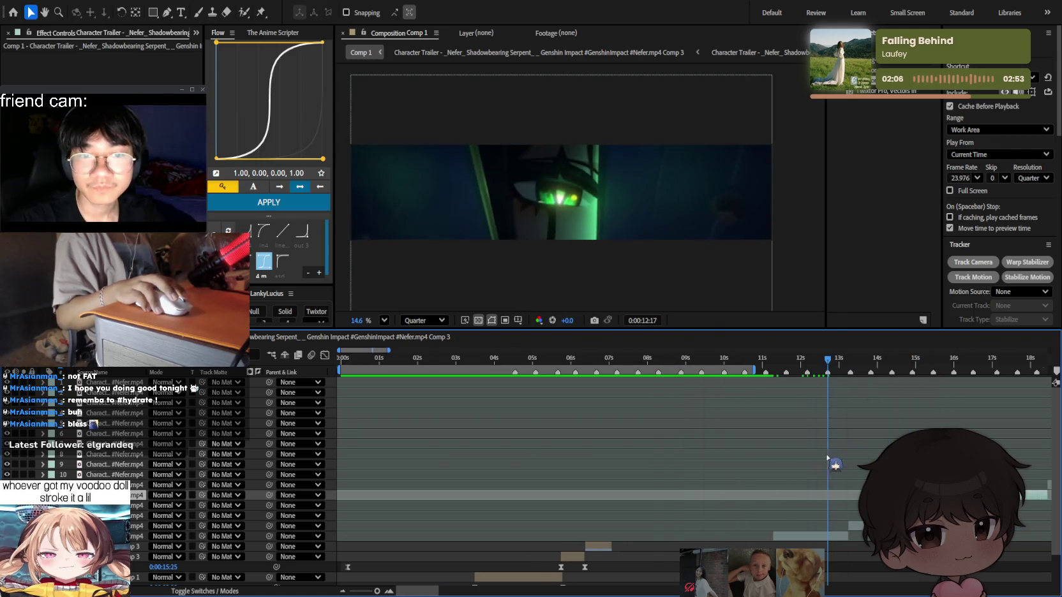
scroll(774, 449, down, 2)
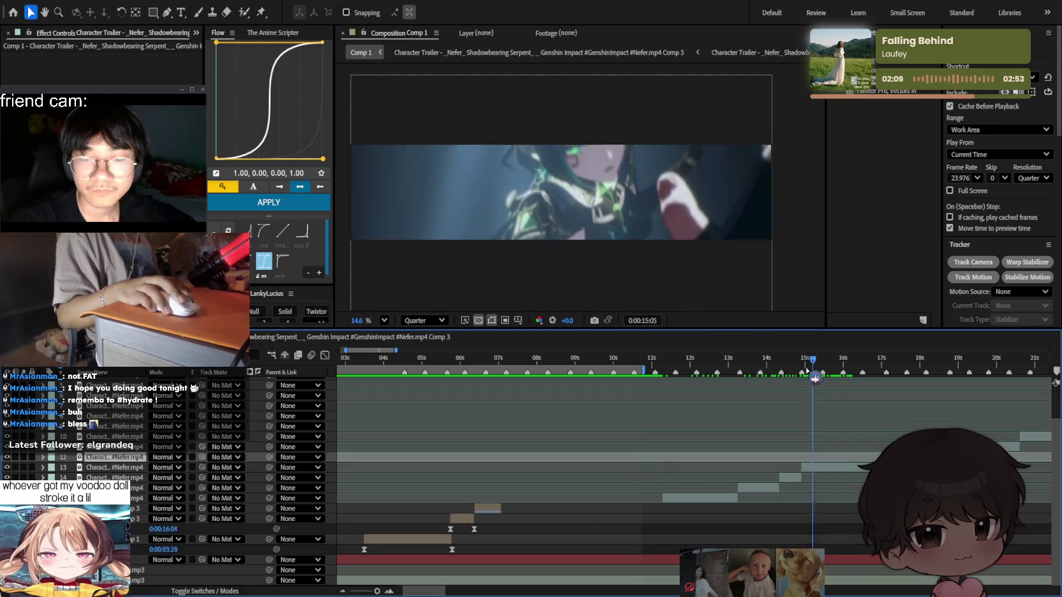
mouse_move(815, 377)
mouse_down()
mouse_move(723, 381)
mouse_move(745, 381)
mouse_up()
scroll(752, 421, down, 1)
scroll(755, 501, down, 1)
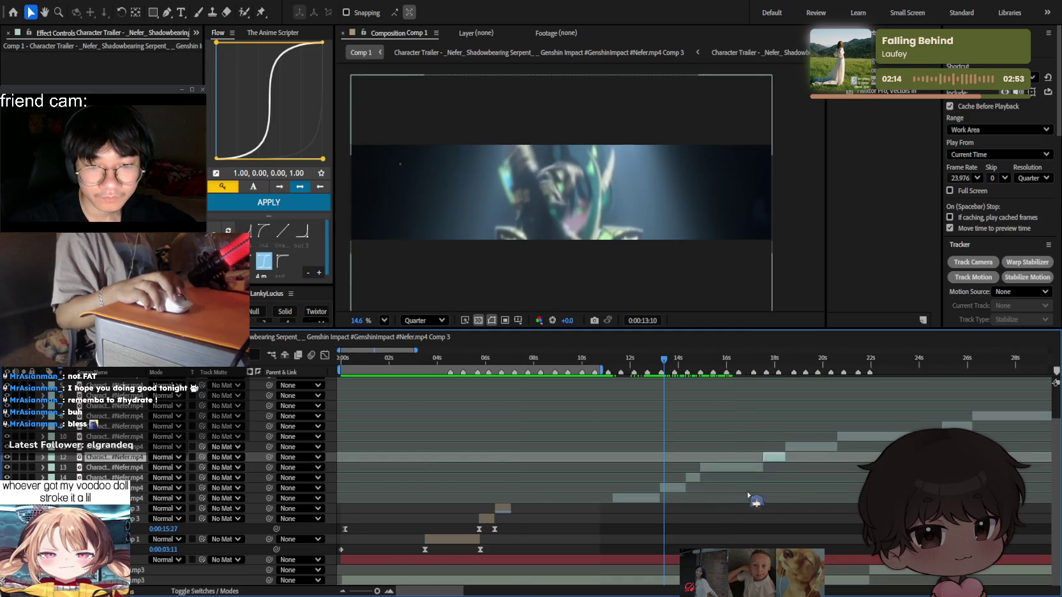
drag(675, 490, 534, 498)
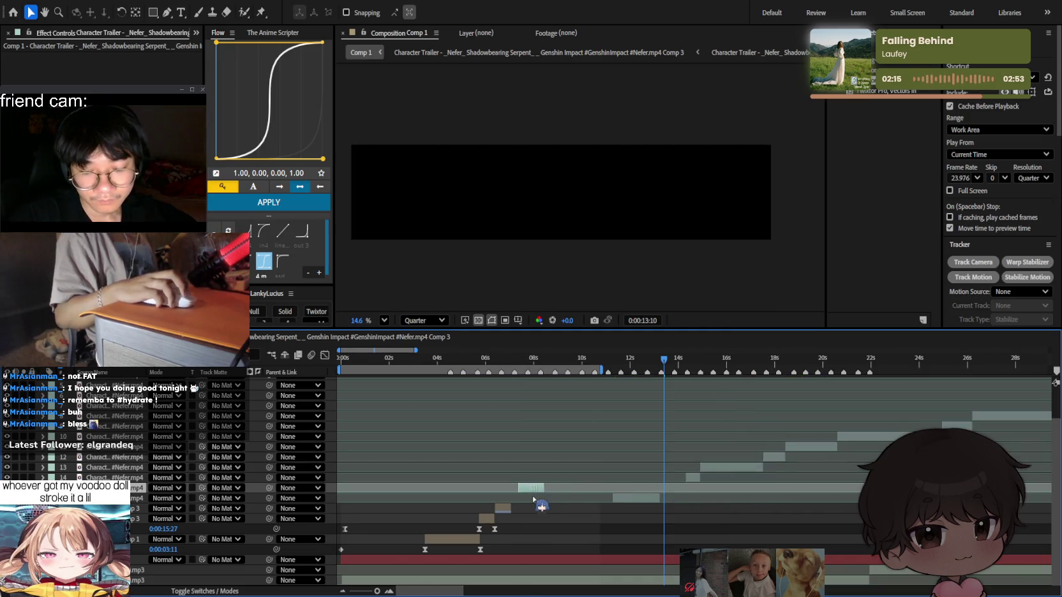
click(511, 363)
key(space)
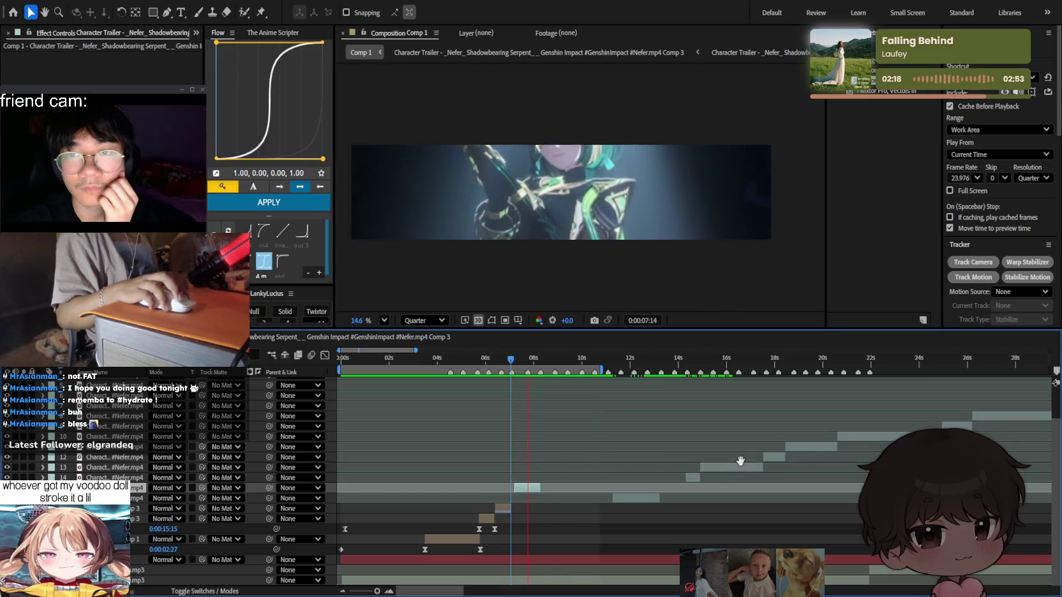
Slide layer 13's clip earlier in the comp.
drag(580, 361, 712, 360)
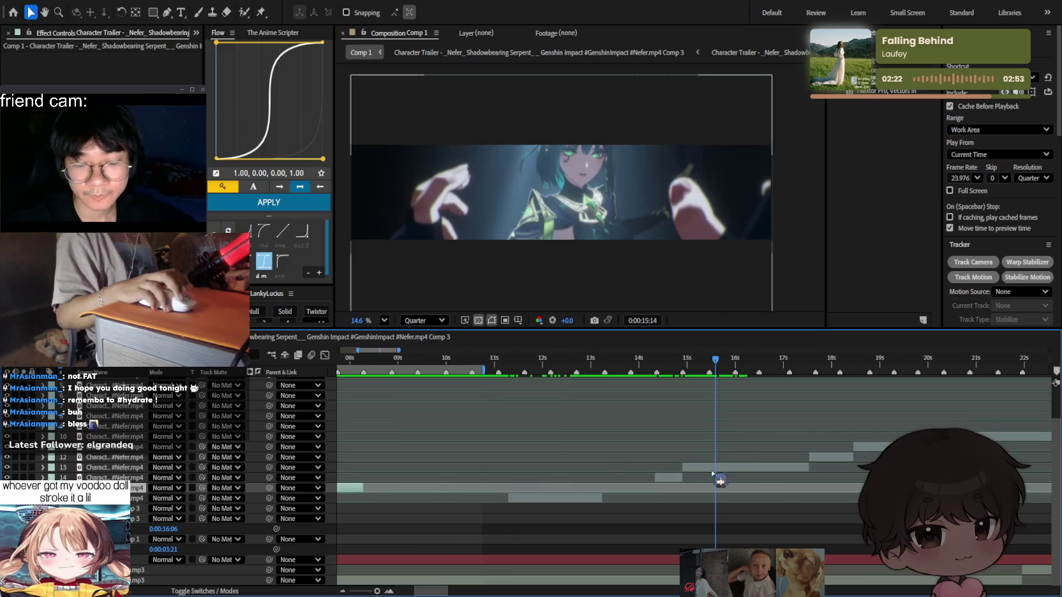
drag(717, 469, 555, 474)
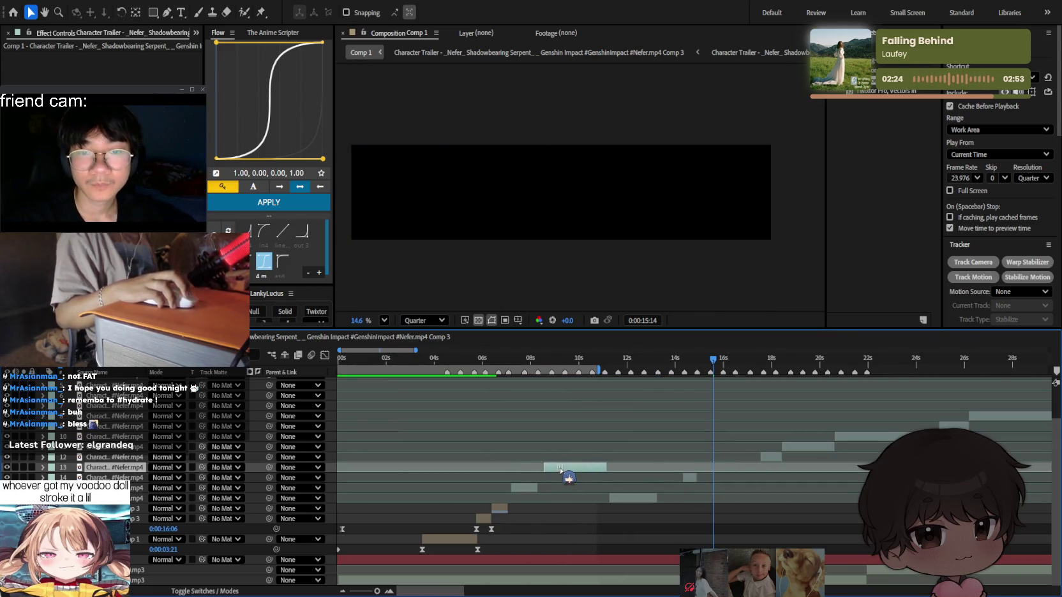
scroll(560, 474, up, 2)
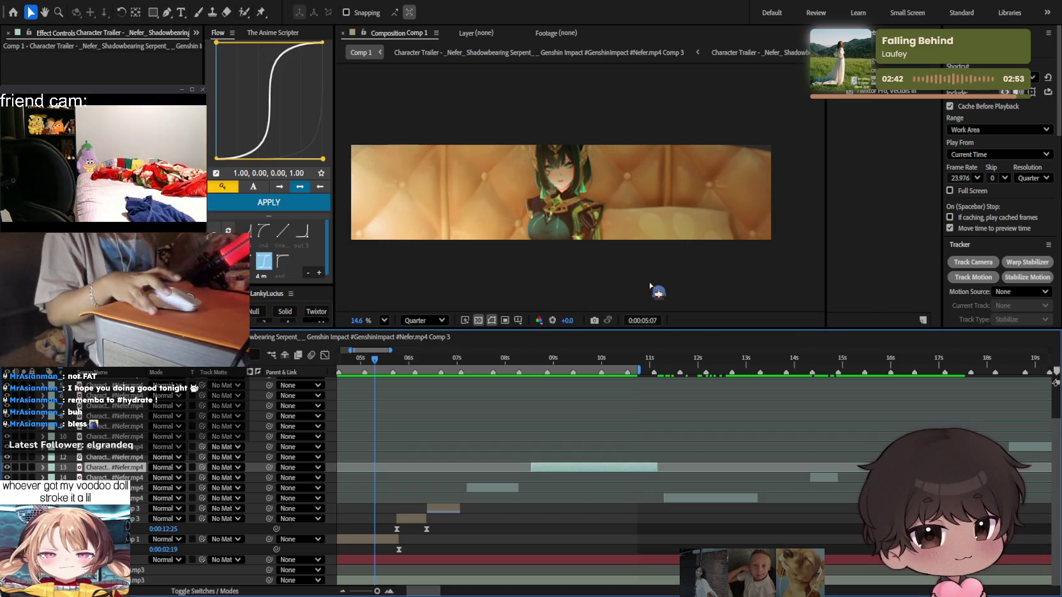
click(501, 437)
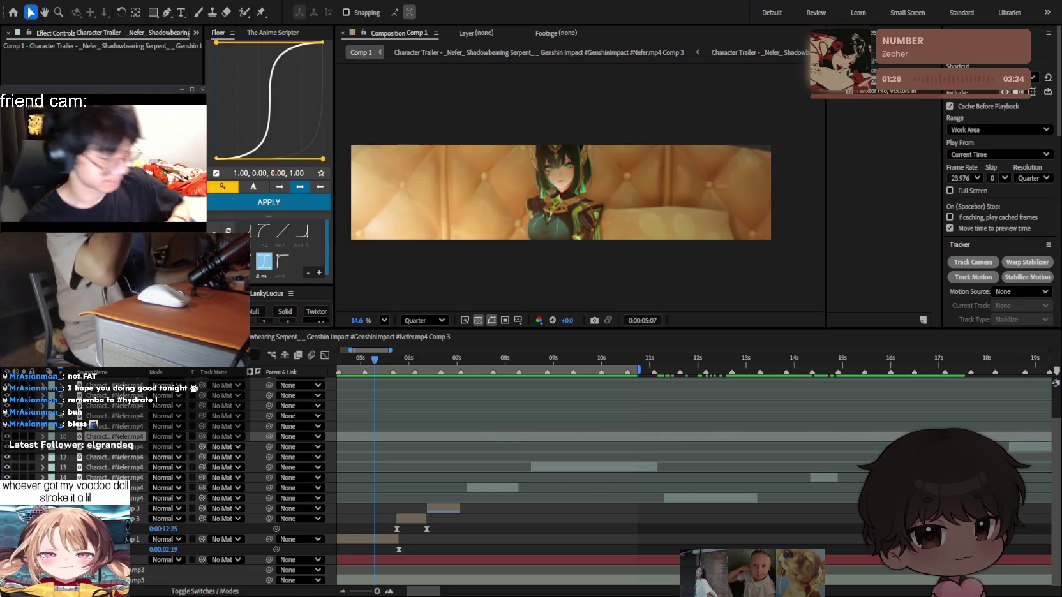
click(1056, 381)
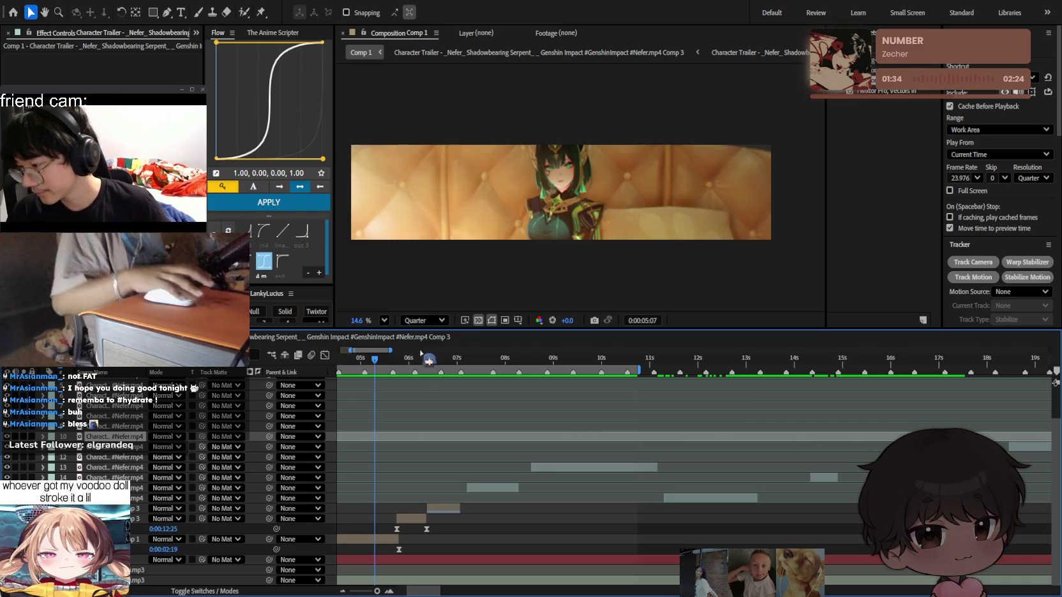
click(359, 359)
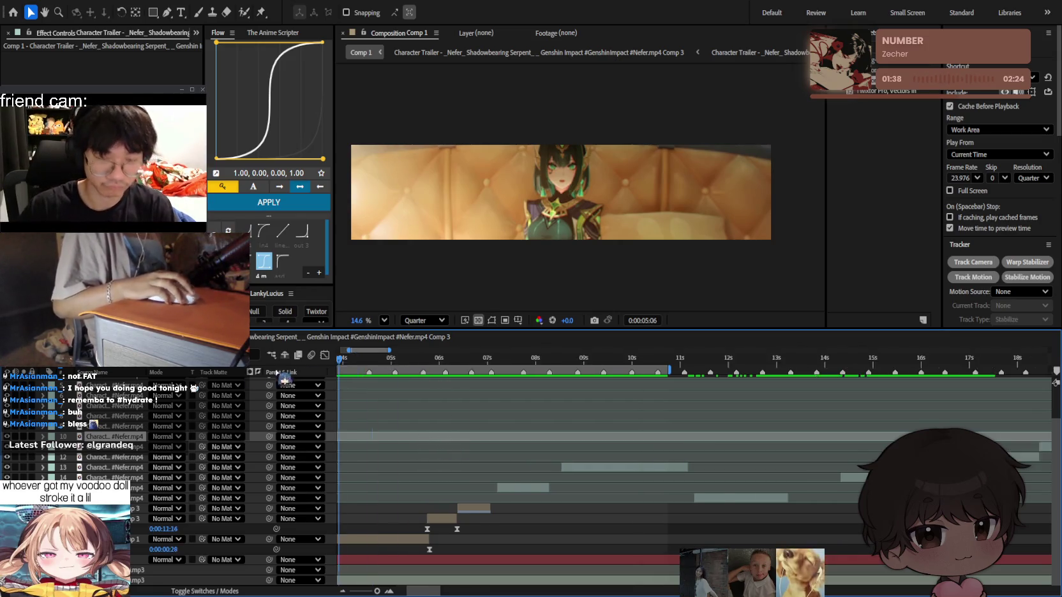
scroll(485, 361, left, 5)
click(493, 359)
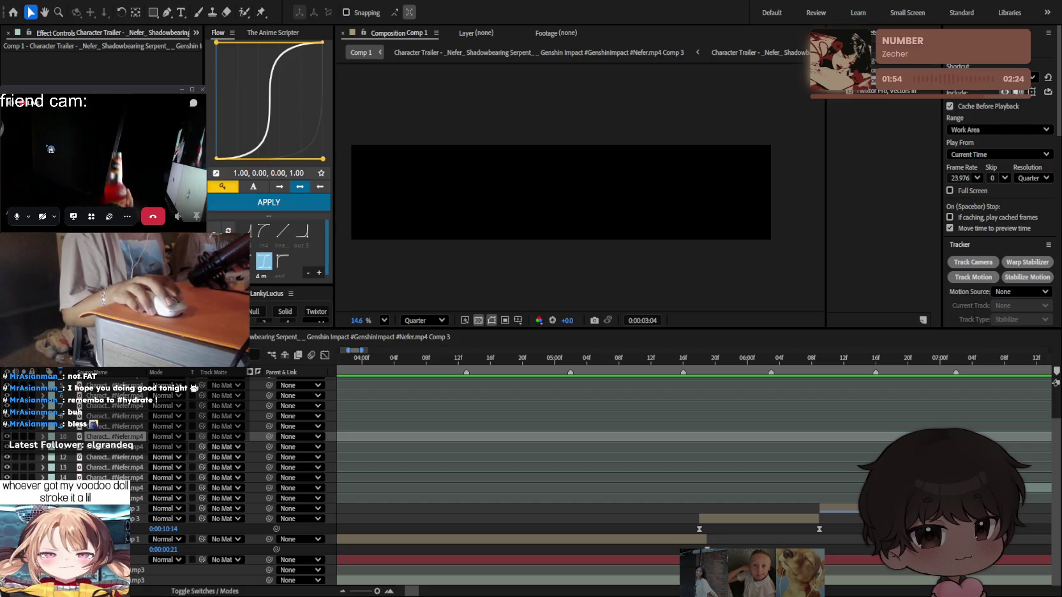
click(70, 155)
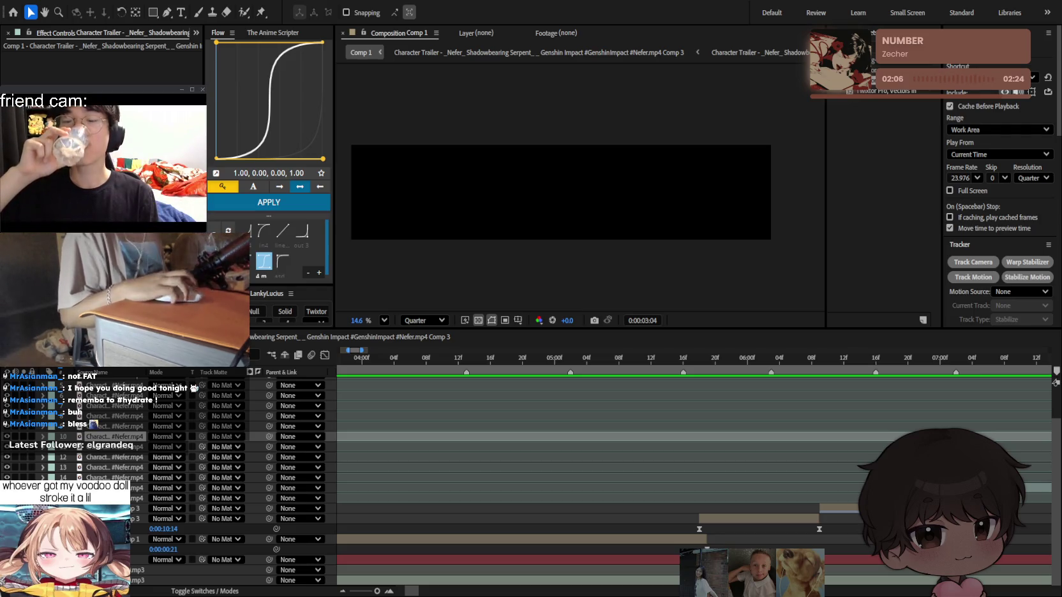
scroll(414, 381, down, 5)
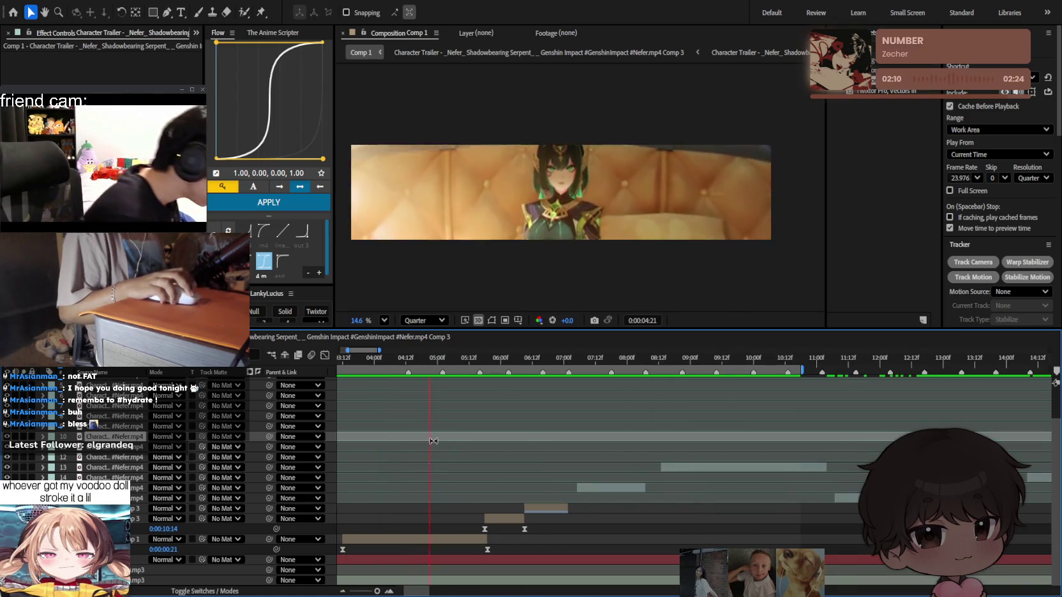
Apply Twixtor Pro to the clip layer starting at 0:00:07:00, then show The Anime Scripter.
scroll(433, 441, up, 5)
scroll(658, 455, down, 2)
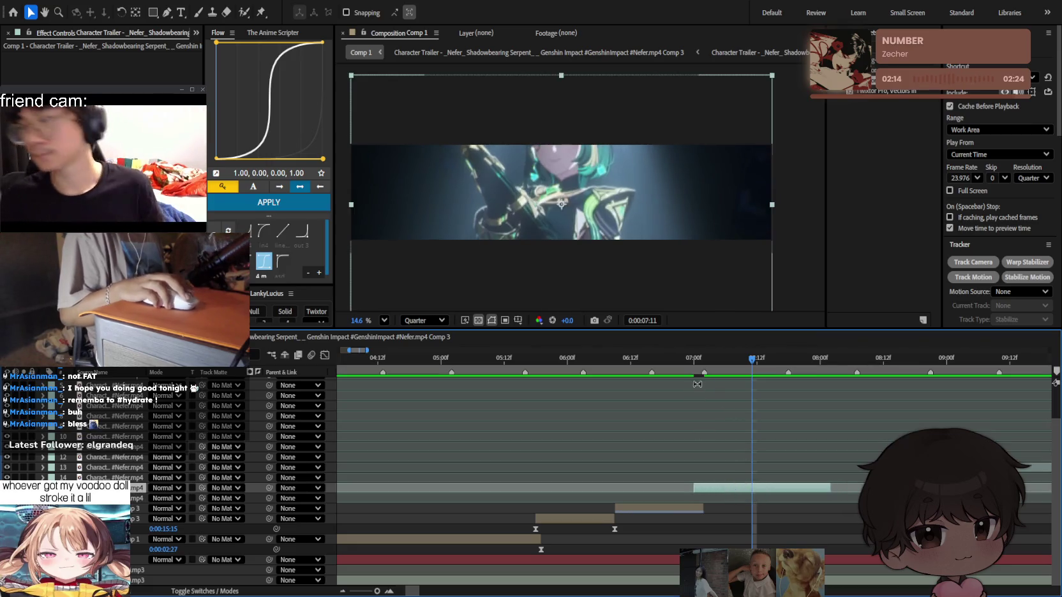
click(678, 361)
key(space)
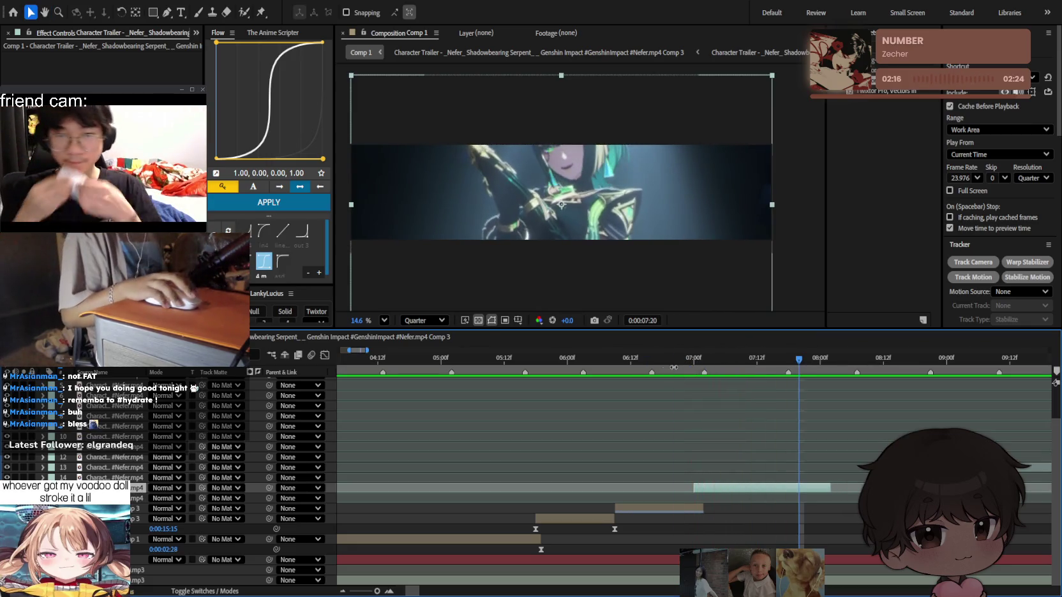
click(694, 366)
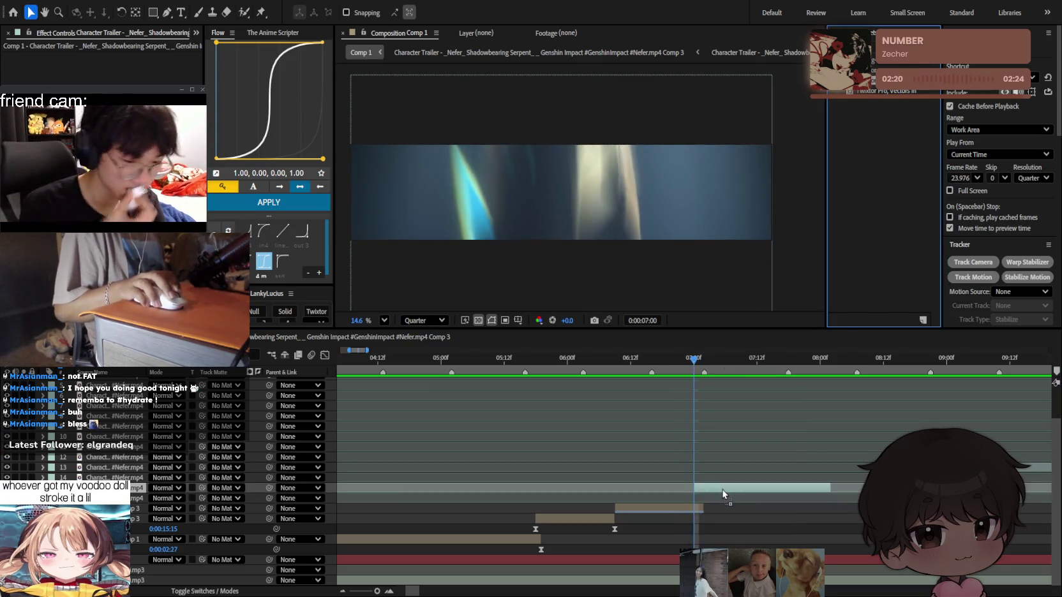
drag(814, 183, 727, 492)
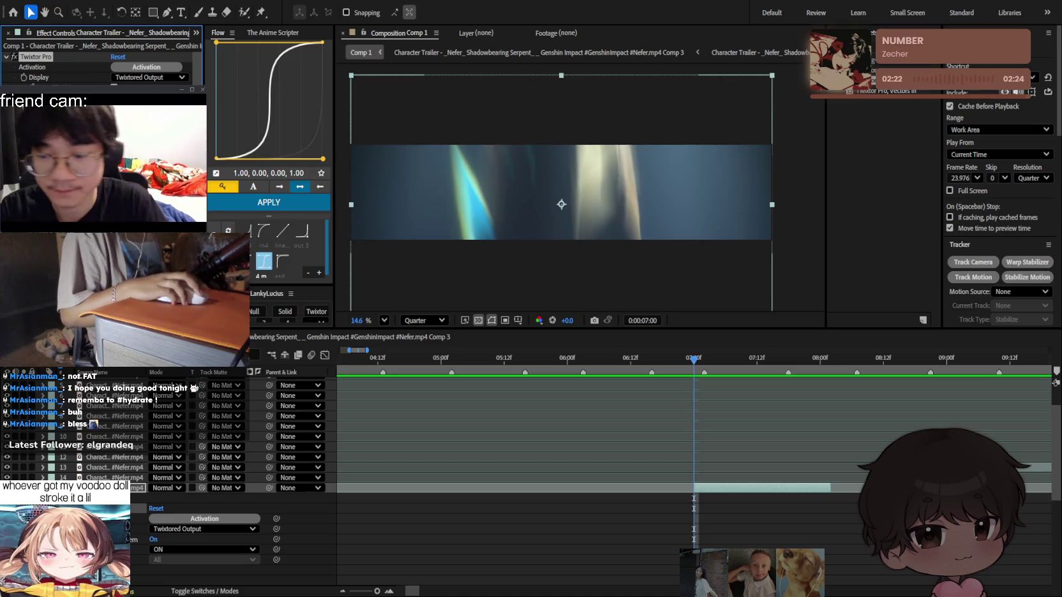
click(262, 33)
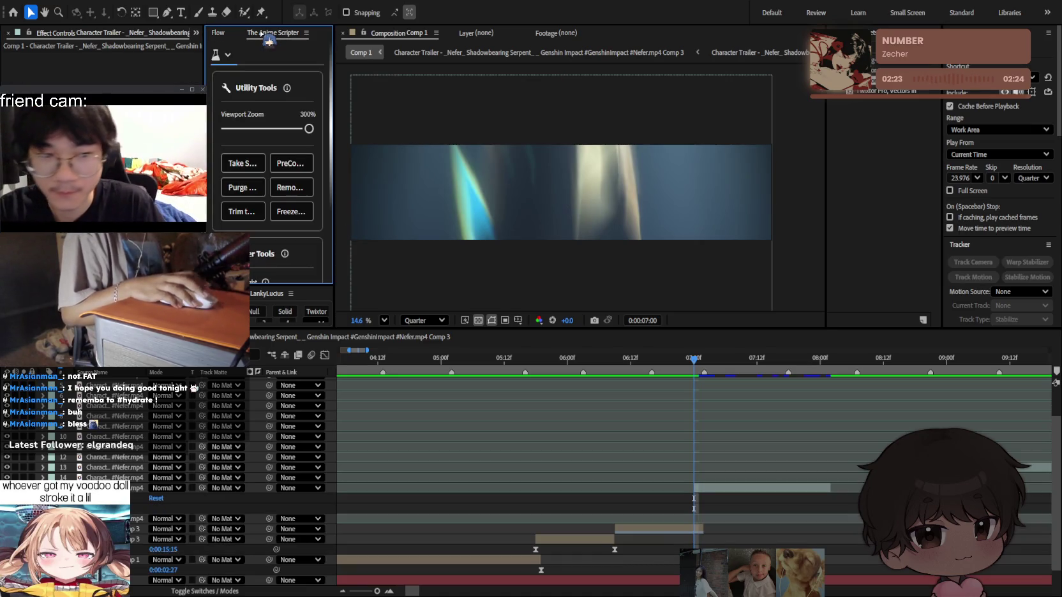
click(227, 56)
click(231, 108)
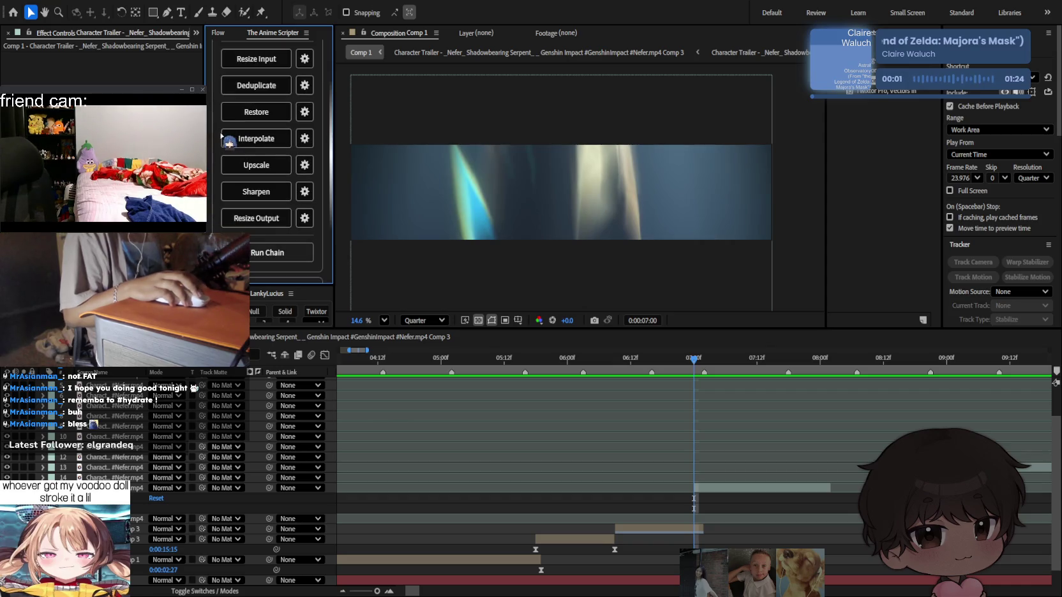
scroll(221, 134, down, 3)
scroll(218, 132, up, 5)
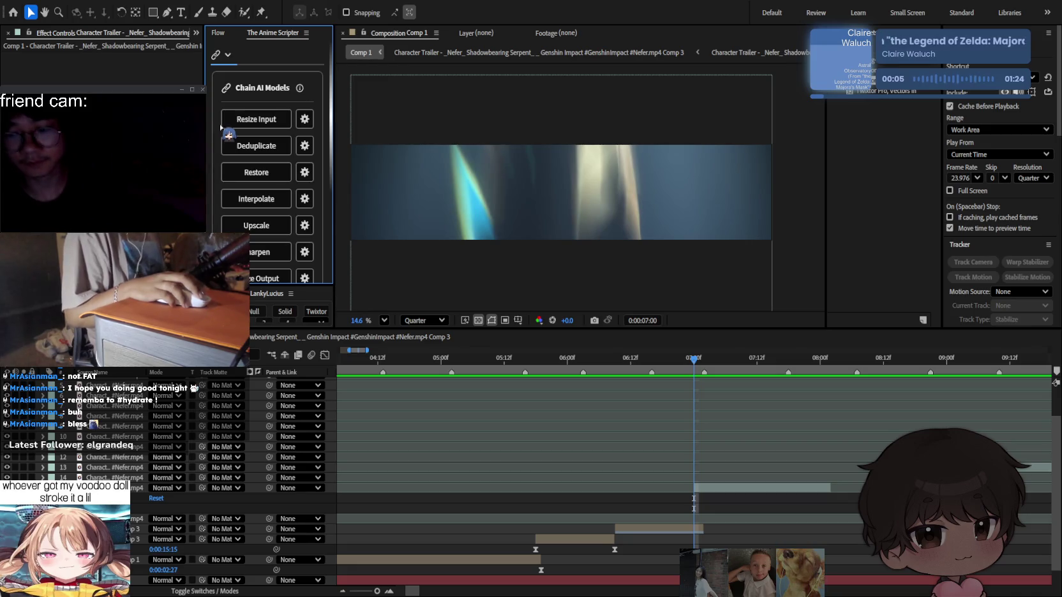
scroll(221, 130, down, 3)
scroll(228, 133, down, 1)
scroll(228, 131, up, 5)
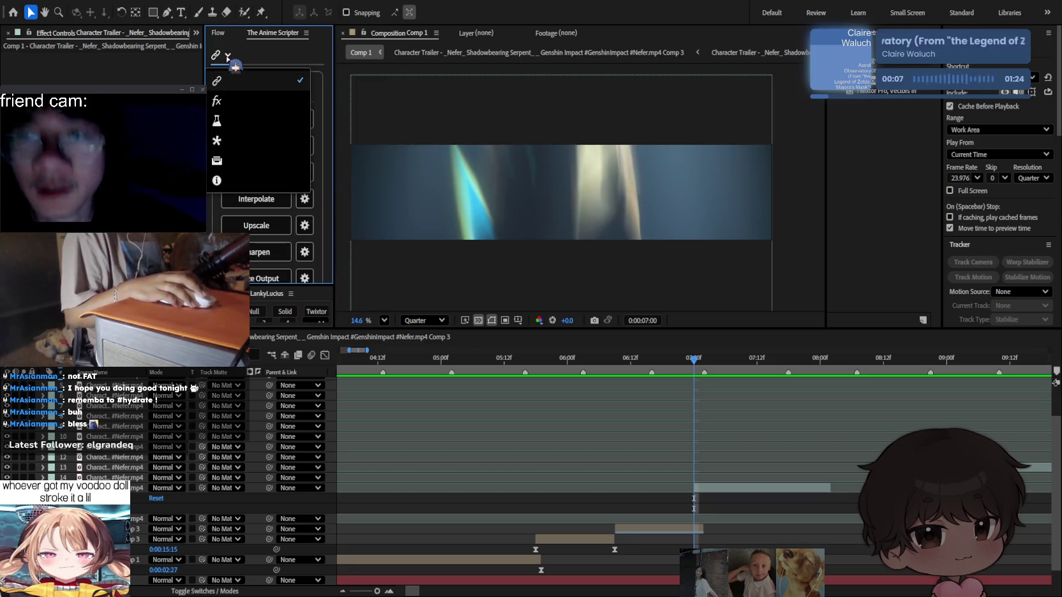
scroll(227, 60, down, 3)
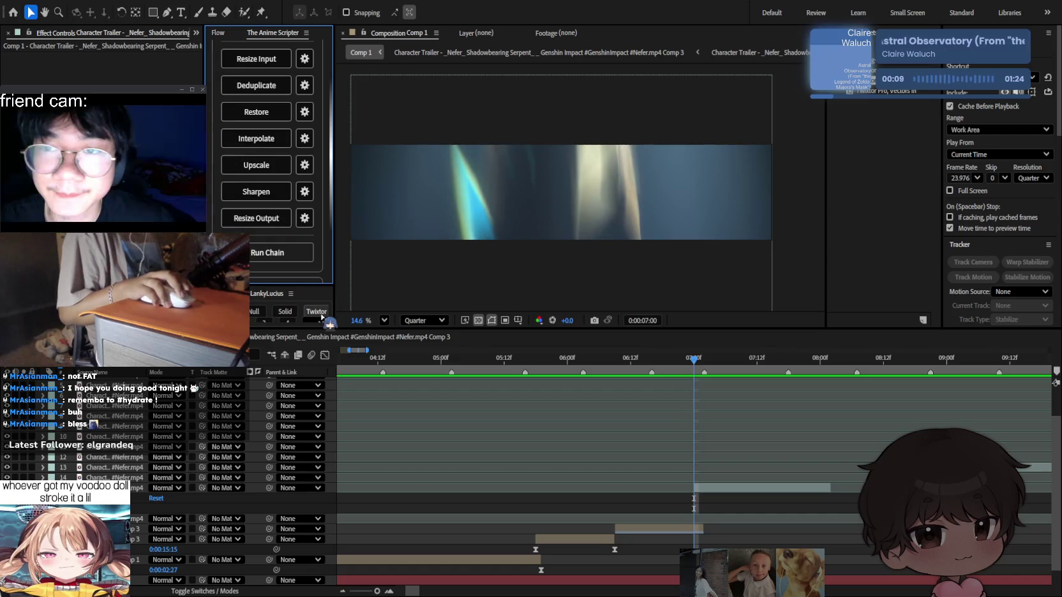
click(700, 487)
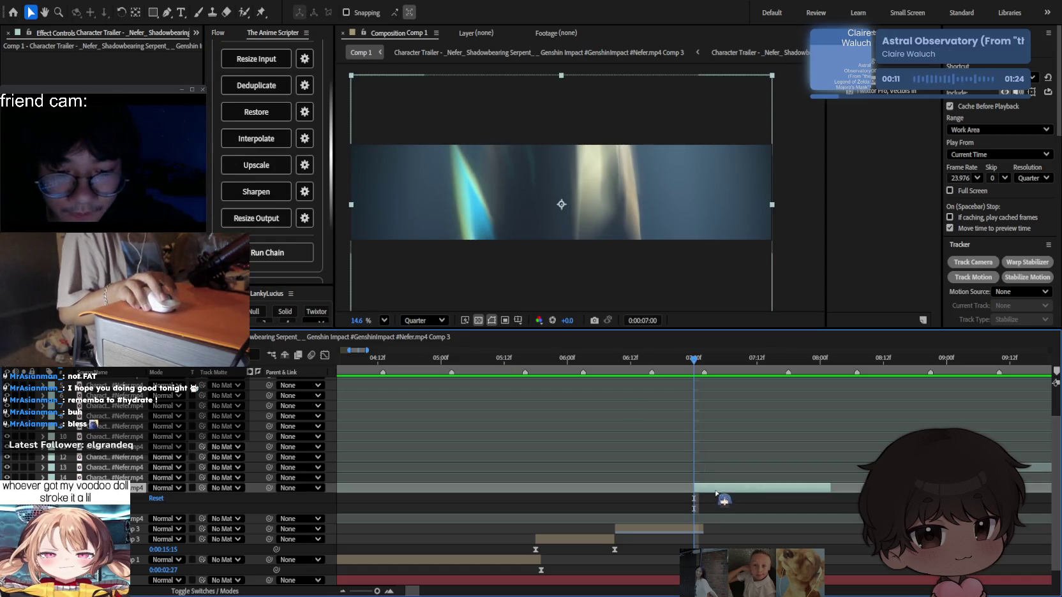
click(310, 314)
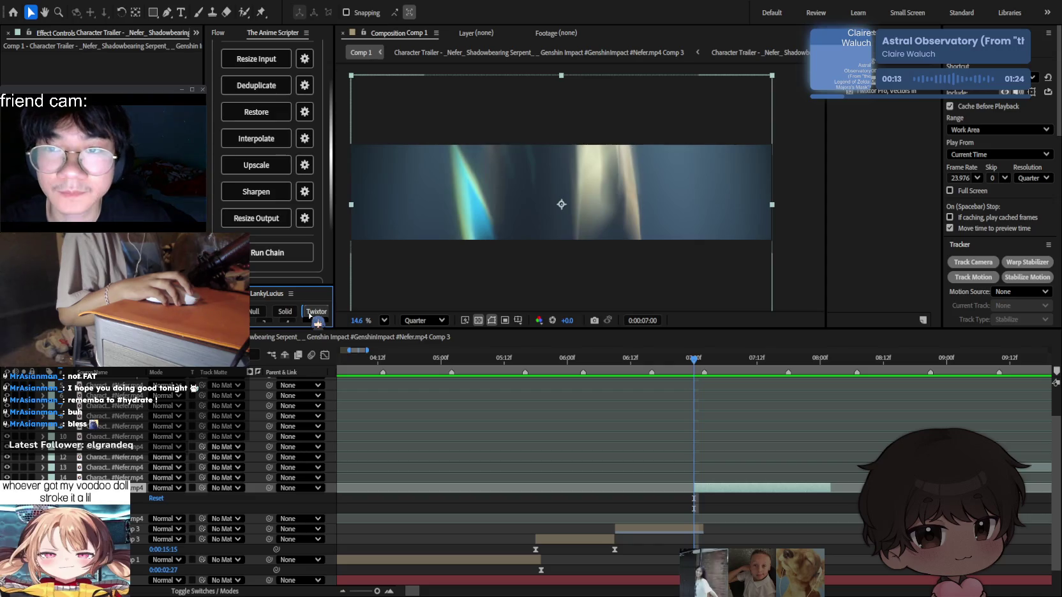
click(75, 33)
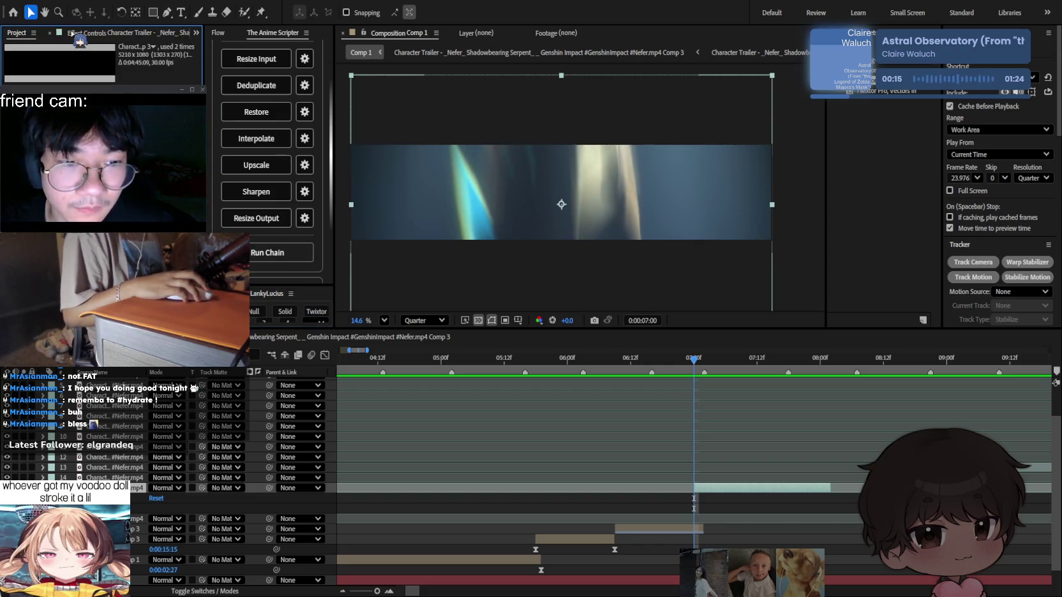
scroll(217, 160, down, 3)
scroll(222, 155, up, 5)
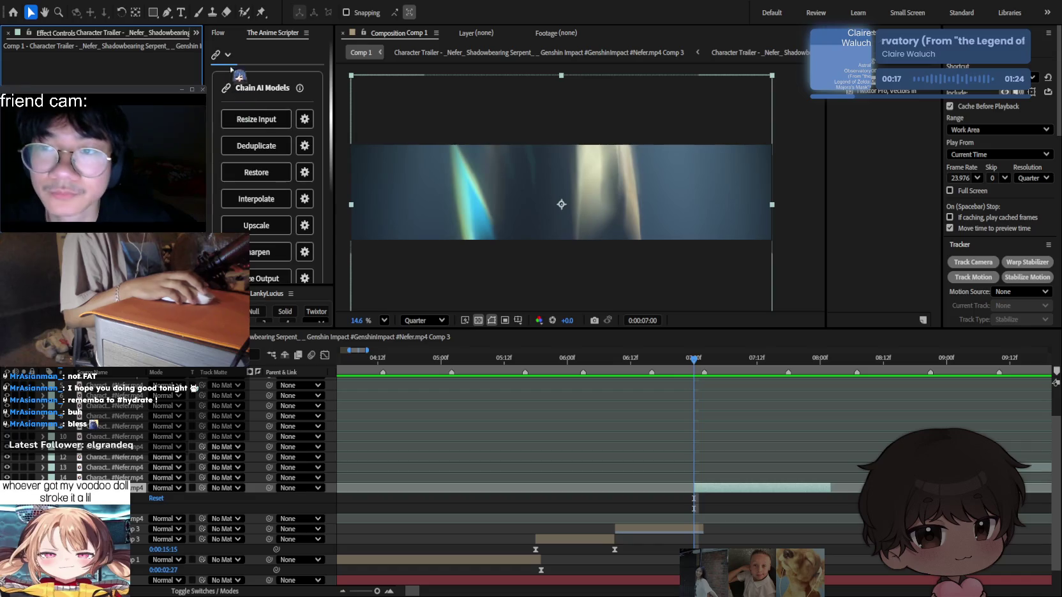
scroll(232, 68, down, 2)
scroll(223, 115, down, 3)
scroll(220, 140, down, 2)
scroll(217, 148, down, 3)
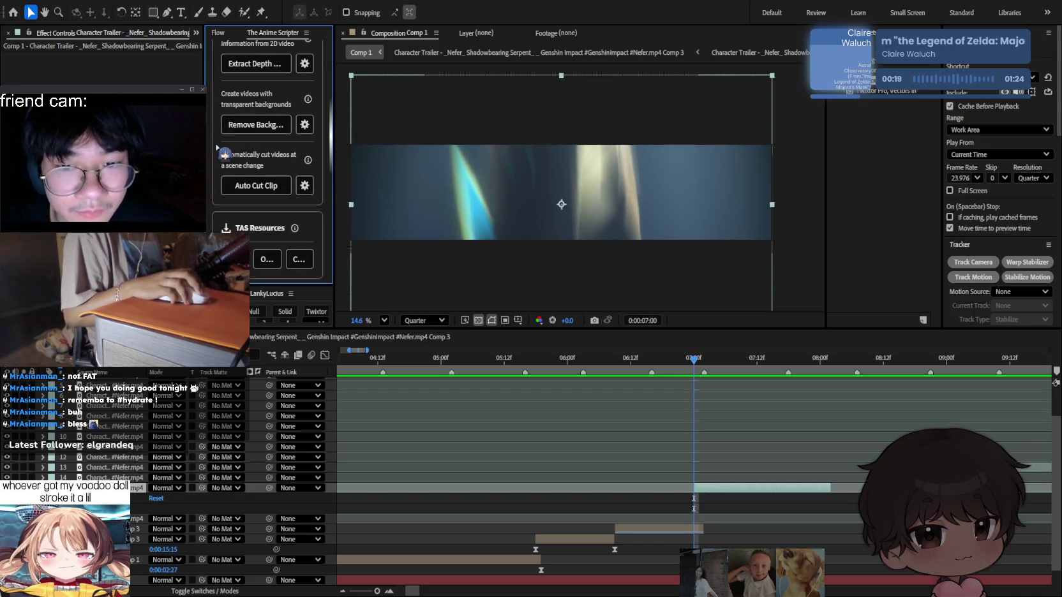
scroll(217, 147, up, 4)
scroll(220, 119, down, 3)
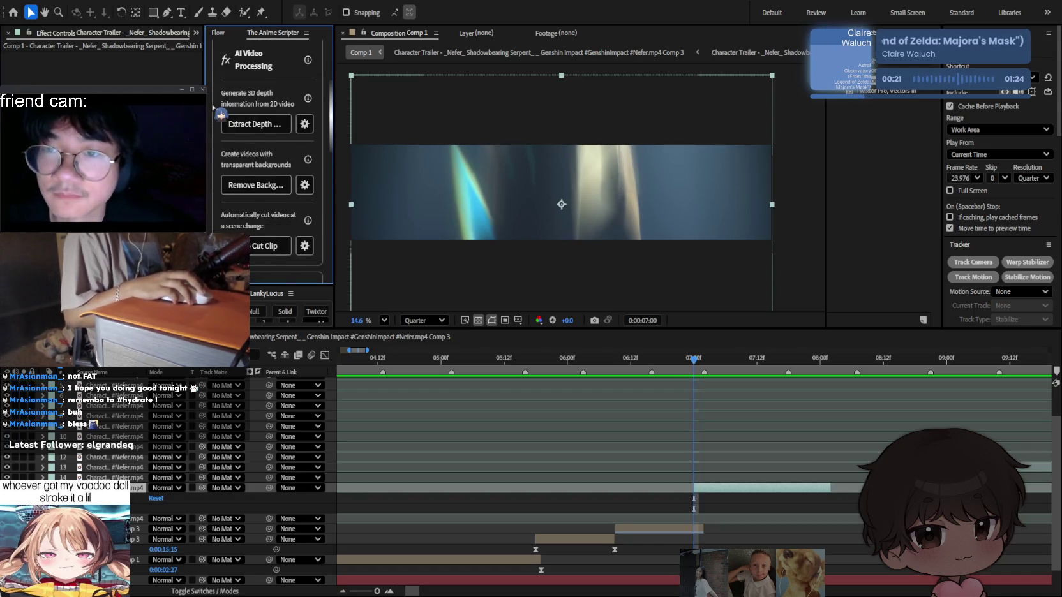
scroll(220, 116, down, 2)
scroll(220, 115, down, 3)
scroll(220, 113, down, 2)
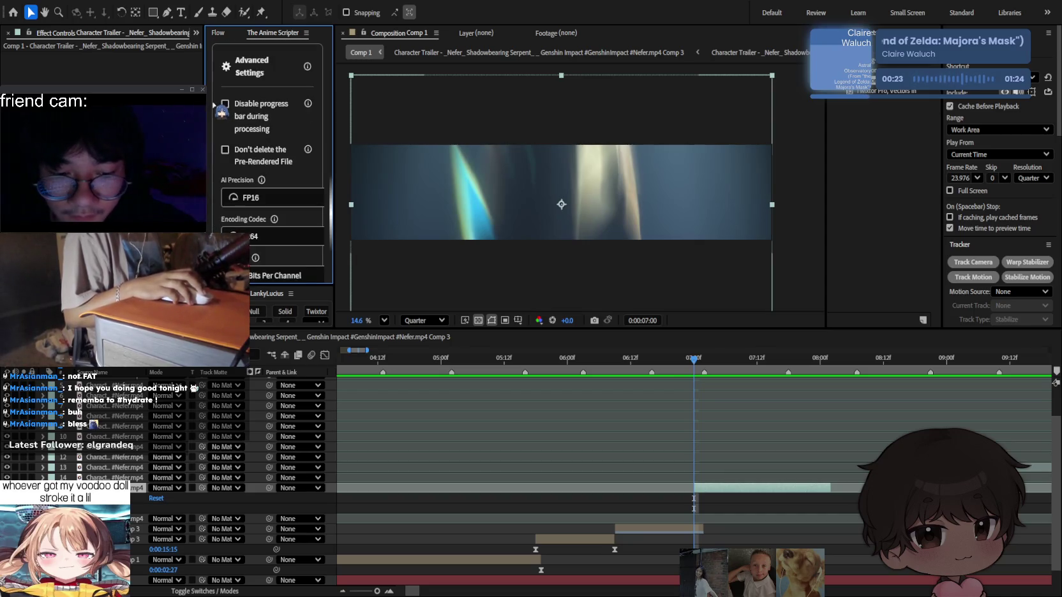
scroll(221, 112, down, 2)
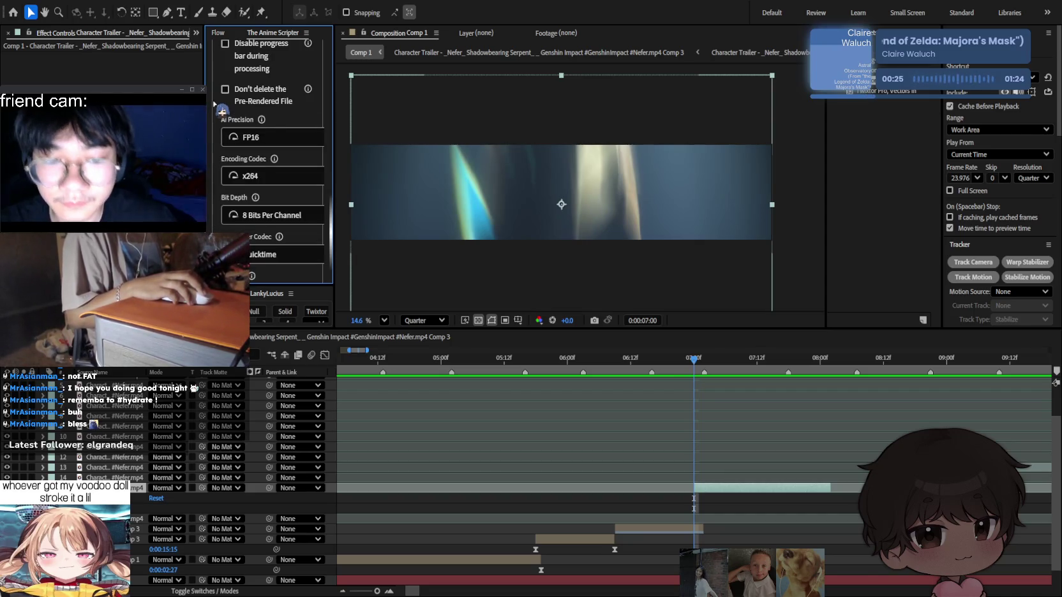
scroll(222, 110, up, 1)
scroll(220, 96, up, 3)
scroll(221, 80, up, 2)
scroll(222, 67, up, 2)
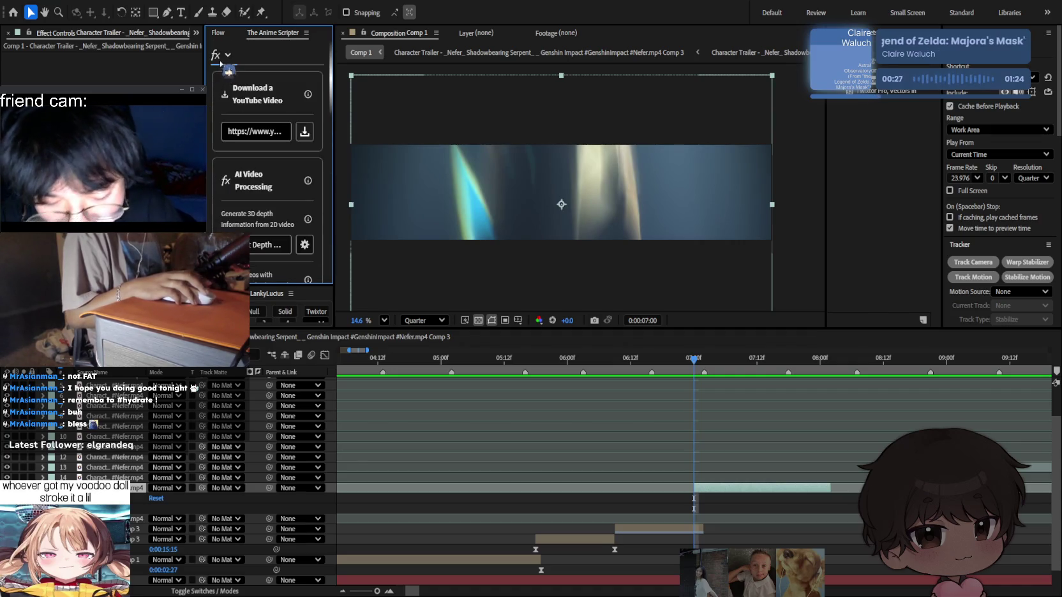
scroll(221, 73, down, 3)
scroll(223, 95, down, 3)
scroll(223, 114, down, 2)
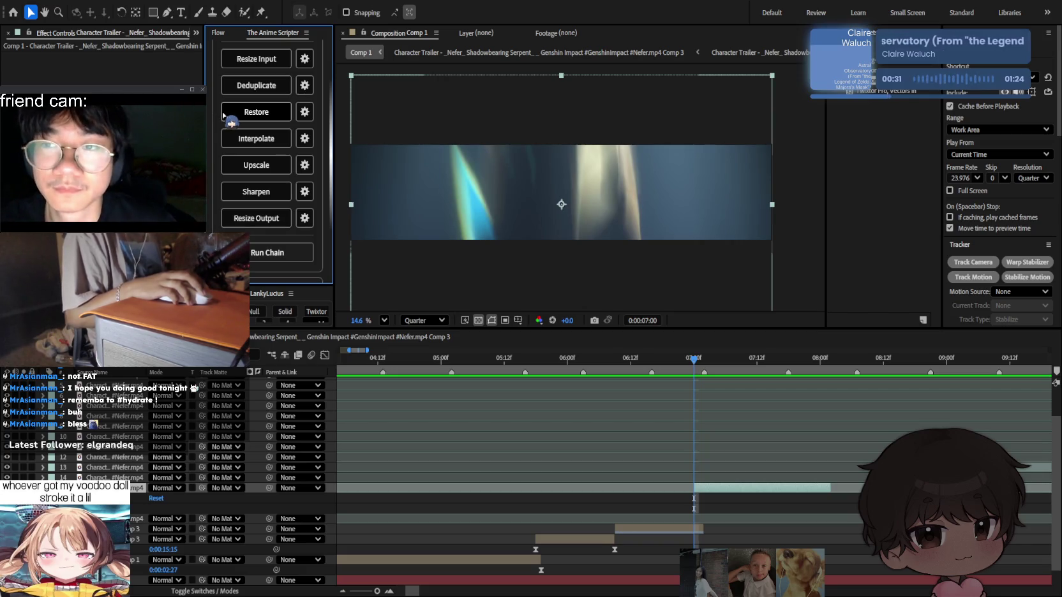
scroll(224, 115, up, 2)
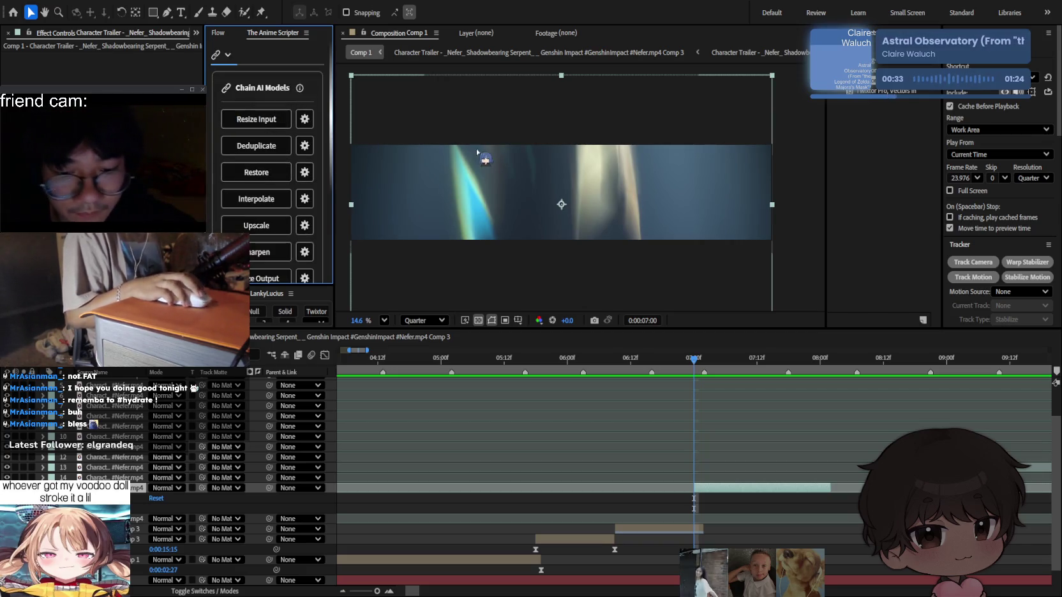
click(744, 436)
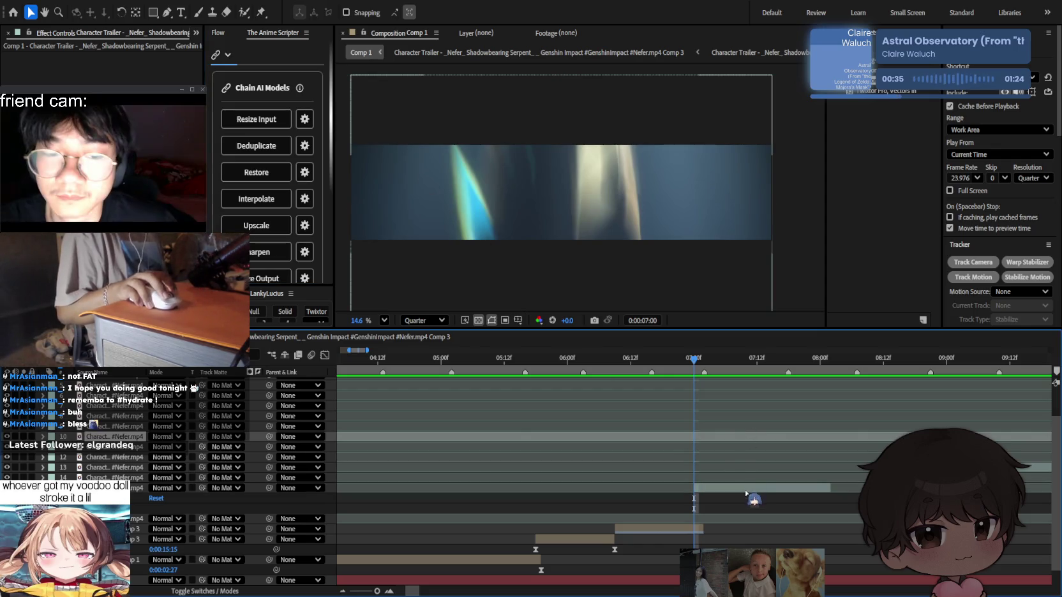
click(748, 489)
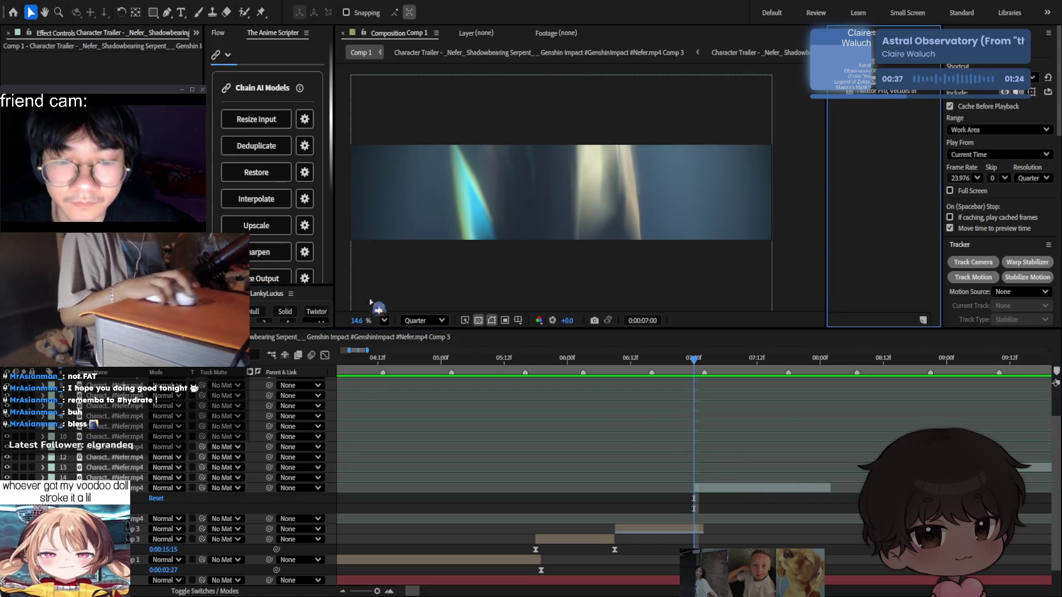
Reveal layer 15's Twixtor Pro effect and inspect the clip around 07:00.
key(e)
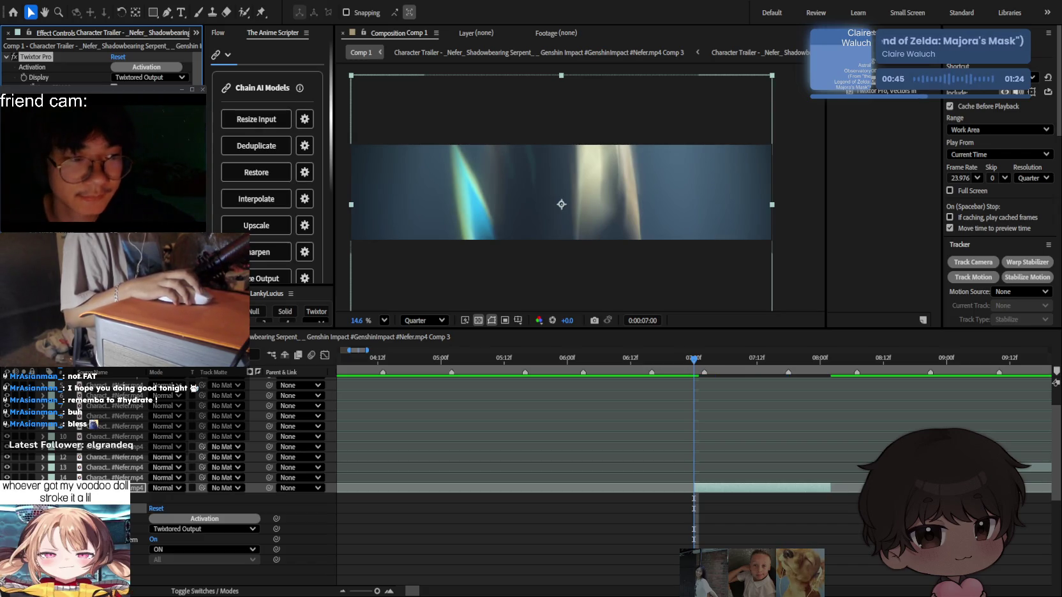
scroll(102, 70, down, 3)
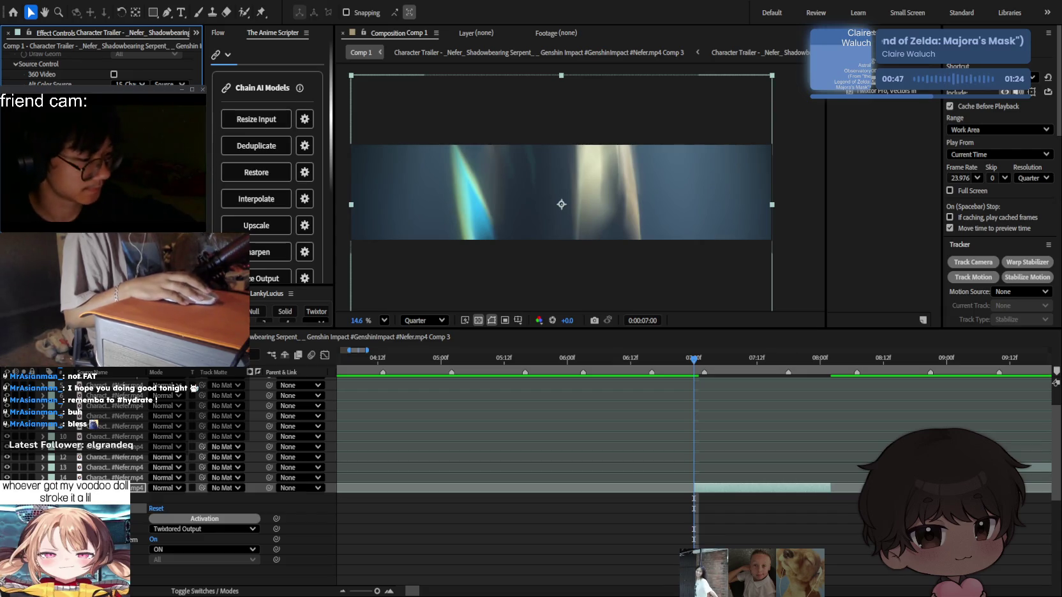
click(960, 178)
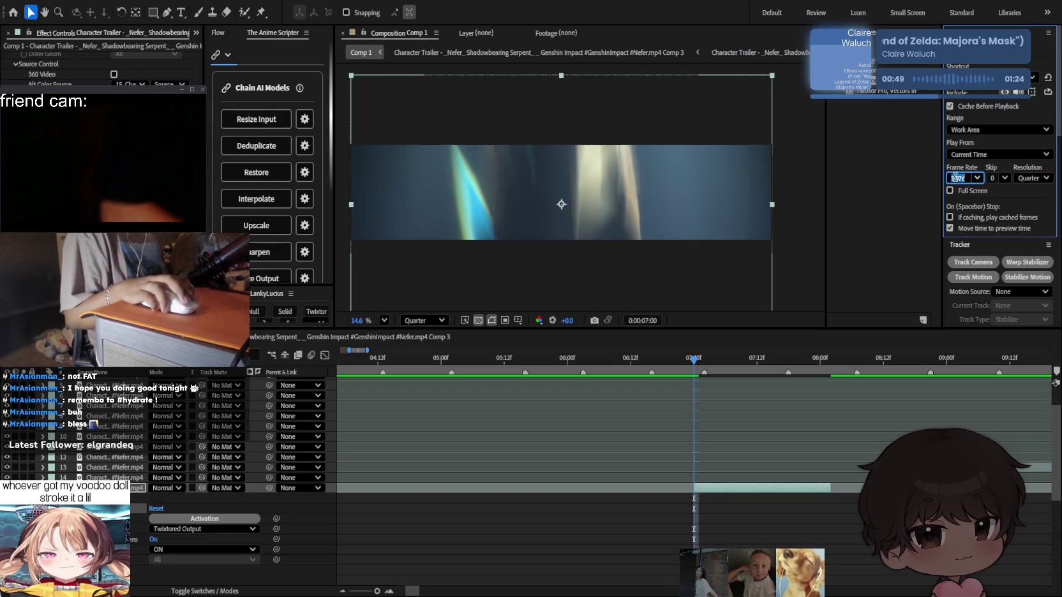
key(Return)
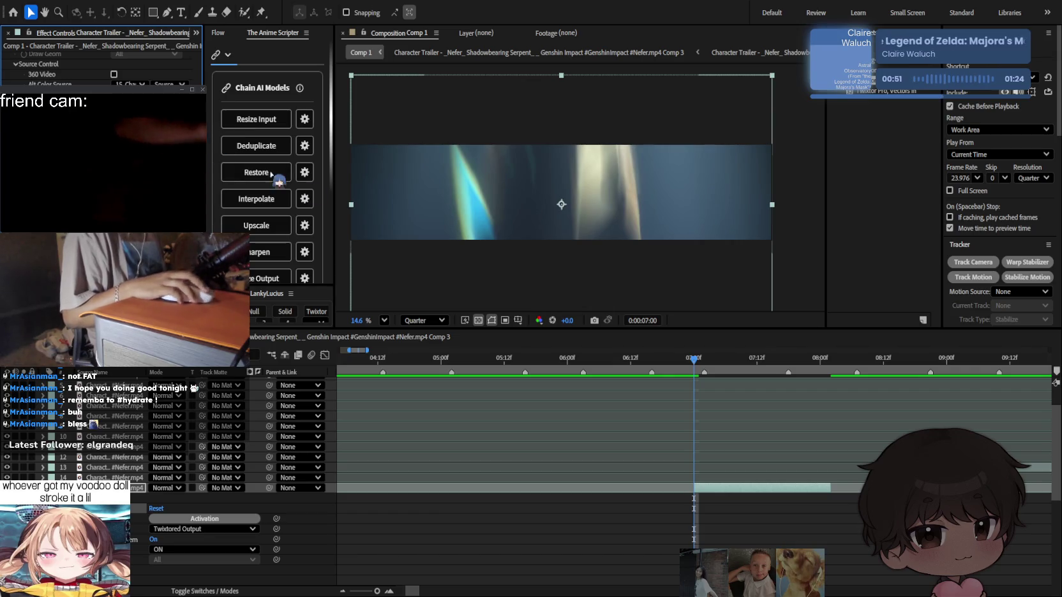
click(721, 440)
click(737, 489)
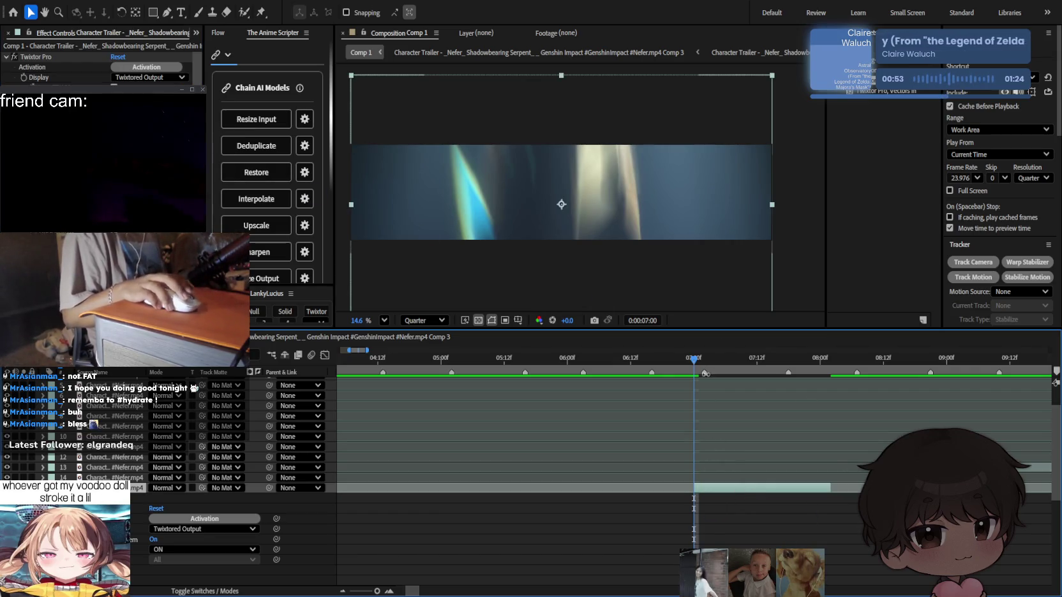
mouse_move(702, 367)
mouse_down()
mouse_move(710, 376)
mouse_move(694, 376)
mouse_up()
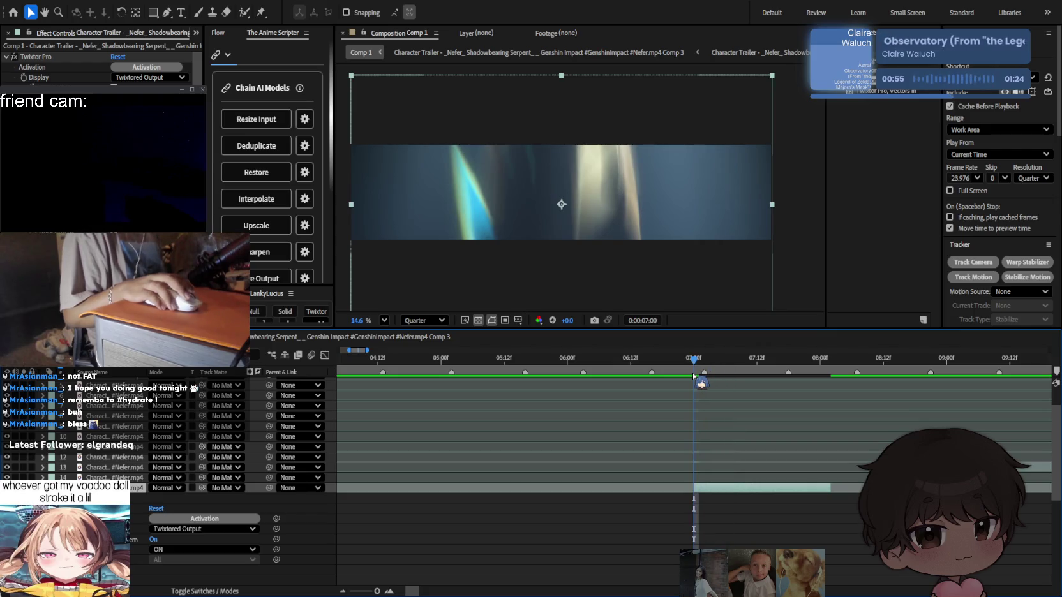
click(747, 417)
click(755, 486)
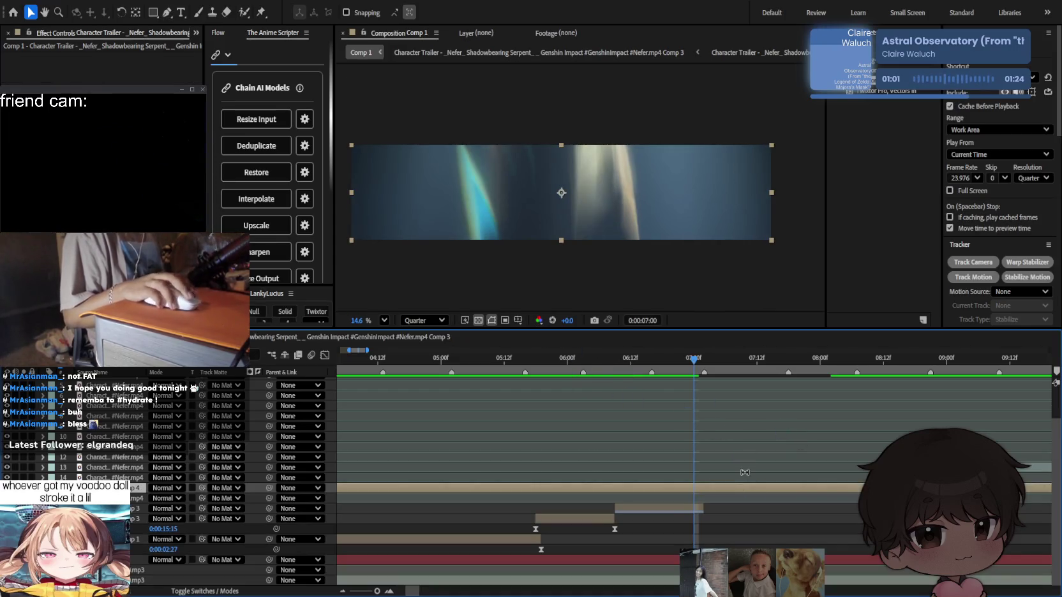
Delete the layer at the 8-second cut and review the edit around 07:15.
drag(694, 359, 831, 374)
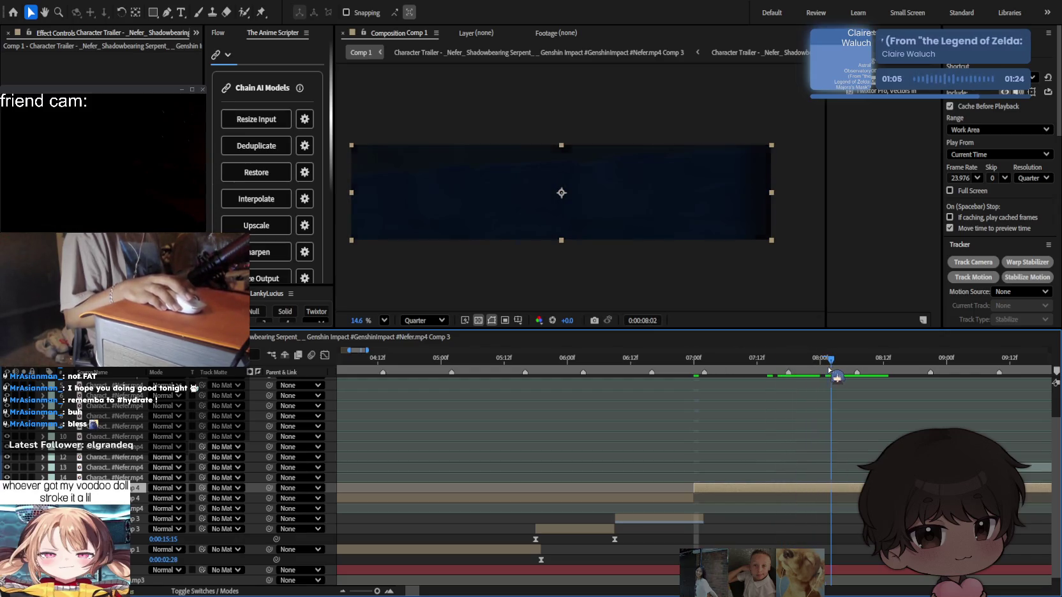
click(674, 498)
key(Delete)
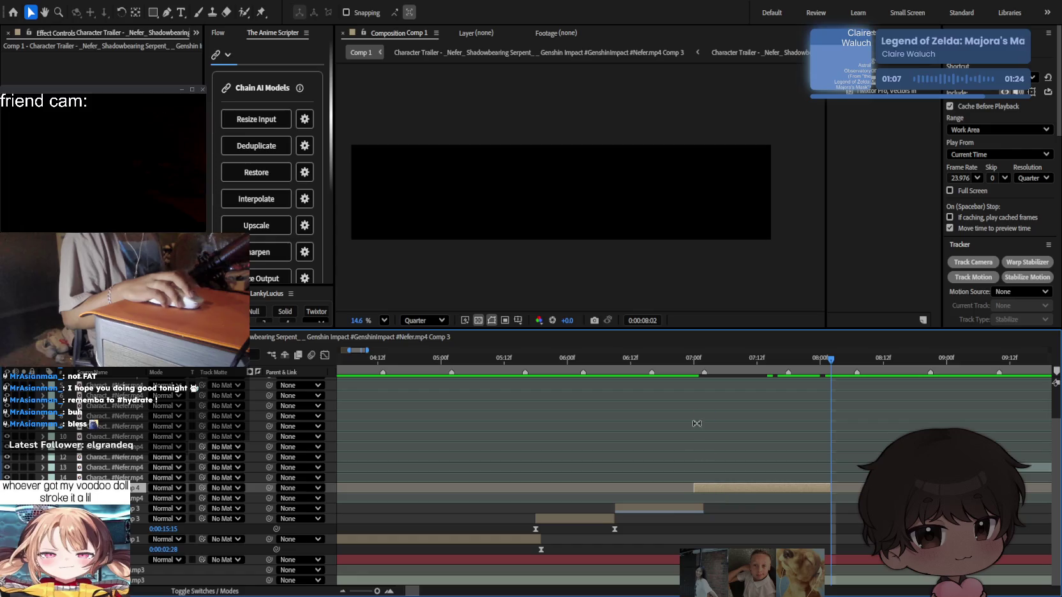
mouse_move(694, 364)
mouse_down()
mouse_move(755, 365)
mouse_move(702, 350)
mouse_move(333, 396)
mouse_up()
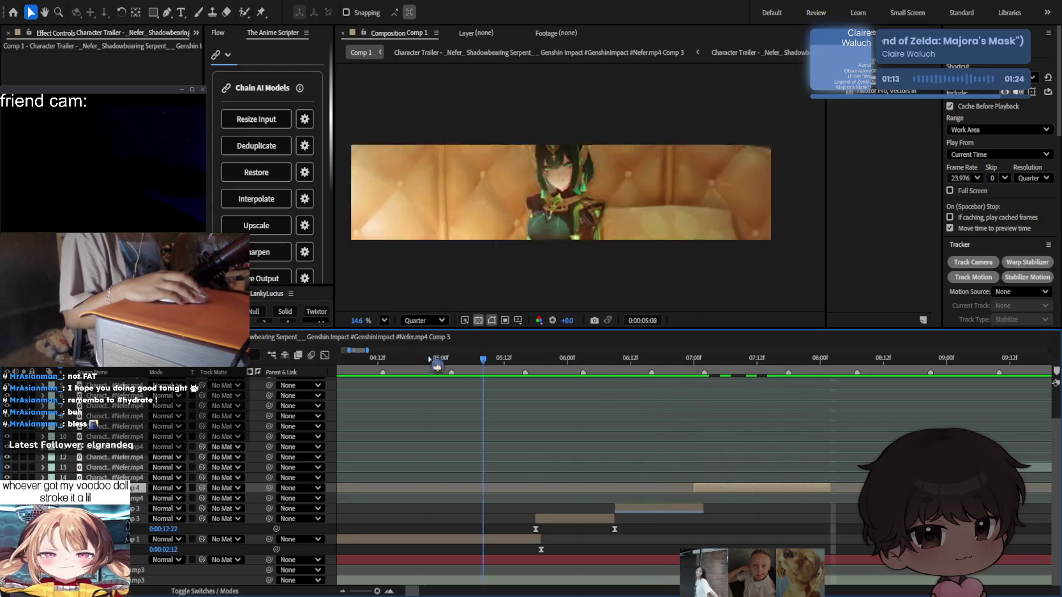
Select layer 13 and shift it slightly later around 07:14–07:18.
scroll(623, 462, down, 2)
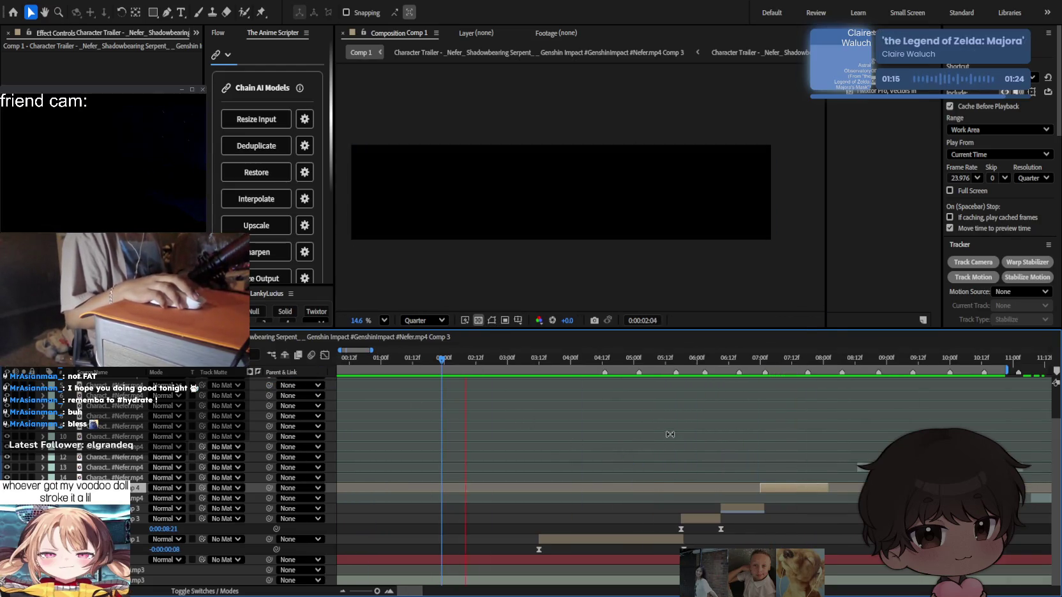
scroll(667, 440, down, 2)
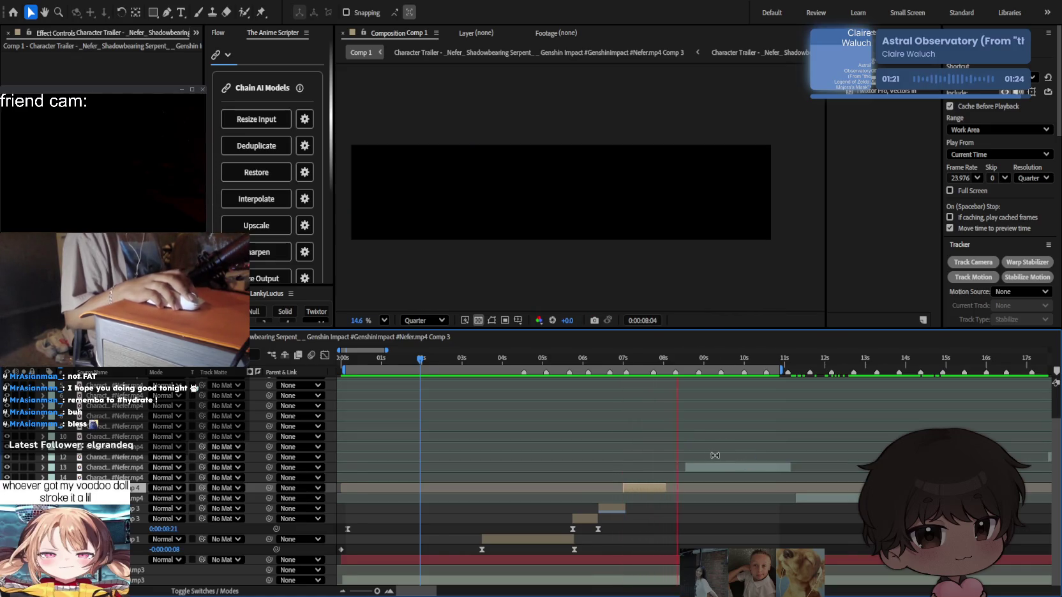
scroll(676, 446, up, 3)
click(647, 466)
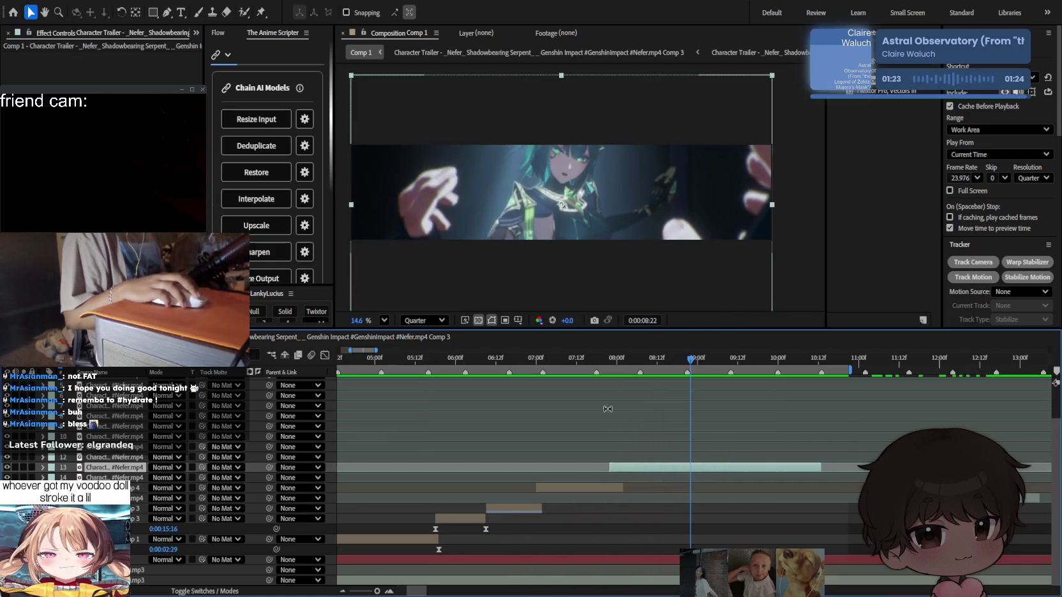
click(588, 361)
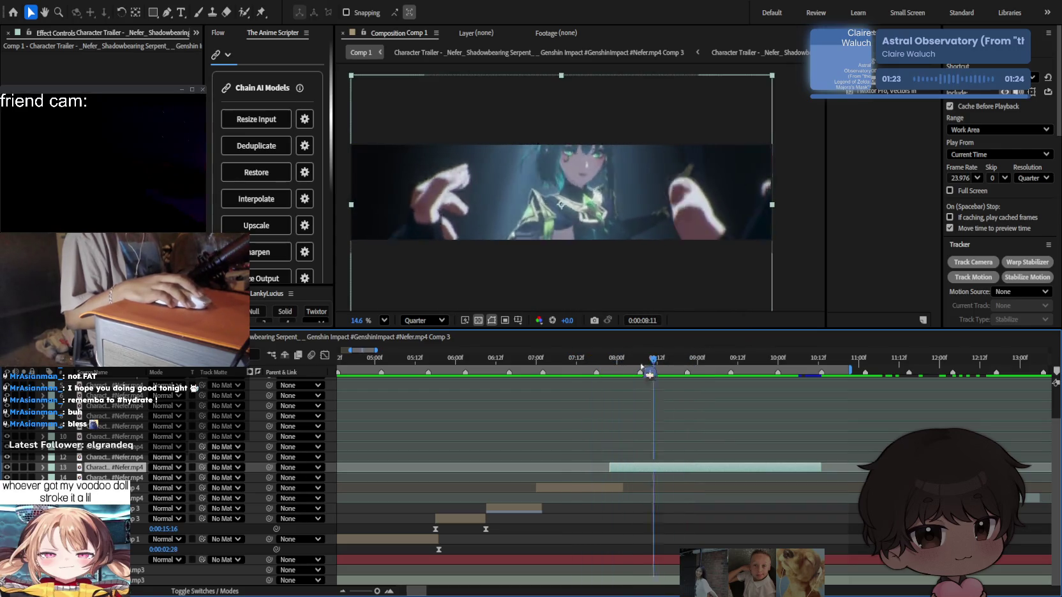
click(582, 368)
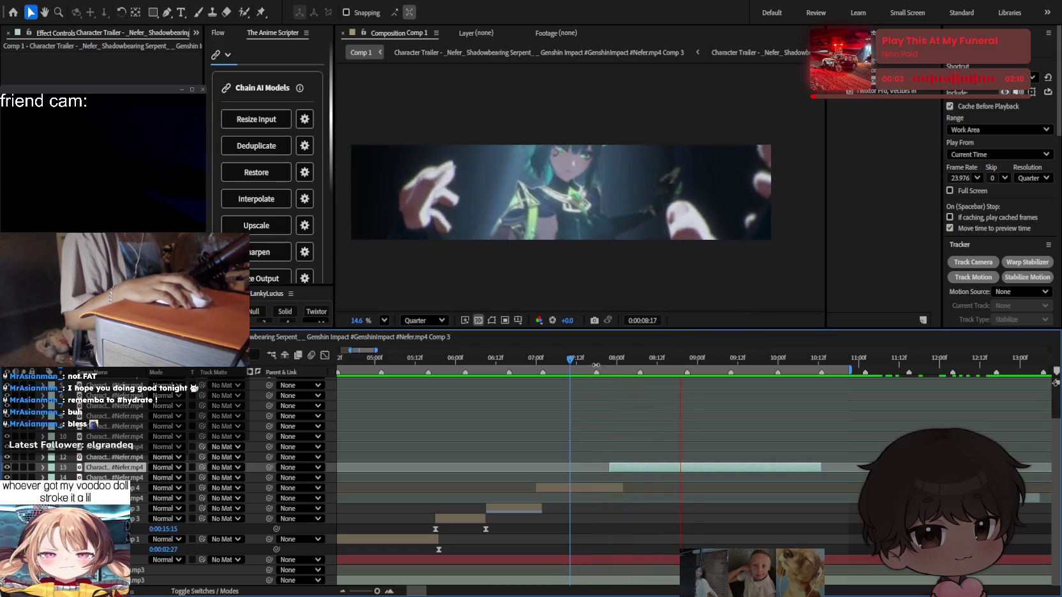
click(582, 368)
drag(583, 365, 609, 378)
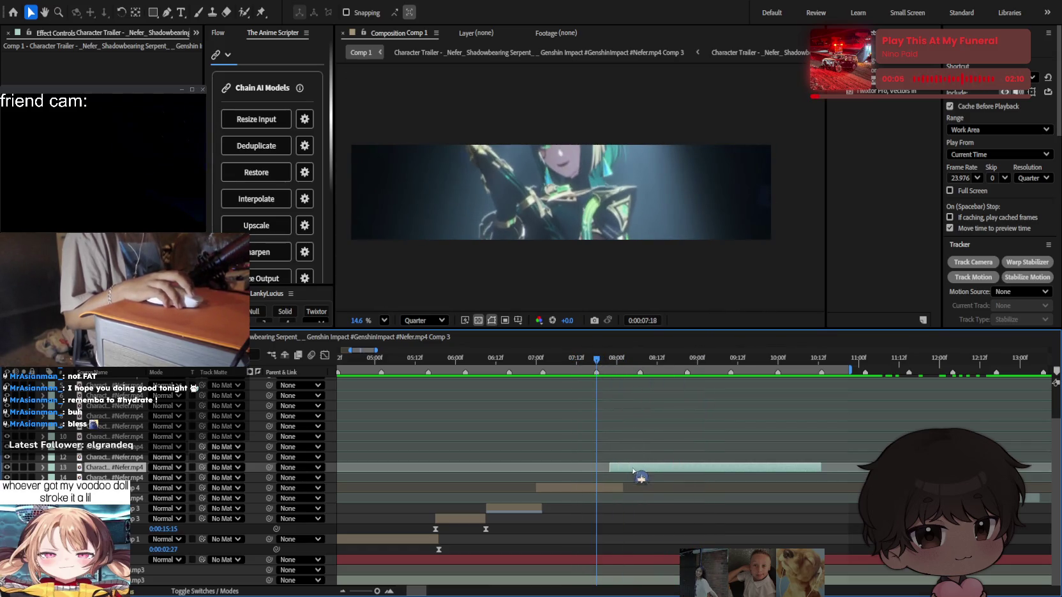
drag(634, 472, 651, 472)
mouse_move(604, 367)
mouse_down()
mouse_move(943, 427)
mouse_move(924, 436)
mouse_move(413, 397)
mouse_up()
Preview the edit from 05:00 and review back to 06:22.
key(semicolon)
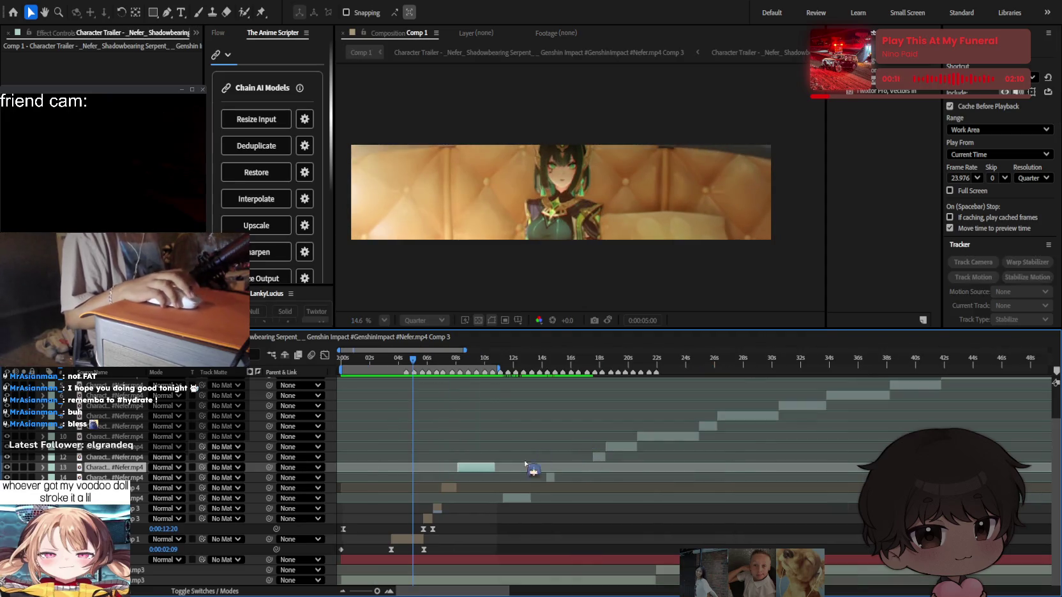
key(semicolon)
key(space)
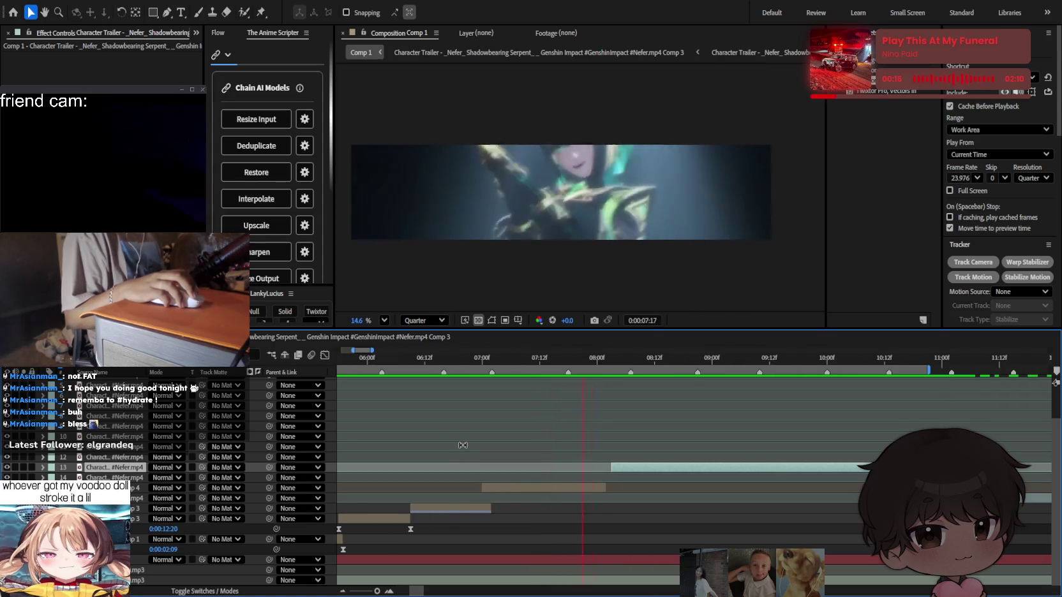
key(minus)
key(space)
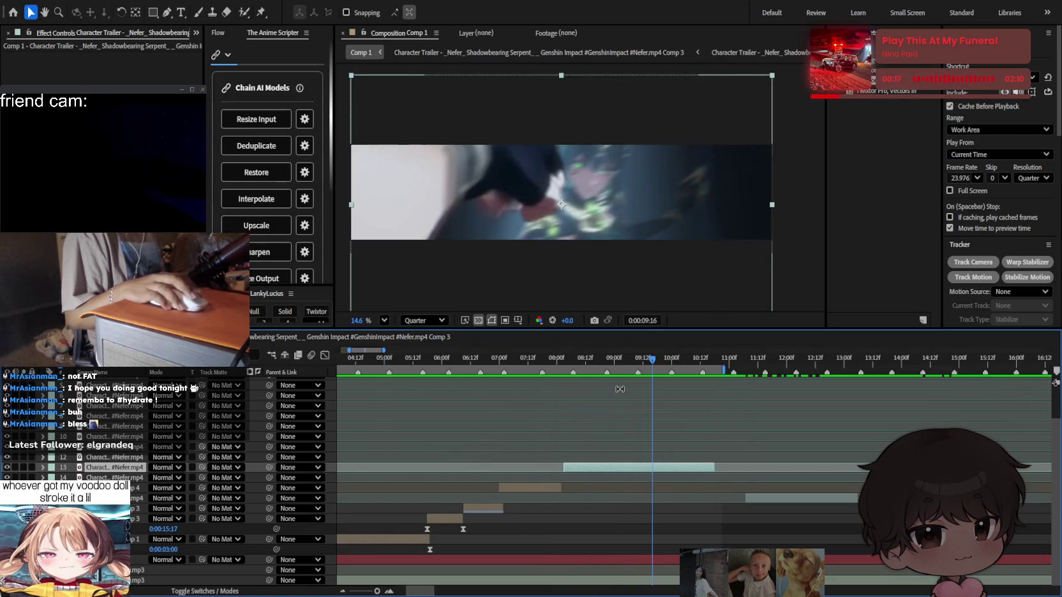
drag(569, 362, 495, 363)
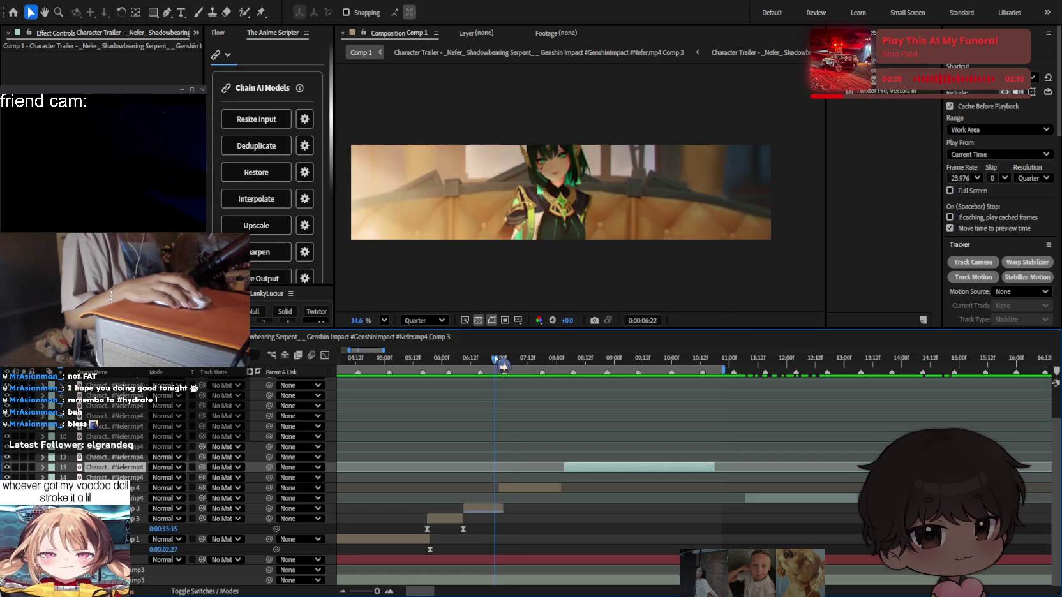
Enable time remapping on the clip beginning at 7:00 with Ctrl+Alt+T.
key(equal)
drag(471, 360, 490, 381)
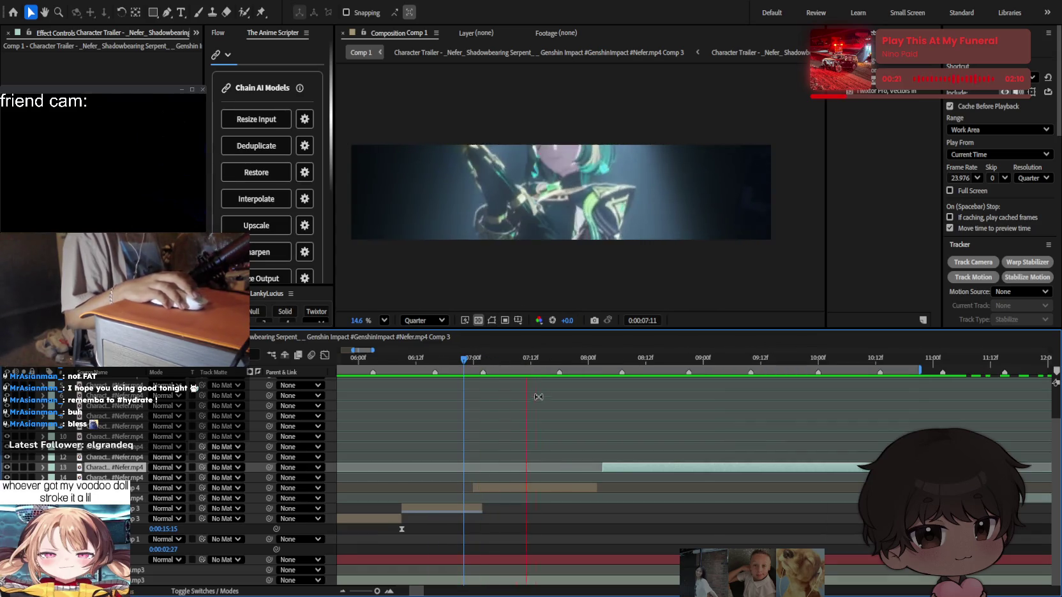
click(506, 493)
drag(480, 363, 475, 363)
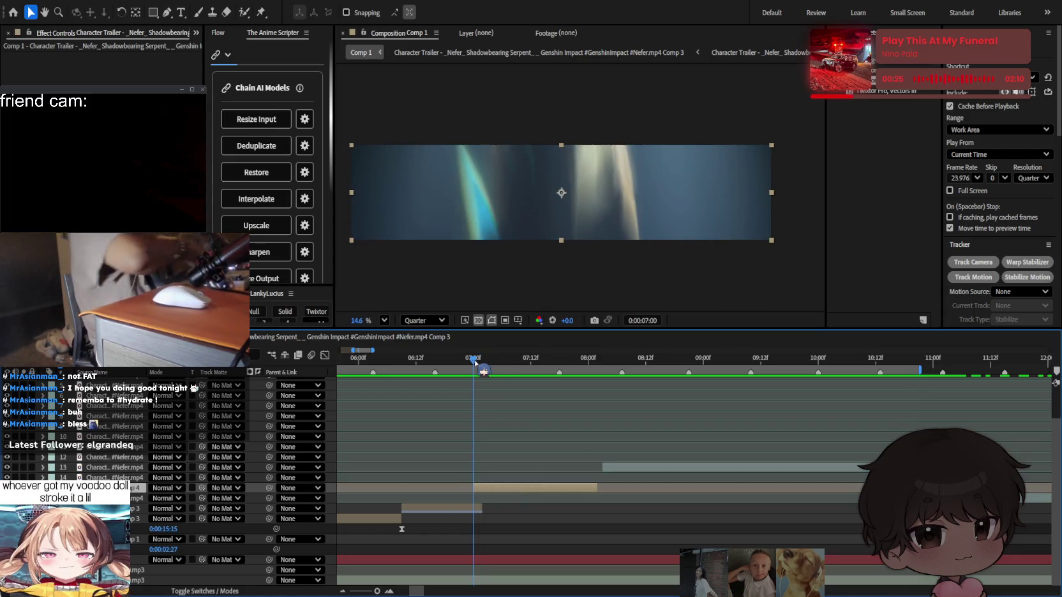
key(ctrl+alt+t)
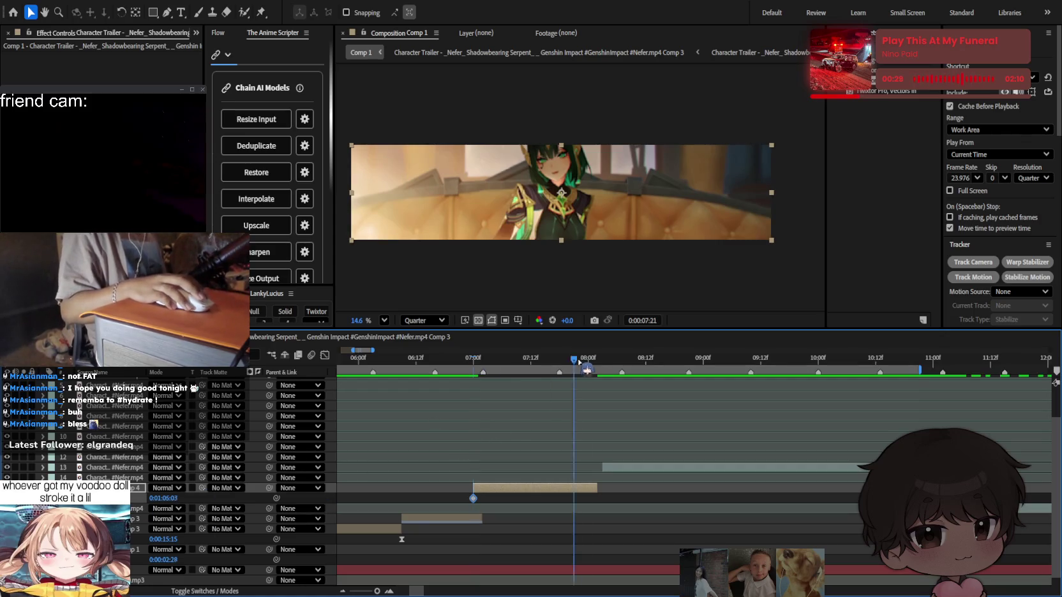
Move the clip's end Time Remap keyframe to about 0:00:07:19 and trim its out-point there.
drag(586, 369, 597, 365)
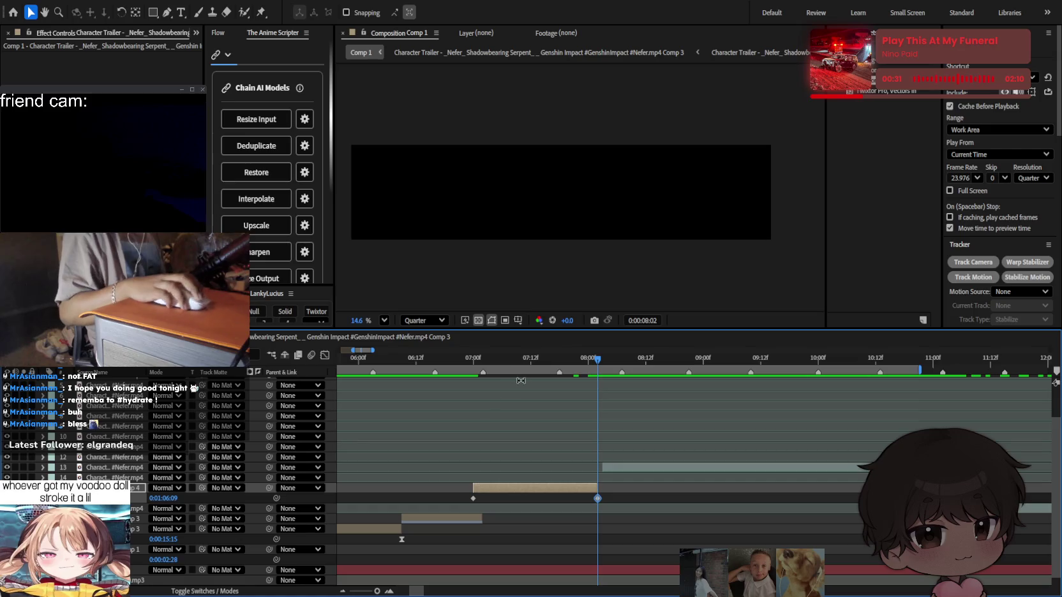
click(483, 358)
click(449, 358)
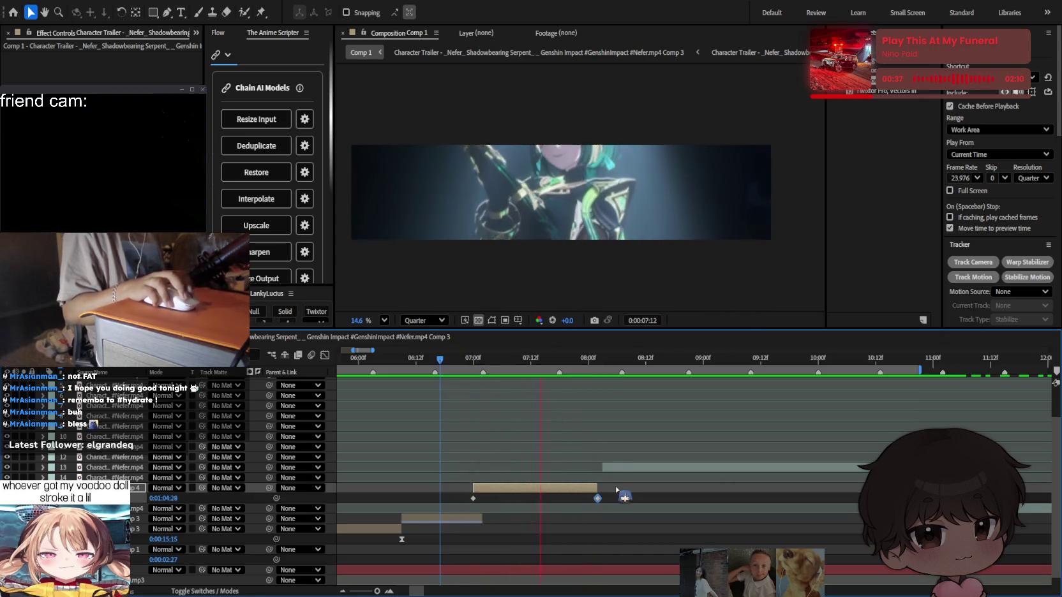
key(space)
drag(587, 498, 565, 487)
click(501, 359)
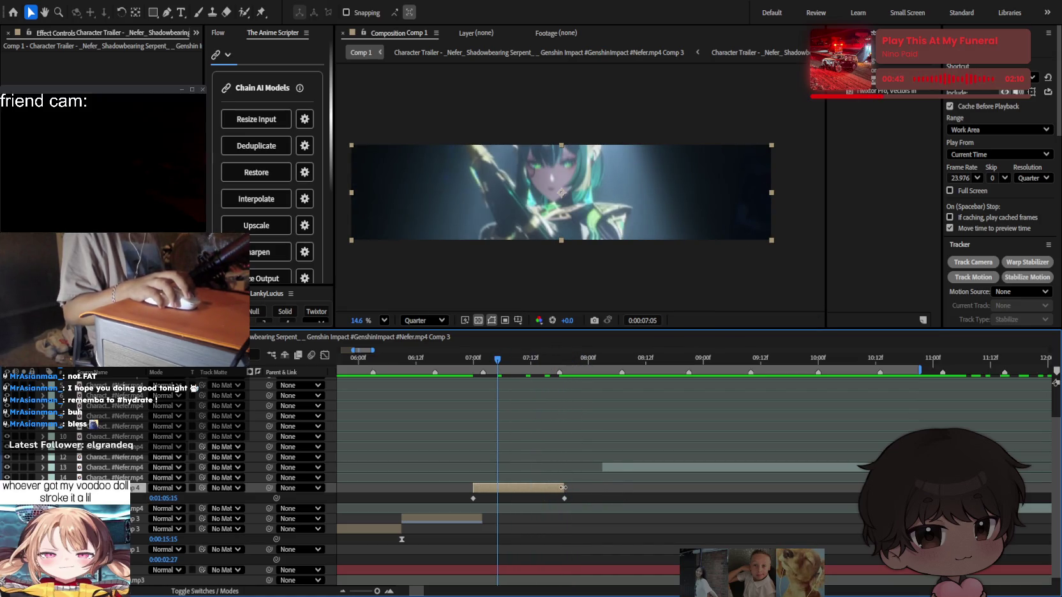
Select both Time Remap keyframes and show them in the Graph Editor.
click(587, 508)
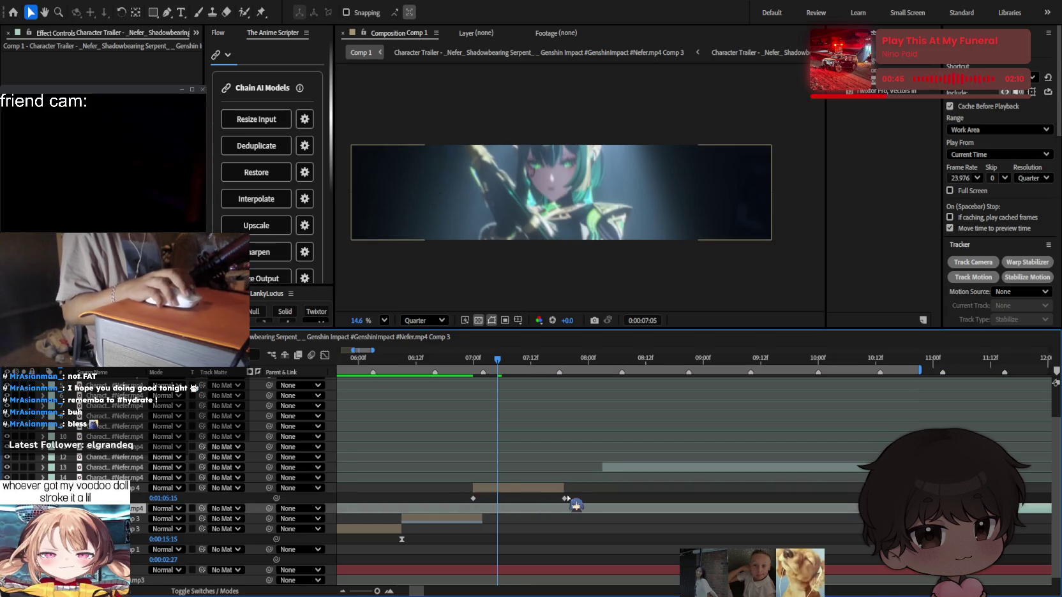
drag(587, 498, 461, 517)
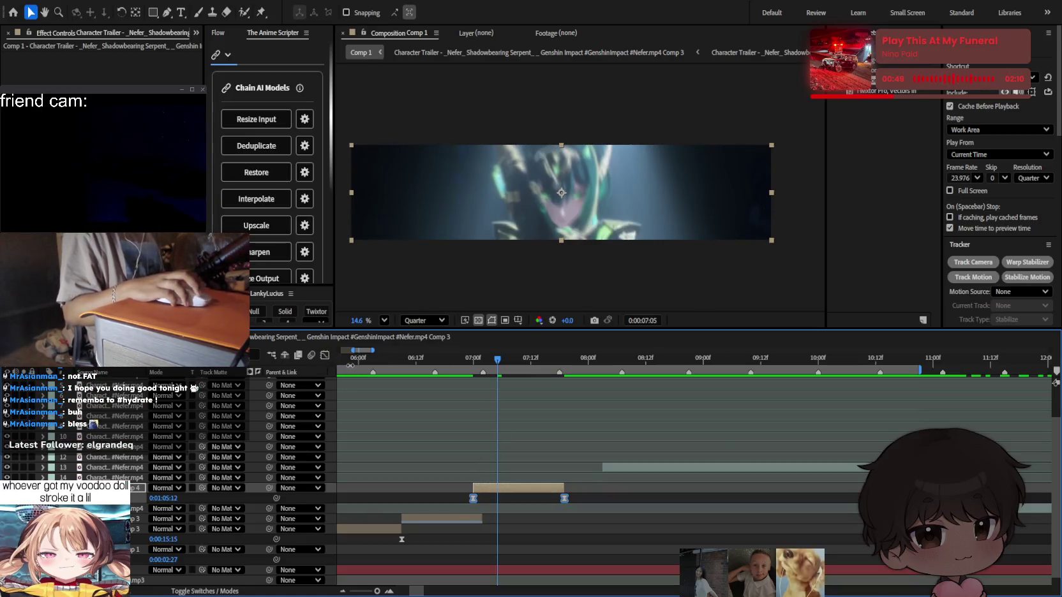
click(325, 354)
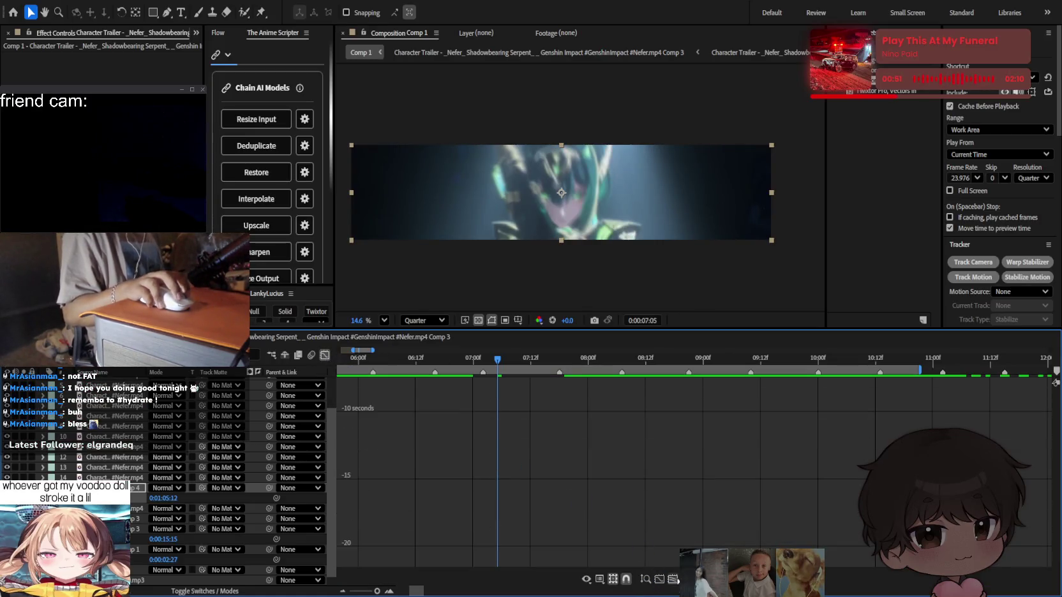
Fit and zoom the Graph Editor view around the Time Remap keyframes.
click(672, 579)
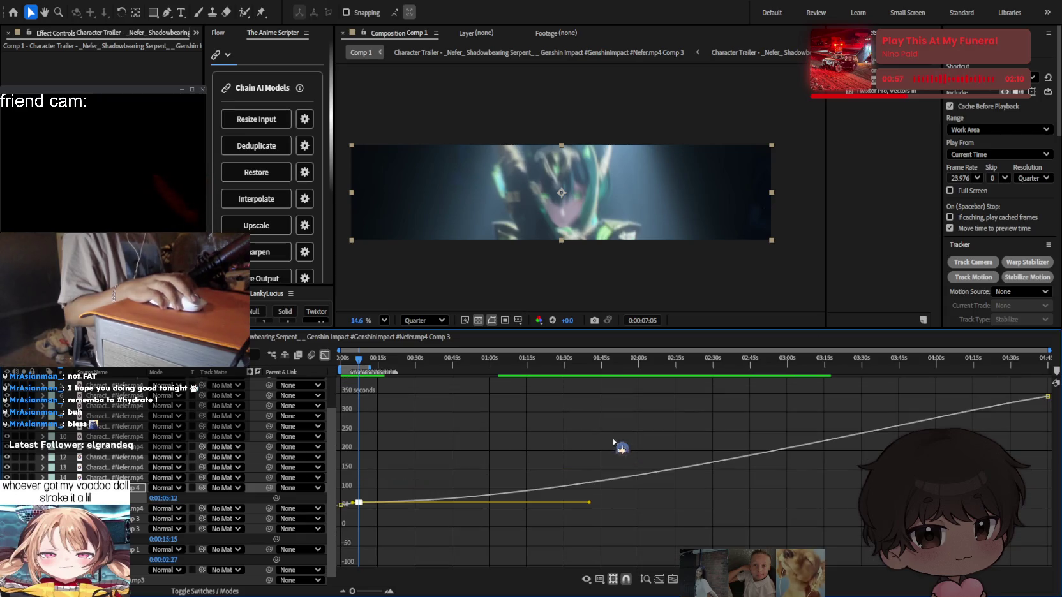
drag(352, 591, 352, 591)
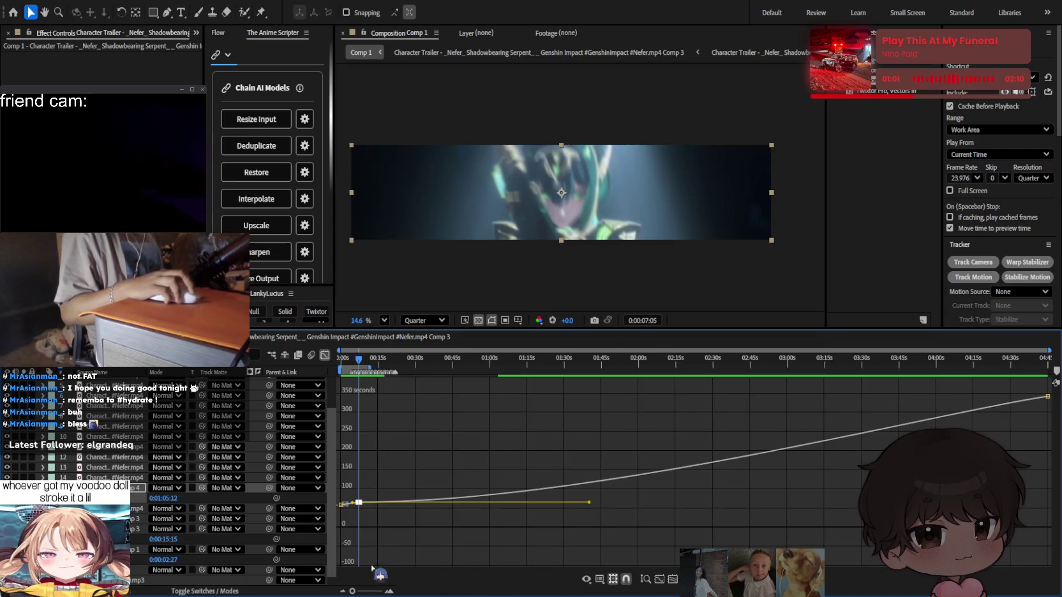
click(646, 580)
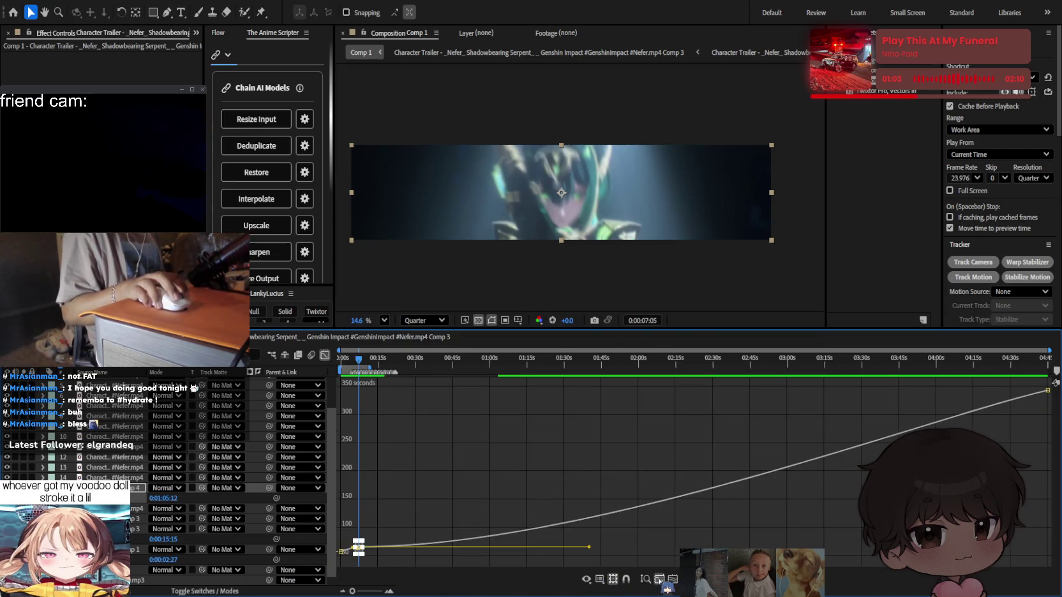
click(659, 579)
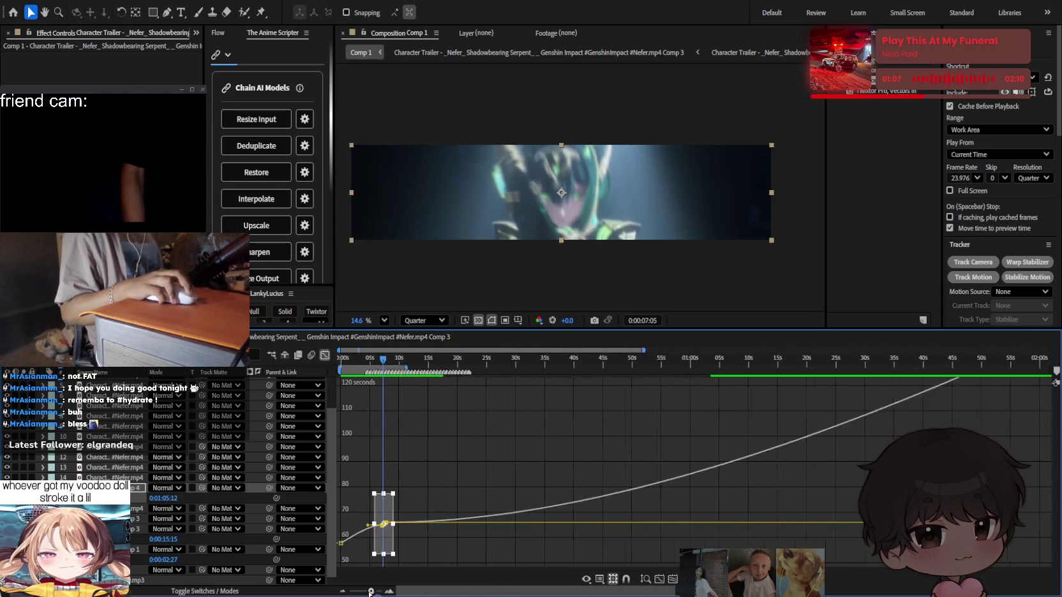
click(389, 590)
click(646, 579)
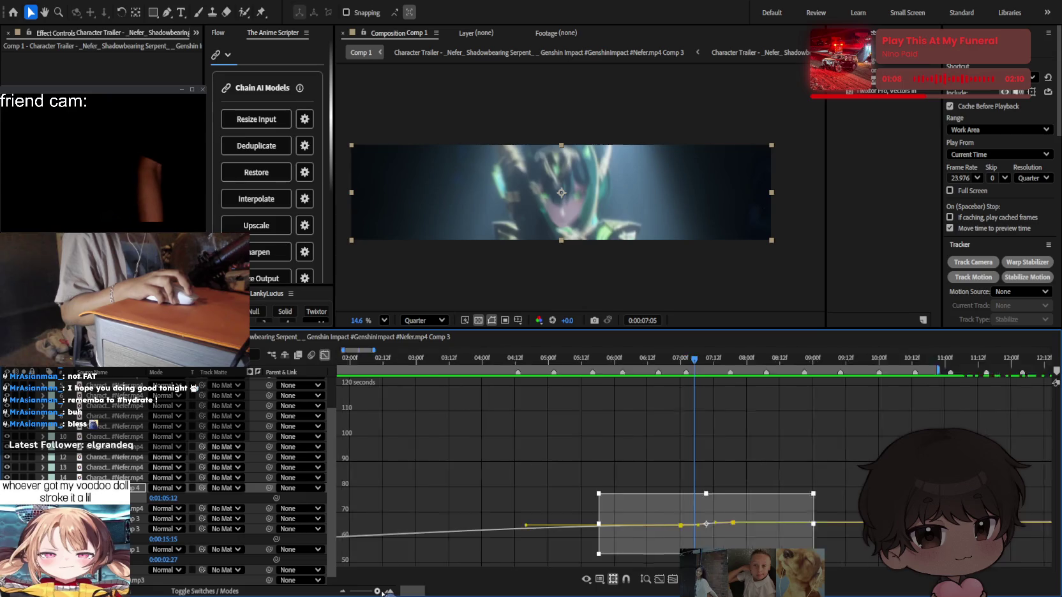
click(711, 441)
scroll(610, 529, up, 1)
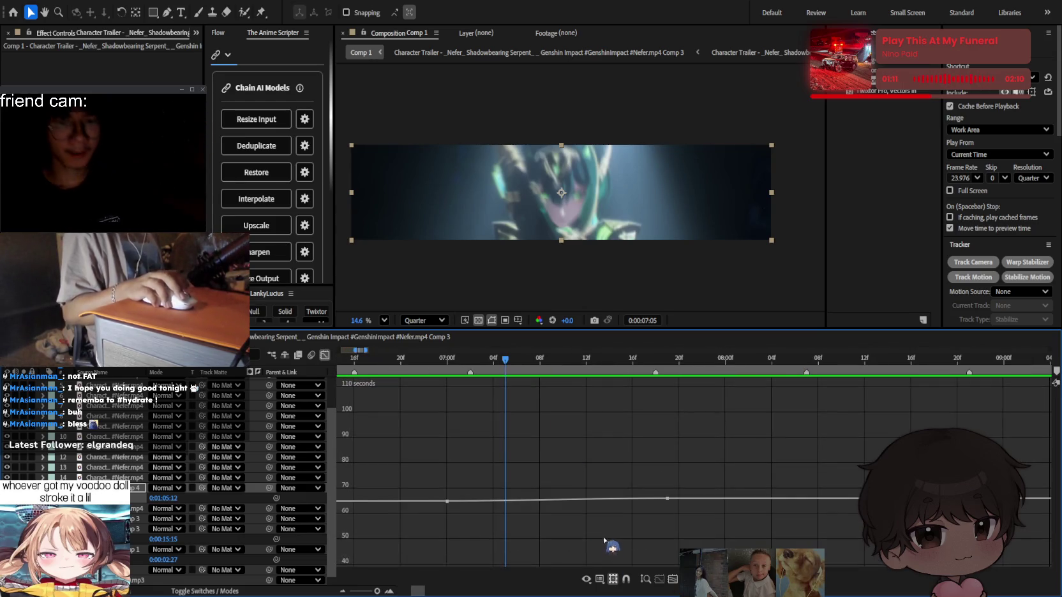
scroll(609, 539, down, 3)
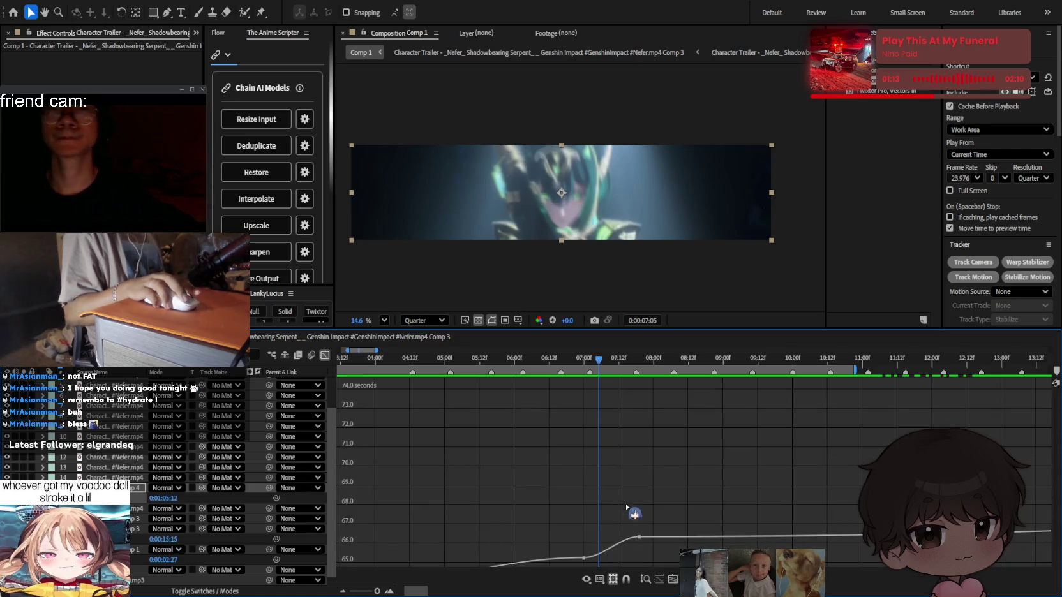
Ease the last Time Remap keyframe with an S-shaped bezier curve, preview it, and return to layer bars.
click(638, 427)
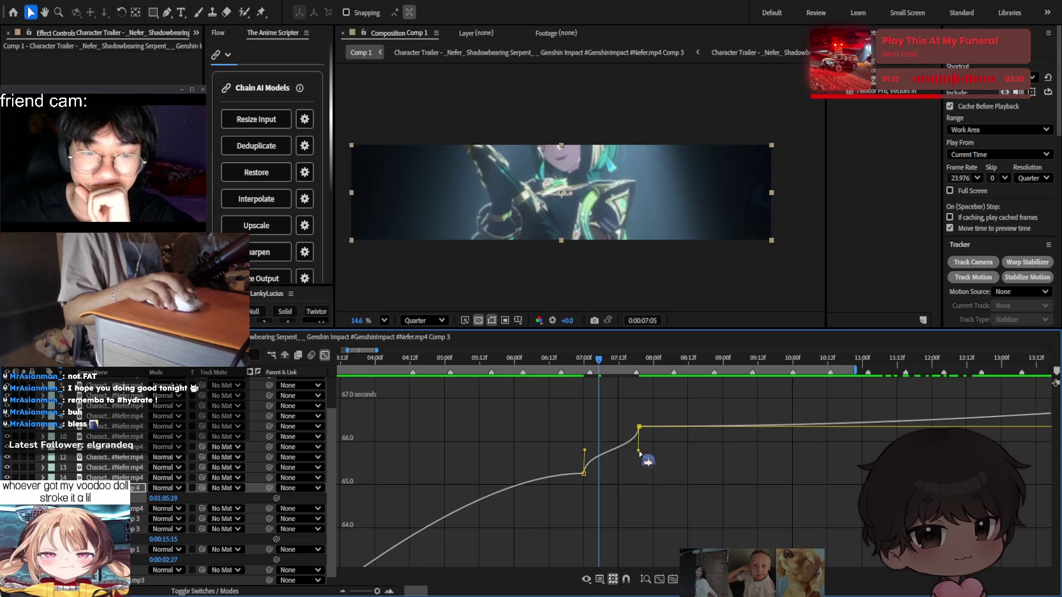
drag(621, 426, 647, 464)
click(677, 462)
key(space)
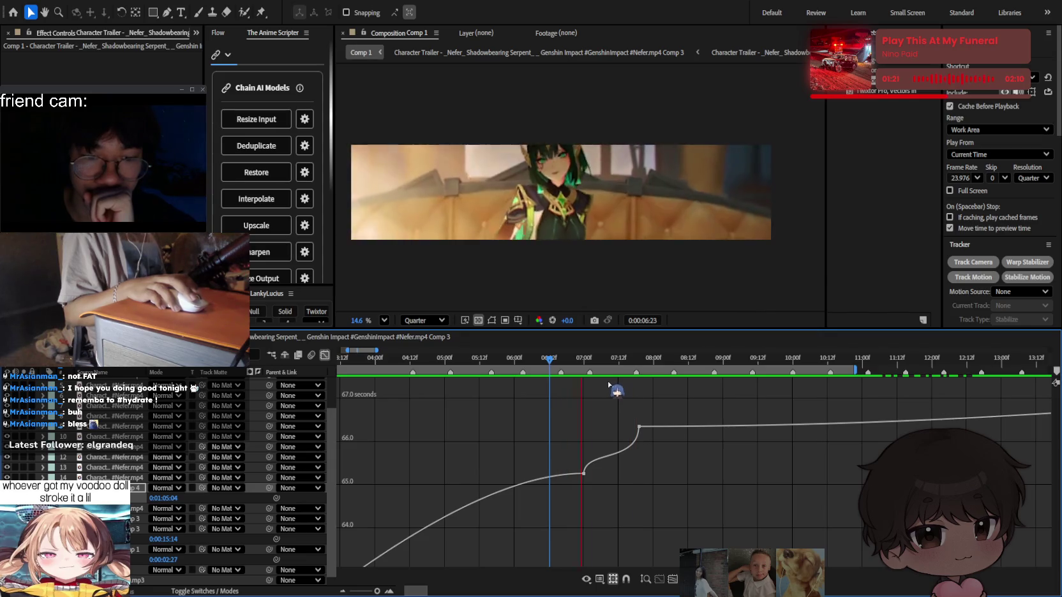
click(325, 355)
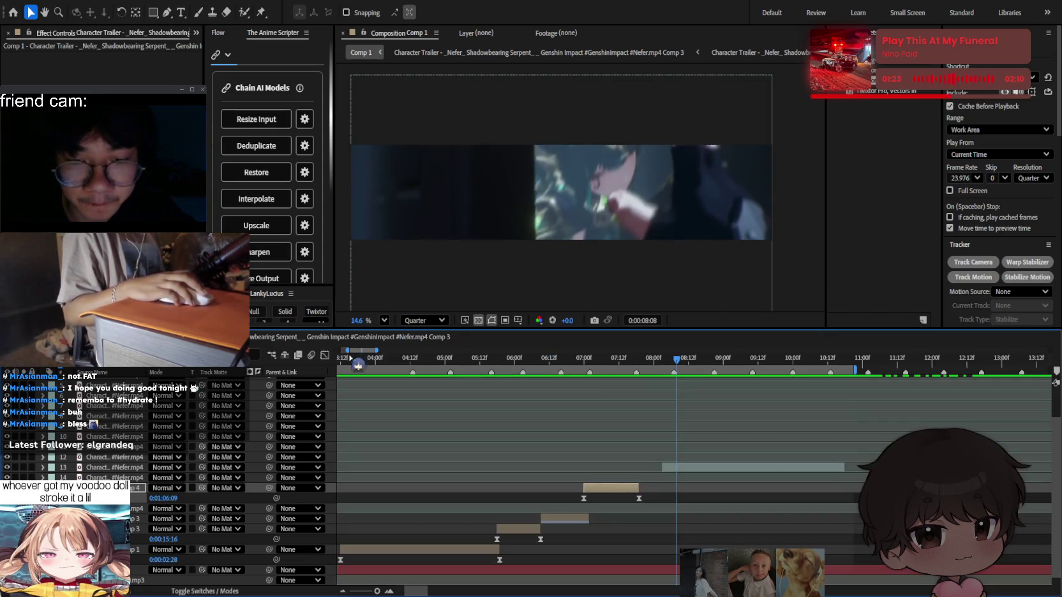
click(600, 426)
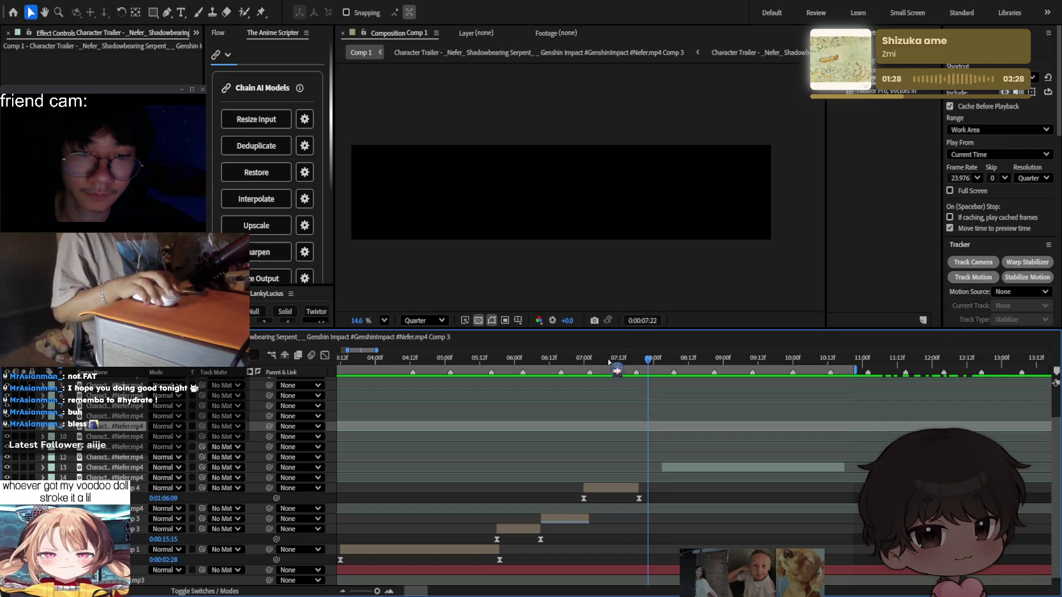
click(581, 366)
scroll(593, 434, up, 5)
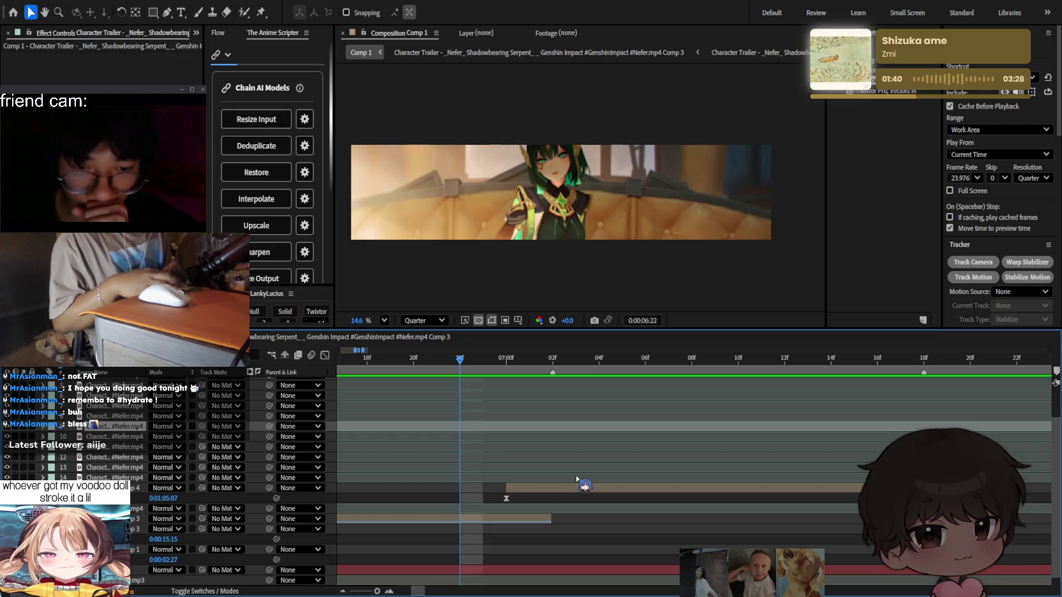
Create three adjustment layers above the clip and trim them to end at 6:22.
scroll(505, 493, down, 2)
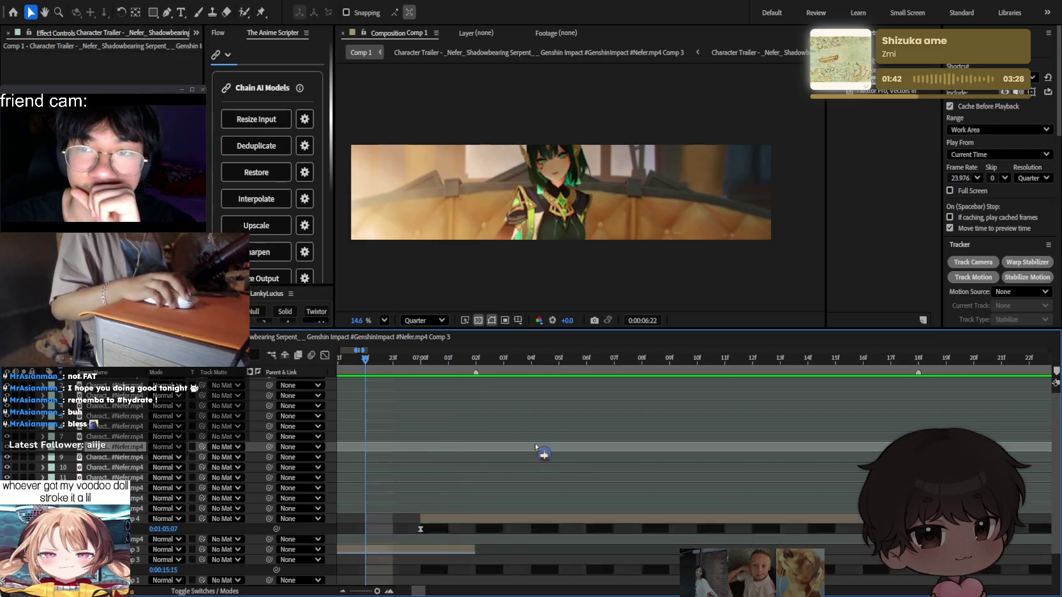
scroll(541, 448, up, 1)
key(ctrl+alt+y)
key(ctrl+alt+y)
key(ctrl+alt+y)
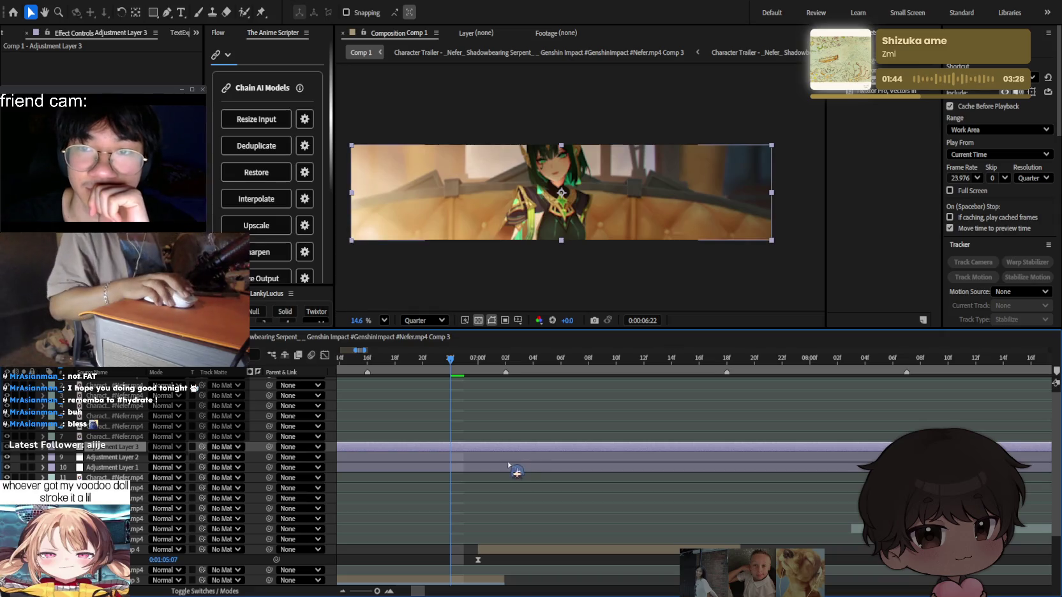
click(512, 468)
shift+click(518, 452)
key(alt+bracketright)
Split the adjustment layers four frames later and delete the unwanted long segments.
key(Page_Down)
key(Page_Down)
key(Page_Down)
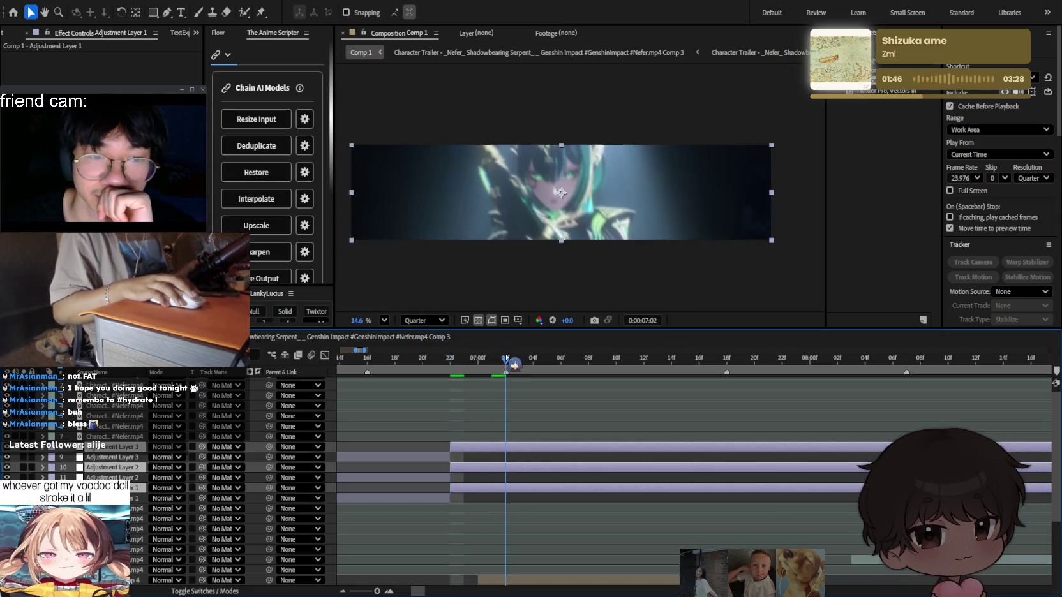
key(ctrl+d)
key(alt+bracketright)
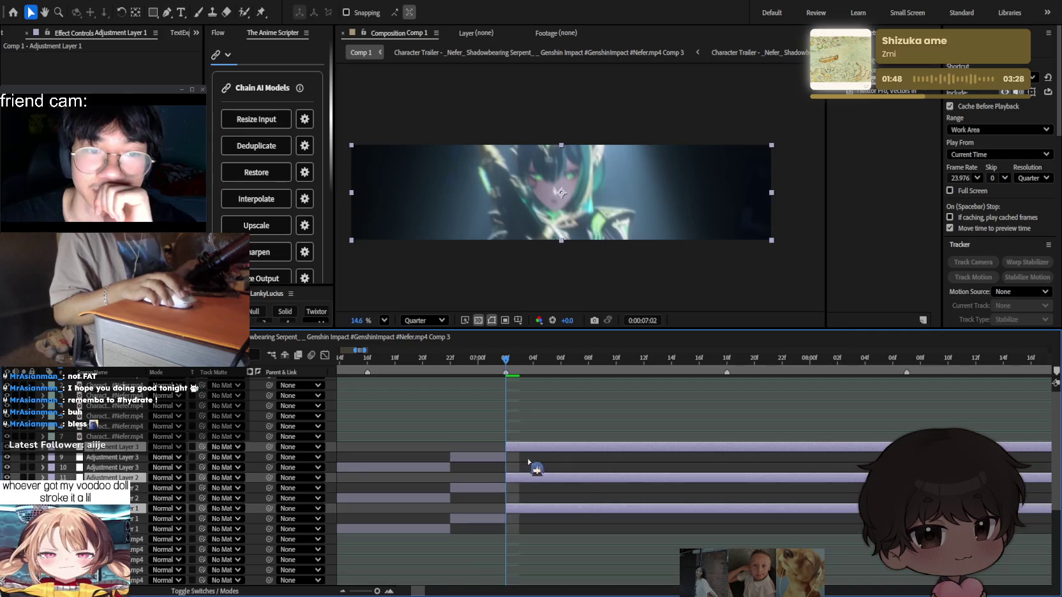
click(421, 457)
key(Delete)
key(Delete)
click(431, 477)
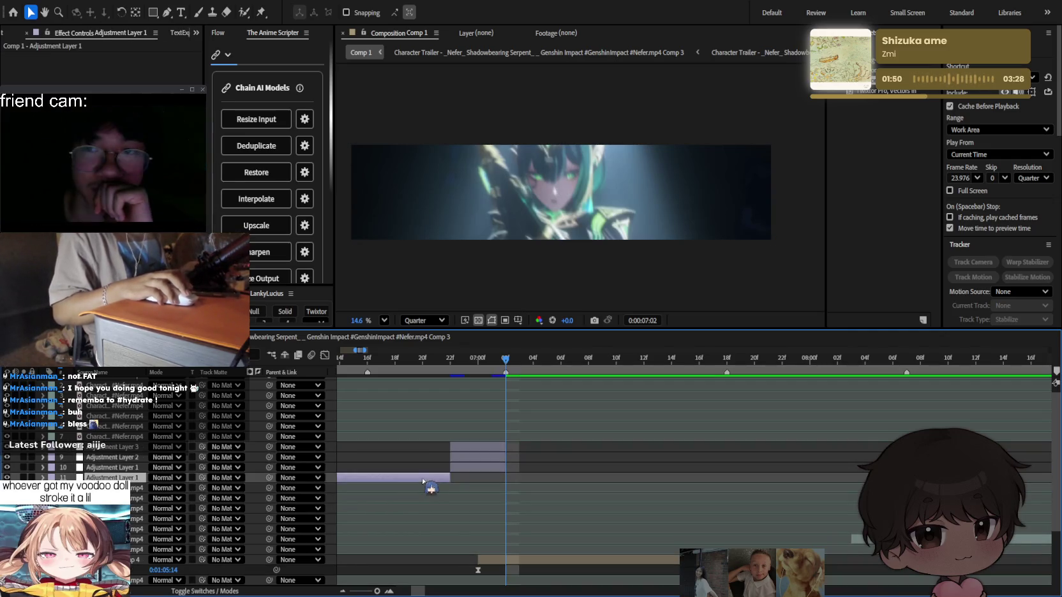
key(Delete)
Extend Adjustment Layer 1 across the 7:00 cut and delete Adjustment Layers 2 and 3.
scroll(533, 468, left, 3)
mouse_move(489, 363)
mouse_down()
mouse_move(456, 365)
mouse_move(517, 363)
mouse_up()
drag(516, 467, 406, 467)
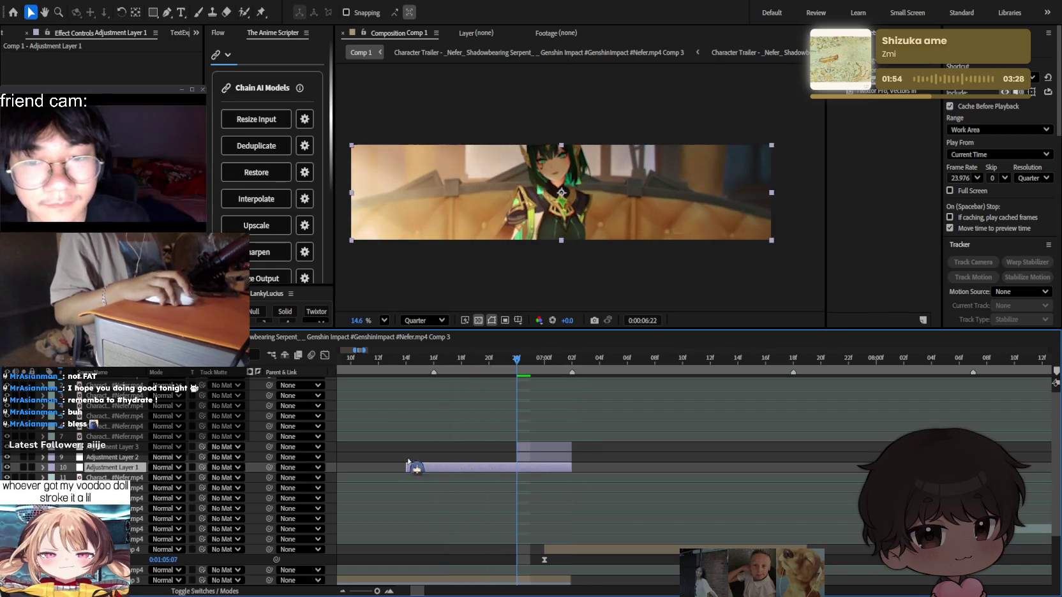
drag(573, 472, 627, 470)
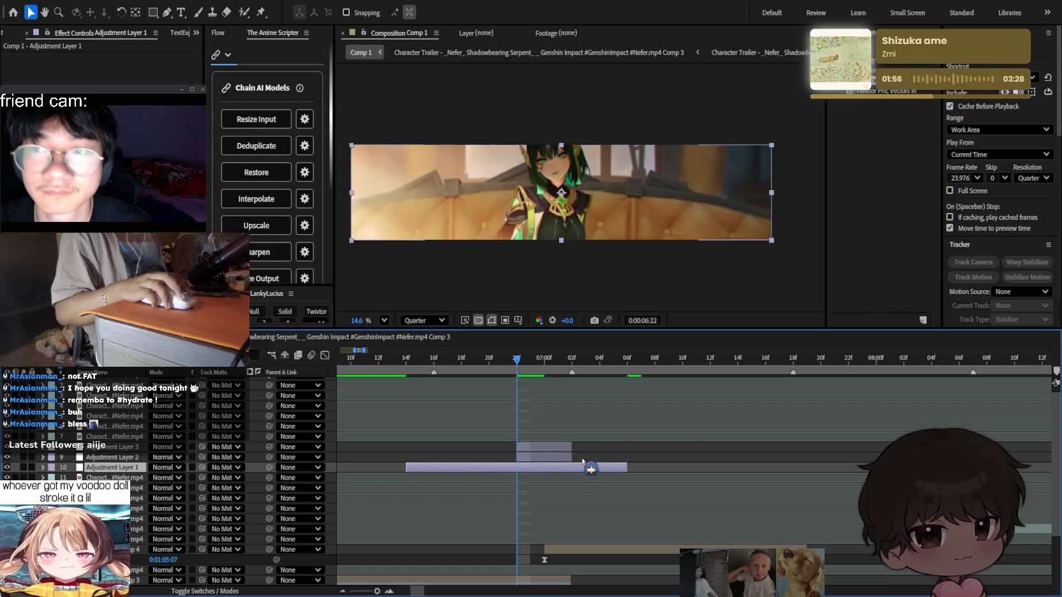
click(573, 457)
key(Delete)
click(555, 446)
key(Delete)
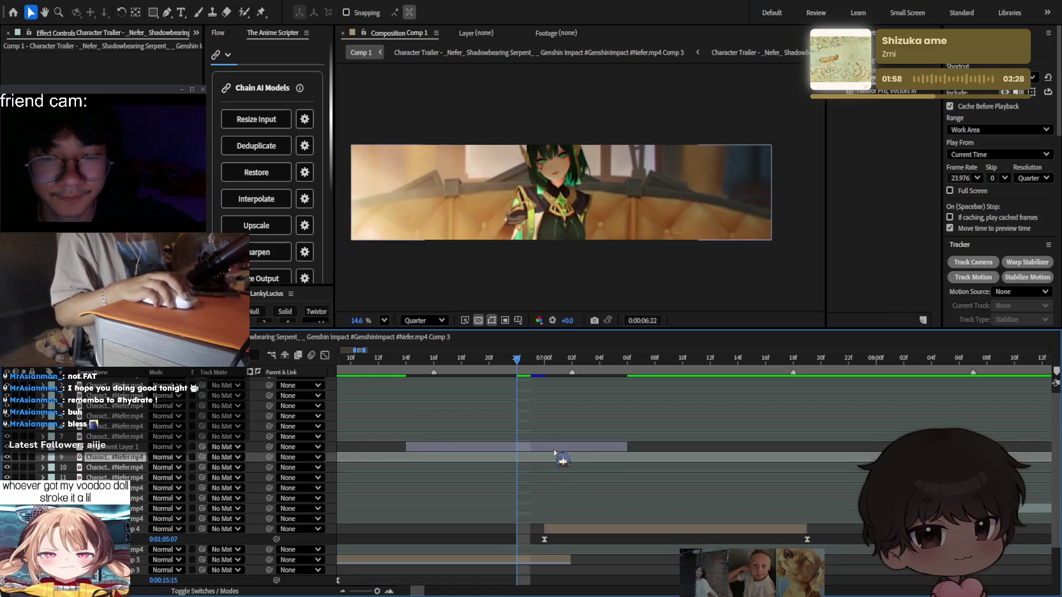
Duplicate Adjustment Layer 1 three times with Ctrl+D.
click(556, 449)
key(ctrl+d)
key(ctrl+d)
key(ctrl+d)
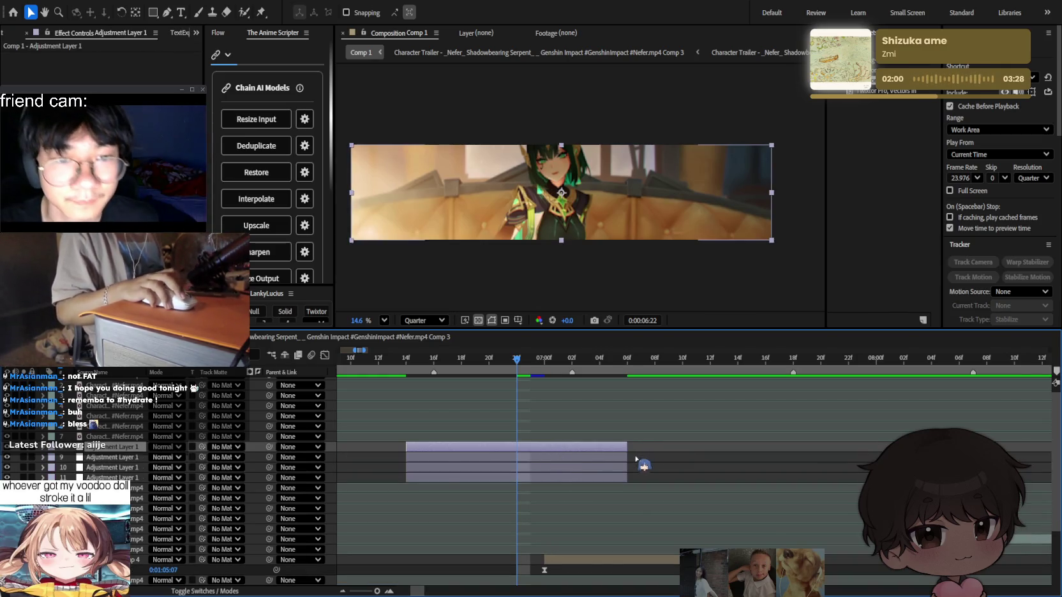
scroll(636, 459, left, 3)
click(640, 477)
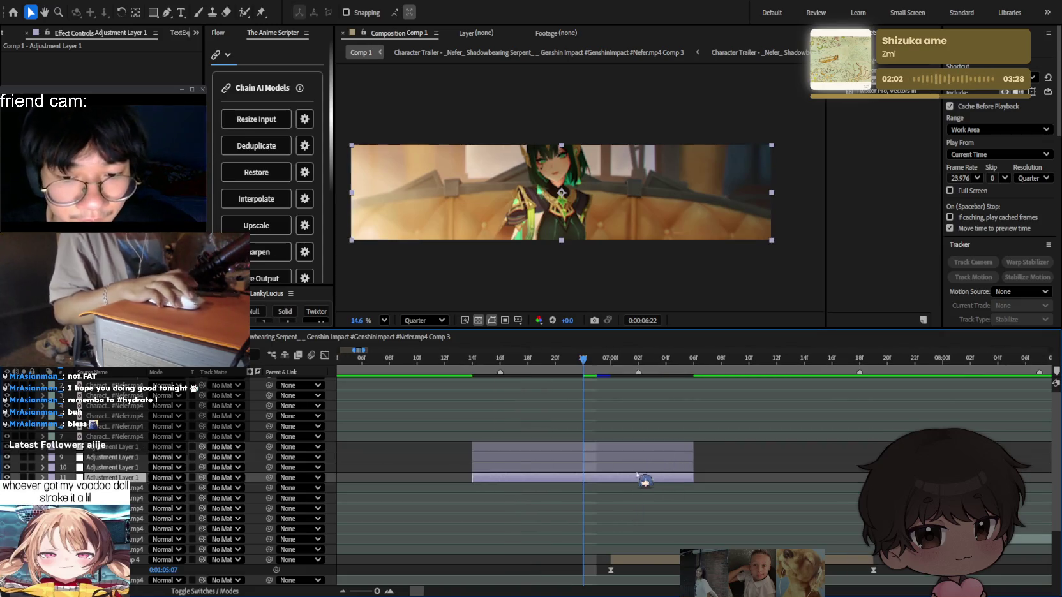
Shift the stacked adjustment layers a few frames later in the timeline.
click(916, 151)
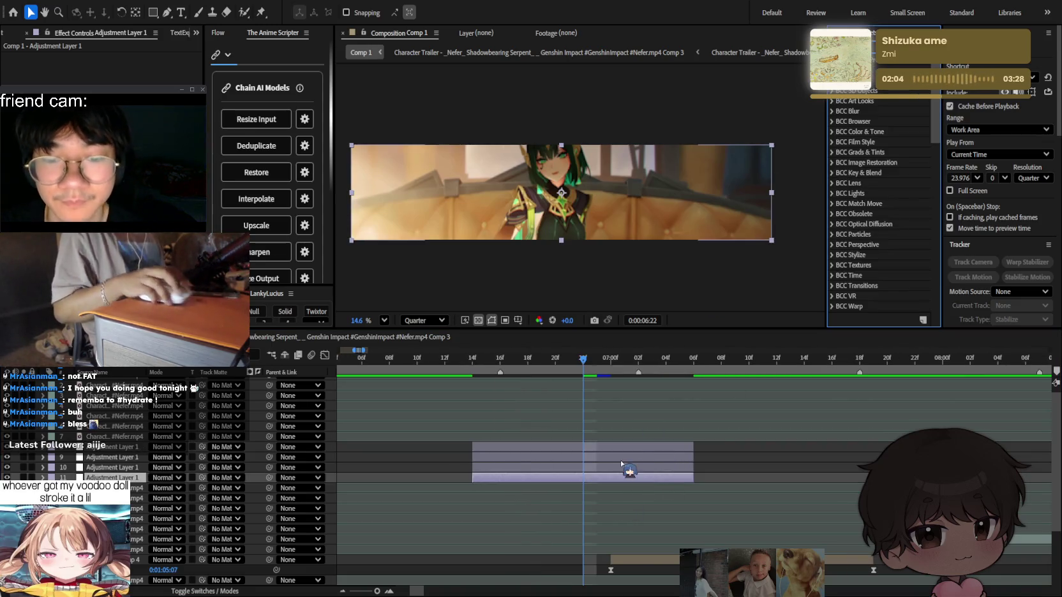
click(698, 428)
click(673, 477)
shift+click(663, 447)
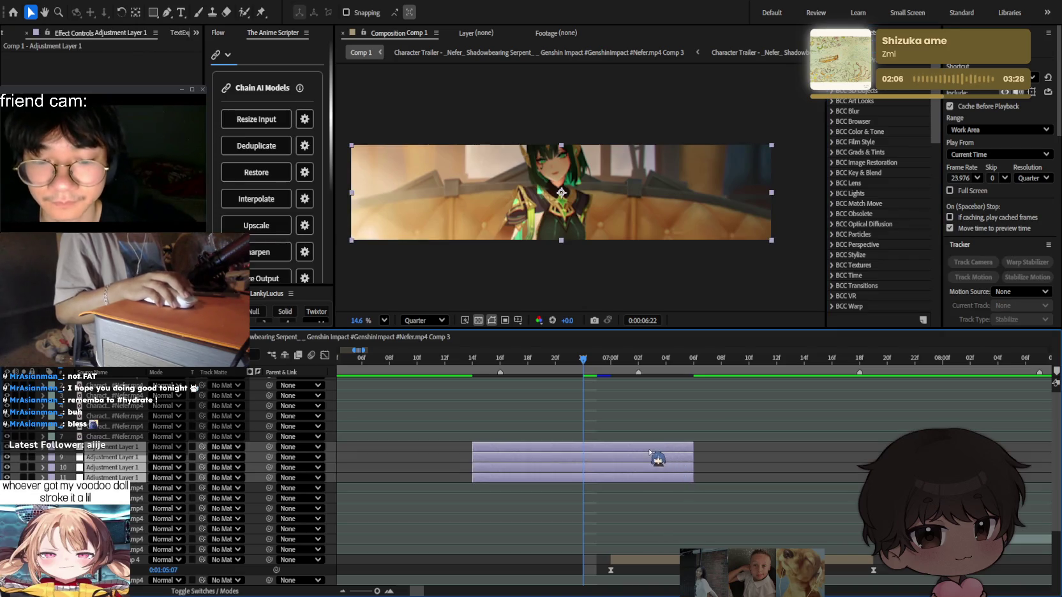
drag(657, 457, 699, 457)
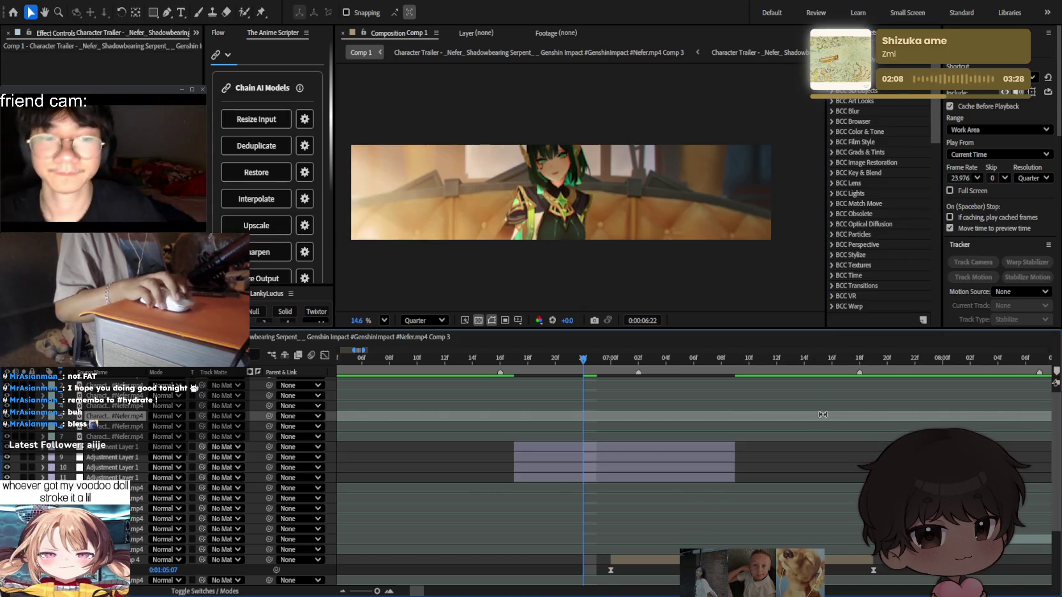
click(718, 479)
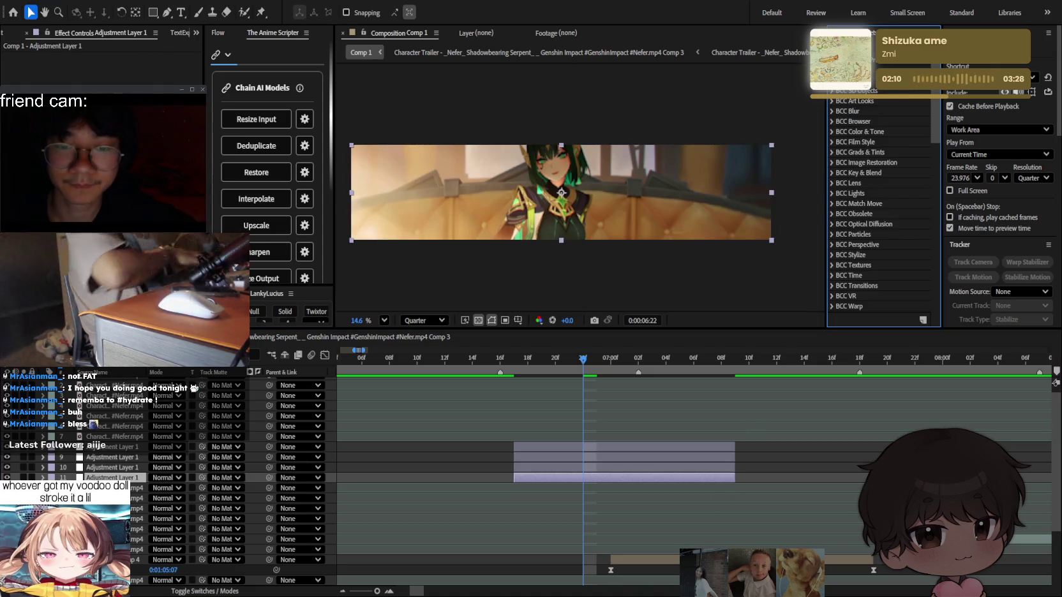
Preview the cut, search effects for 'blur', and check the blurred frame just past 7:00.
key(space)
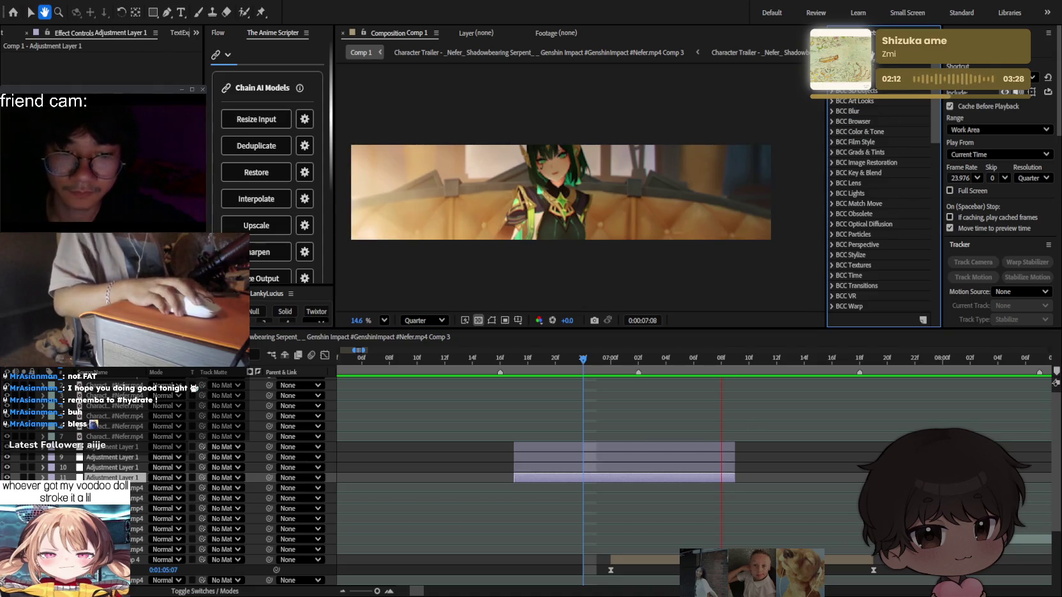
text(blur)
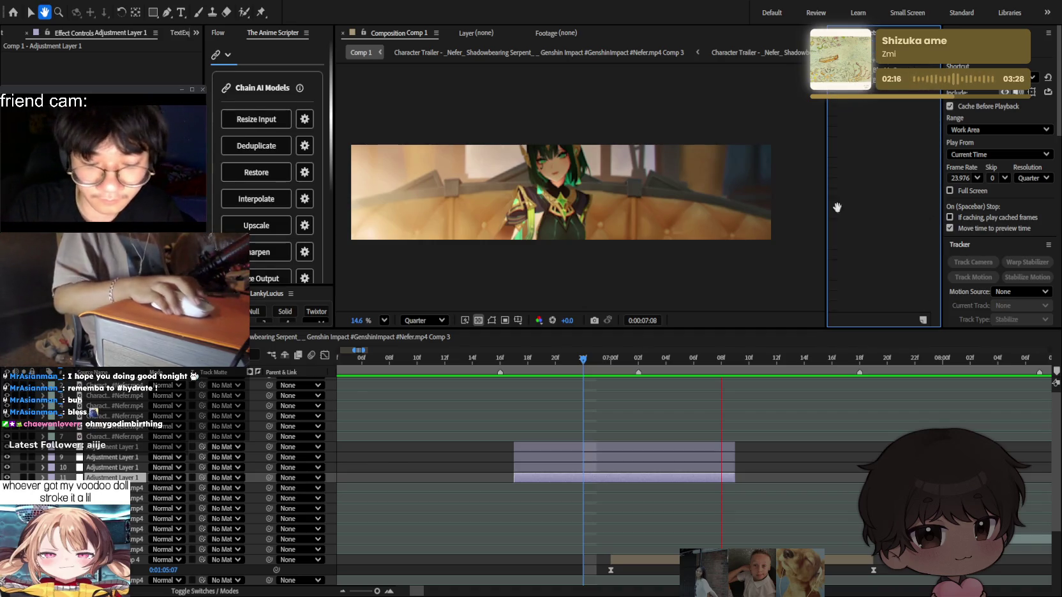
key(space)
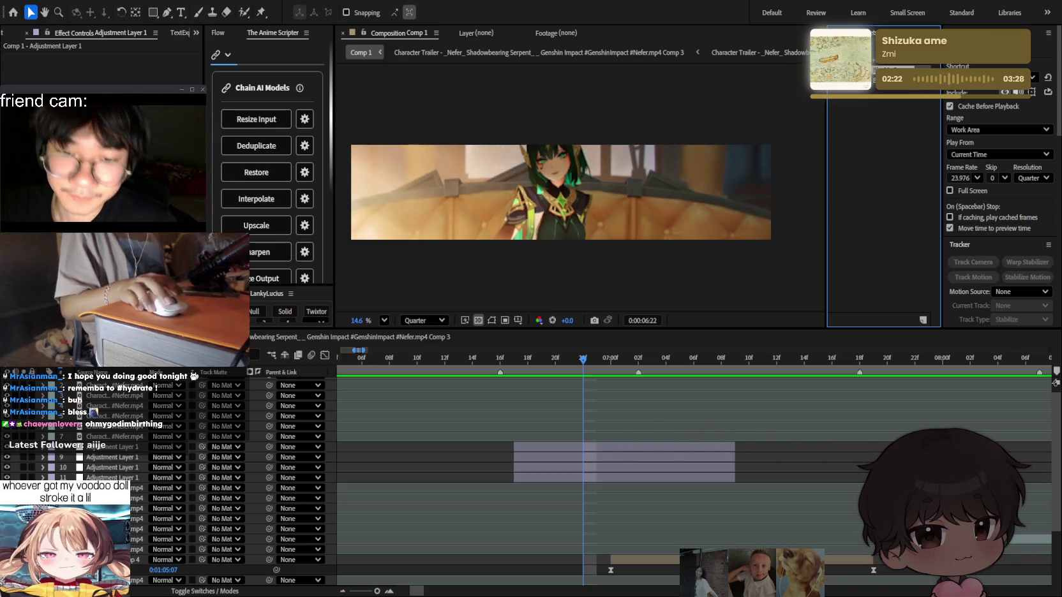
click(715, 478)
click(818, 361)
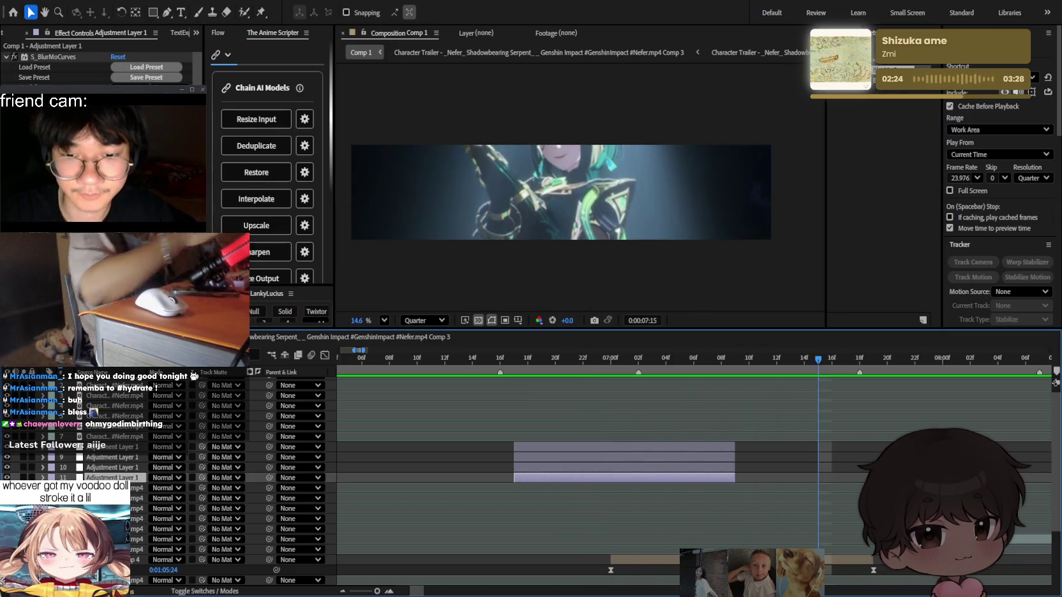
drag(560, 369, 582, 360)
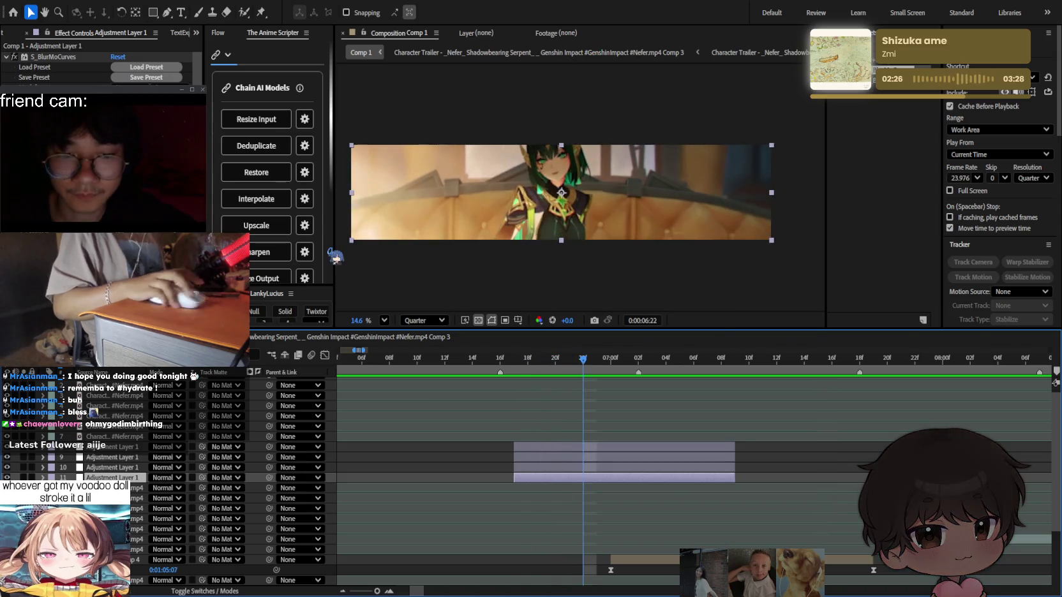
click(58, 57)
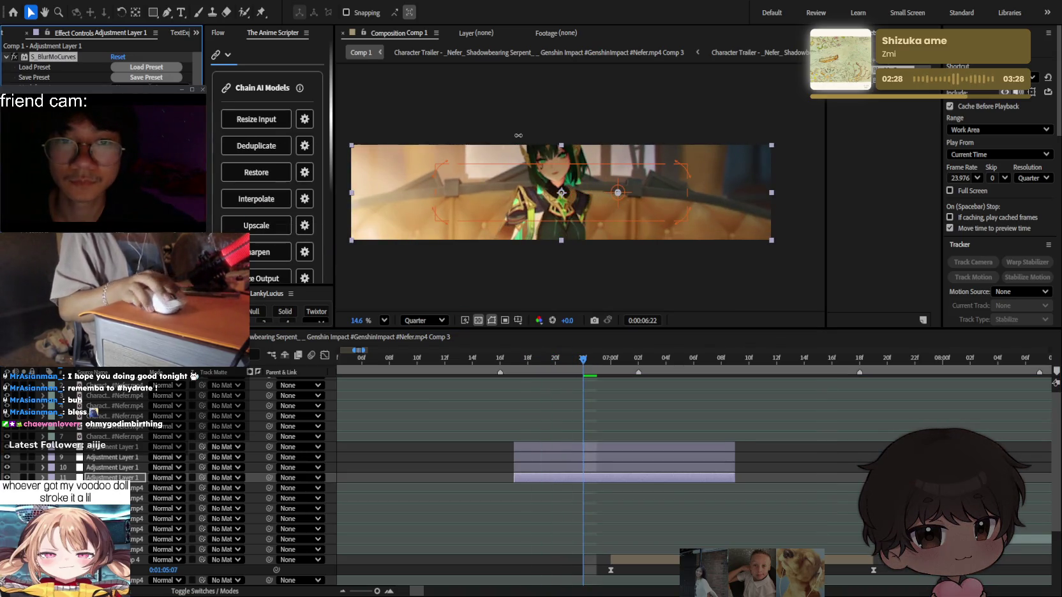
mouse_move(582, 361)
mouse_down()
mouse_move(536, 364)
mouse_move(597, 361)
mouse_up()
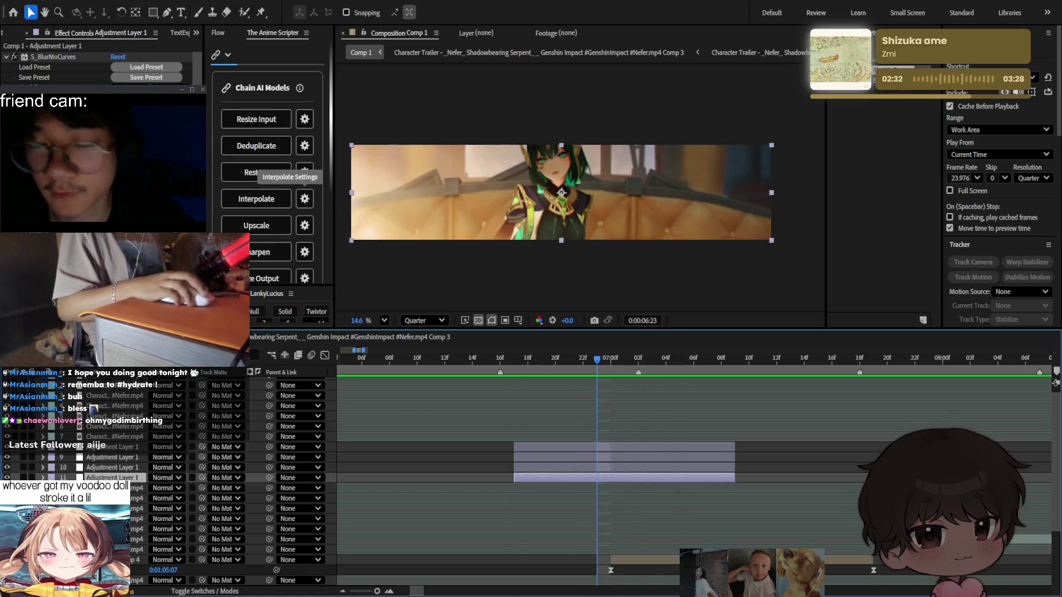
click(58, 56)
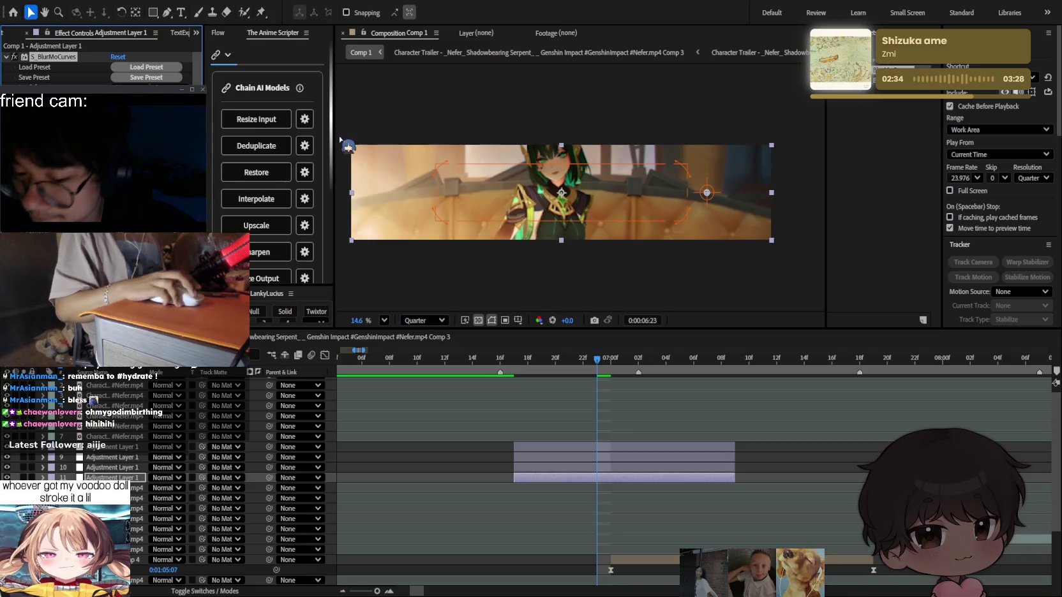
key(ctrl+shift+a)
scroll(102, 69, down, 2)
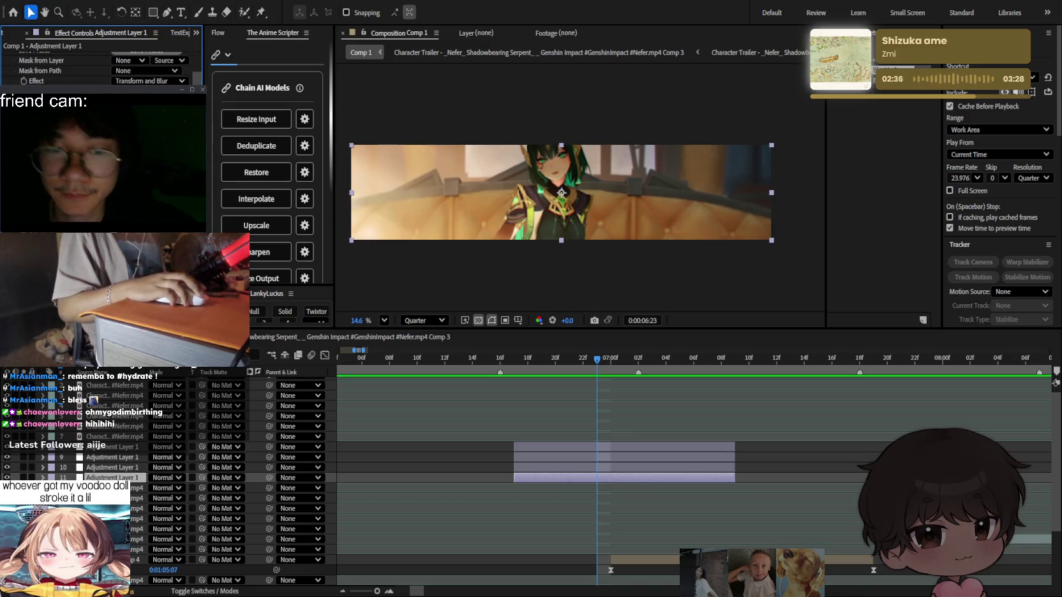
key(ctrl+z)
key(ctrl+z)
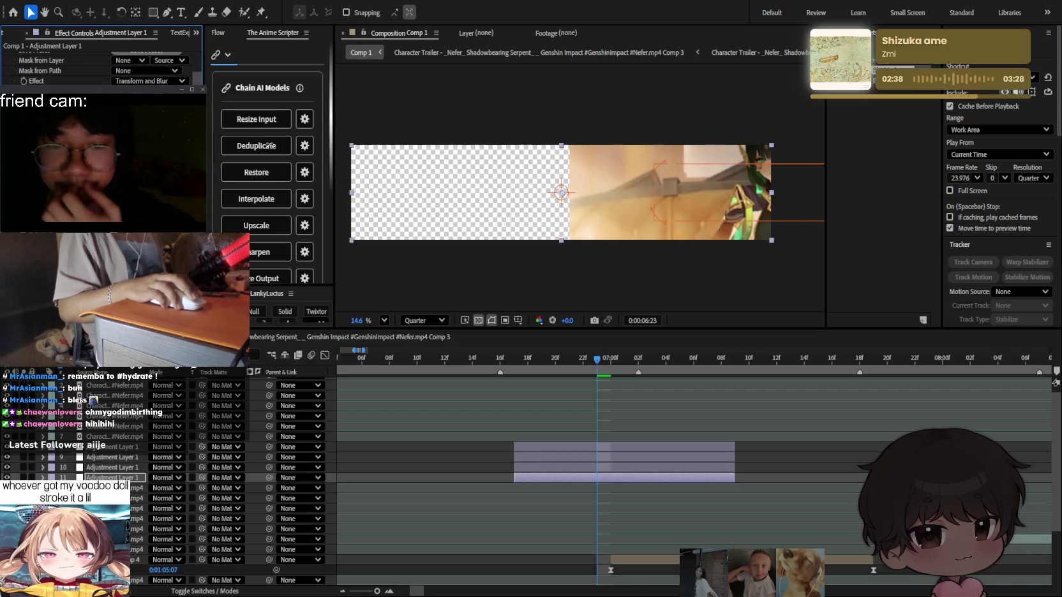
key(ctrl+z)
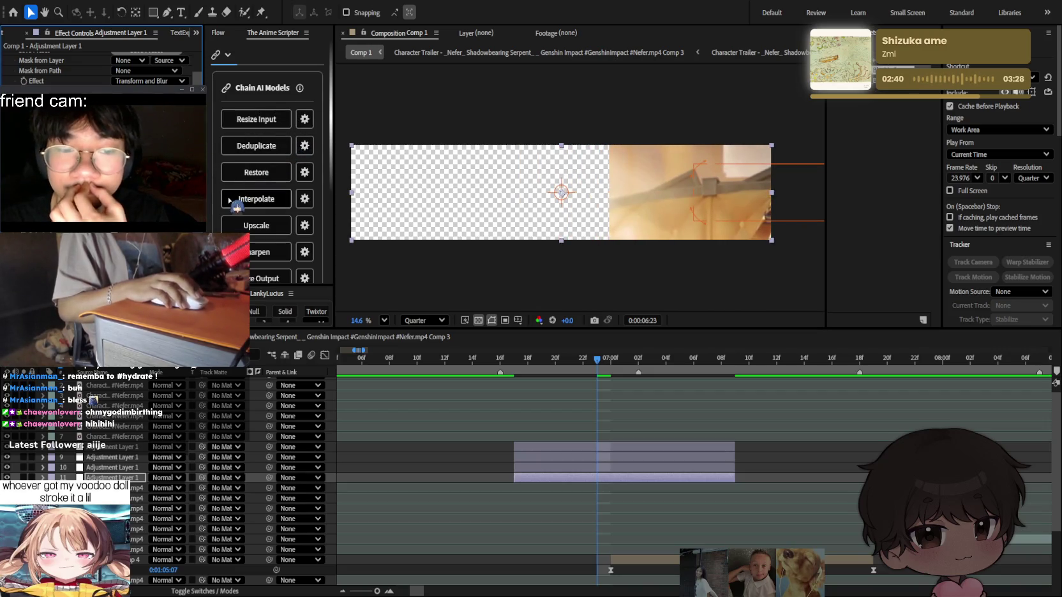
key(ctrl+z)
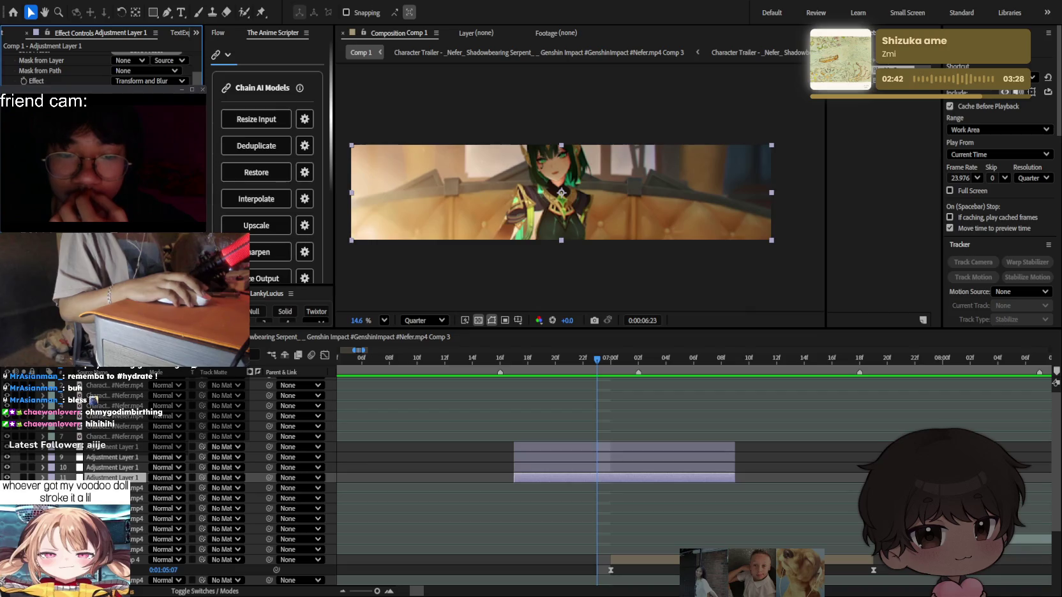
scroll(102, 64, up, 5)
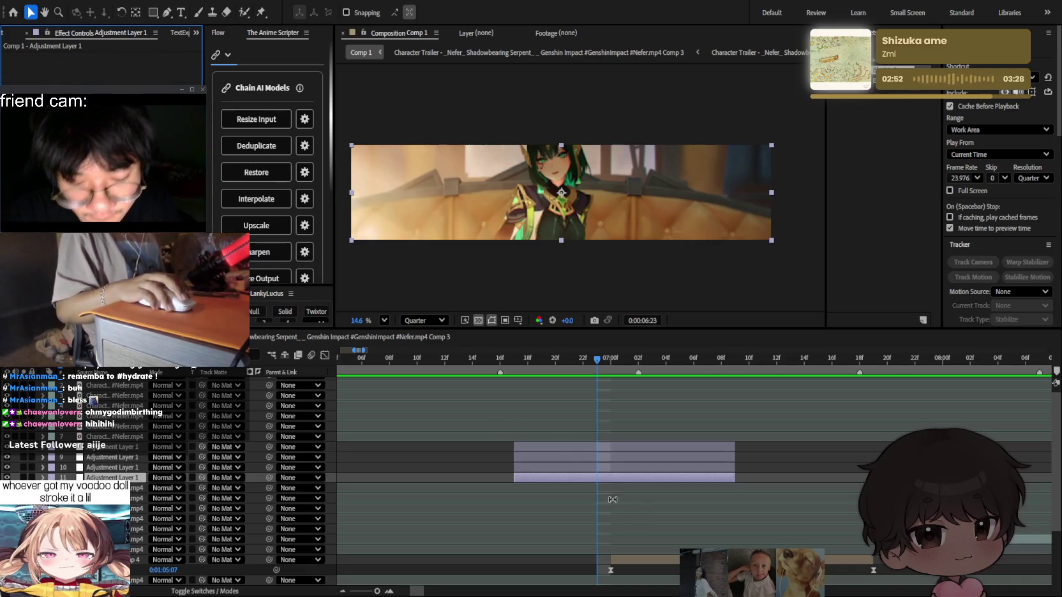
drag(613, 562, 514, 562)
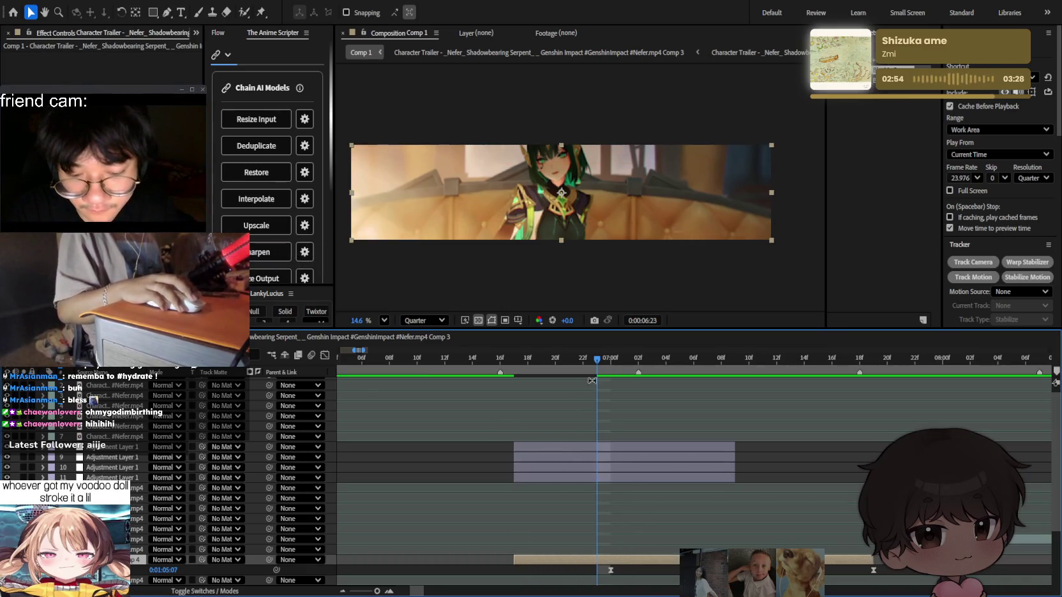
Undo the trial edits, removing the extra Adjustment Layers 2 and 3.
key(ctrl+z)
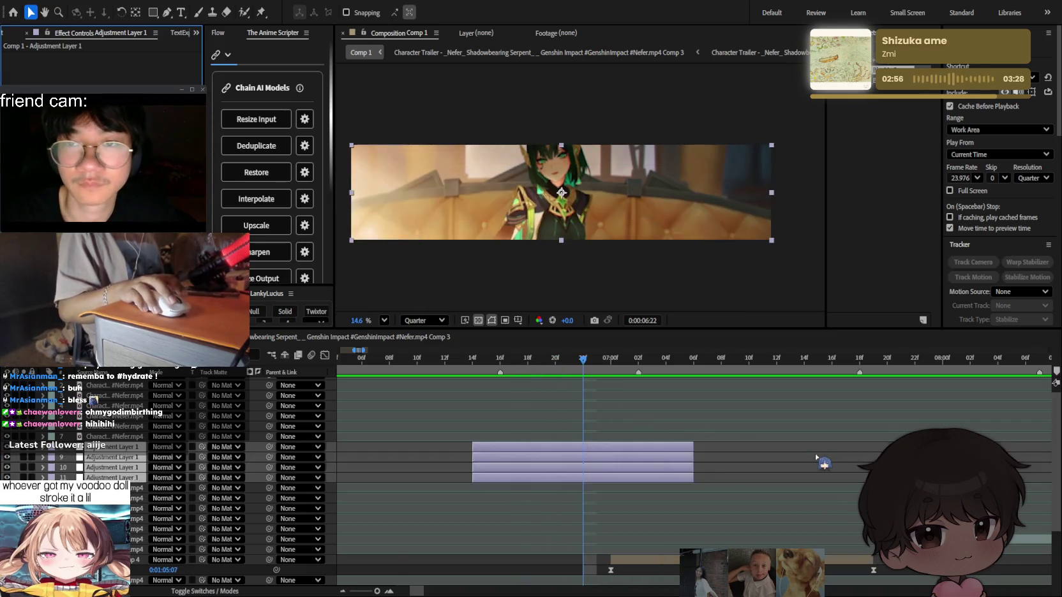
key(ctrl+z)
key(ctrl+z)
key(ctrl+shift+z)
key(ctrl+shift+z)
key(ctrl+shift+z)
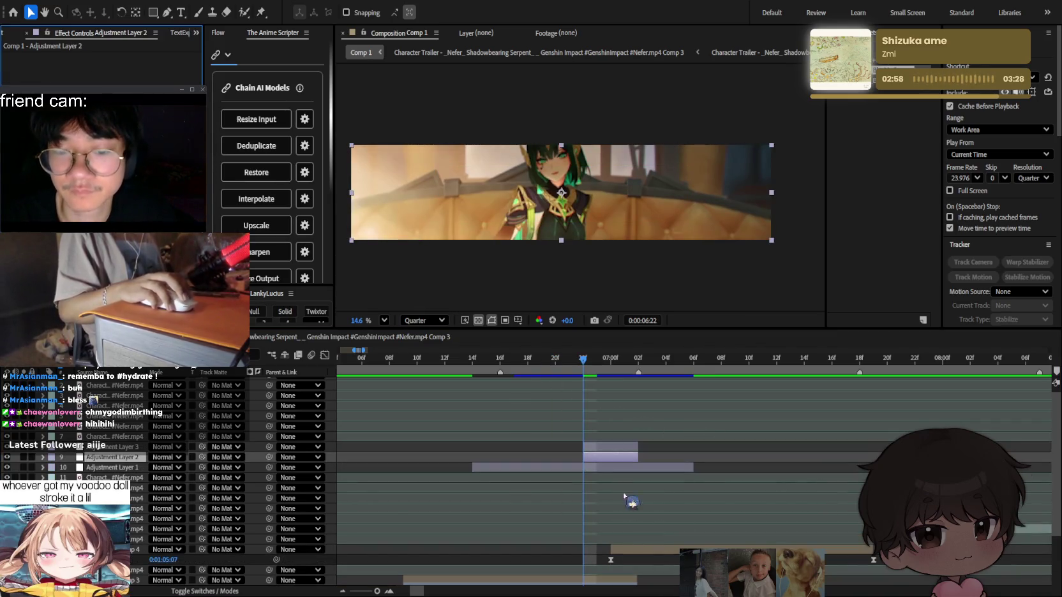
key(ctrl+z)
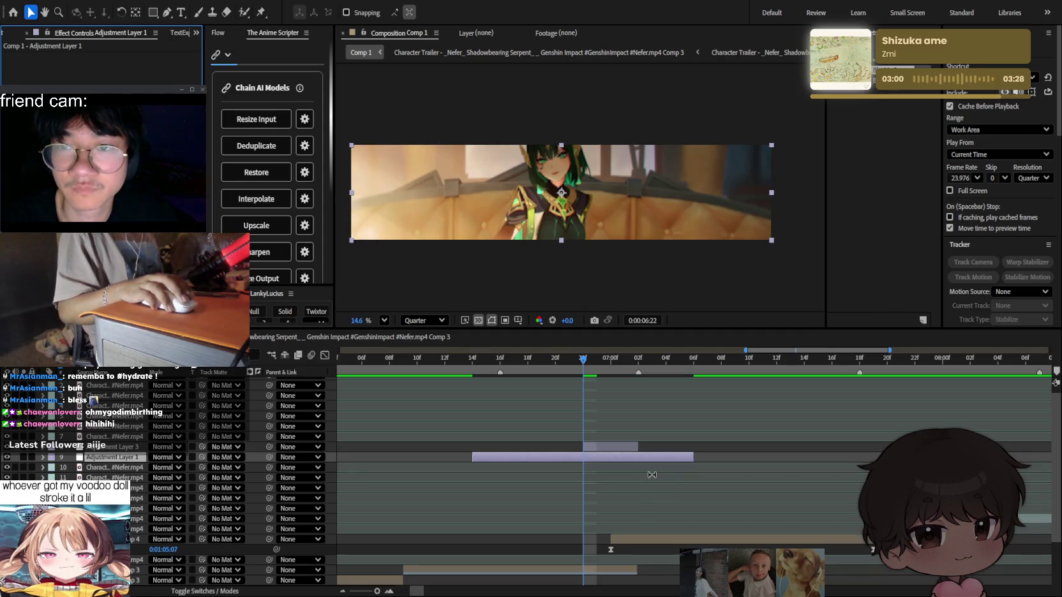
key(ctrl+z)
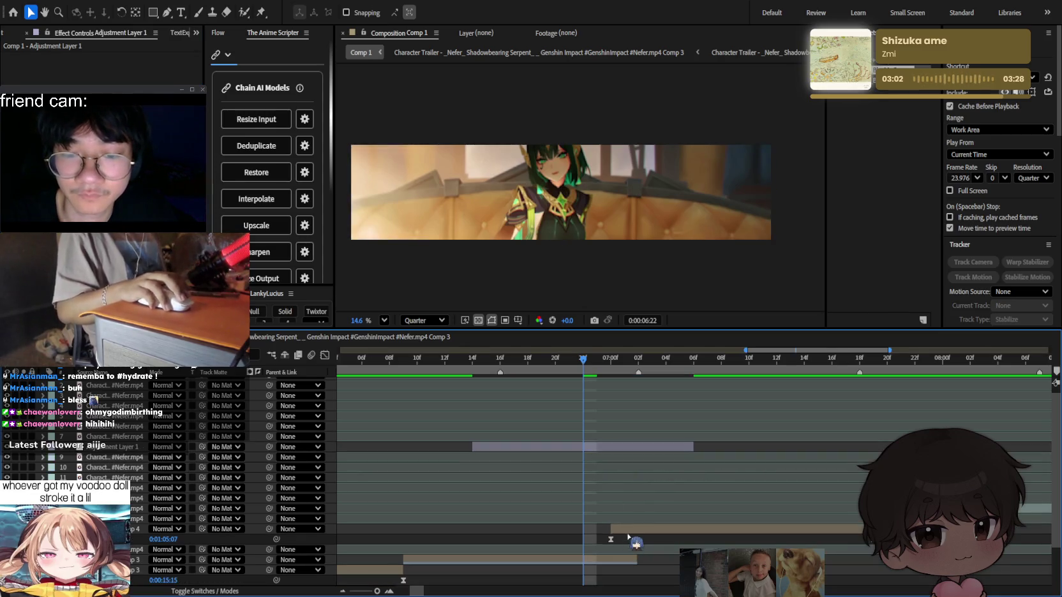
Extend the clip following the cut to start a few frames earlier and preview it.
click(630, 531)
key(Page_Up)
key(Page_Up)
key(Page_Up)
key(Page_Up)
key(Page_Up)
key(Page_Up)
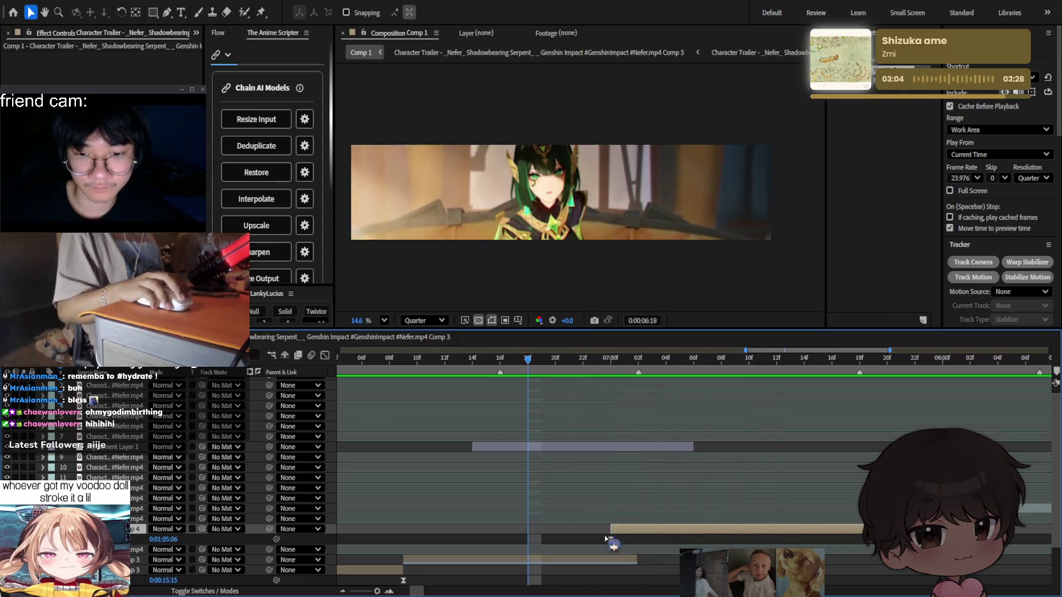
drag(609, 527, 569, 529)
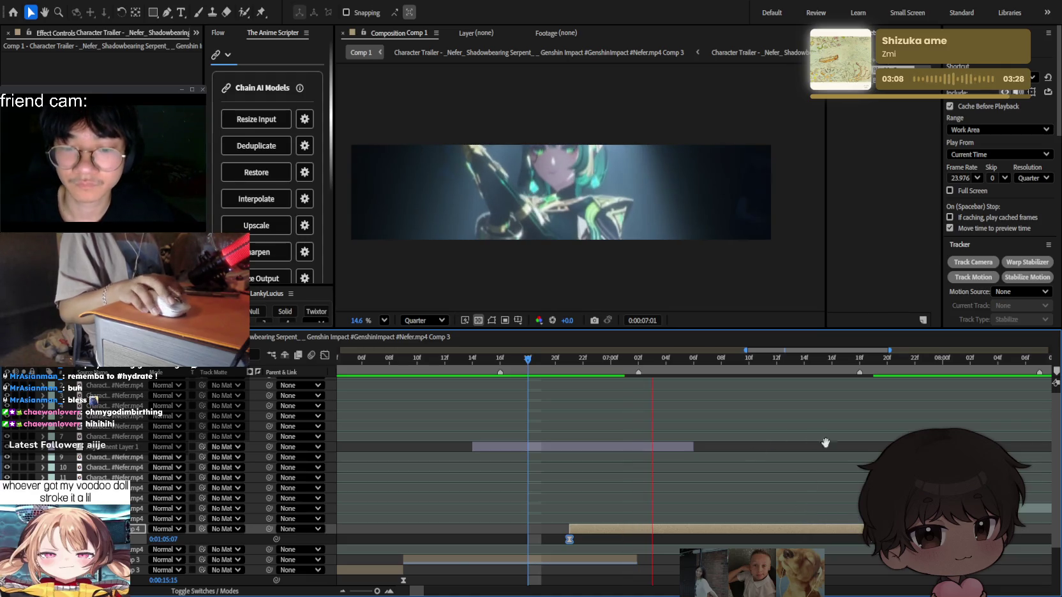
key(space)
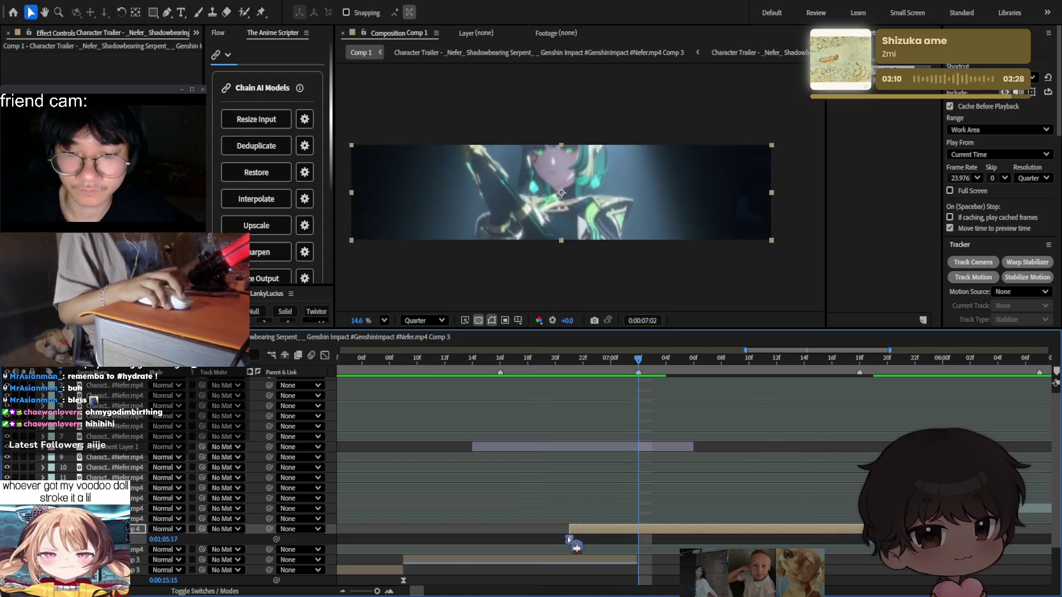
Reshape the lower clip's Time Remap curve into a gentler S-shaped ease between its two keyframes.
click(326, 356)
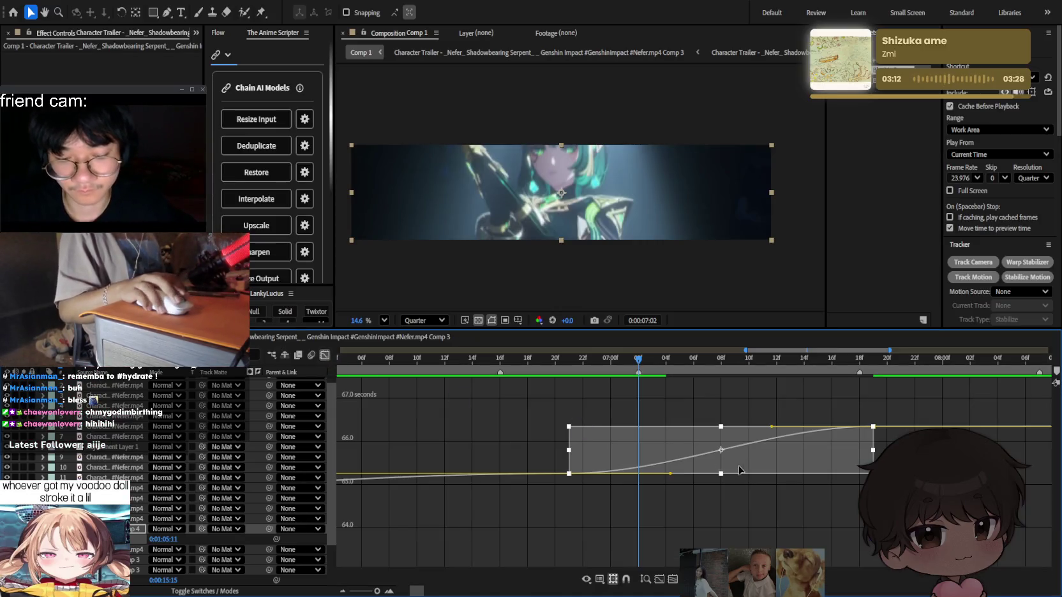
drag(742, 453, 755, 521)
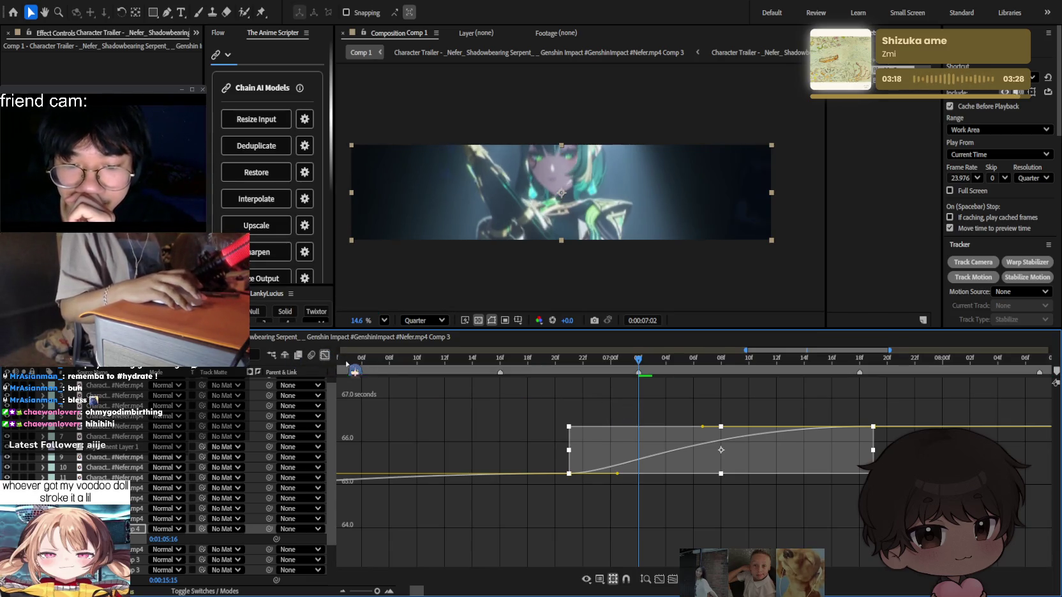
click(324, 355)
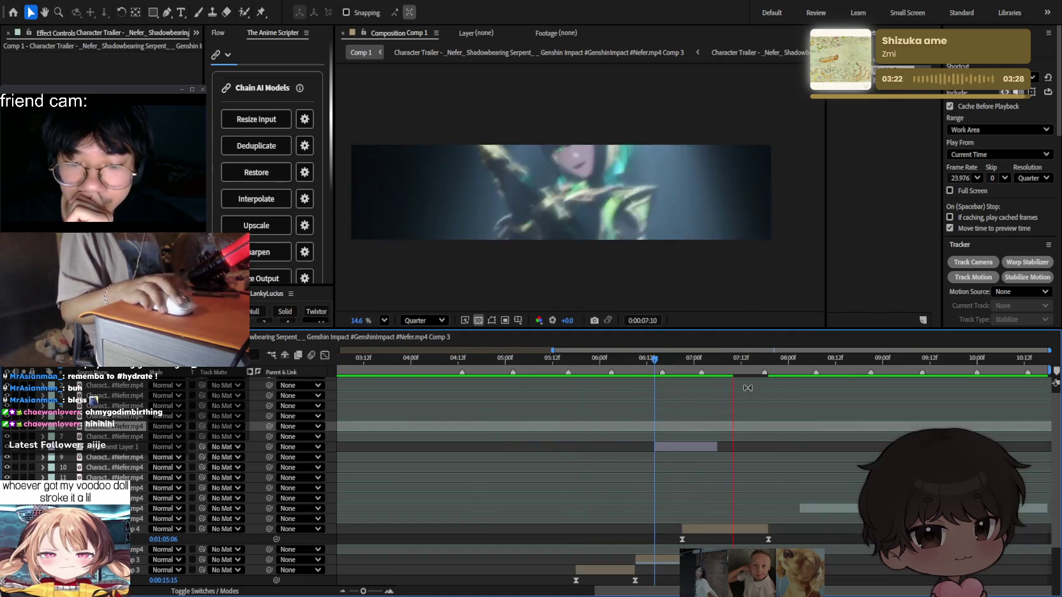
Scrub and preview the cut around 0:00:07:00, settling at 0:00:06:16.
scroll(718, 367, down, 3)
click(718, 361)
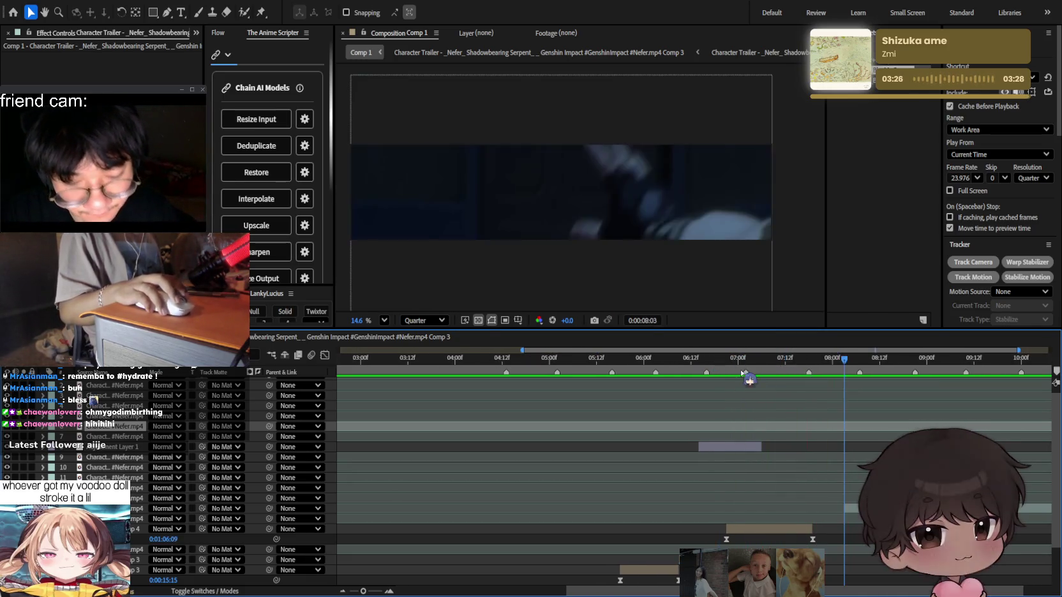
click(671, 365)
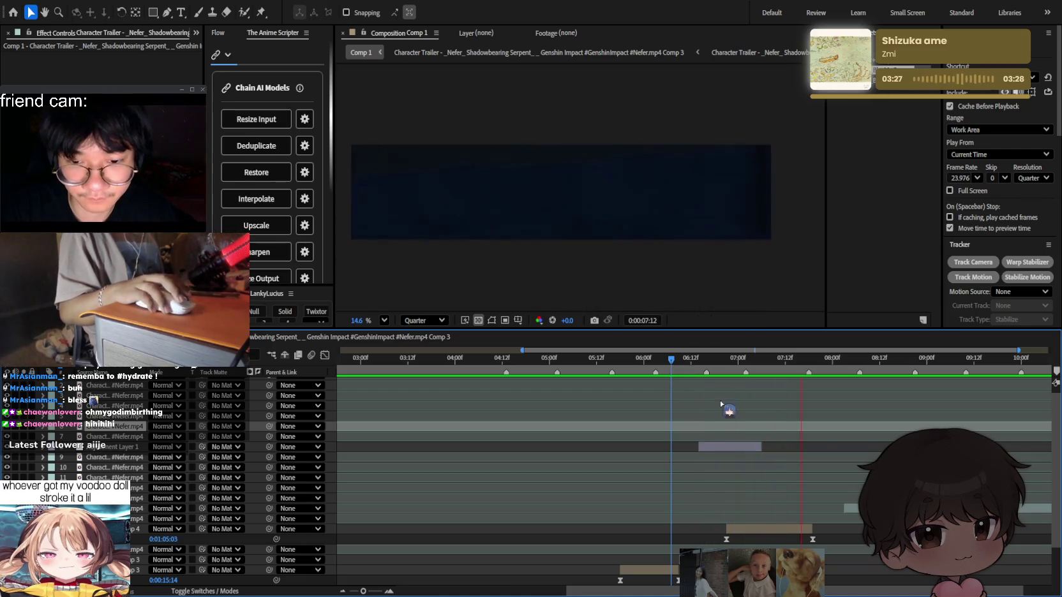
click(680, 360)
drag(685, 362, 707, 362)
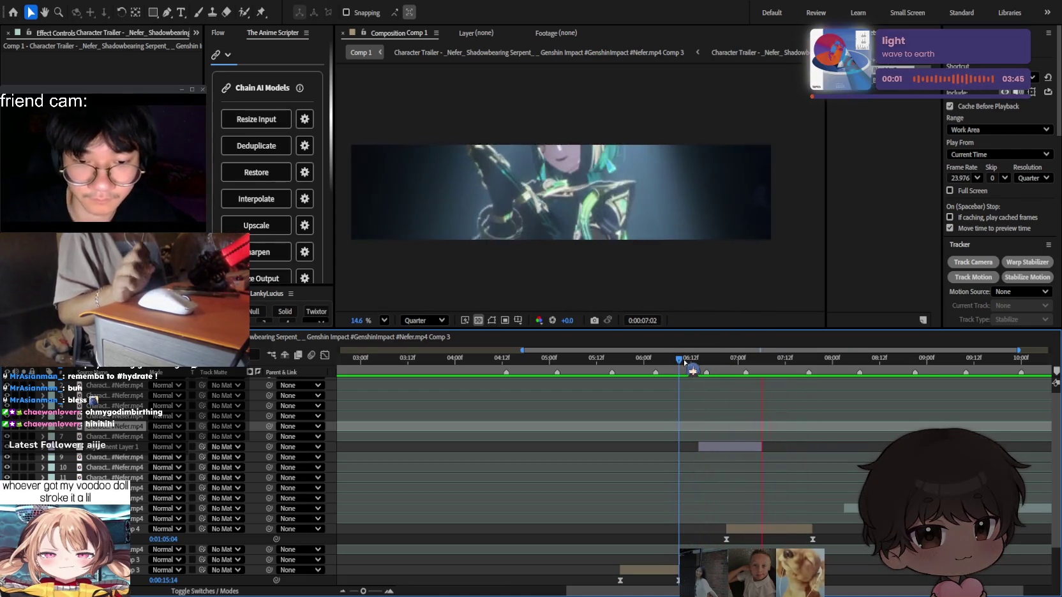
key(equal)
key(space)
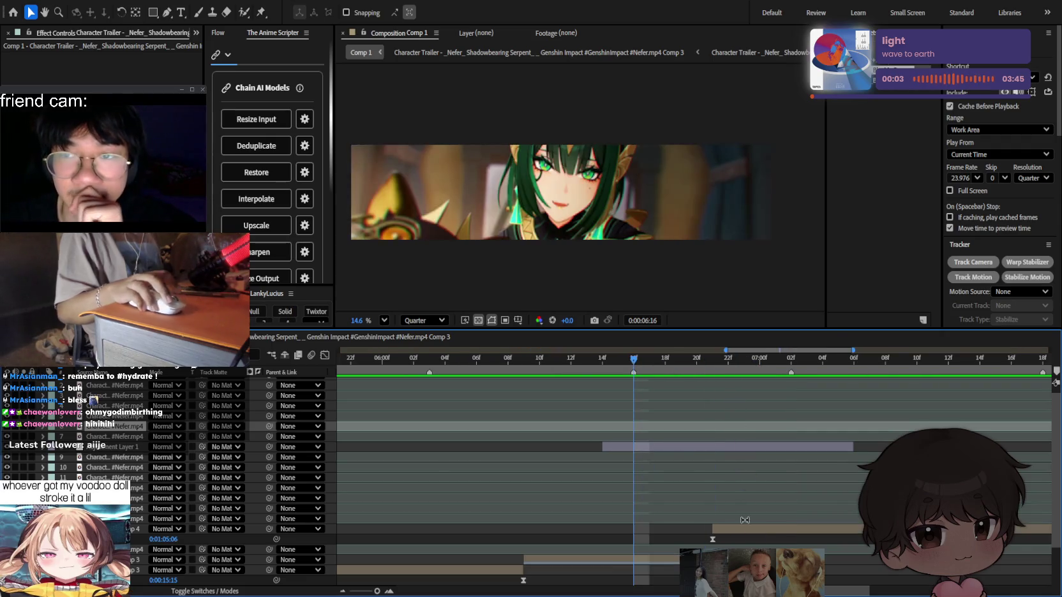
Trim the clip to start a few frames later, then zoom the timeline back out.
drag(752, 522, 774, 530)
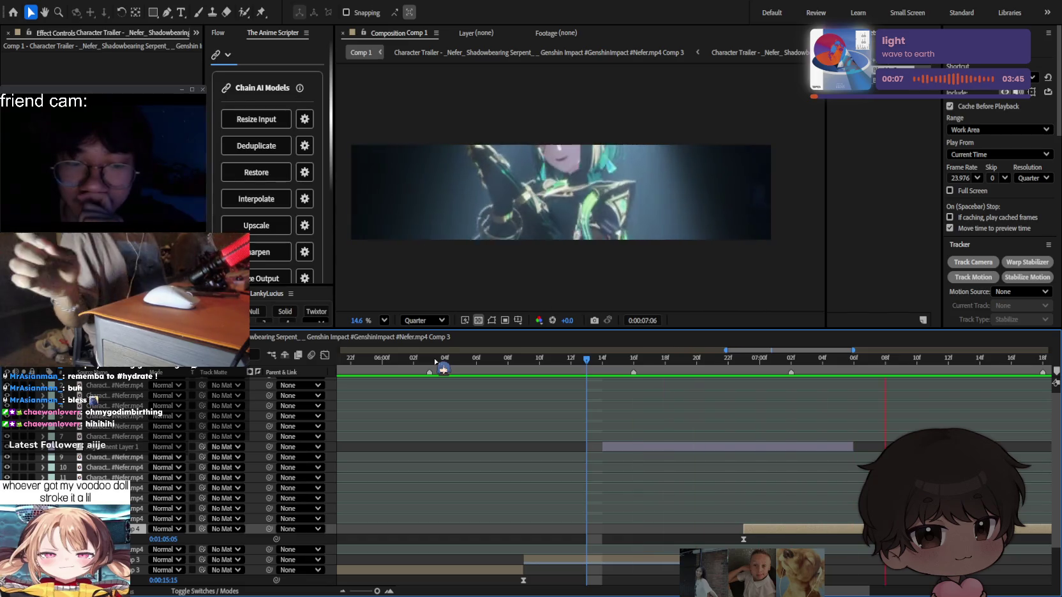
key(minus)
key(minus)
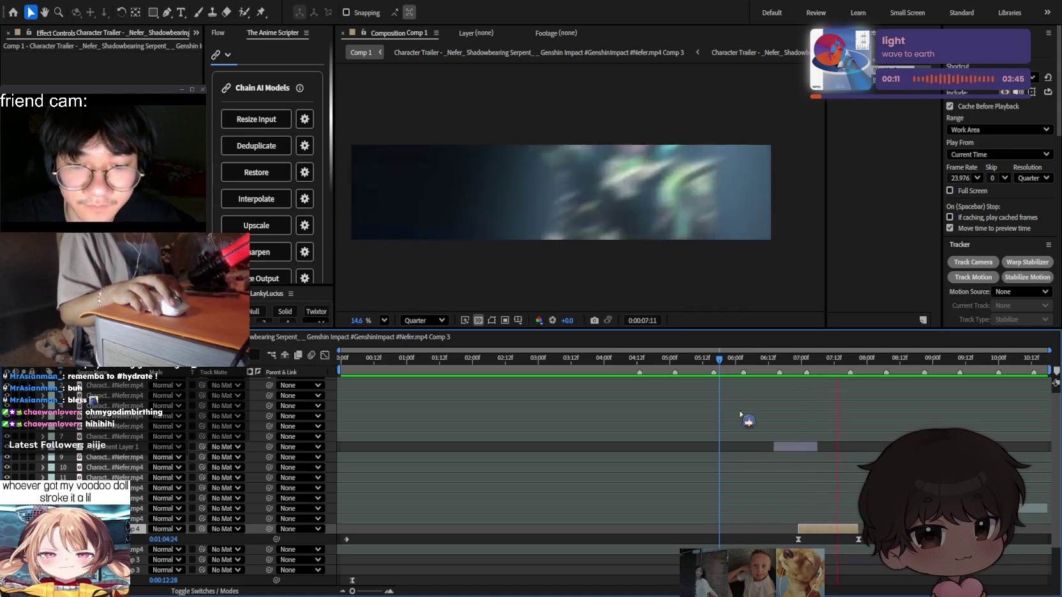
scroll(810, 480, up, 1)
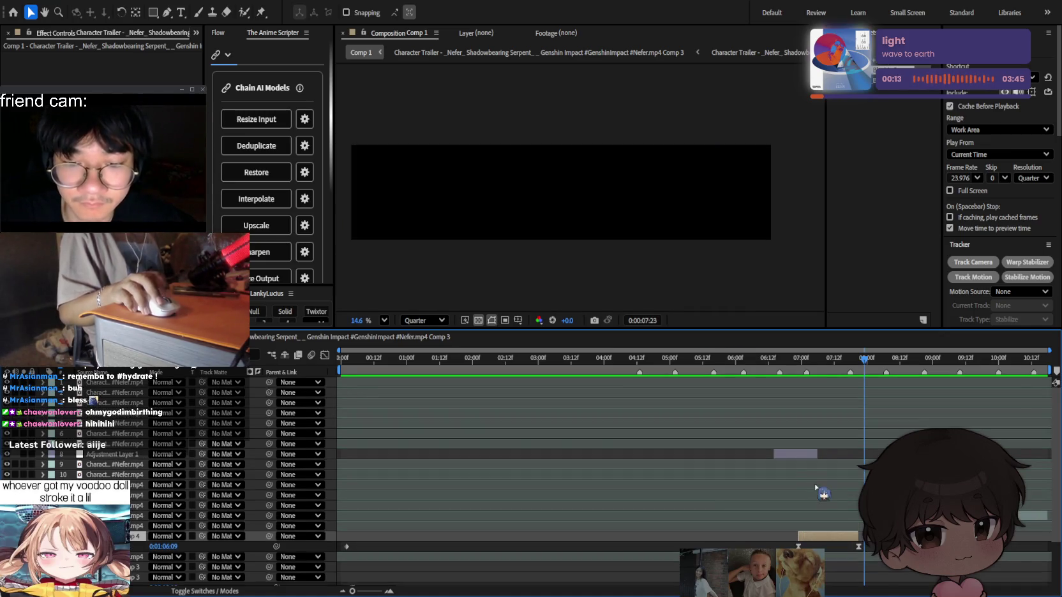
scroll(816, 486, down, 3)
alt+scroll(810, 484, up, 3)
scroll(828, 445, left, 2)
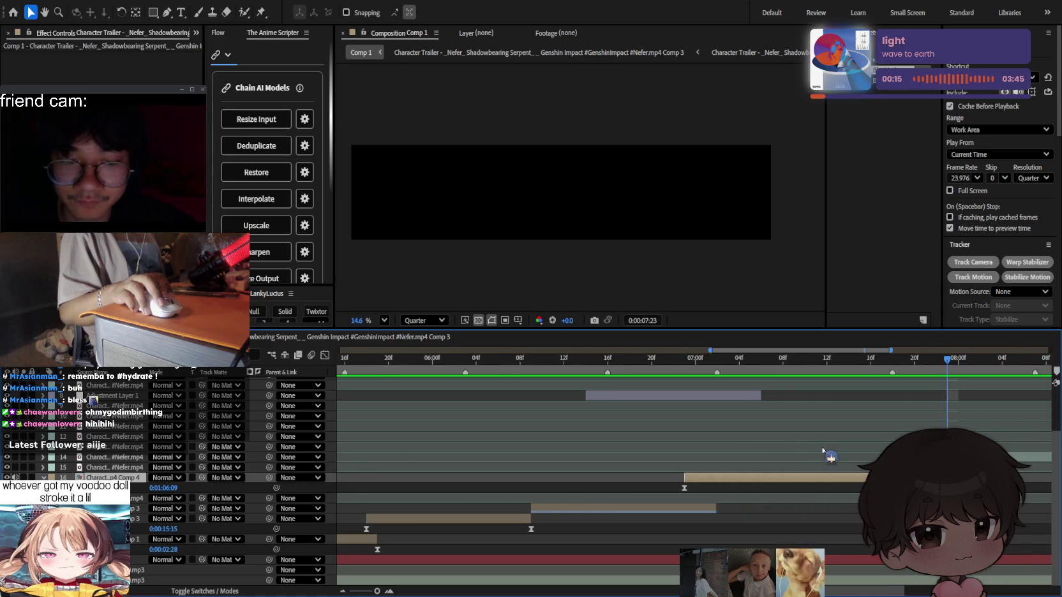
scroll(826, 448, left, 1)
drag(618, 359, 641, 361)
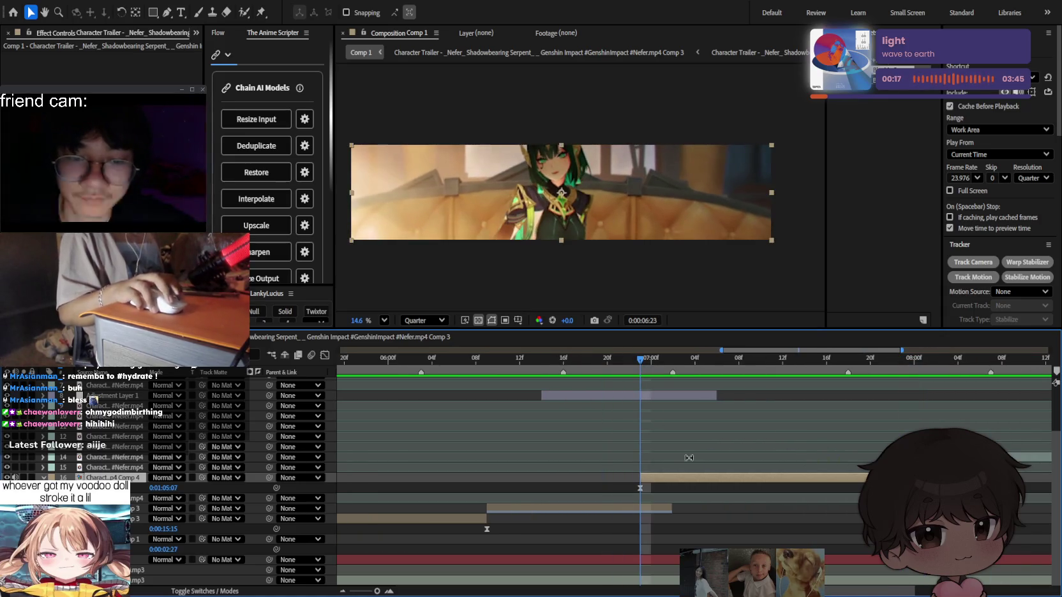
click(676, 502)
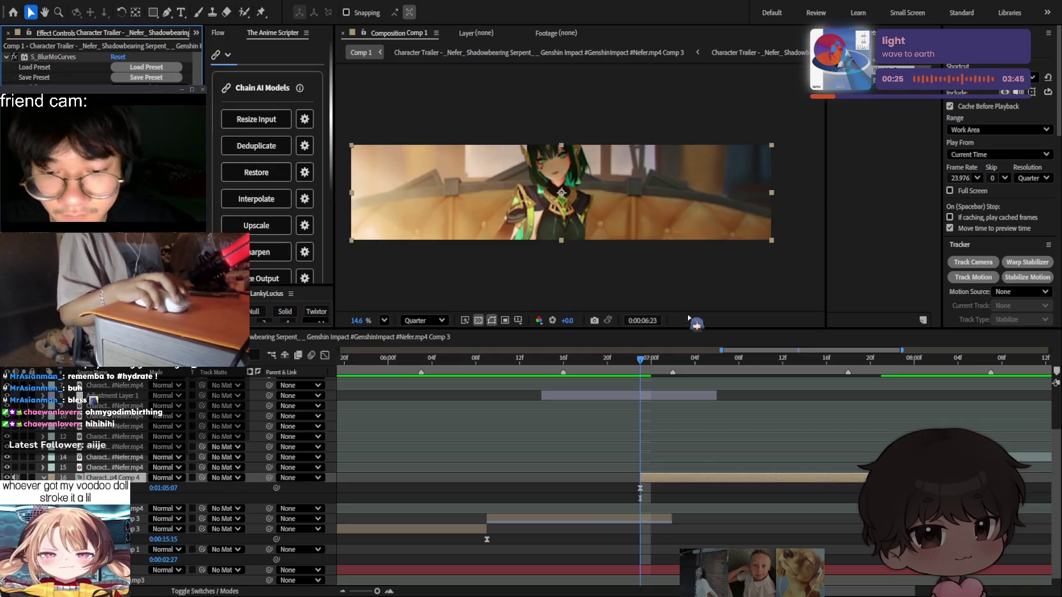
Scrub through the transition between 0:00:06:23 and 0:00:07:05 to review the cut.
drag(640, 359, 661, 365)
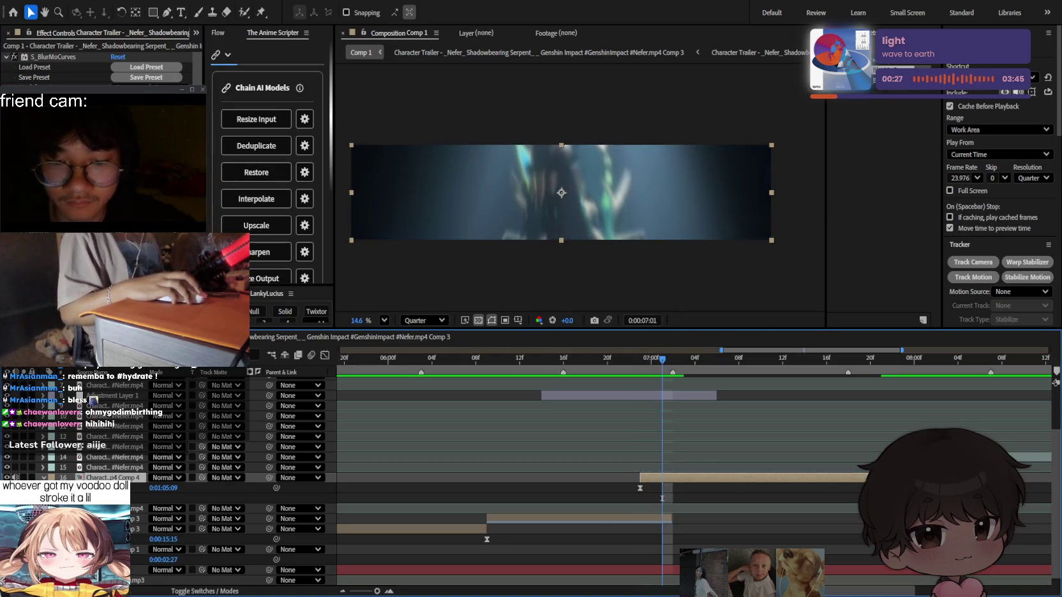
click(263, 171)
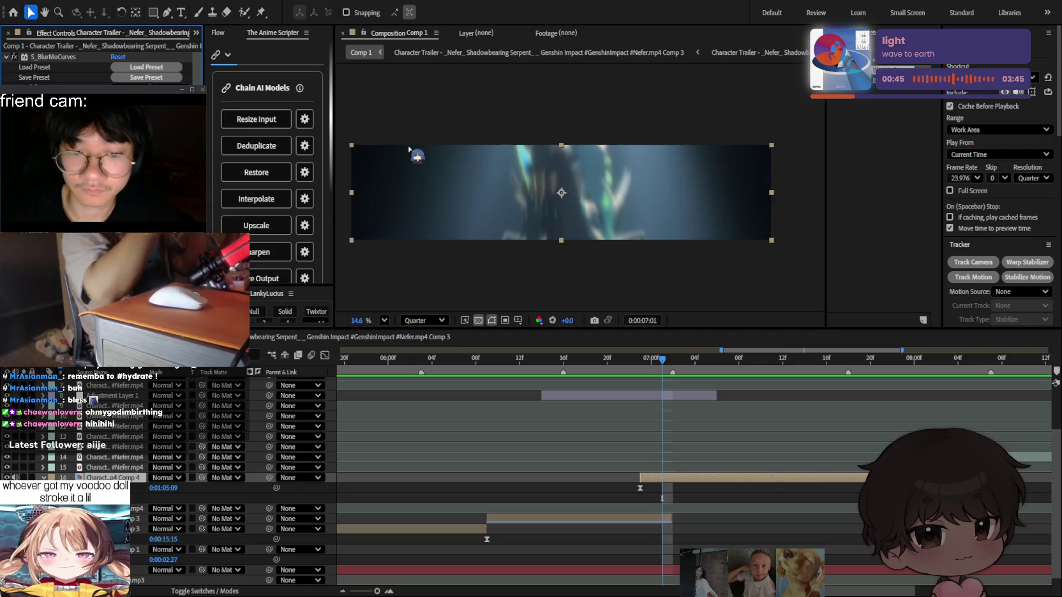
click(641, 359)
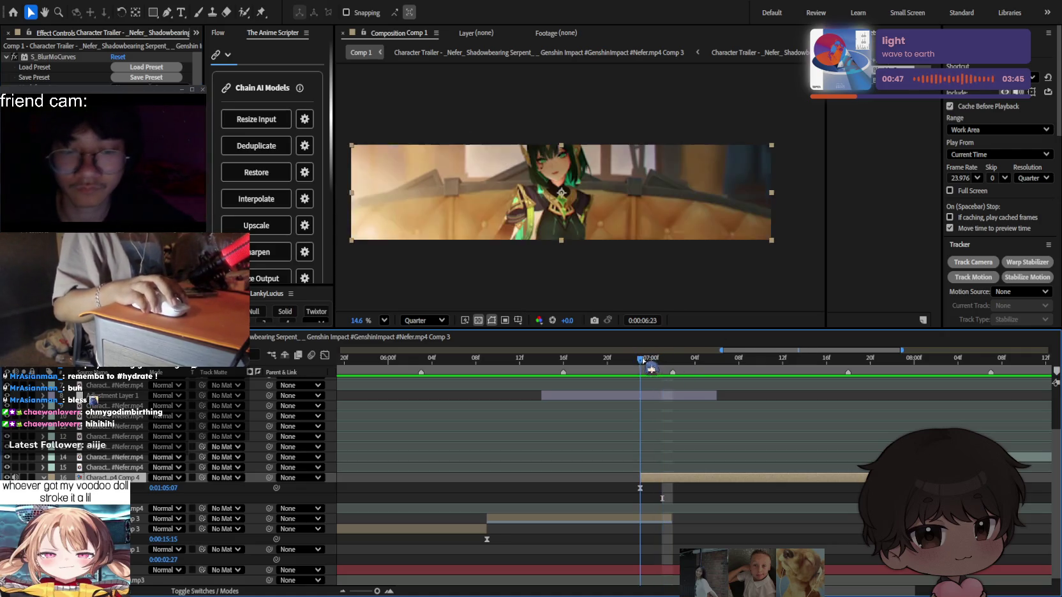
drag(641, 360, 710, 365)
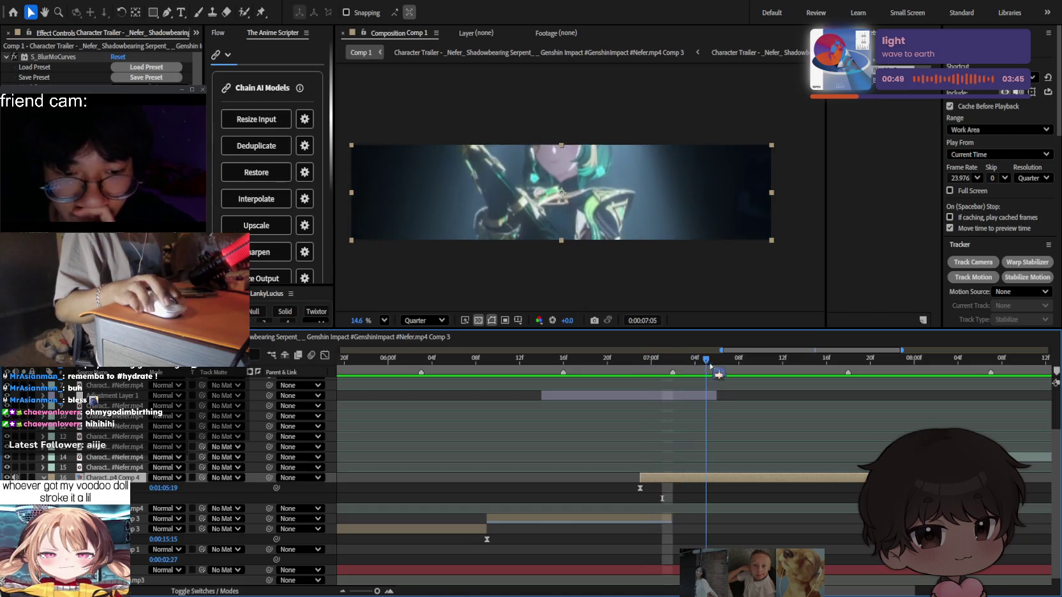
drag(710, 366, 640, 364)
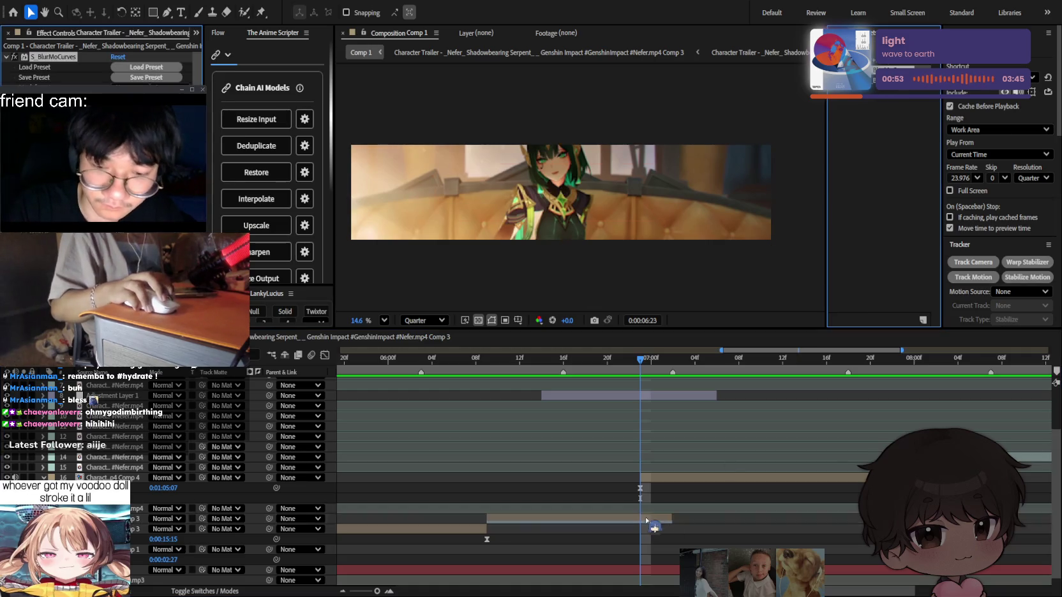
click(646, 520)
Nudge the Comp 3 clip's S_BlurMoCurves frame upward and reveal its Time Remap and effect properties.
key(j)
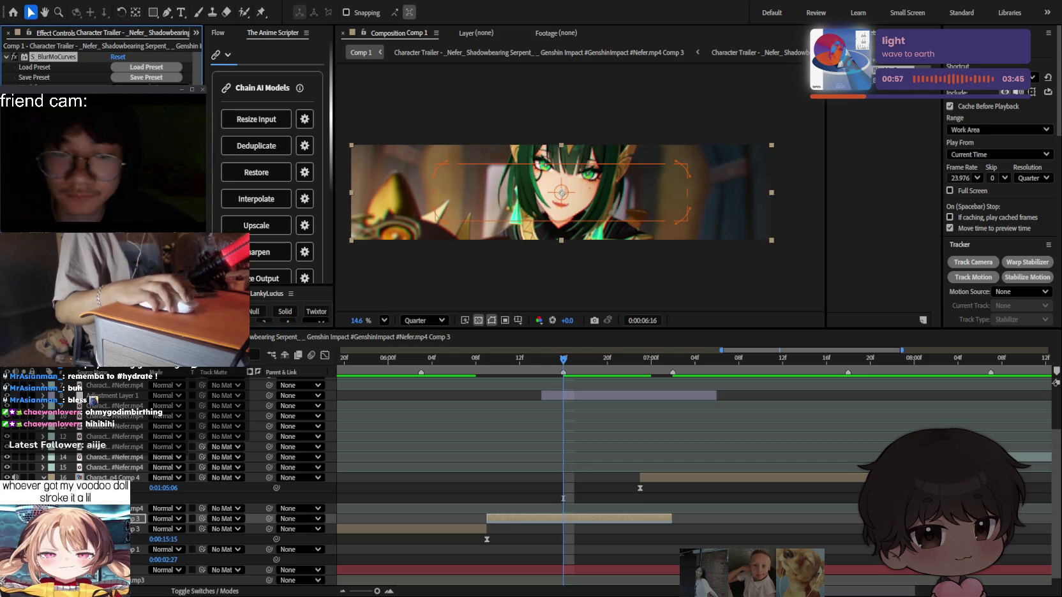
drag(594, 359, 640, 359)
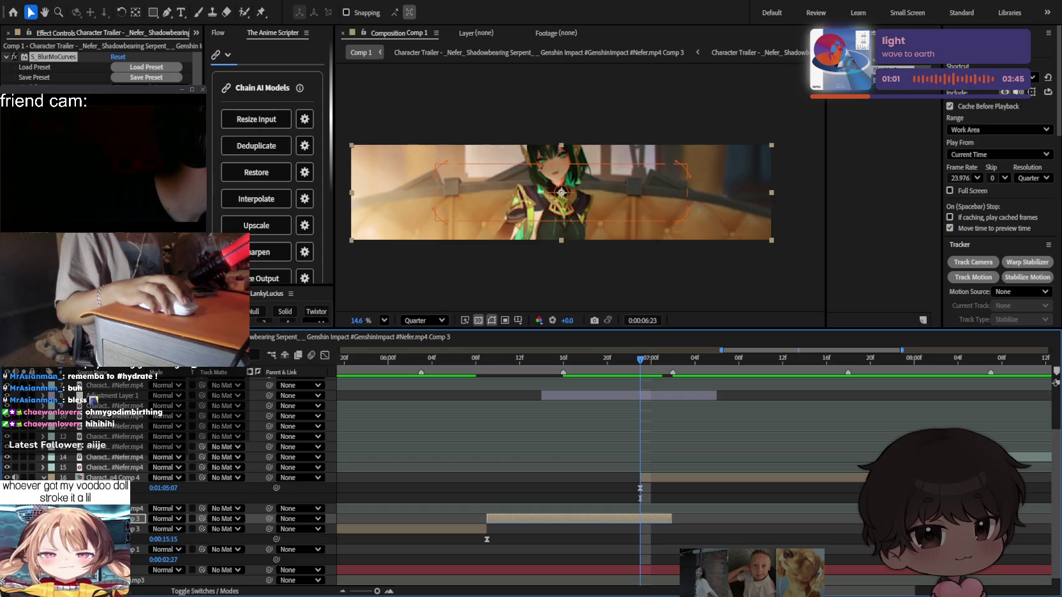
key(ctrl+z)
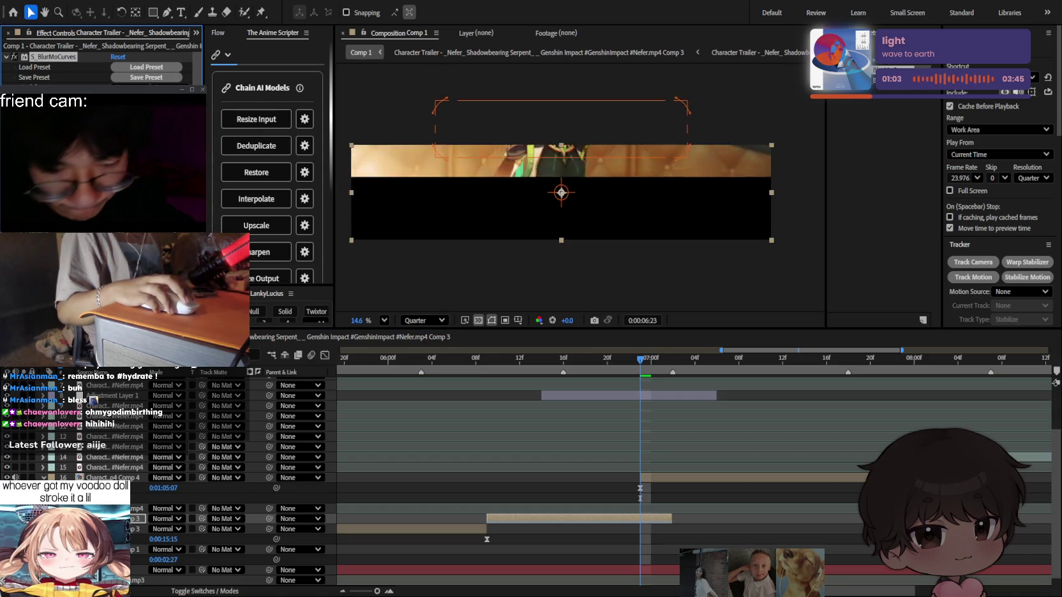
key(ctrl+z)
scroll(102, 70, down, 2)
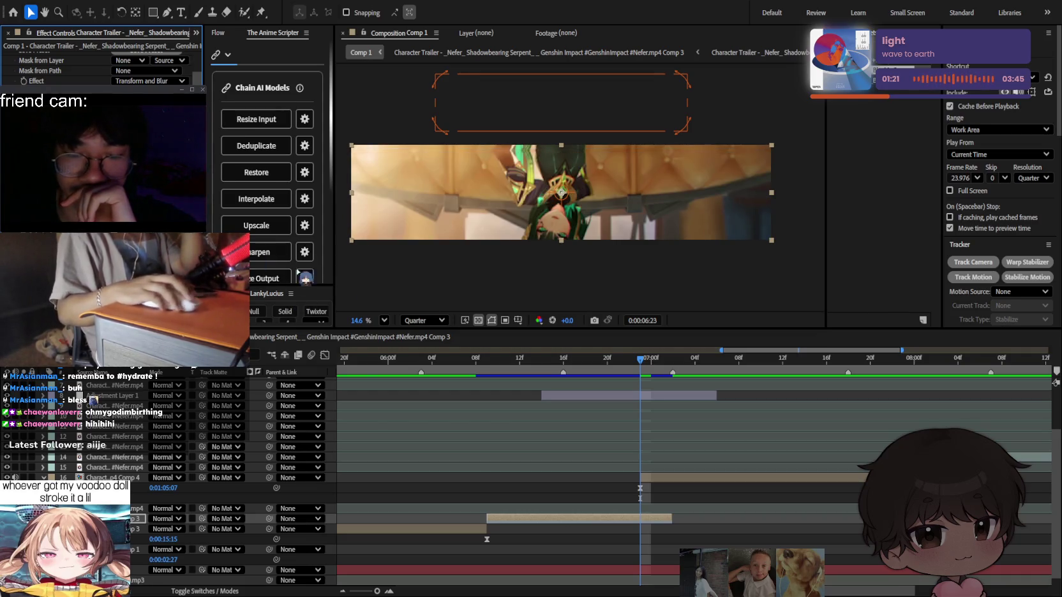
click(563, 359)
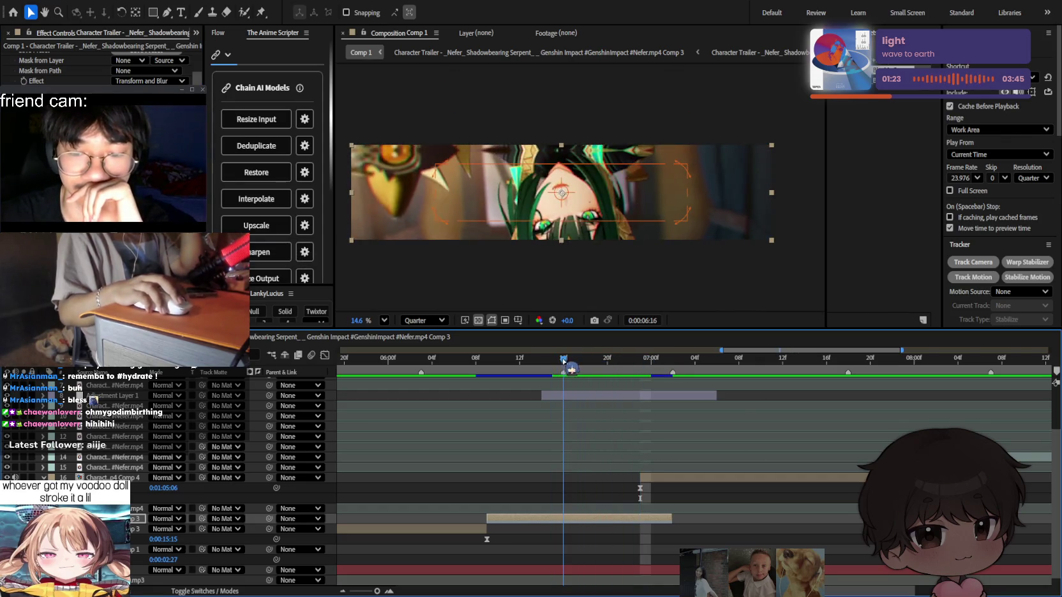
drag(563, 359, 596, 359)
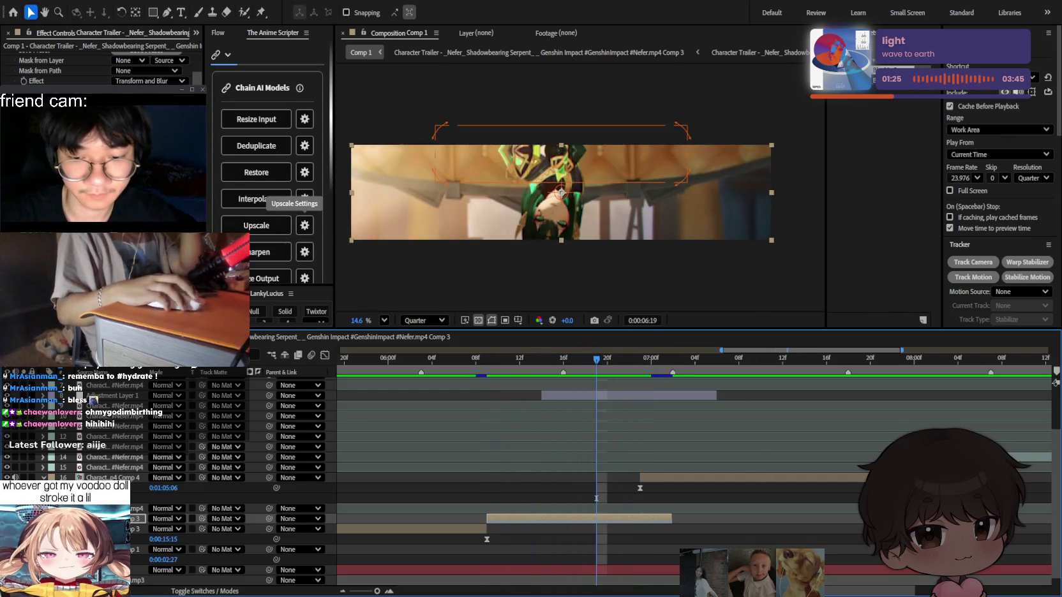
key(u)
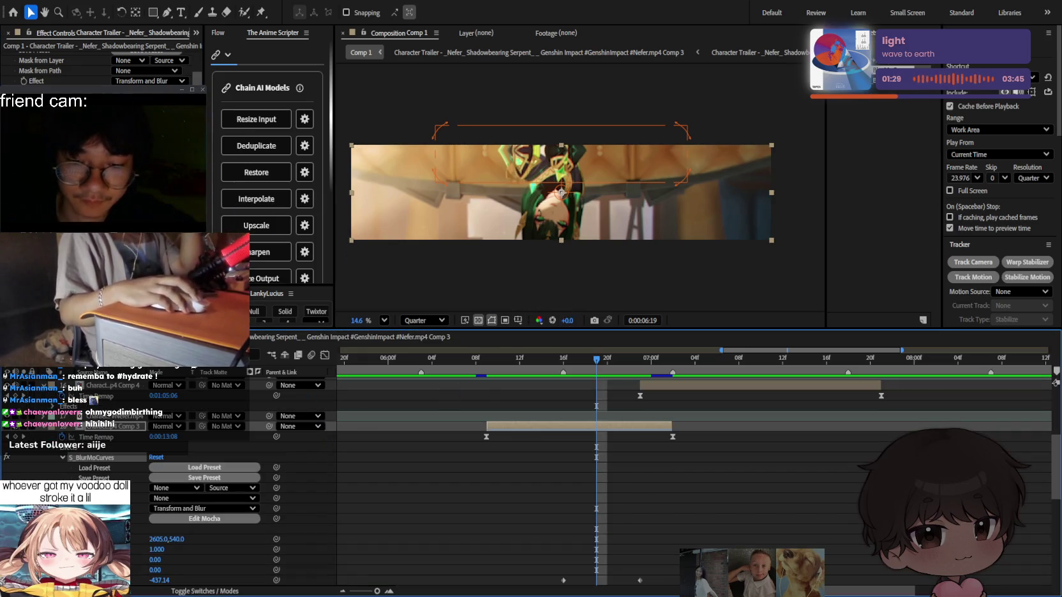
Keyframe the effect near 0:00:06:13 and raise the S_BlurMoCurves centre to 2605,746.
scroll(655, 504, down, 2)
drag(640, 519, 662, 518)
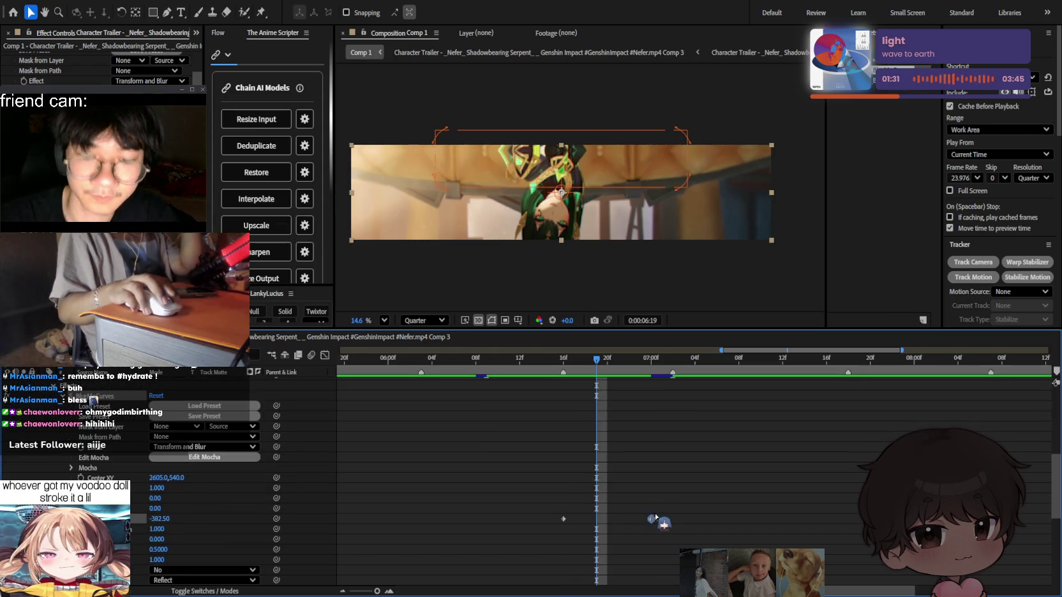
drag(562, 357, 519, 357)
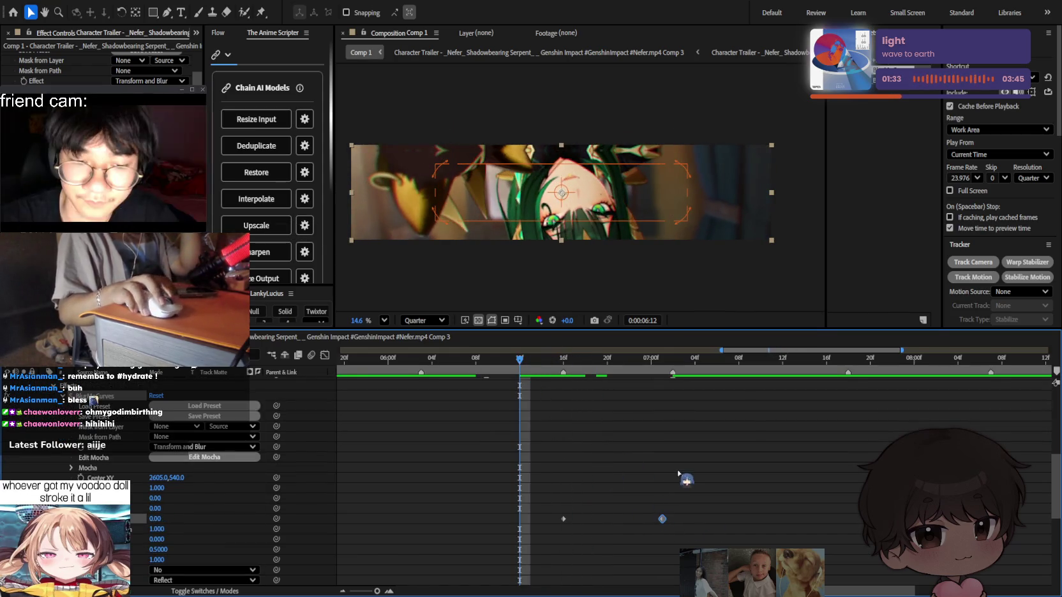
click(638, 472)
scroll(601, 466, up, 2)
click(589, 428)
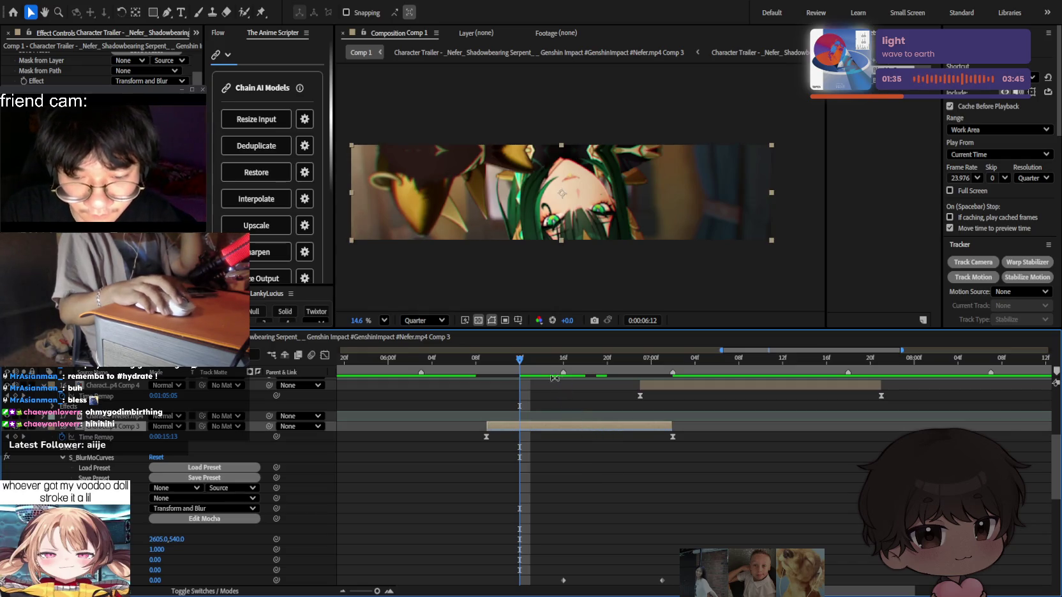
drag(543, 368, 508, 360)
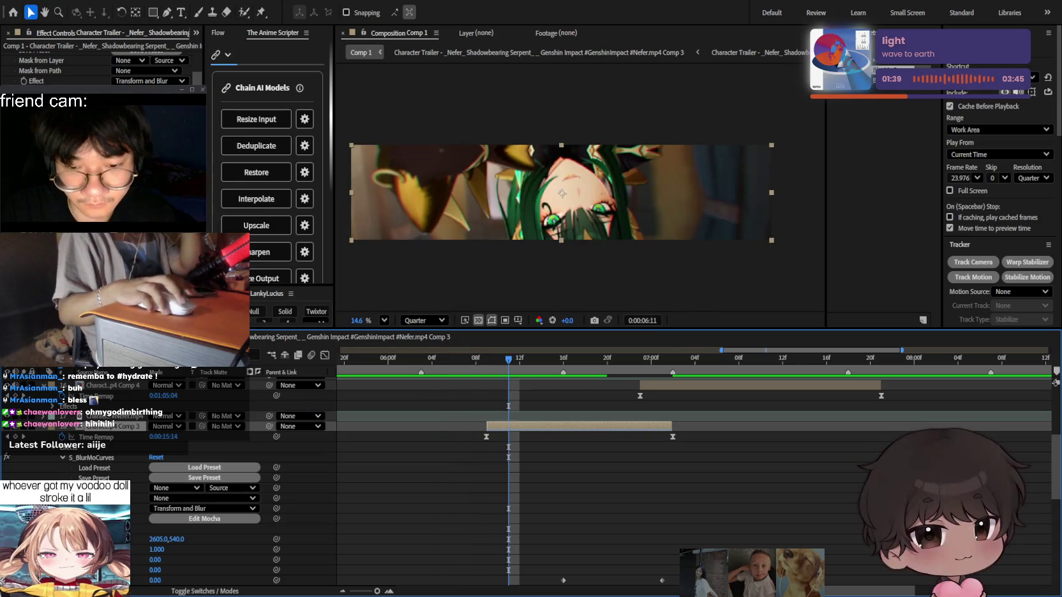
click(91, 457)
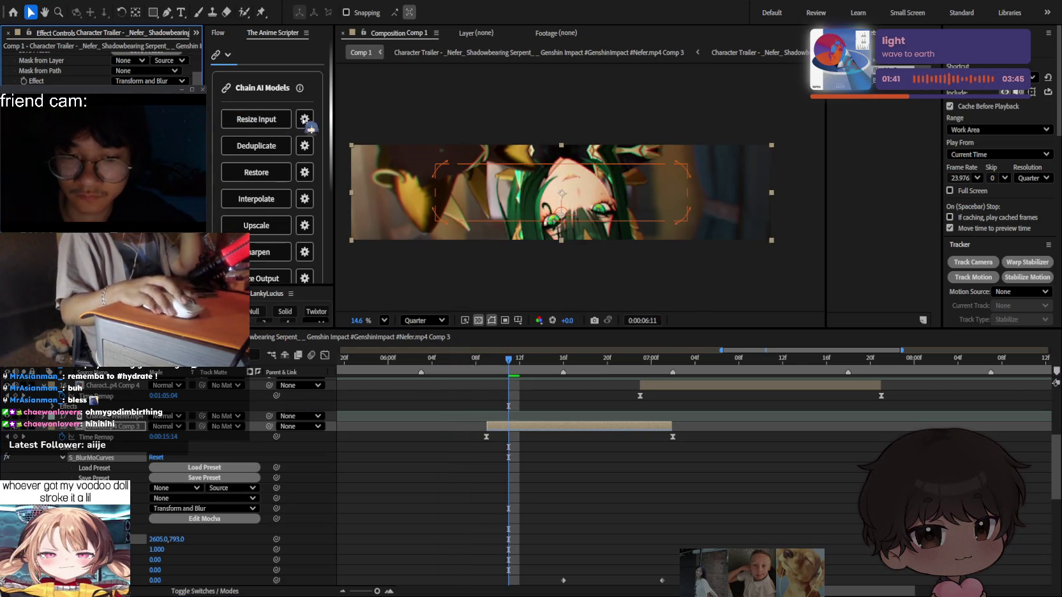
drag(561, 247, 561, 206)
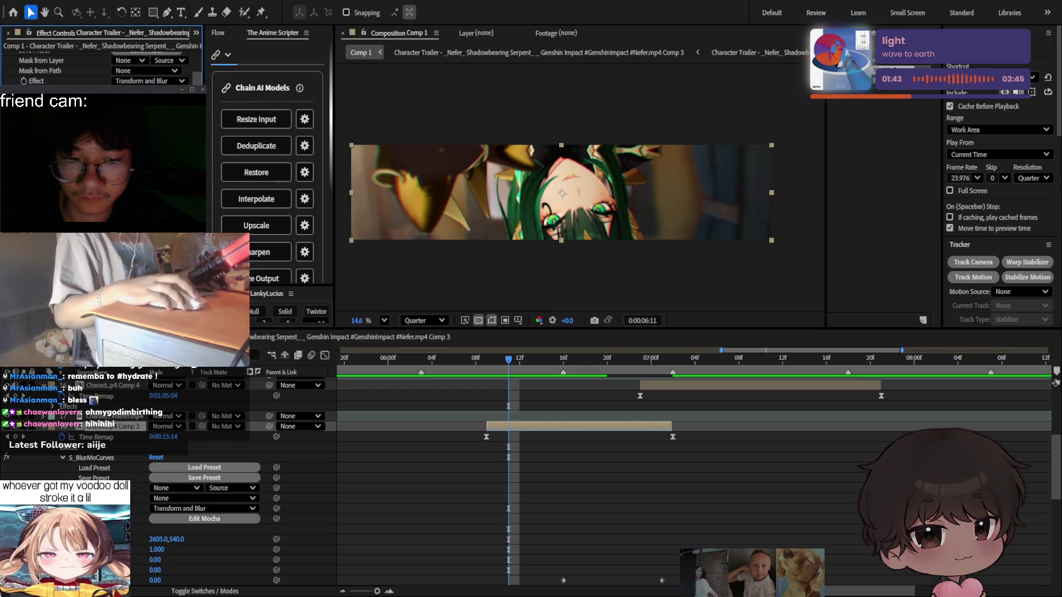
Reset the later keyframe's value from -1040 to 0 and preview the transition.
mouse_move(562, 359)
mouse_down()
mouse_move(673, 362)
mouse_move(595, 359)
mouse_up()
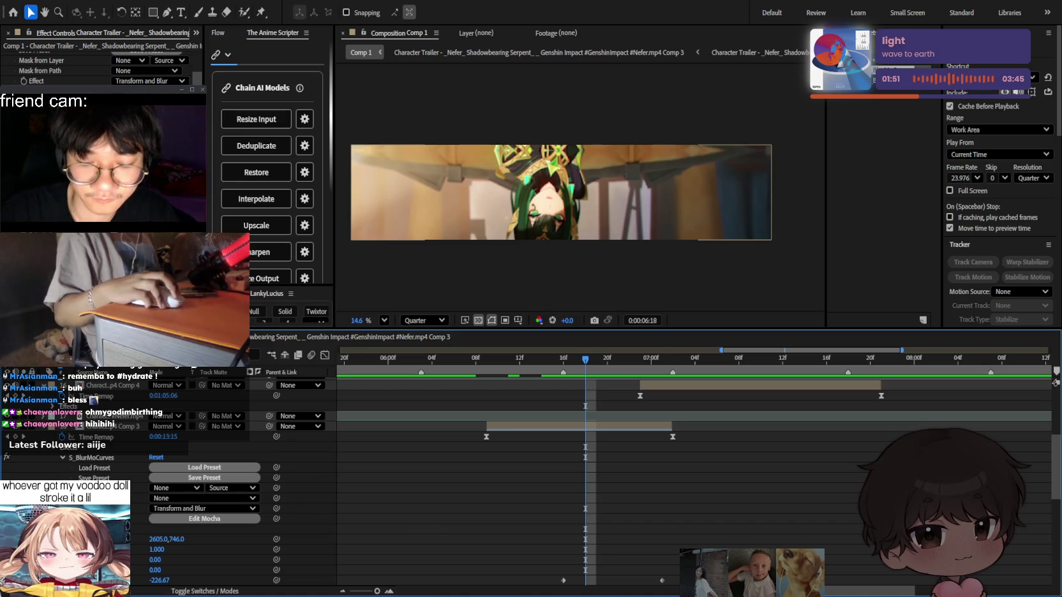
key(k)
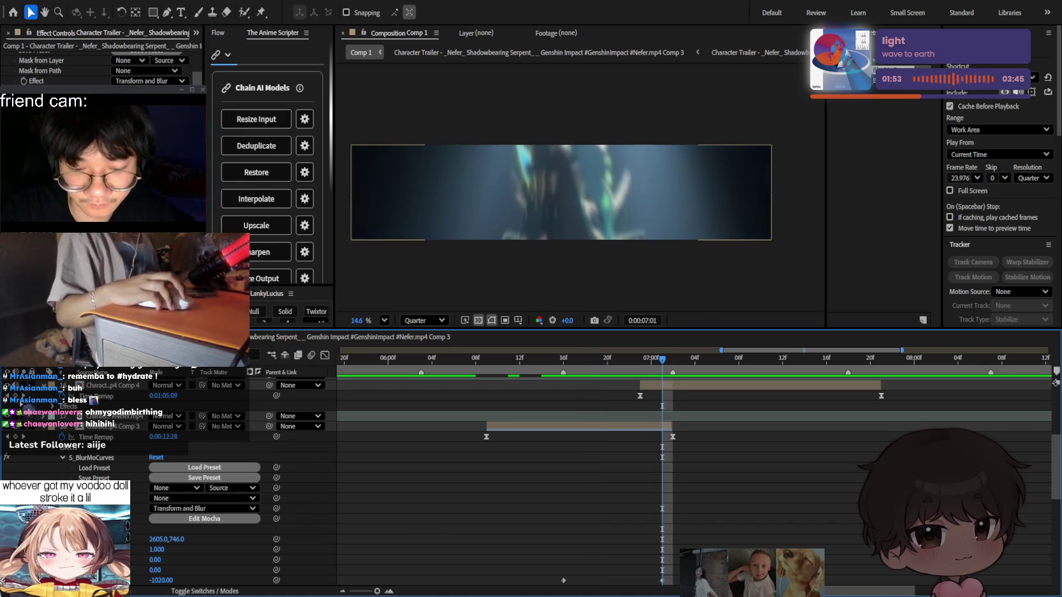
mouse_move(161, 580)
mouse_down()
mouse_move(96, 580)
mouse_move(161, 580)
mouse_up()
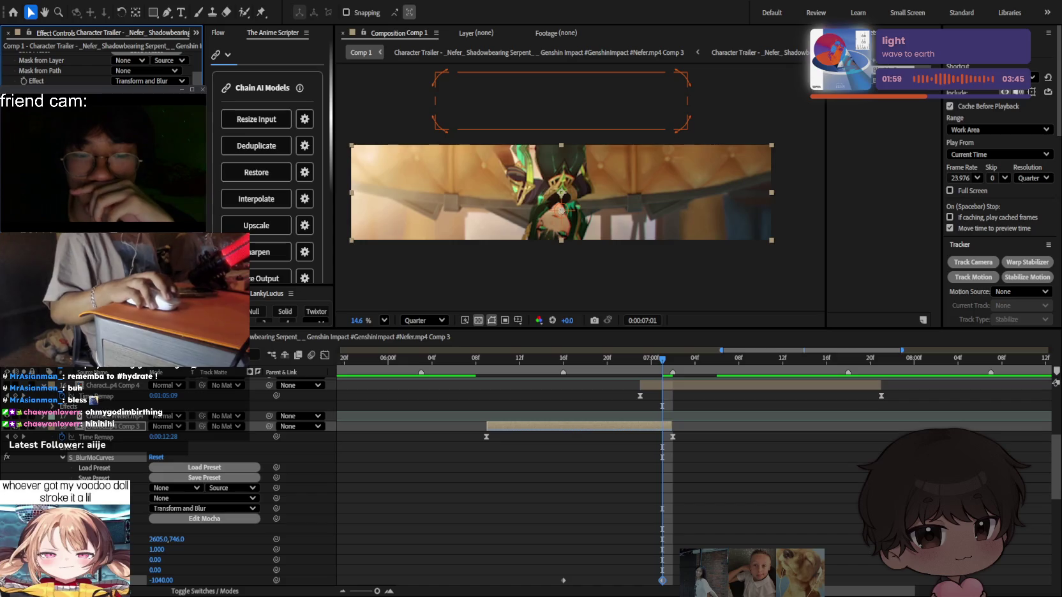
click(574, 426)
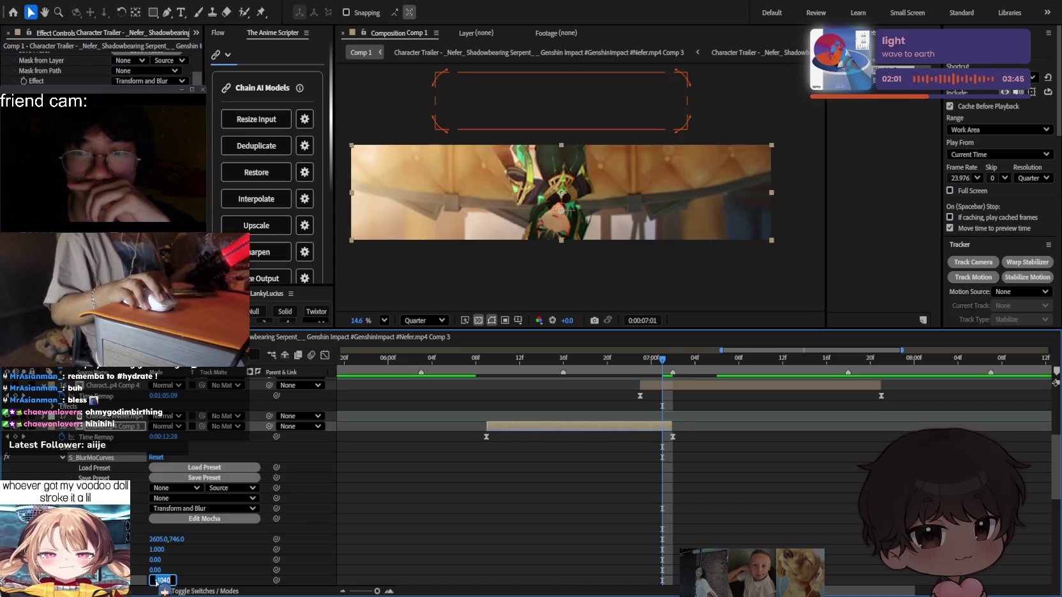
text(0)
key(Return)
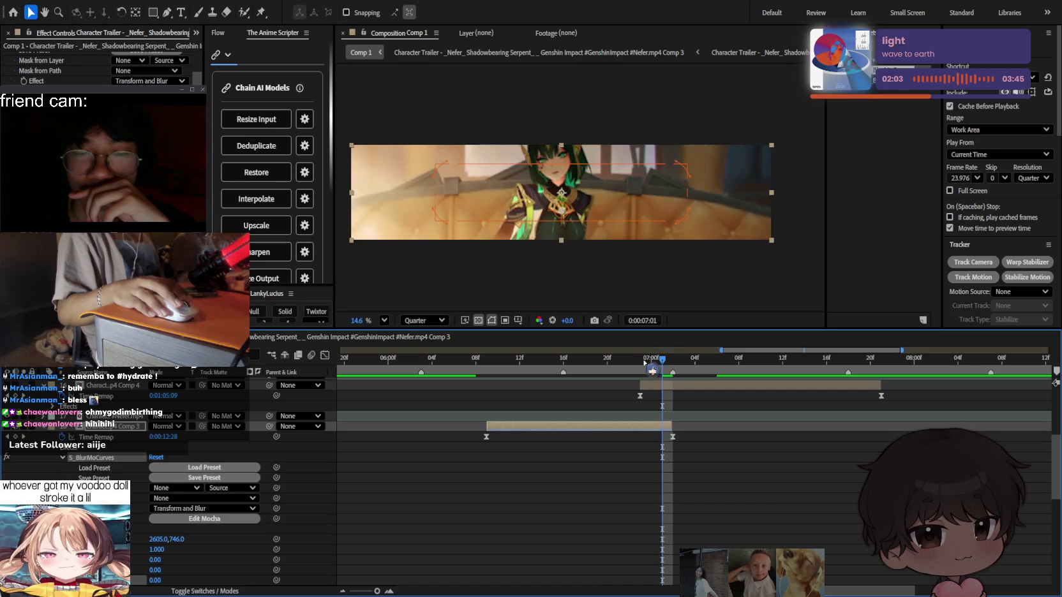
drag(644, 362, 504, 367)
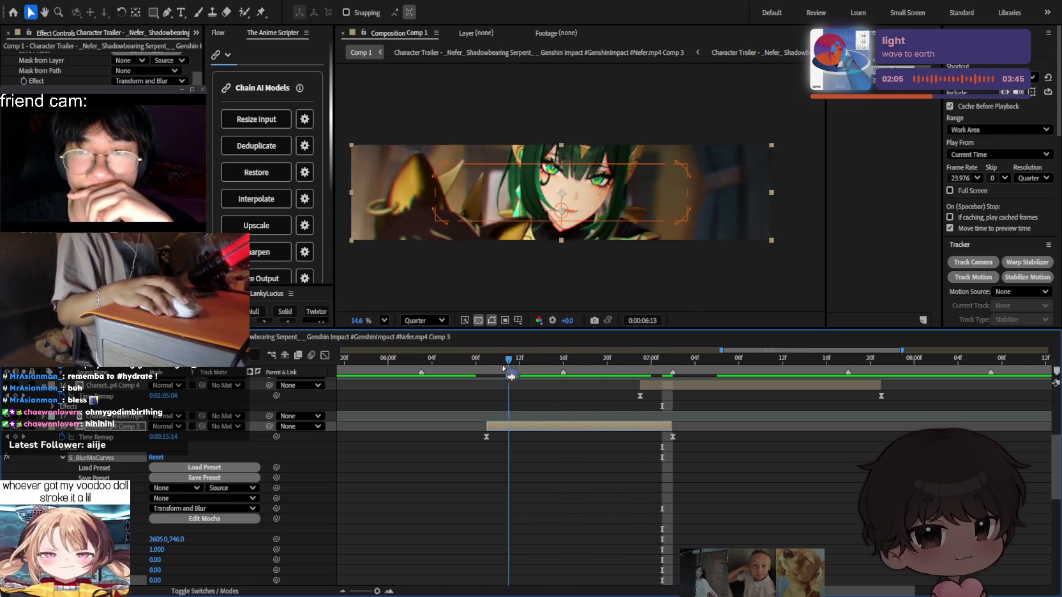
key(space)
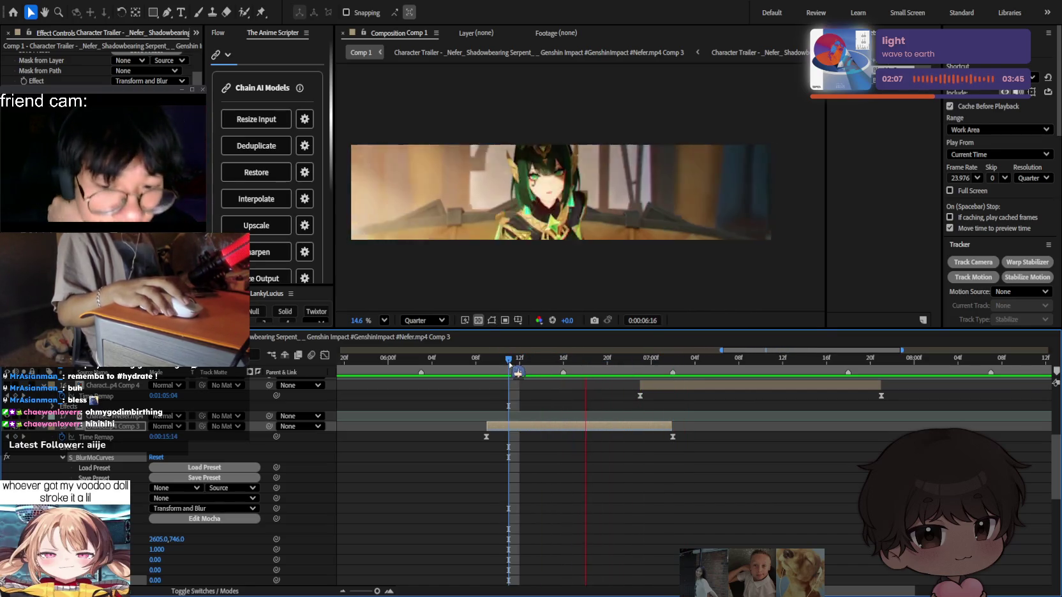
mouse_move(517, 372)
mouse_down()
mouse_move(583, 368)
mouse_move(567, 368)
mouse_up()
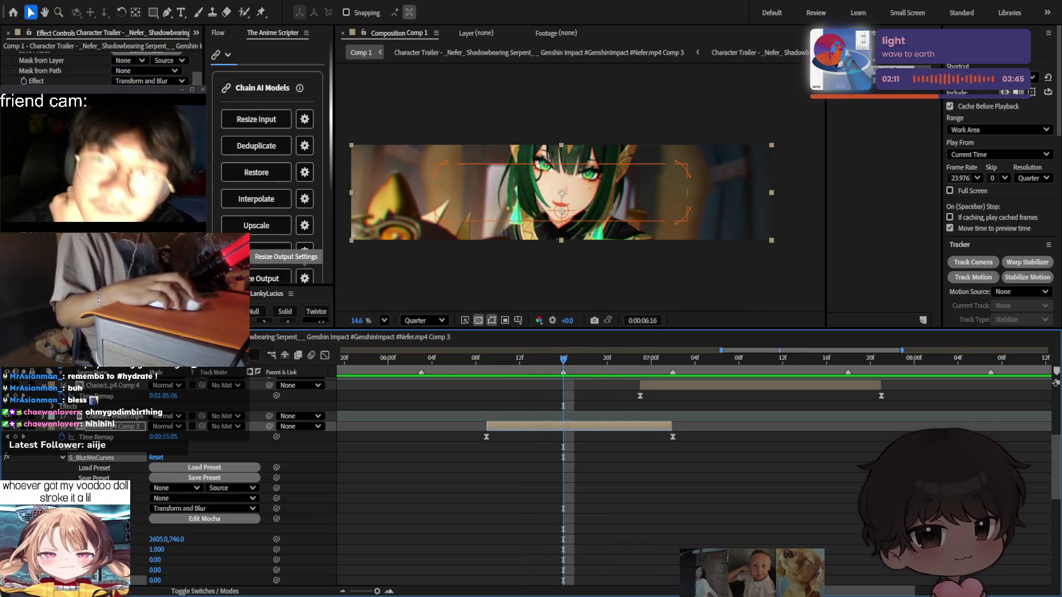
At 0:00:07:00, lower the value to -890 so the image slides away.
click(662, 358)
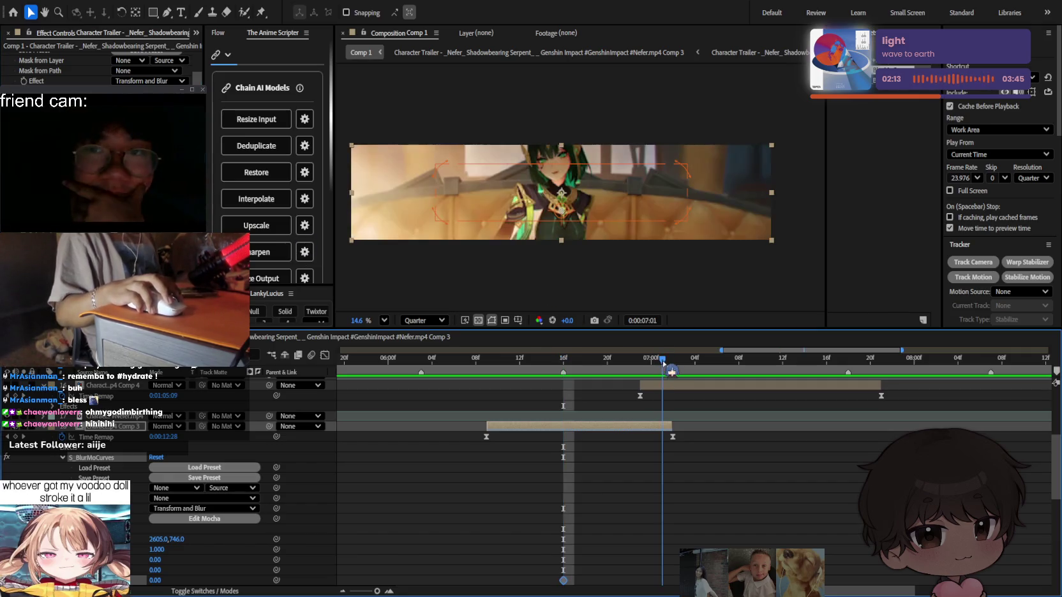
drag(640, 363, 651, 359)
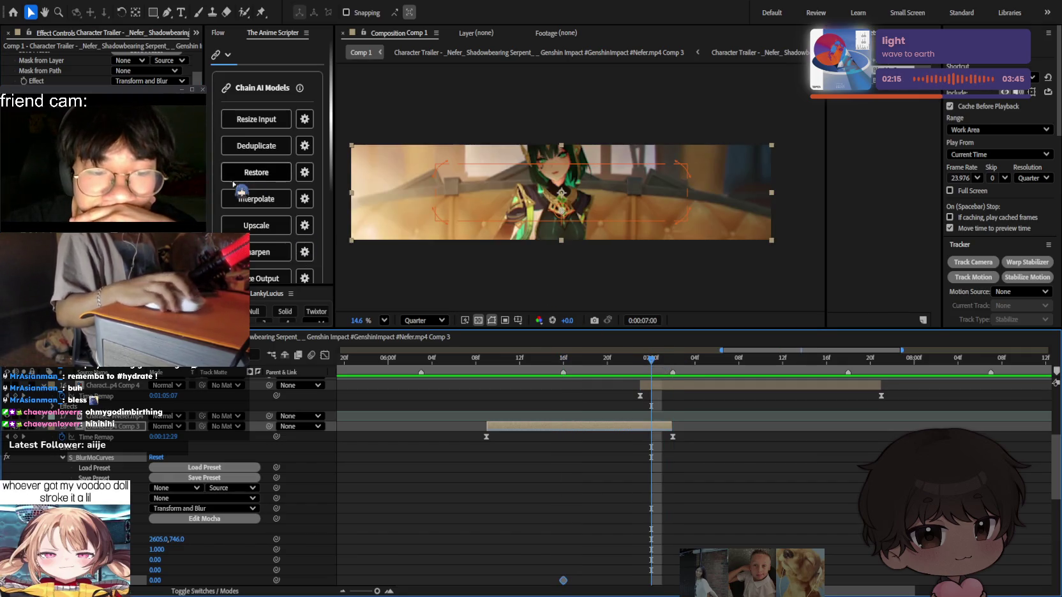
drag(155, 579, 121, 580)
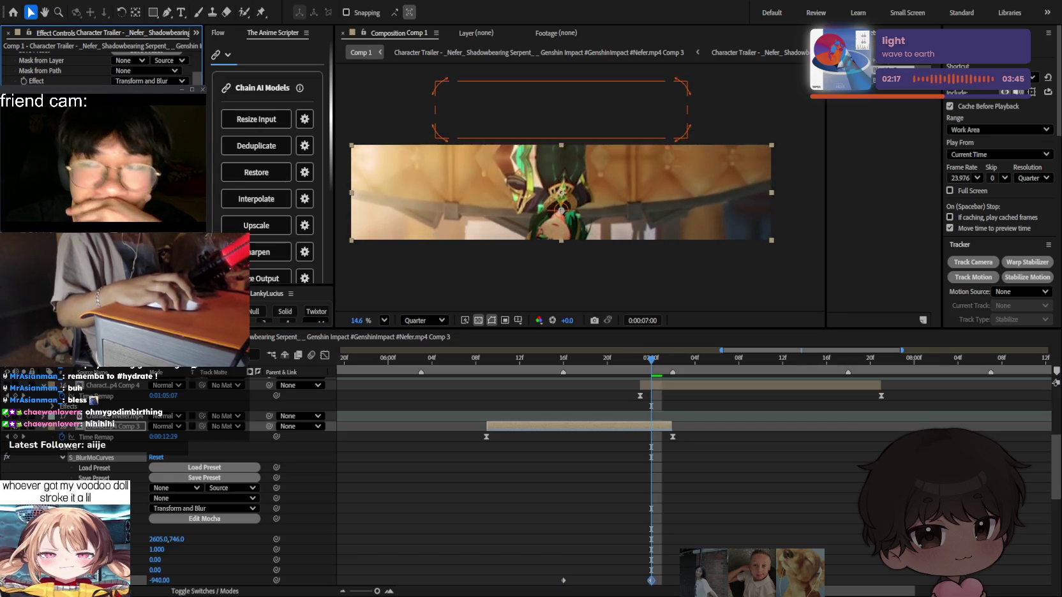
drag(121, 579, 126, 580)
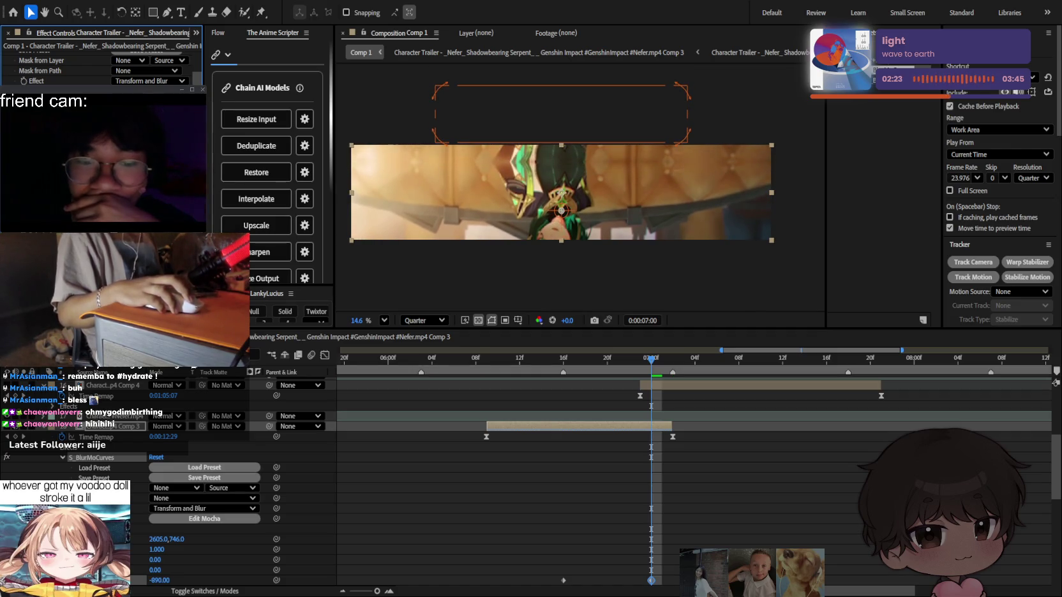
click(541, 358)
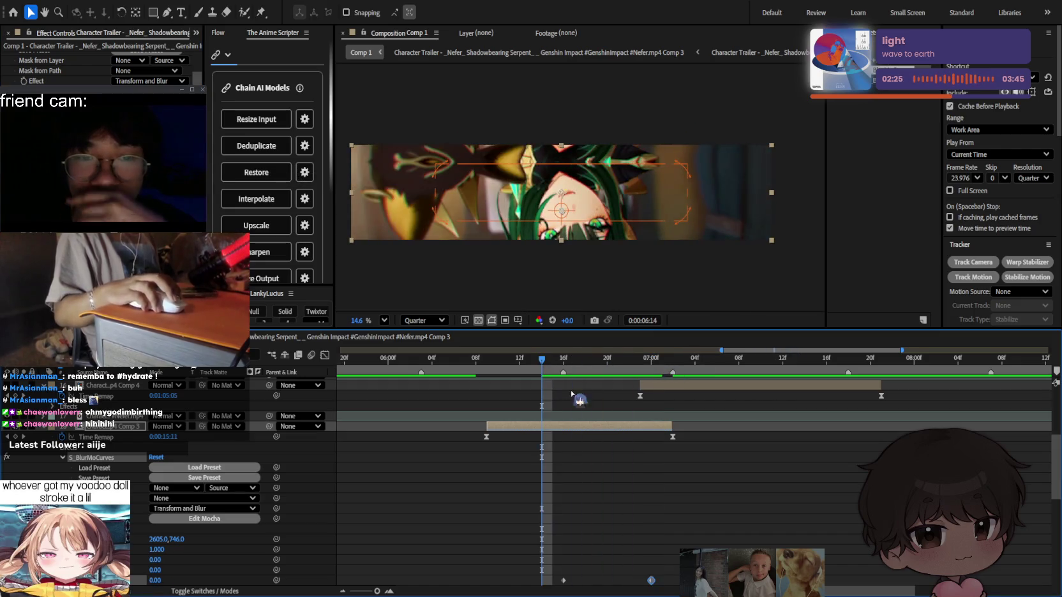
scroll(667, 563, down, 2)
drag(670, 516, 550, 522)
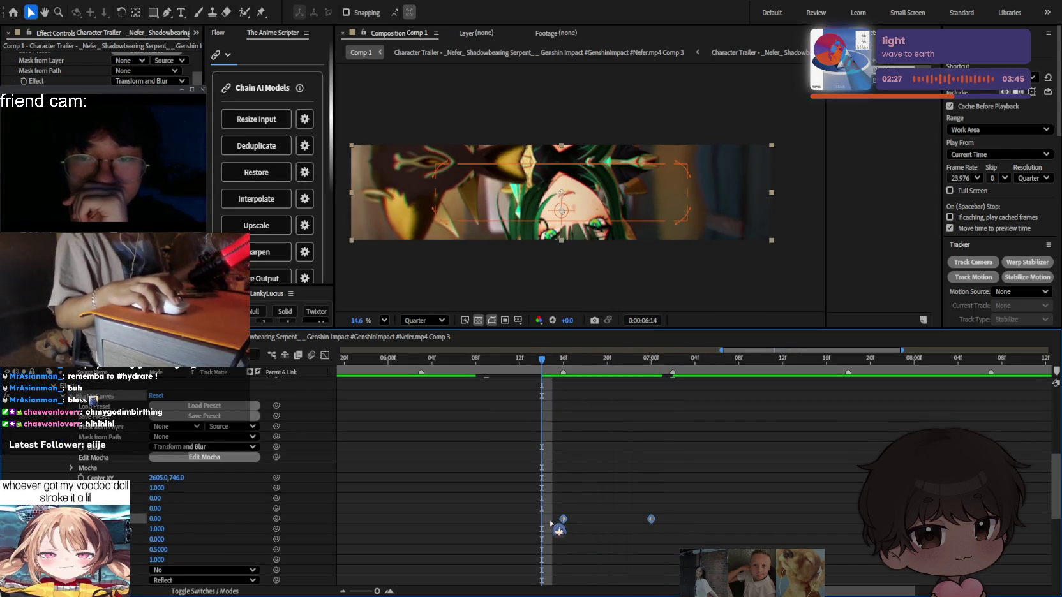
click(325, 354)
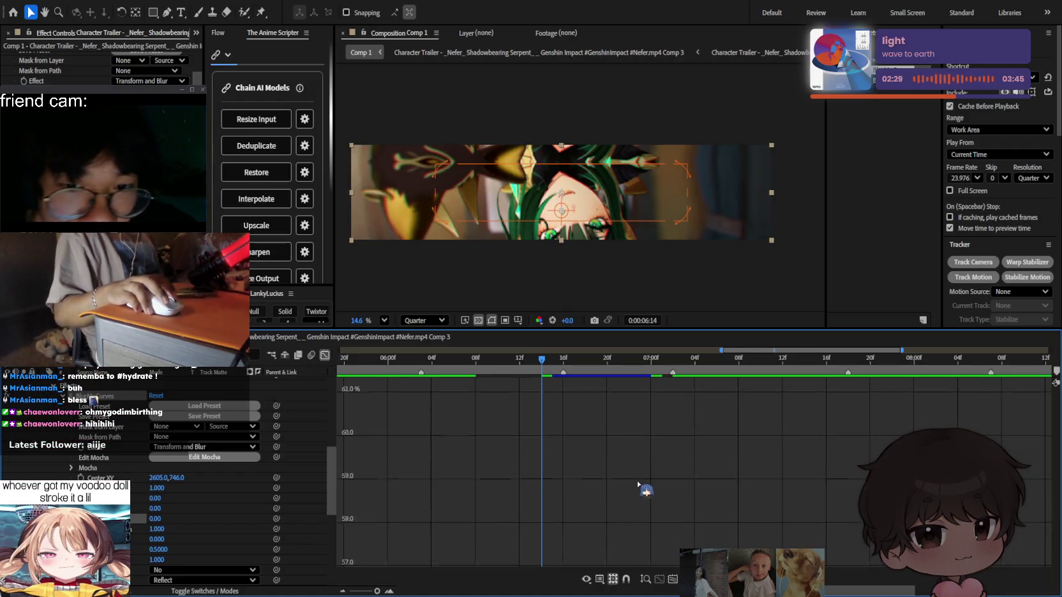
Fit the slide curve in the Graph Editor, Easy Ease both keyframes, and check frames 06:16–06:13.
click(672, 579)
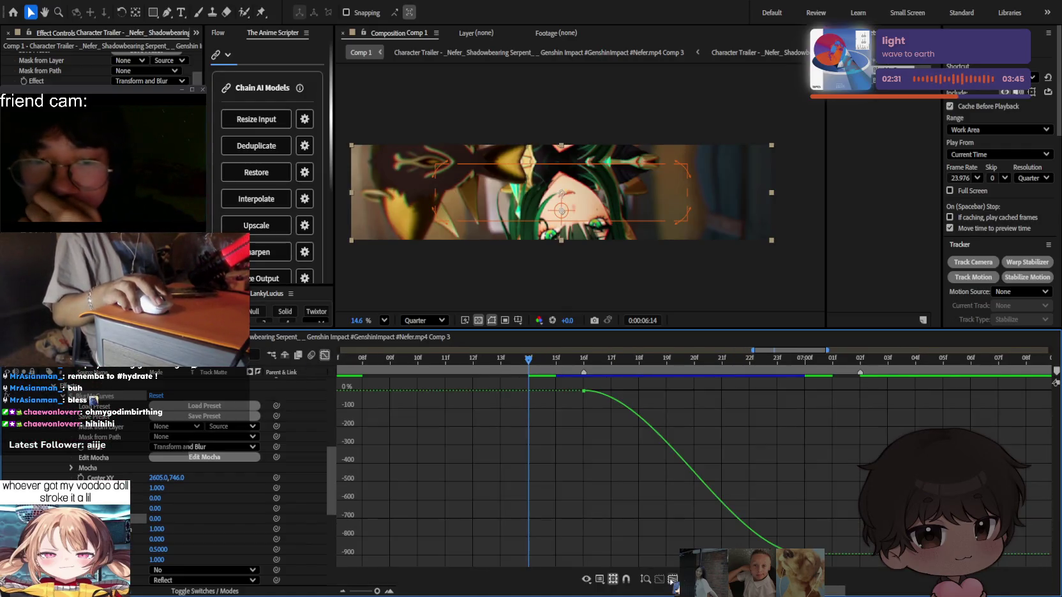
click(657, 422)
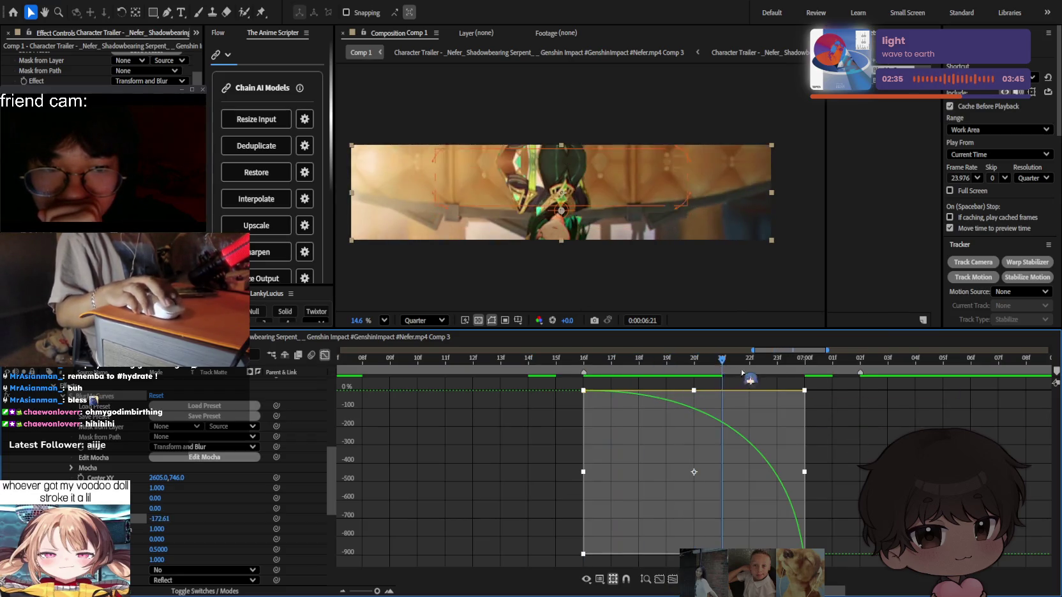
click(584, 368)
drag(585, 369, 493, 365)
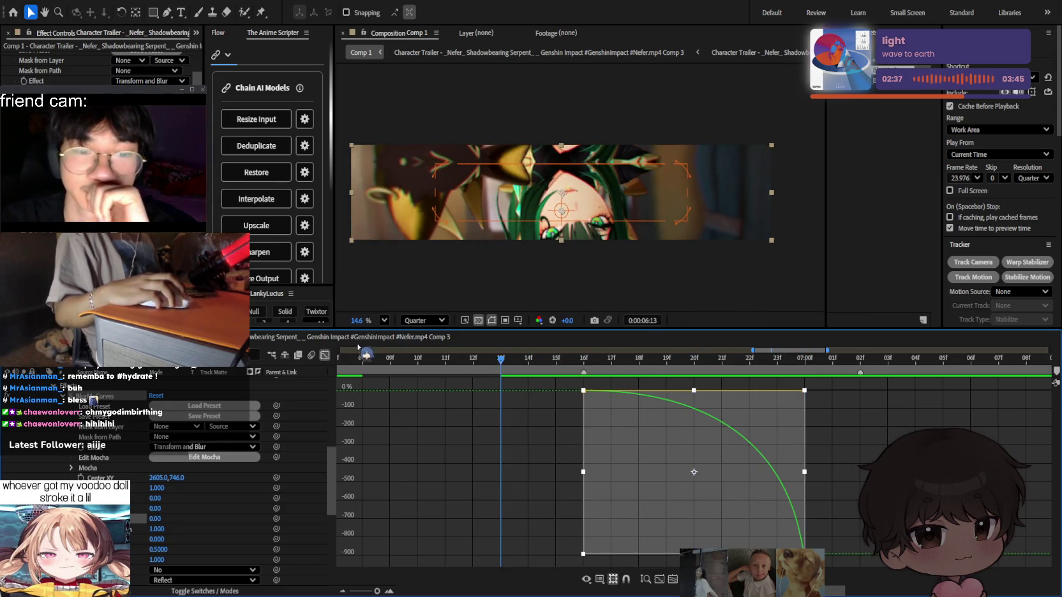
Return to the layer bar view and show only keyframed properties with U.
click(325, 355)
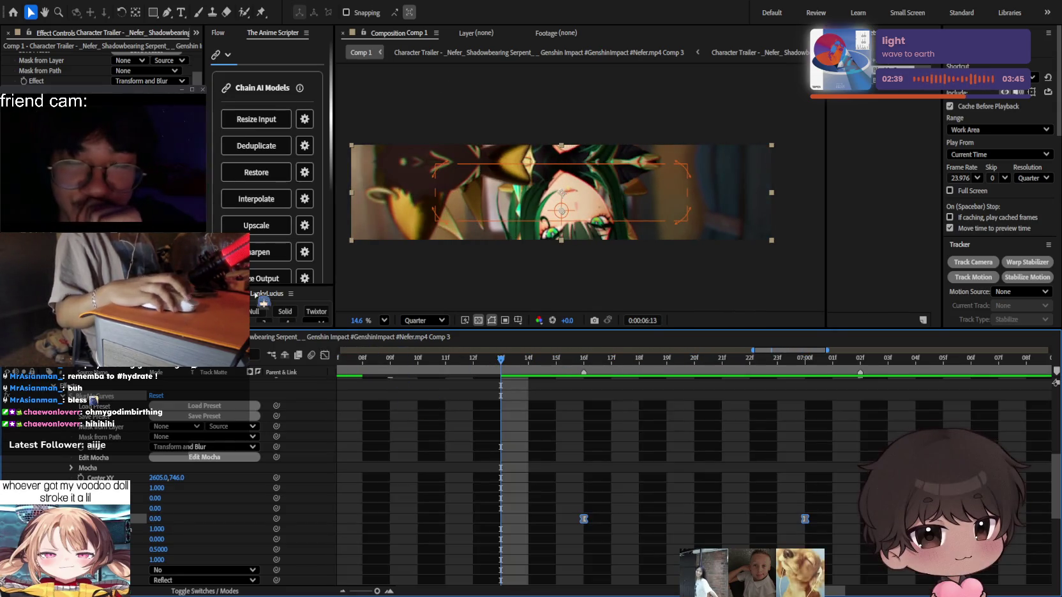
click(185, 268)
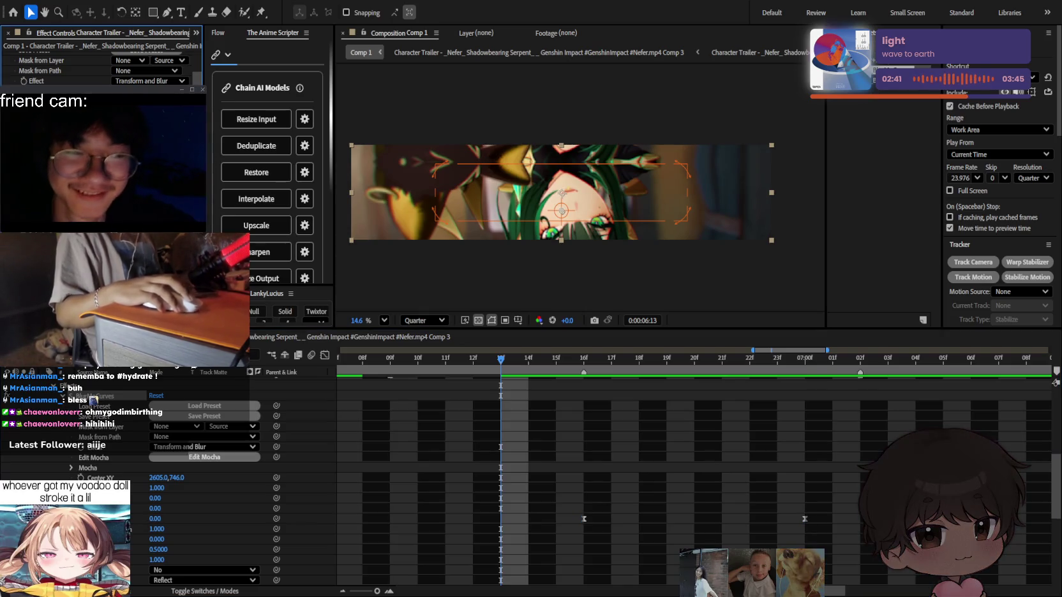
click(325, 354)
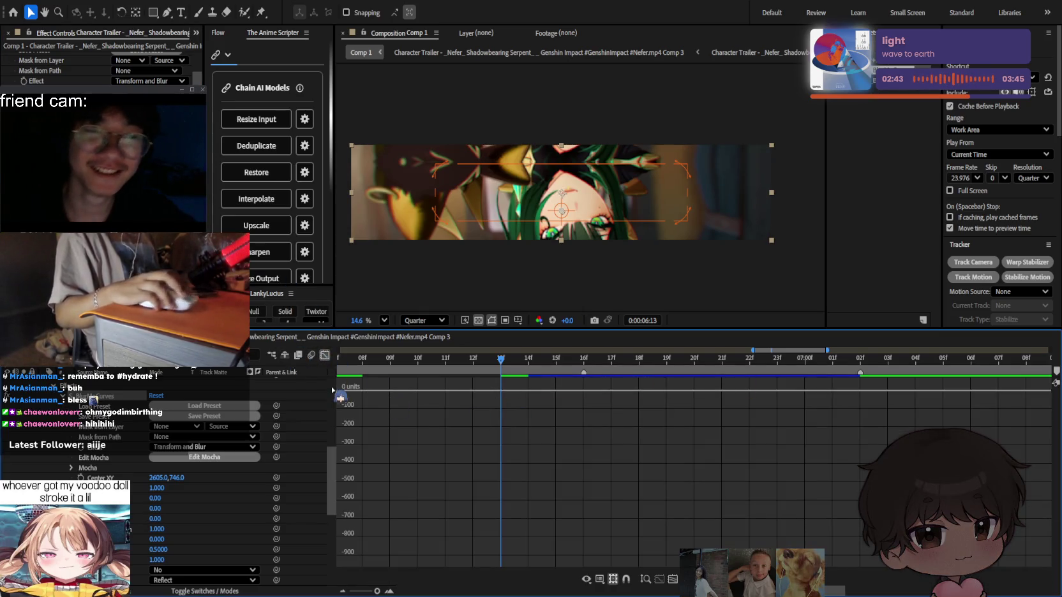
click(325, 356)
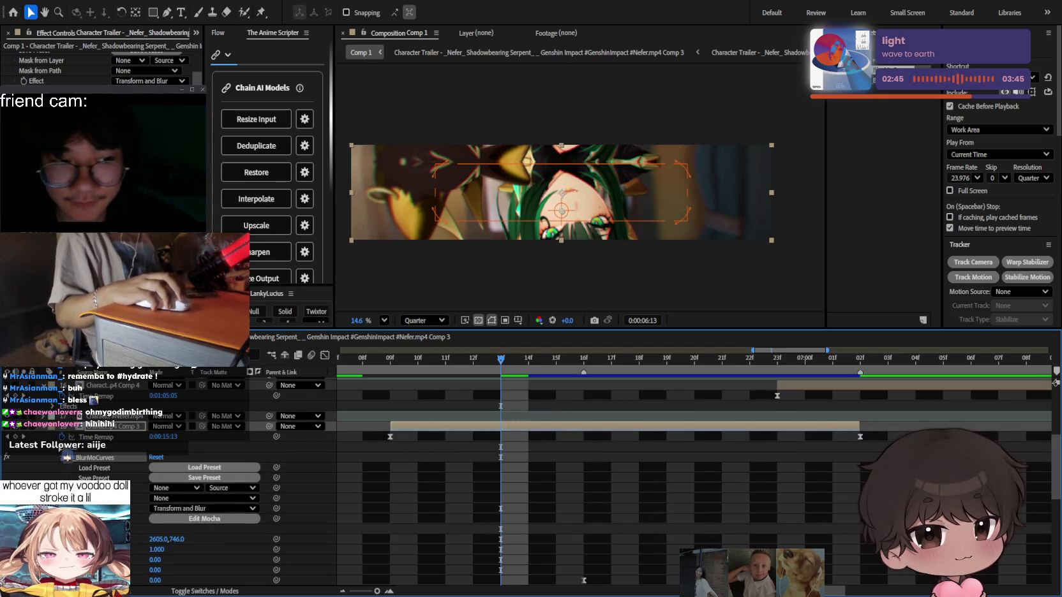
key(u)
Review the cut around 06:11, then select layer 18, the Comp 3 clip, with its effect settings.
click(703, 490)
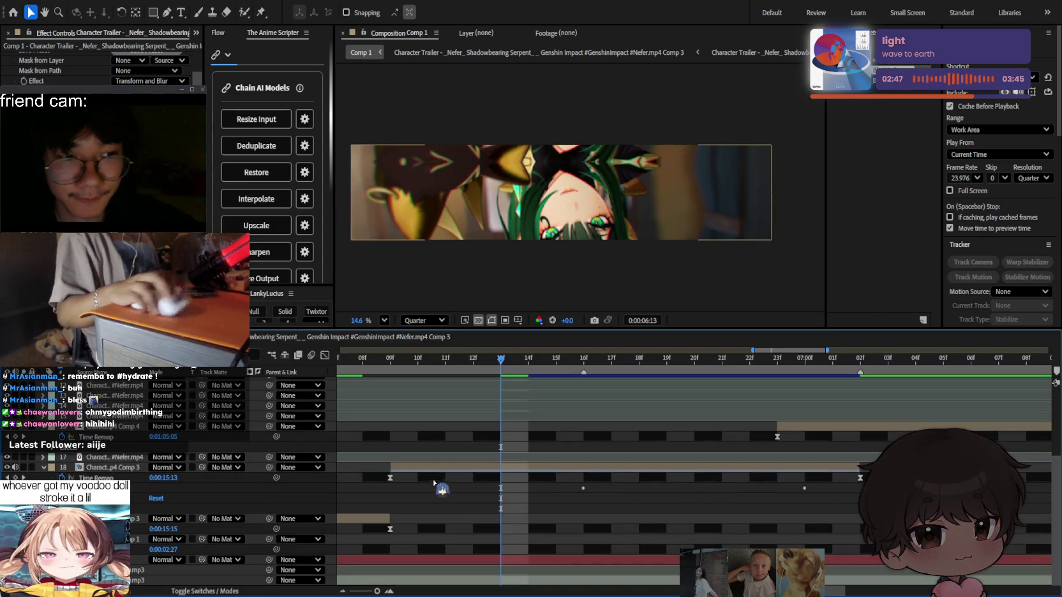
scroll(553, 483, down, 3)
mouse_move(548, 376)
mouse_down()
mouse_move(476, 375)
mouse_move(532, 373)
mouse_up()
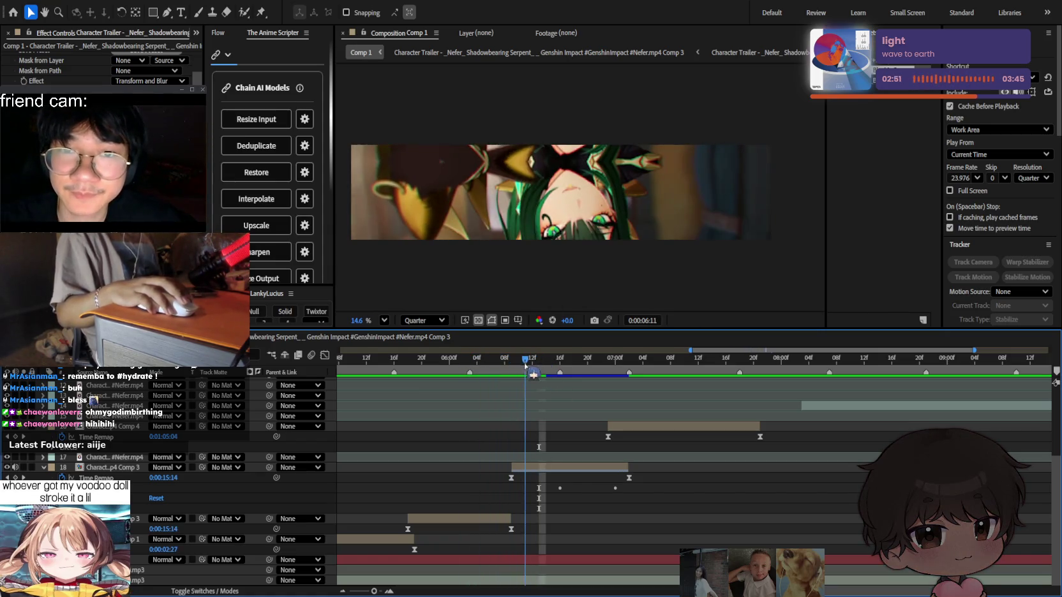
click(537, 468)
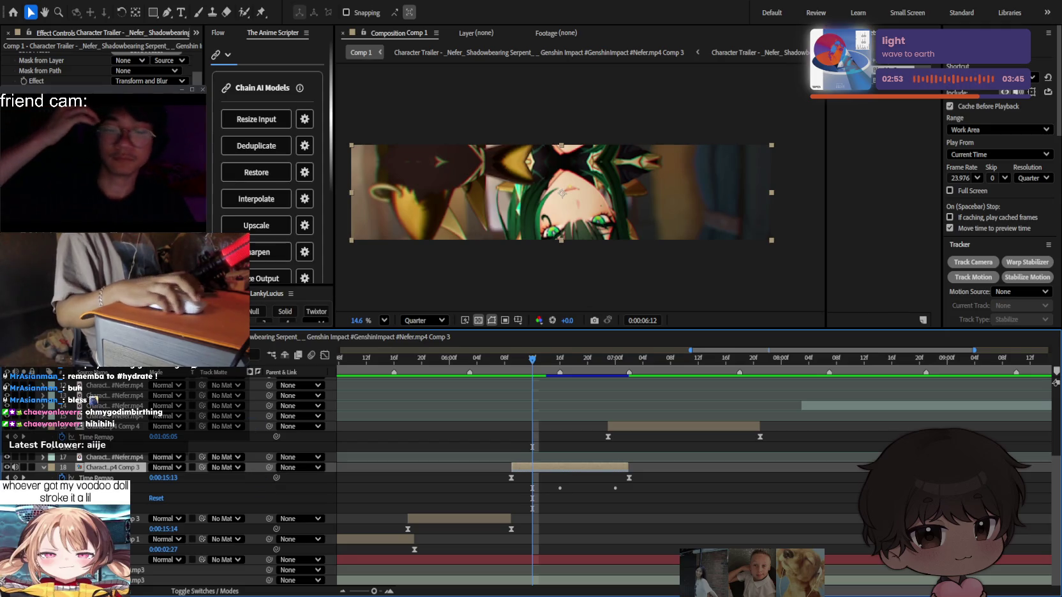
click(63, 127)
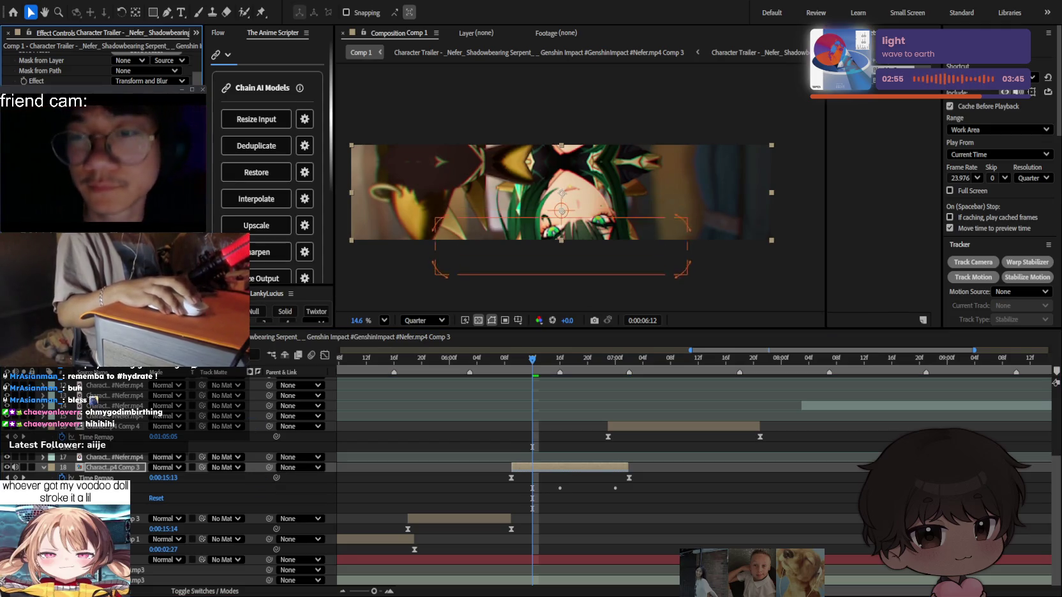
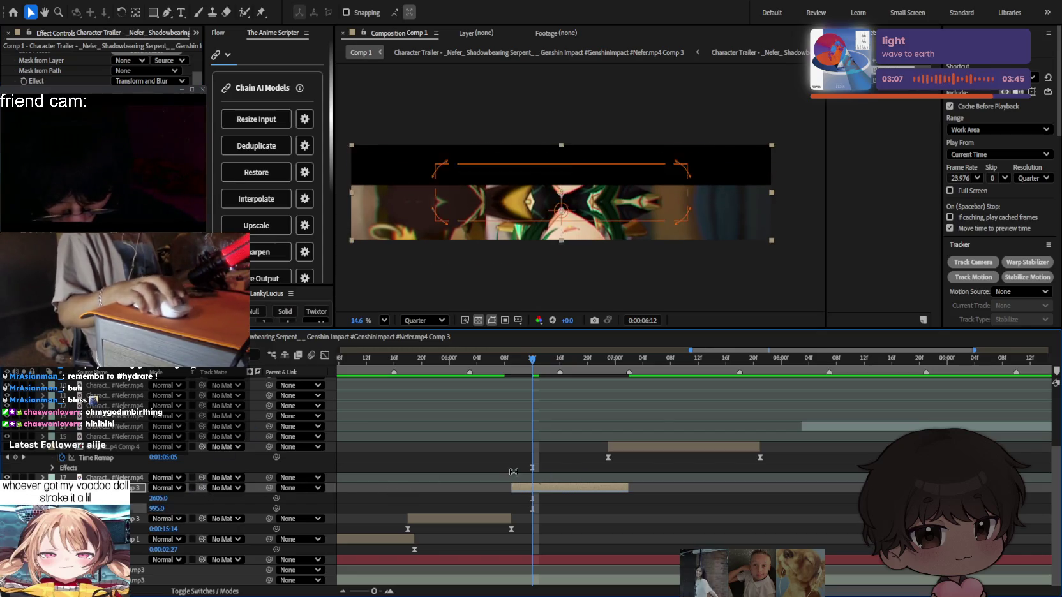
Inspect the Comp 3 precomp, then review Adjustment Layer 1's effects back in Comp 1 at 06:07.
double_click(579, 489)
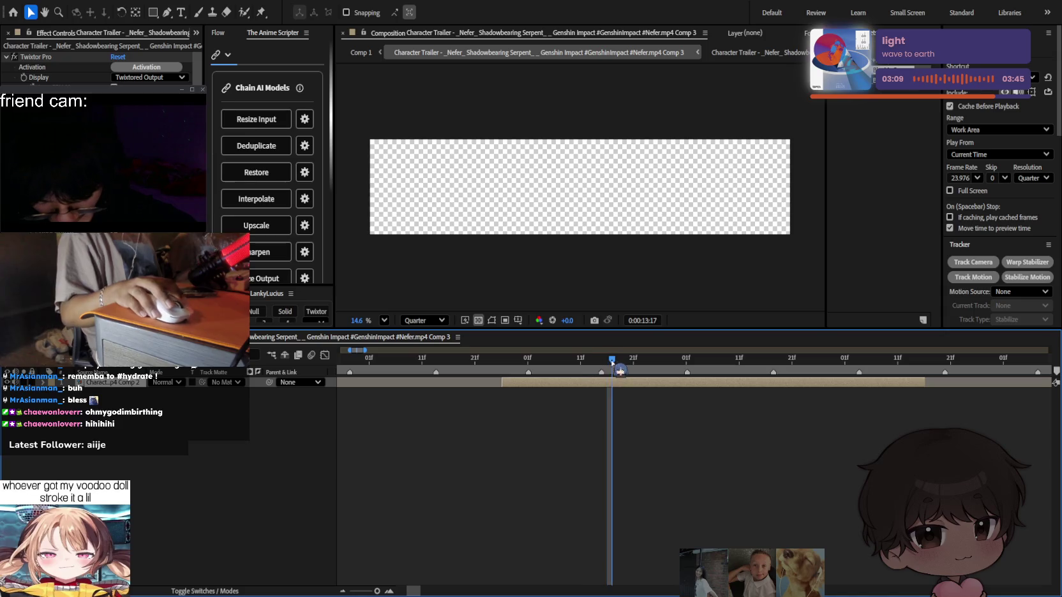
mouse_move(611, 362)
mouse_down()
mouse_move(597, 360)
mouse_move(813, 361)
mouse_move(659, 360)
mouse_up()
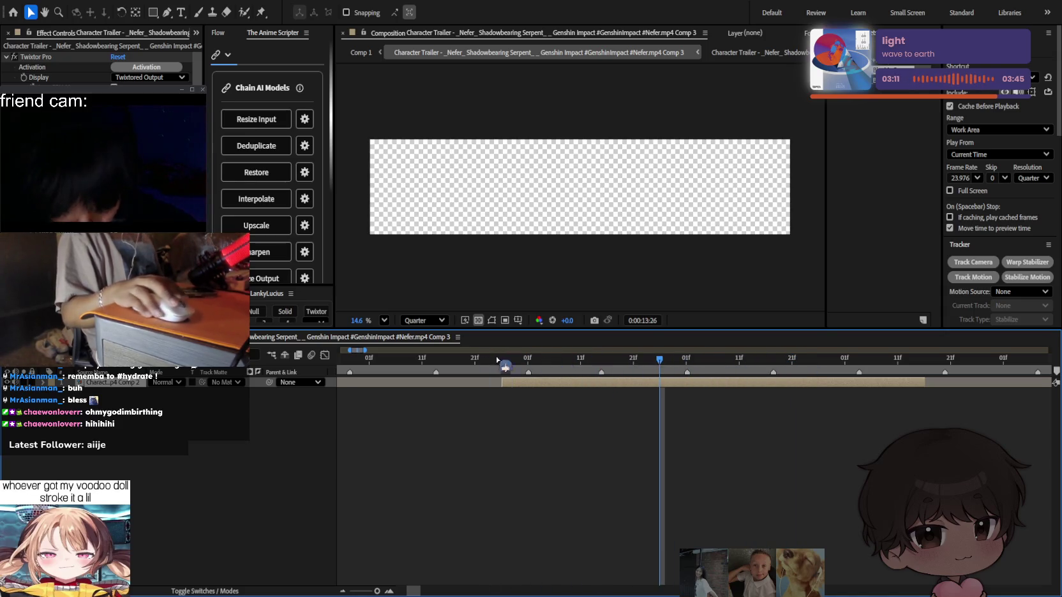
click(191, 337)
mouse_move(596, 386)
mouse_down()
mouse_move(620, 383)
mouse_move(495, 383)
mouse_up()
scroll(652, 425, up, 2)
scroll(651, 425, up, 2)
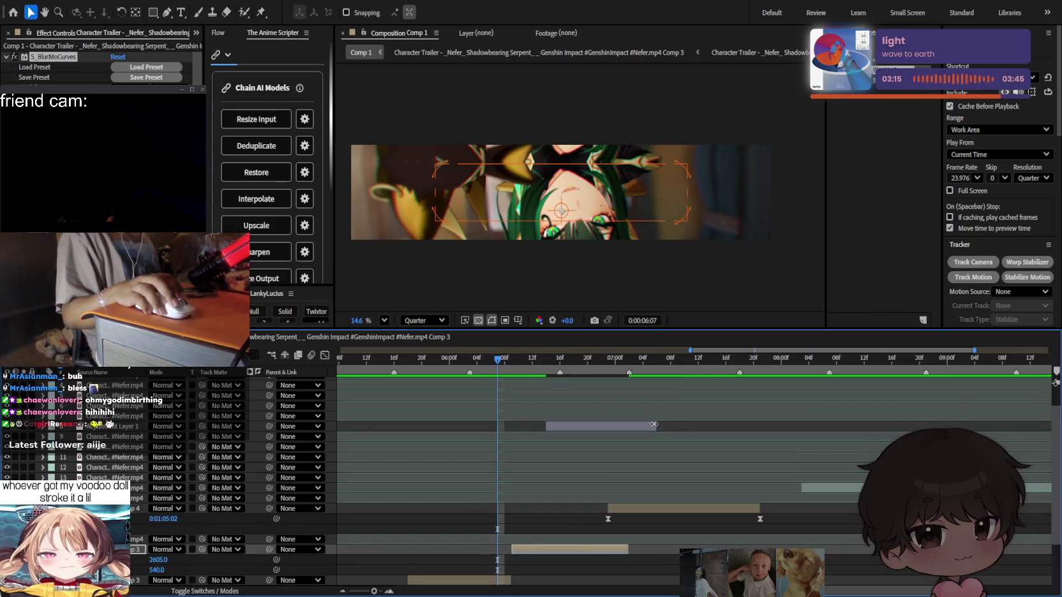
scroll(653, 423, up, 3)
click(576, 455)
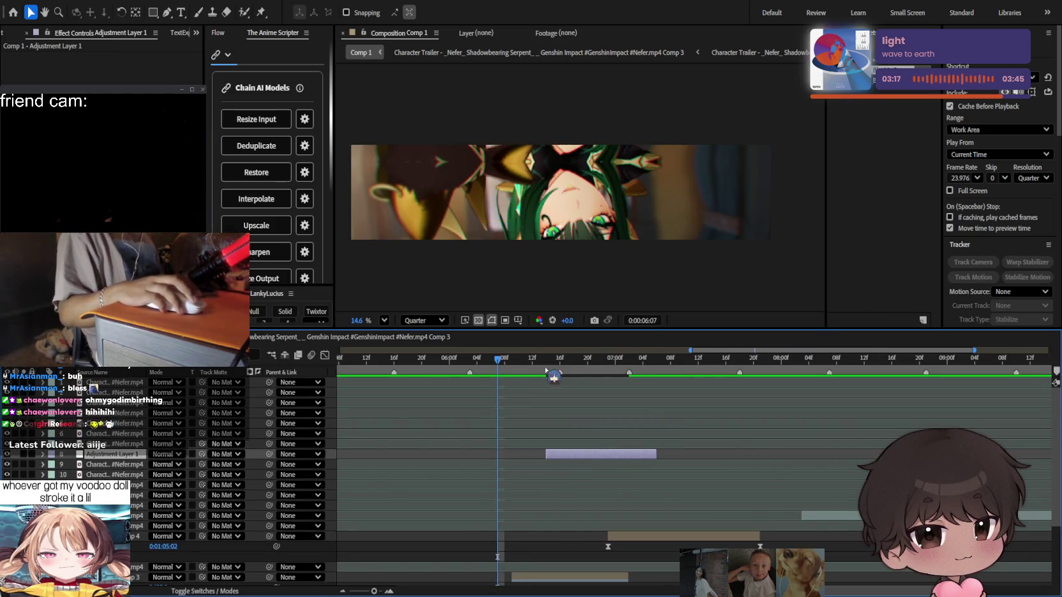
click(566, 373)
scroll(527, 383, down, 3)
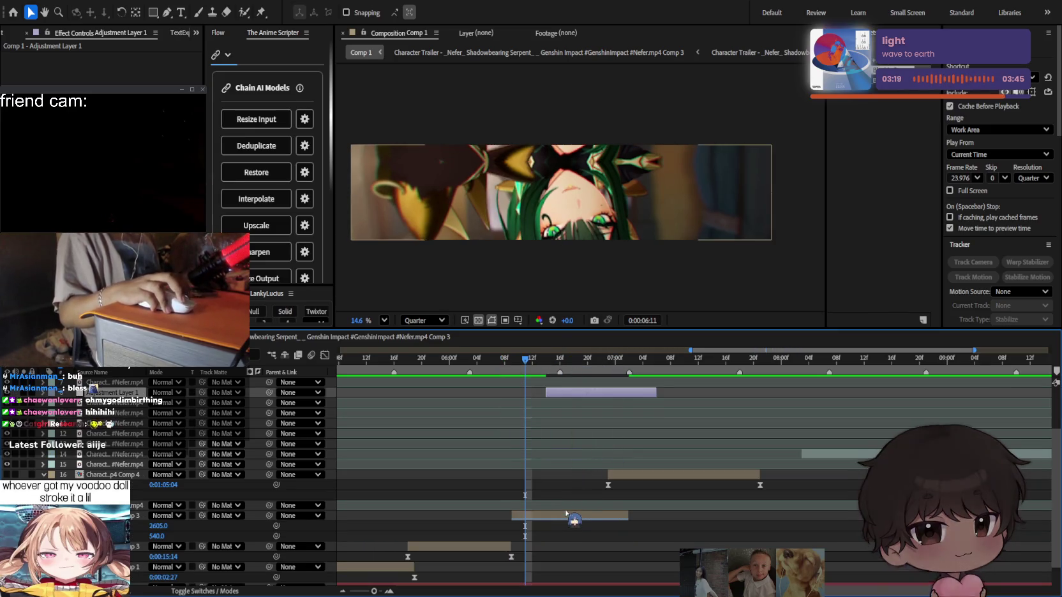
Push the Character Trailer clip's S_BlurMoCurves value further negative, to -2141.21.
click(585, 515)
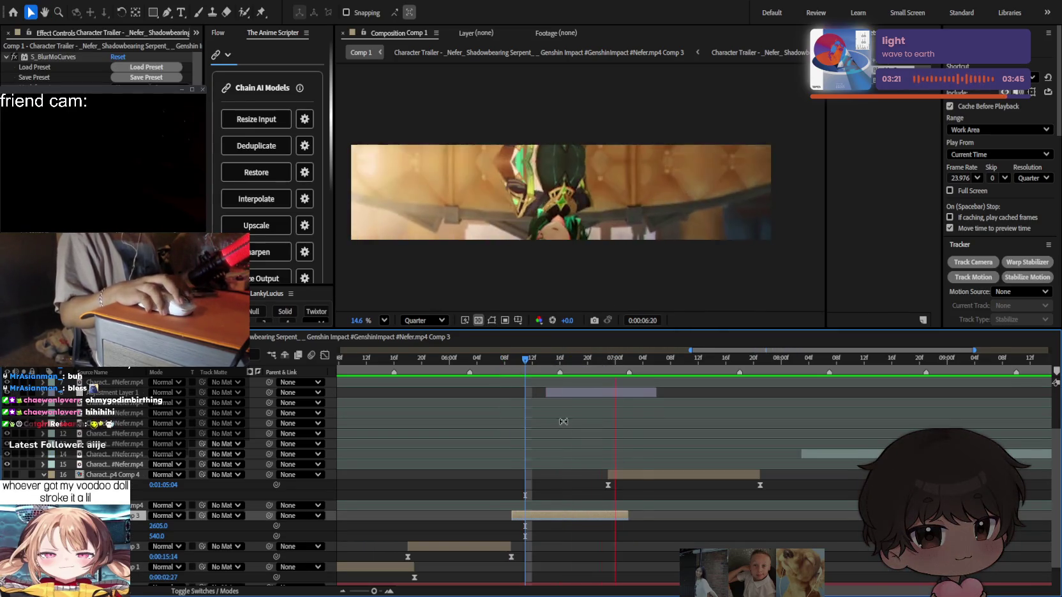
mouse_move(654, 361)
mouse_down()
mouse_move(547, 361)
mouse_move(580, 360)
mouse_up()
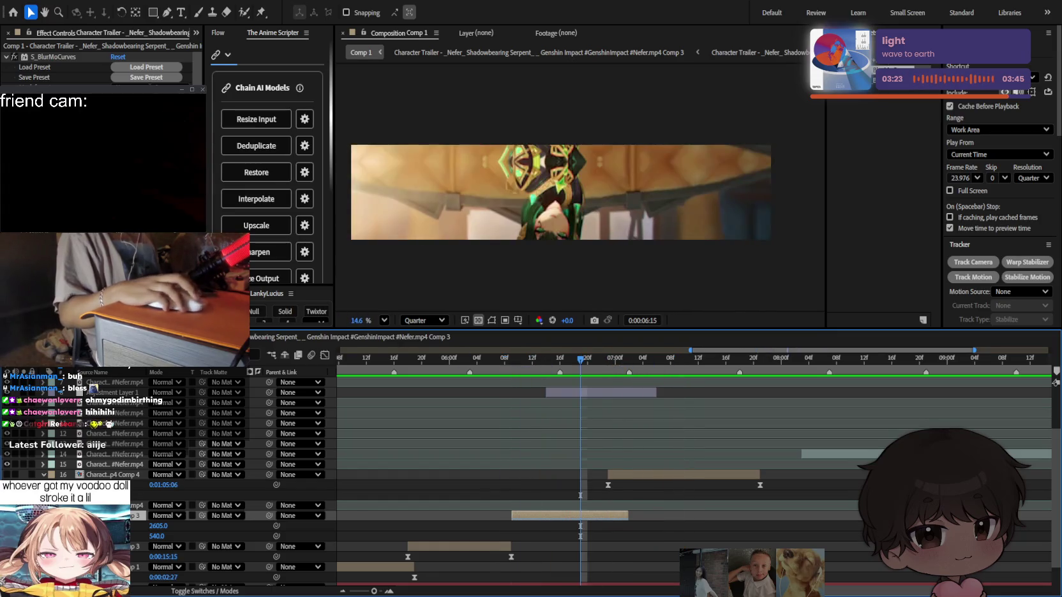
click(50, 57)
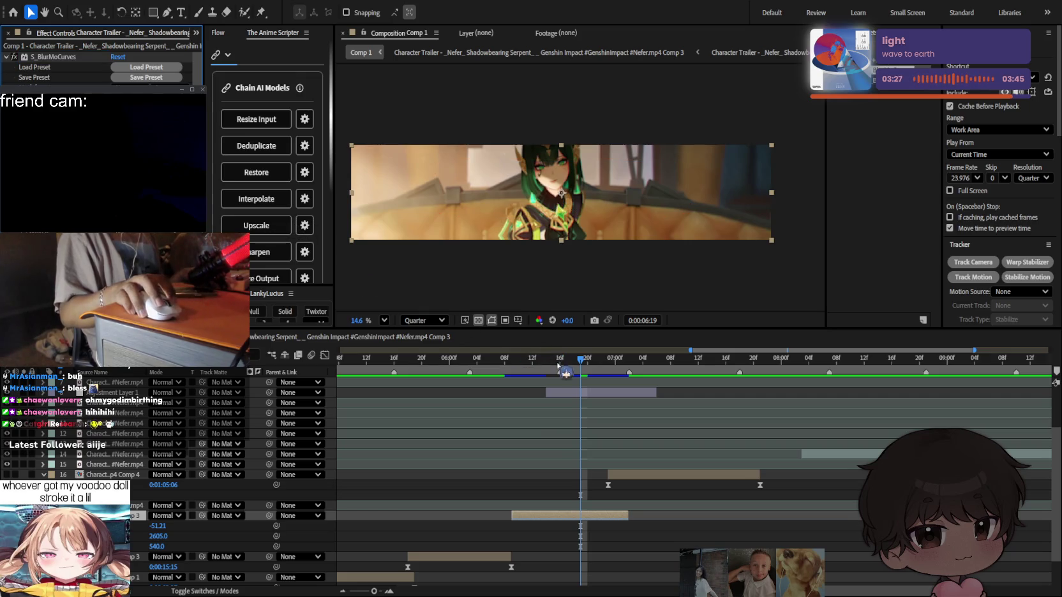
mouse_move(559, 365)
mouse_down()
mouse_move(526, 362)
mouse_move(588, 361)
mouse_move(511, 361)
mouse_up()
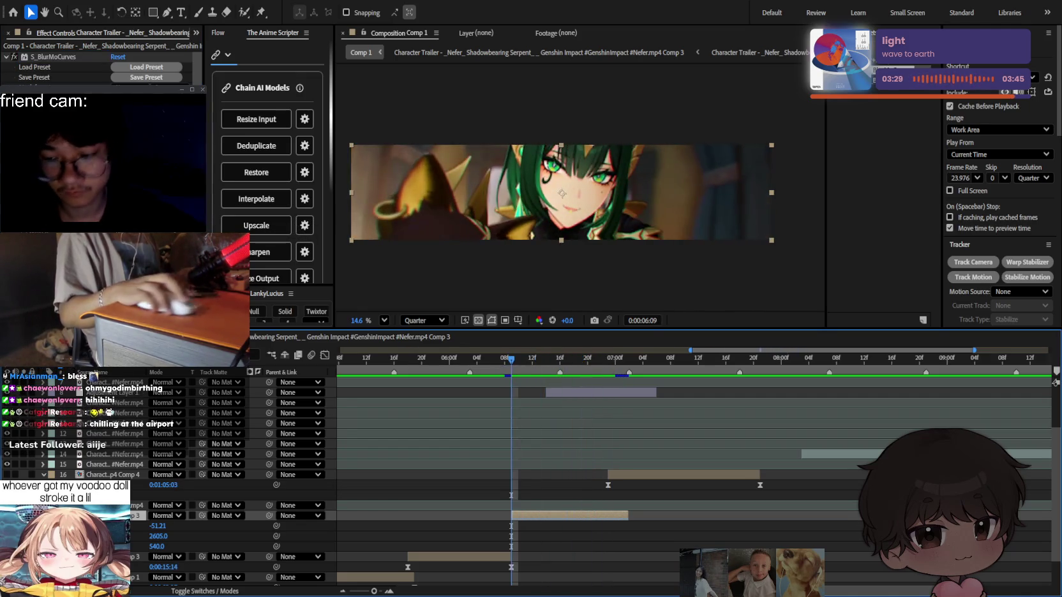
drag(562, 193, 562, 211)
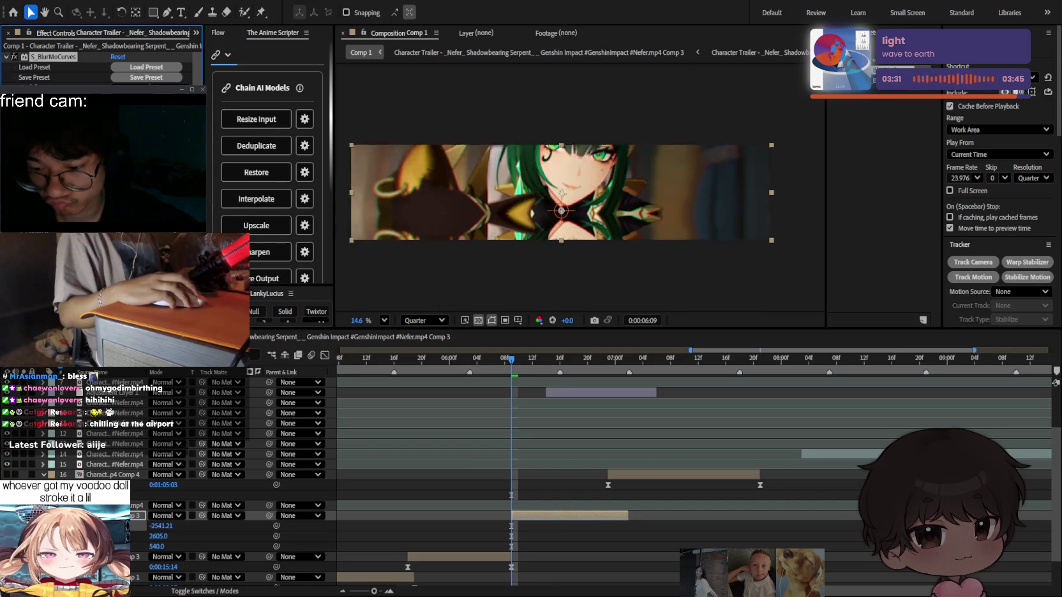
Preview the blur transition from about 06:00, with the work area ending at 08:00.
key(space)
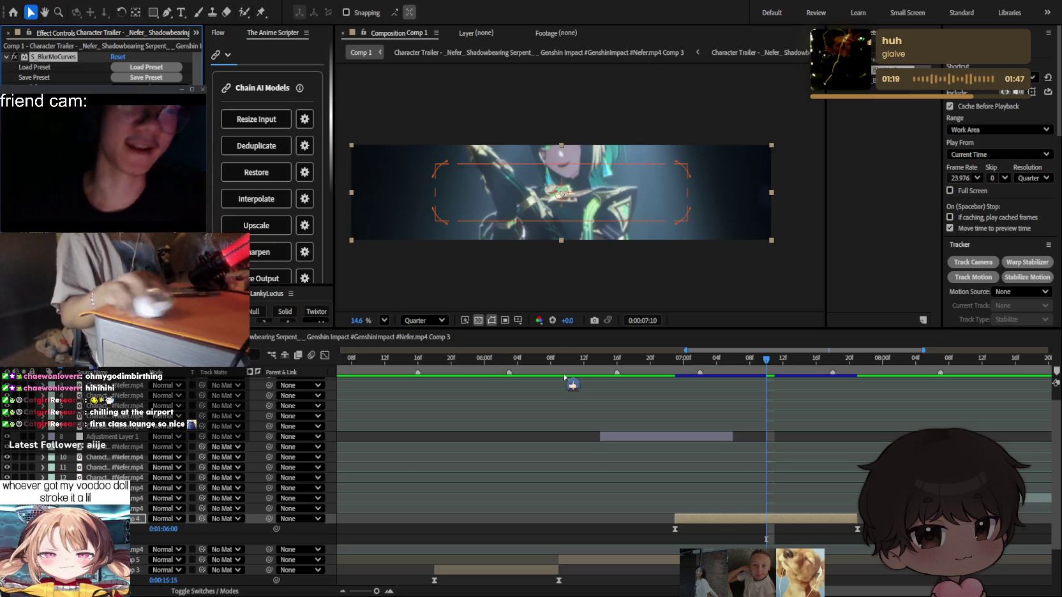
click(700, 361)
drag(702, 366, 587, 367)
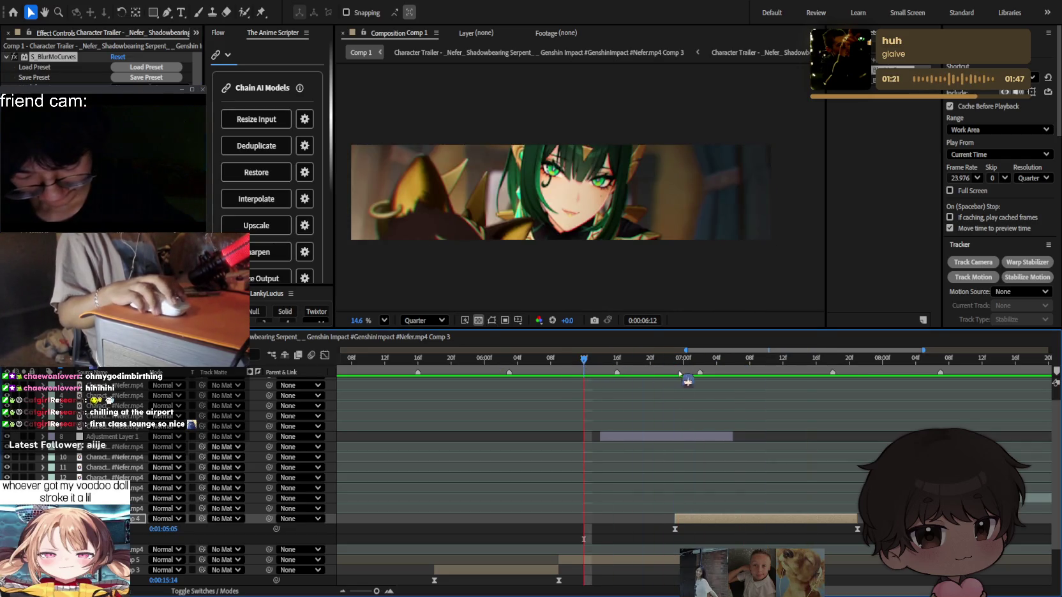
key(Page_Up)
key(Page_Up)
key(Page_Up)
key(Page_Up)
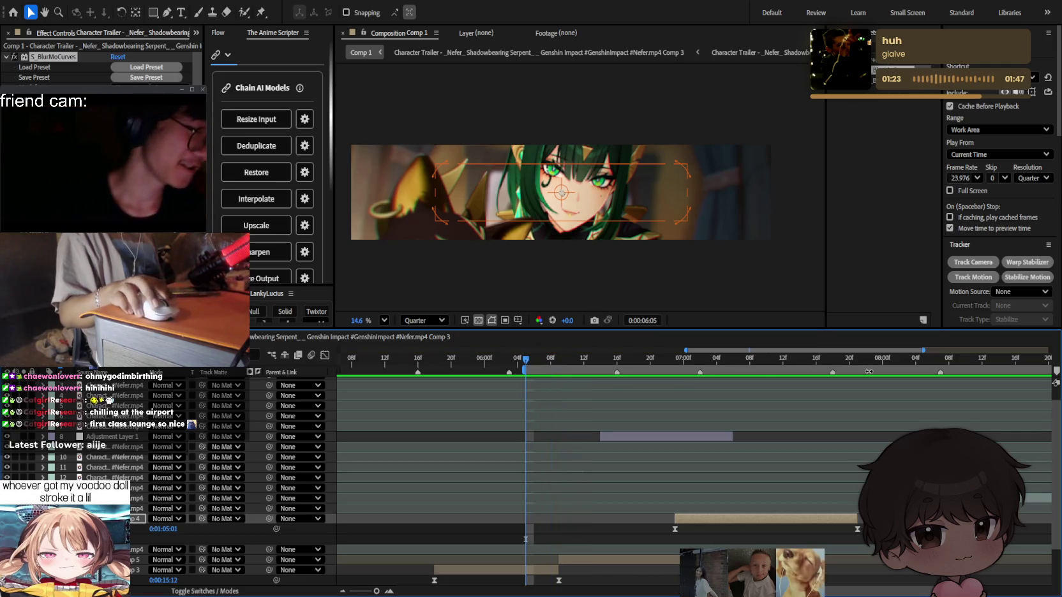
drag(868, 371, 882, 371)
key(semicolon)
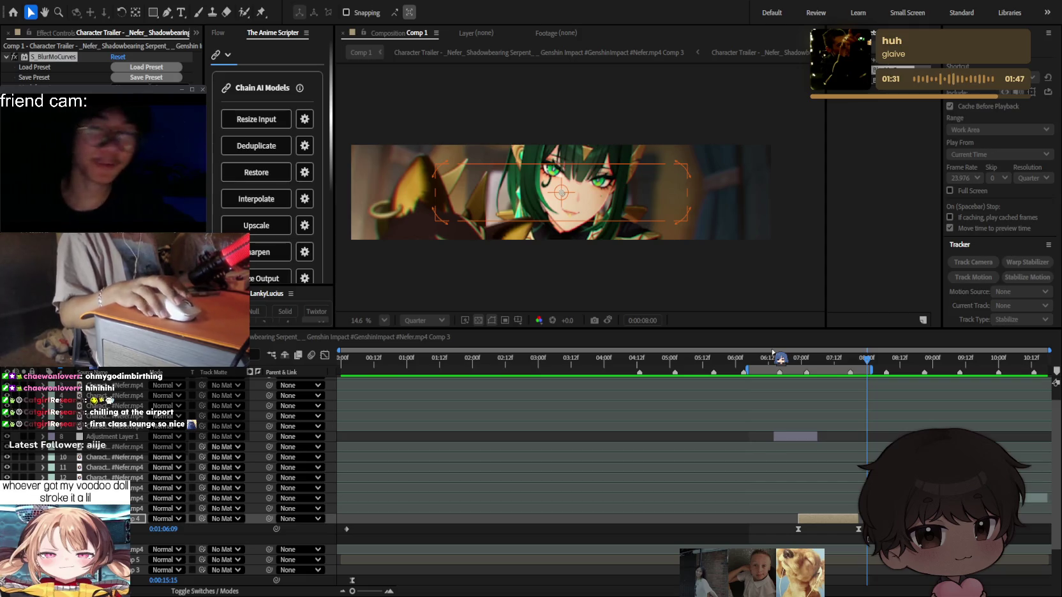
click(741, 361)
key(space)
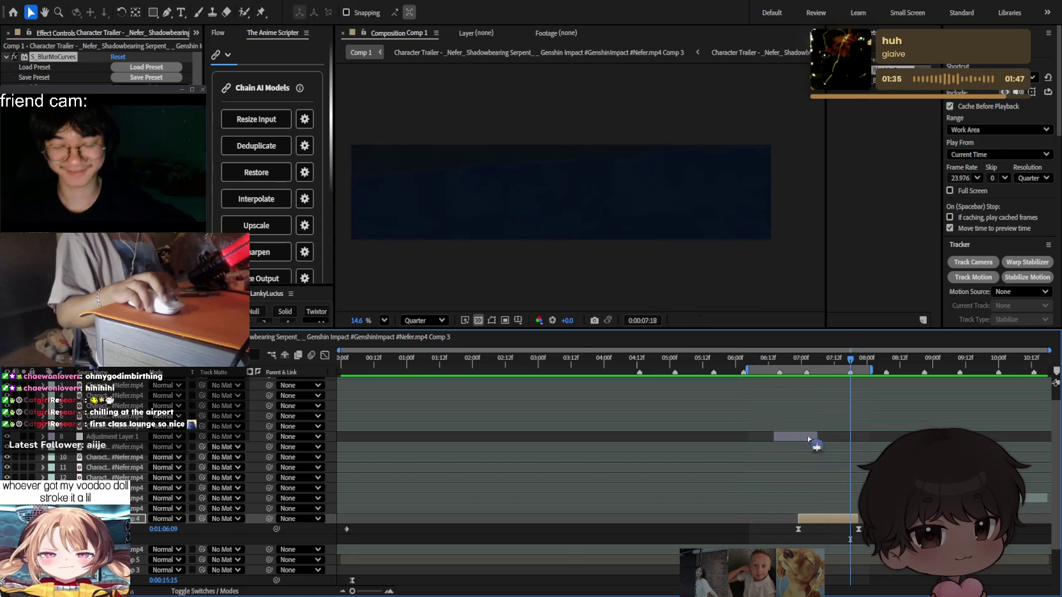
Split Adjustment Layer 1 at 0:00:06:21 with Ctrl+Shift+D.
scroll(813, 419, up, 5)
mouse_move(713, 361)
mouse_down()
mouse_move(763, 361)
mouse_move(705, 361)
mouse_move(716, 361)
mouse_up()
click(736, 437)
key(ctrl+shift+d)
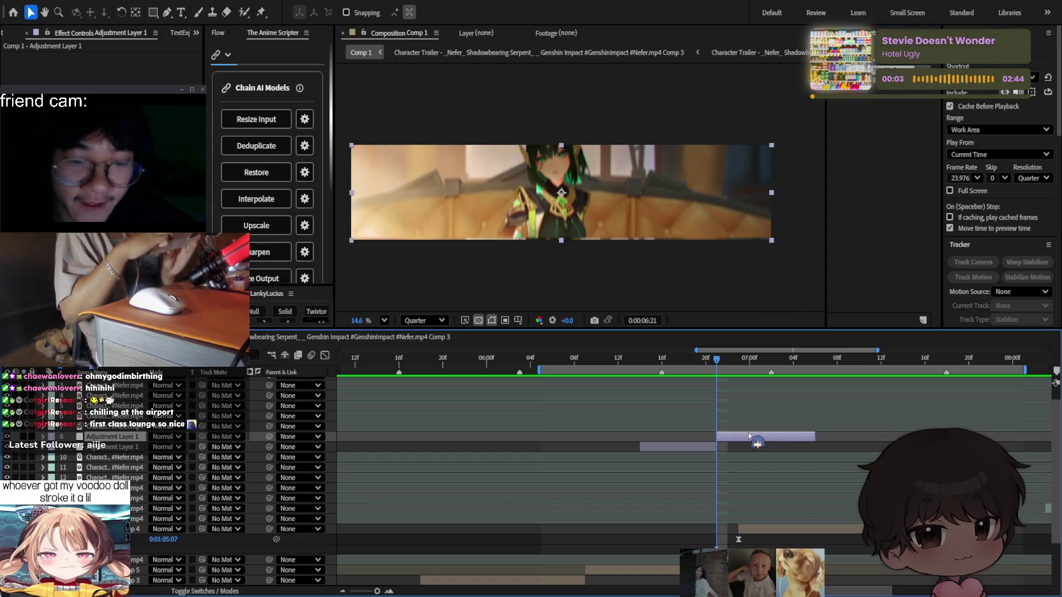
At 06:23, apply a Minimax effect set to Maximum to the new Adjustment Layer 1 piece.
click(726, 362)
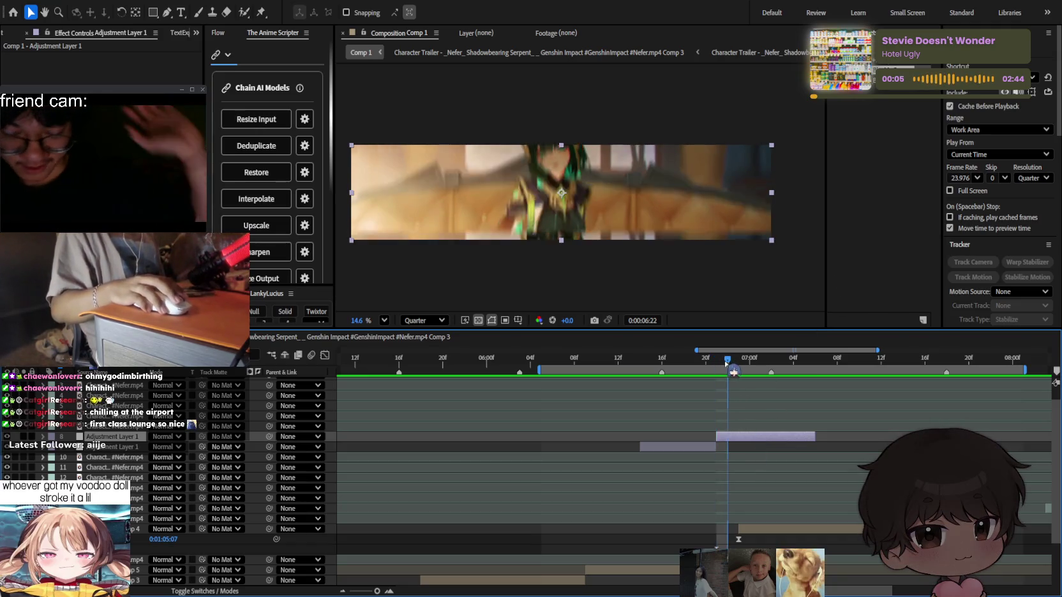
key(Page_Down)
click(724, 441)
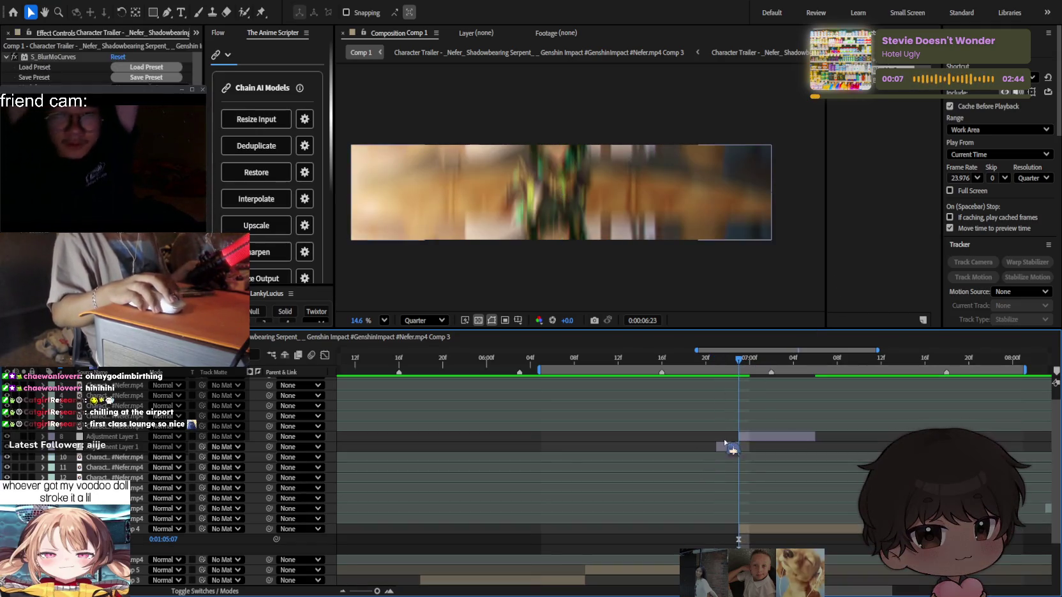
scroll(872, 213, up, 5)
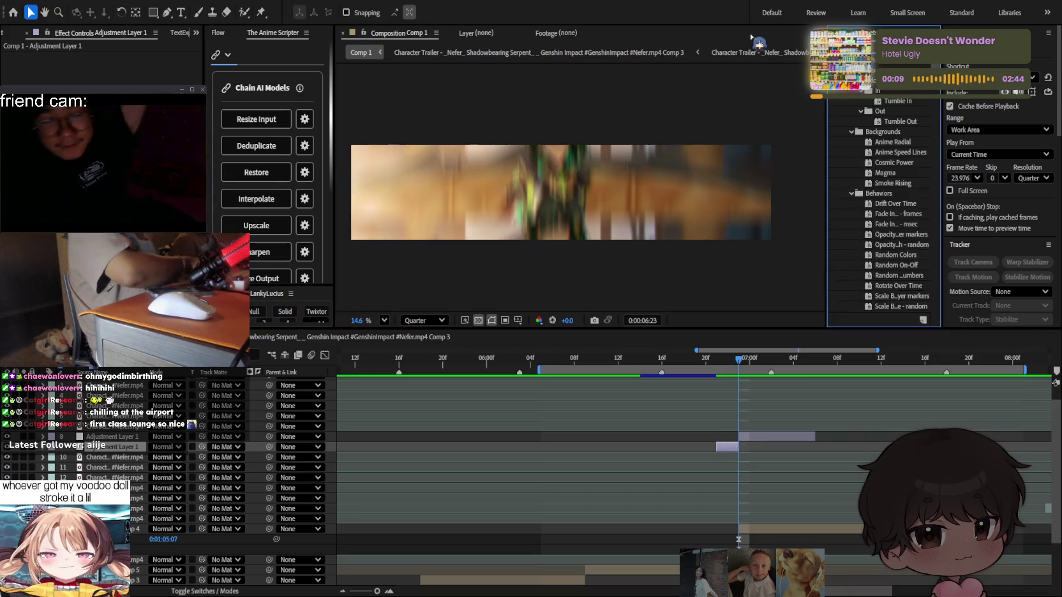
click(918, 66)
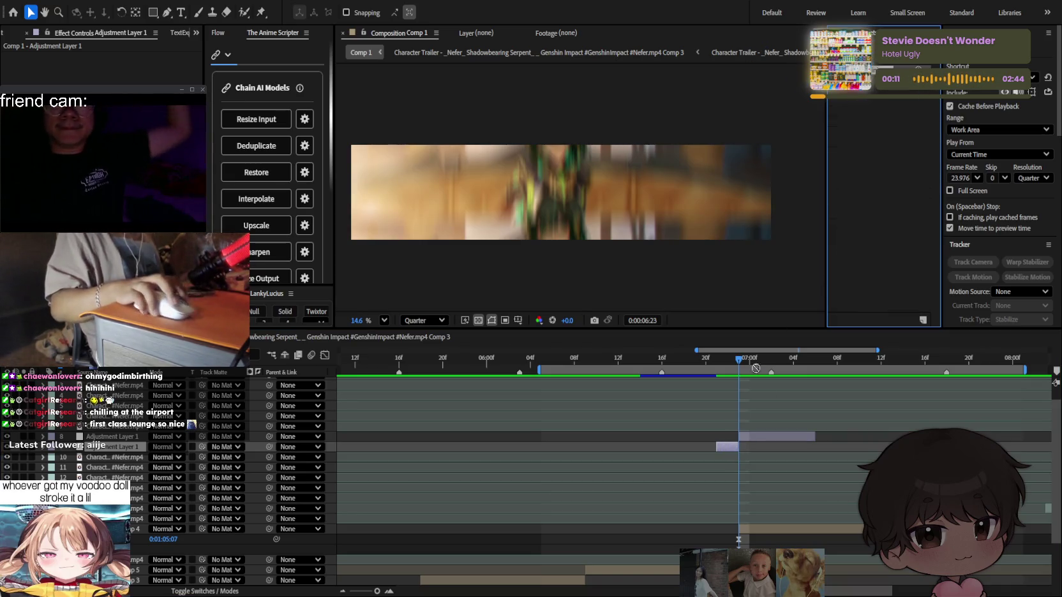
drag(726, 451, 726, 450)
scroll(732, 377, down, 3)
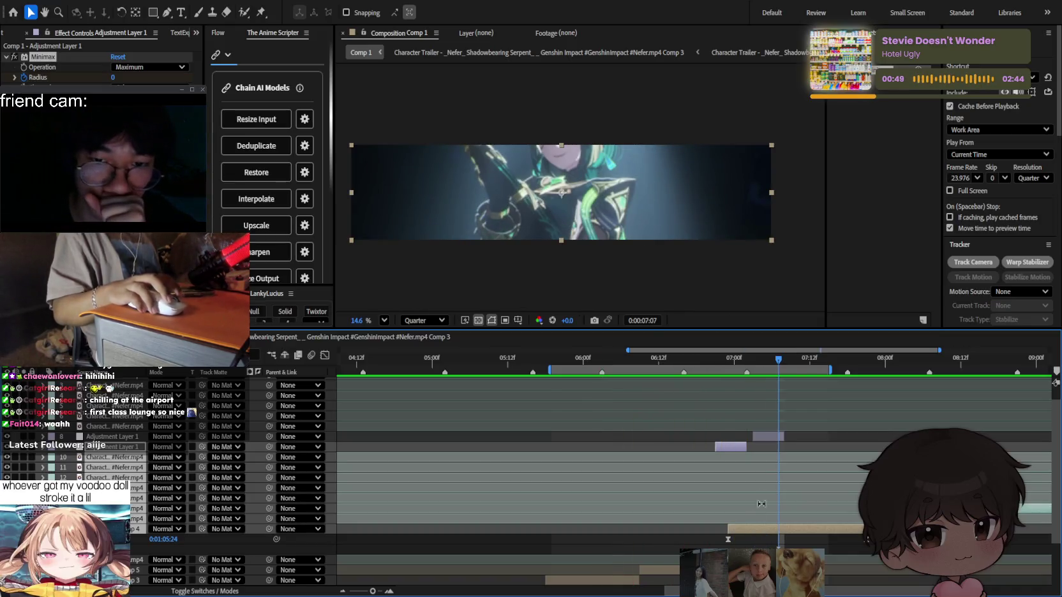
Nudge the clip bars a few frames later and preview the Minimax transition.
drag(750, 529, 815, 530)
click(765, 438)
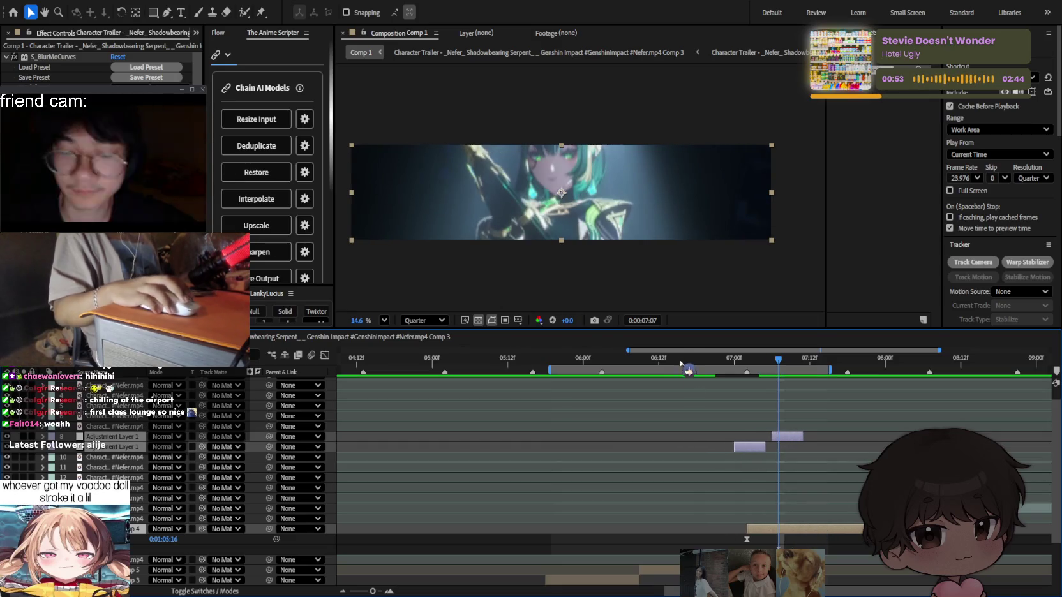
key(space)
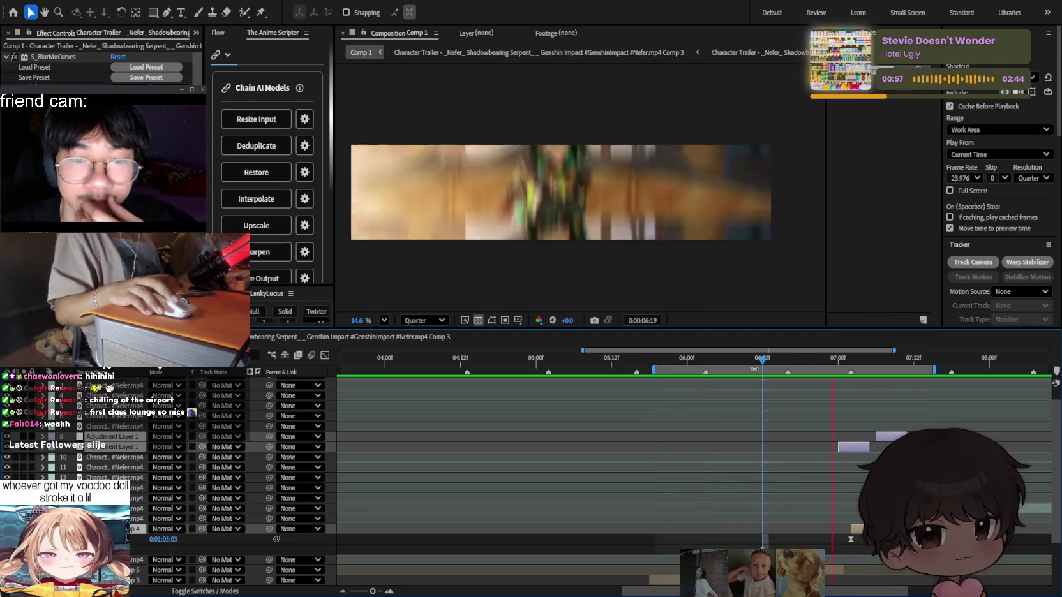
key(space)
key(semicolon)
click(730, 533)
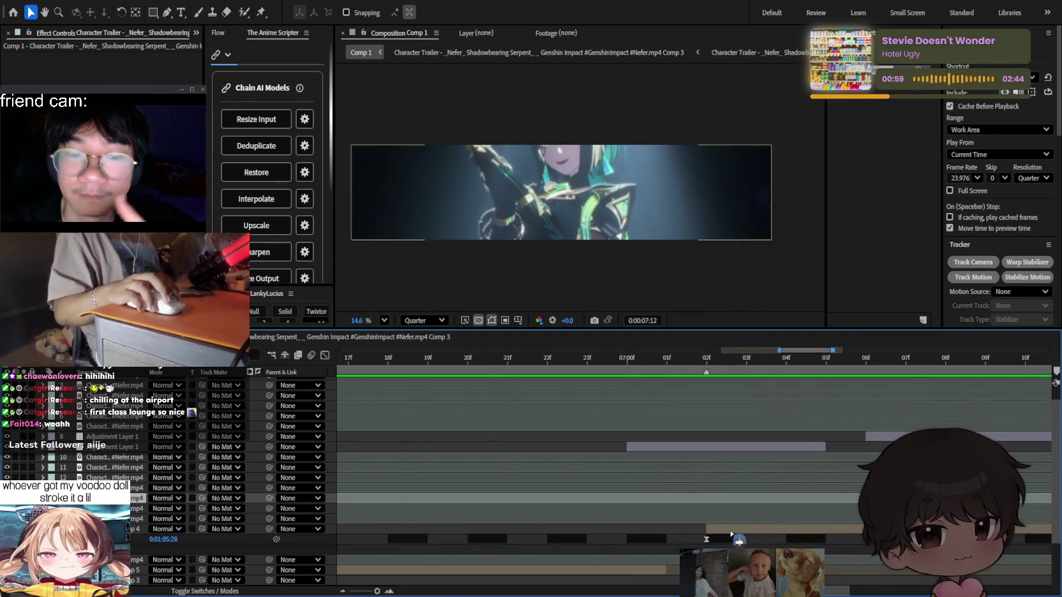
Move the clip so it starts at 07:00, then preview the section again.
drag(731, 533, 704, 539)
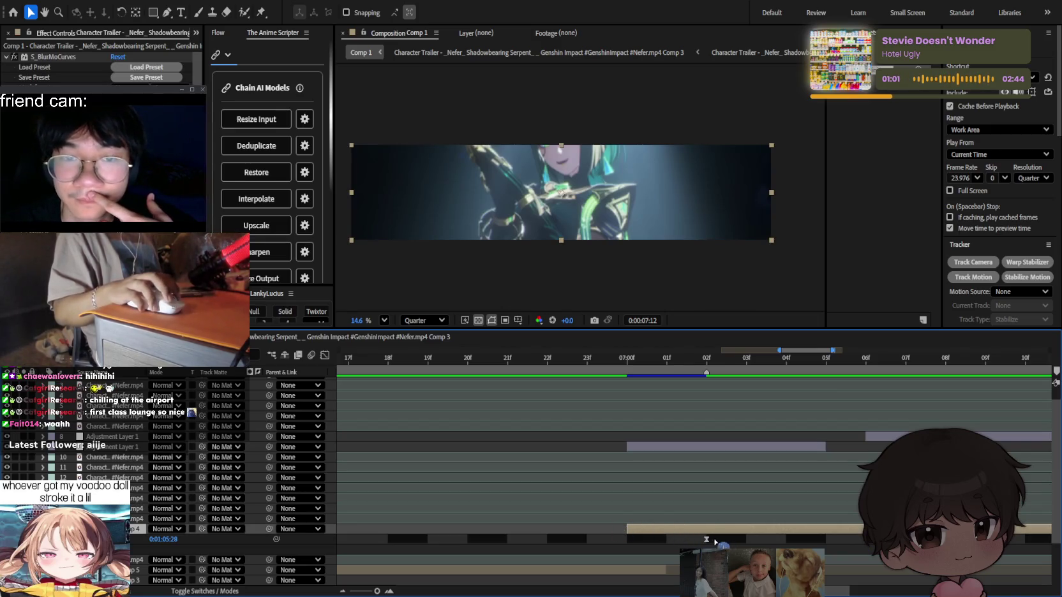
key(semicolon)
mouse_move(775, 361)
mouse_down()
mouse_move(802, 362)
mouse_move(713, 378)
mouse_up()
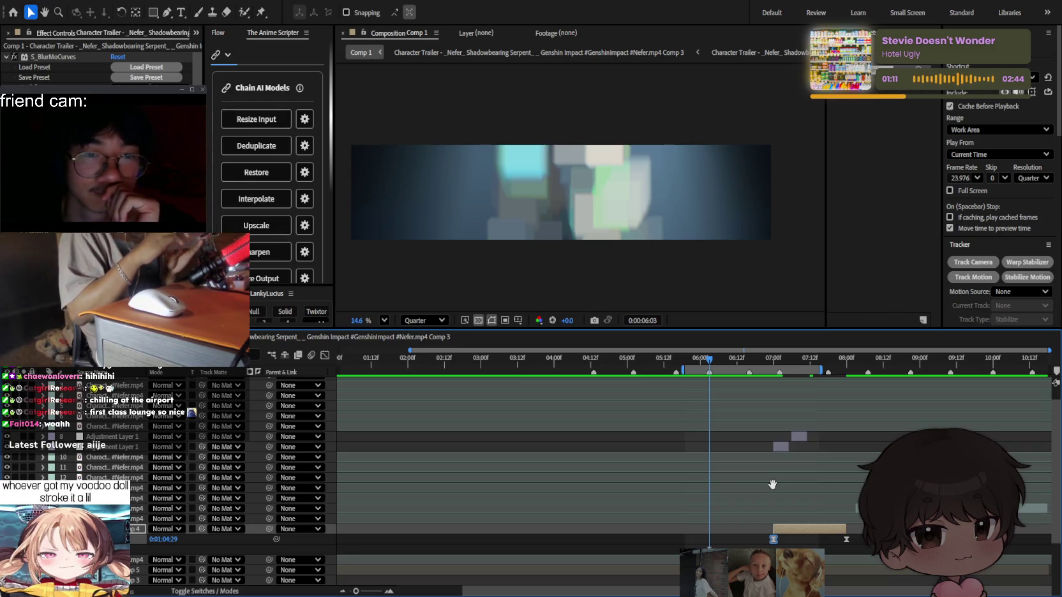
key(Page_Up)
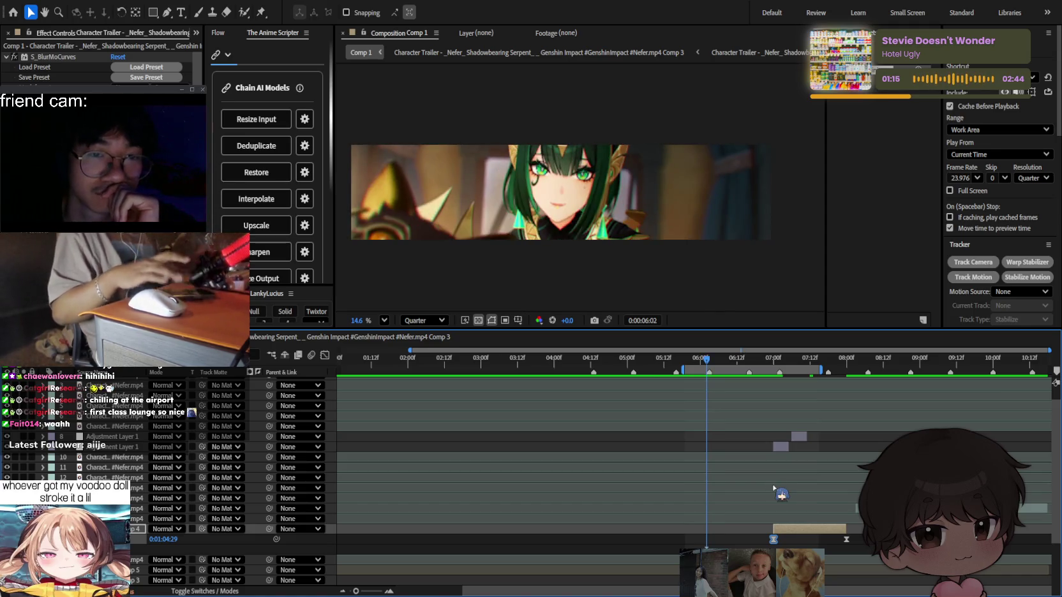
key(space)
scroll(765, 460, up, 1)
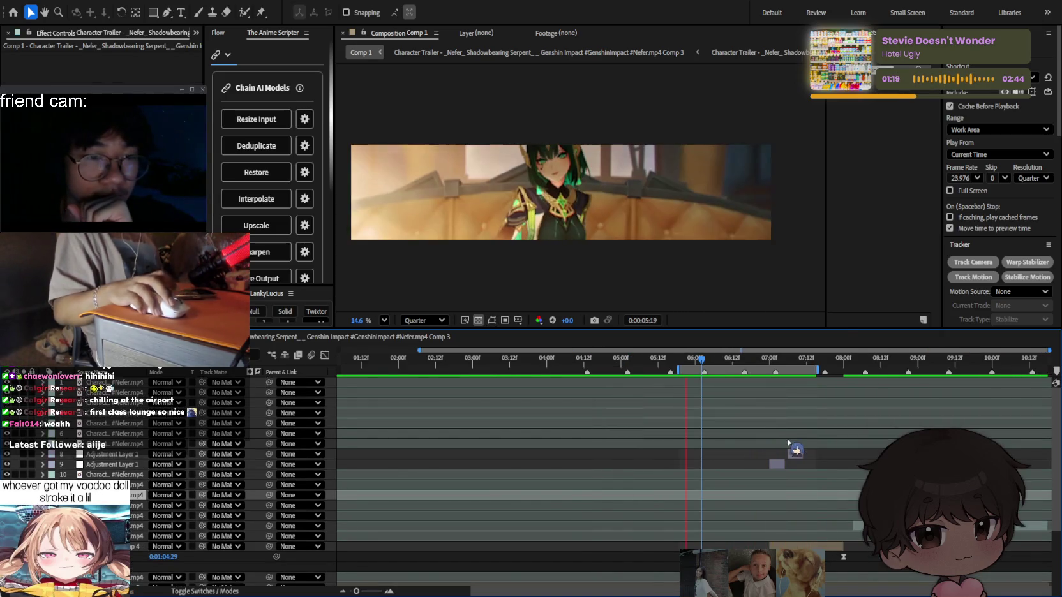
scroll(775, 460, up, 3)
Check Adjustment Layer 1's Minimax, then select the Character Trailer clip with S_BlurMoCurves.
click(764, 464)
click(750, 360)
scroll(743, 510, down, 1)
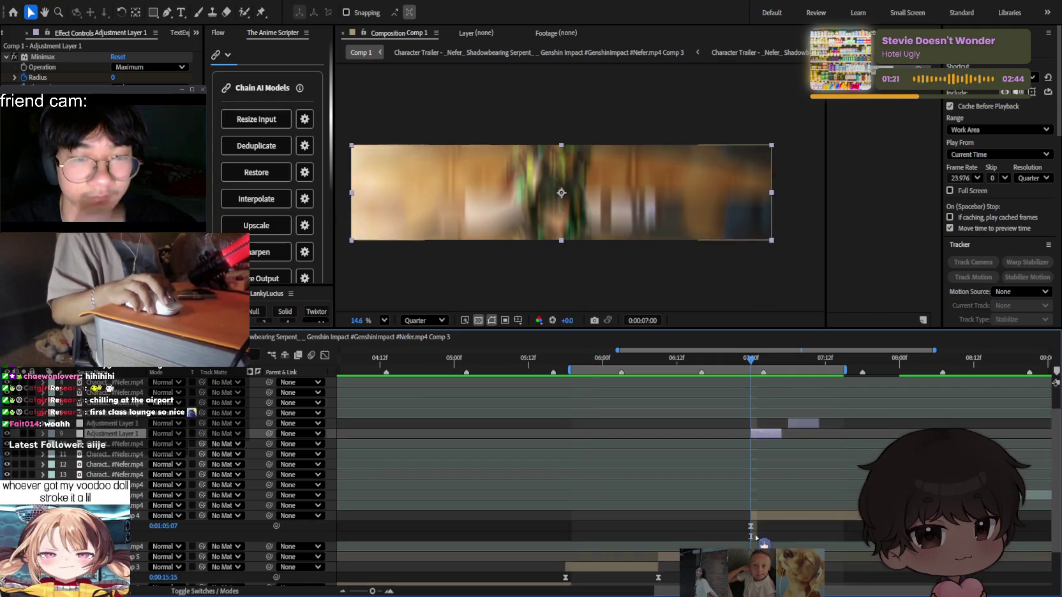
scroll(742, 528, down, 2)
click(731, 524)
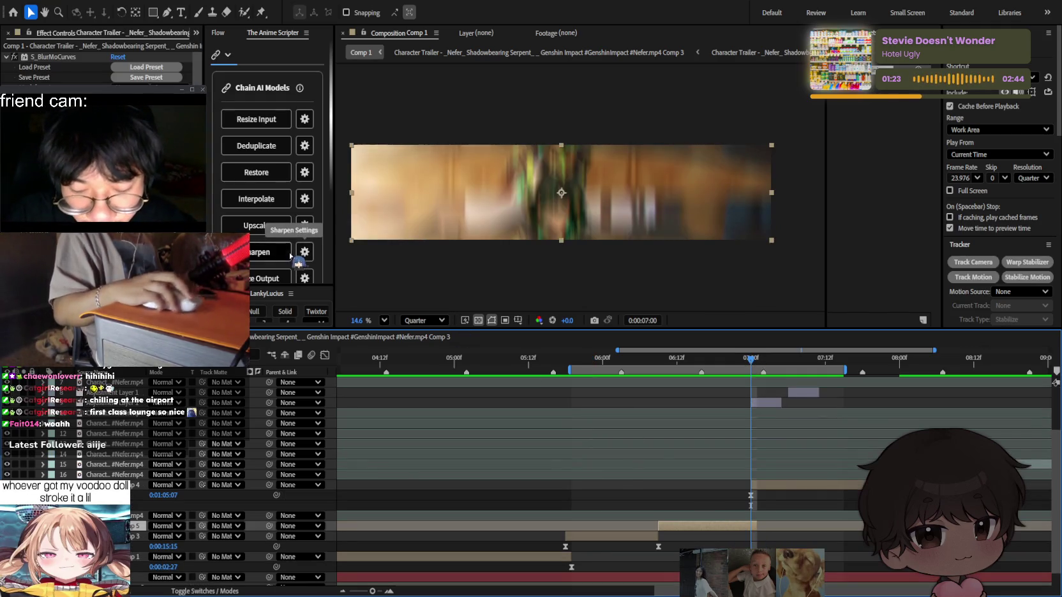
Reveal the clip's S_BlurMoCurves properties and preview the transition from 05:23 onward.
key(e)
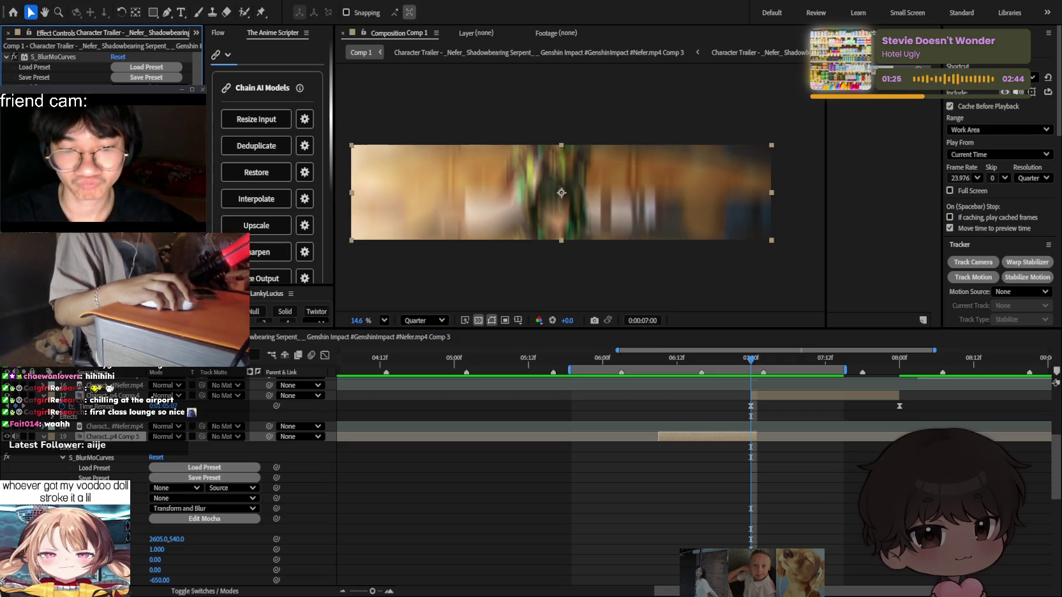
drag(750, 358, 597, 362)
click(856, 473)
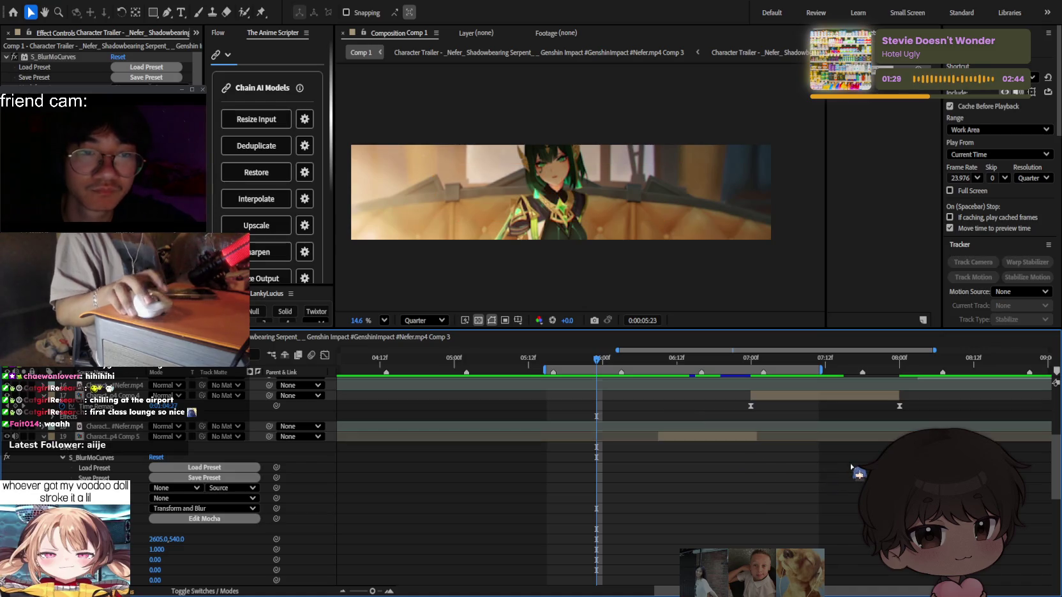
key(h)
key(space)
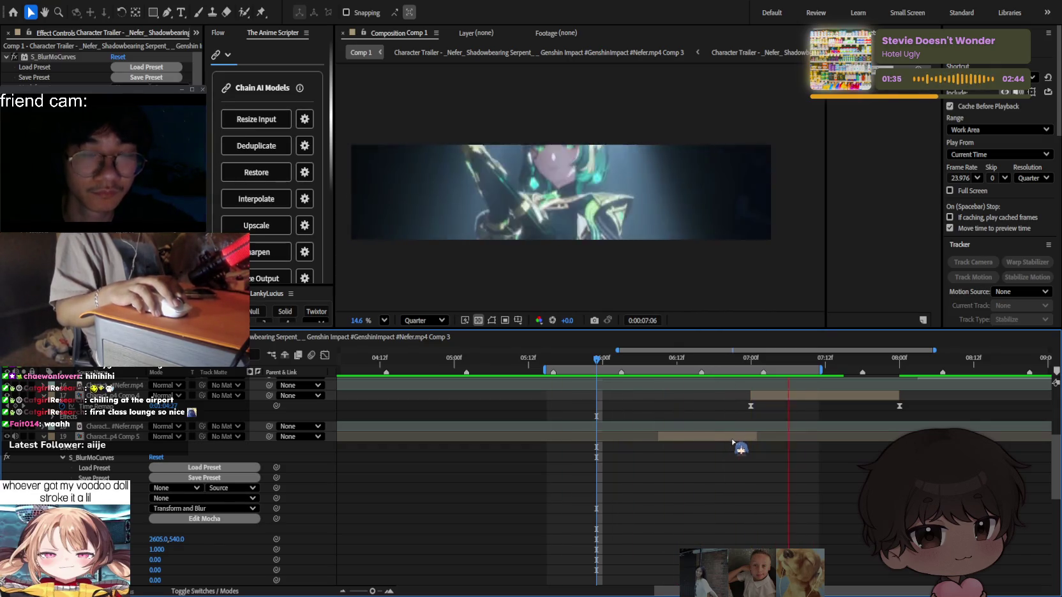
click(824, 362)
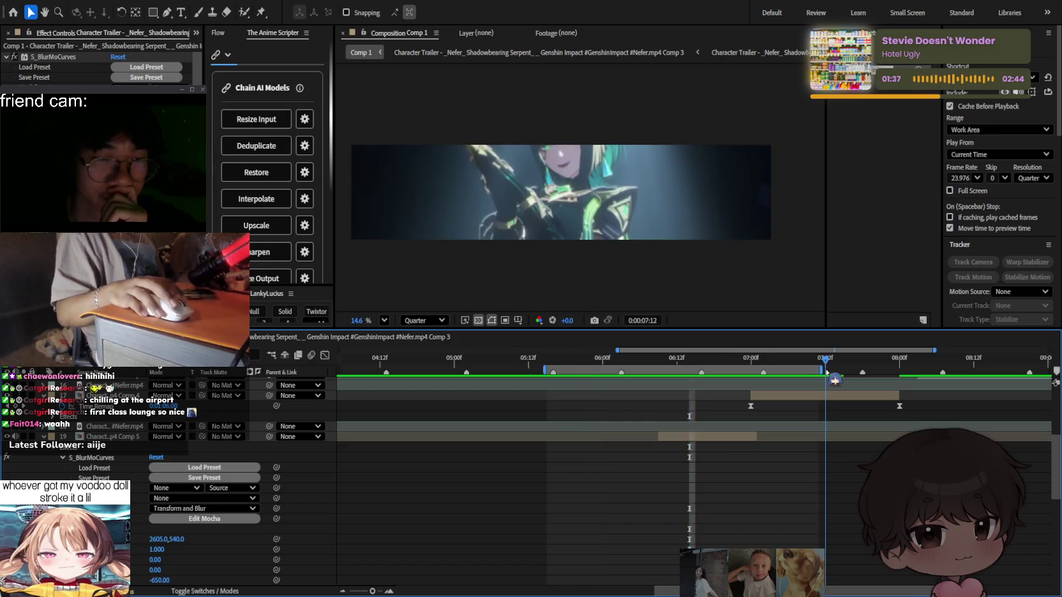
drag(822, 370, 927, 370)
key(space)
Replay the sequence from 06:22, just before the cut.
scroll(711, 441, down, 5)
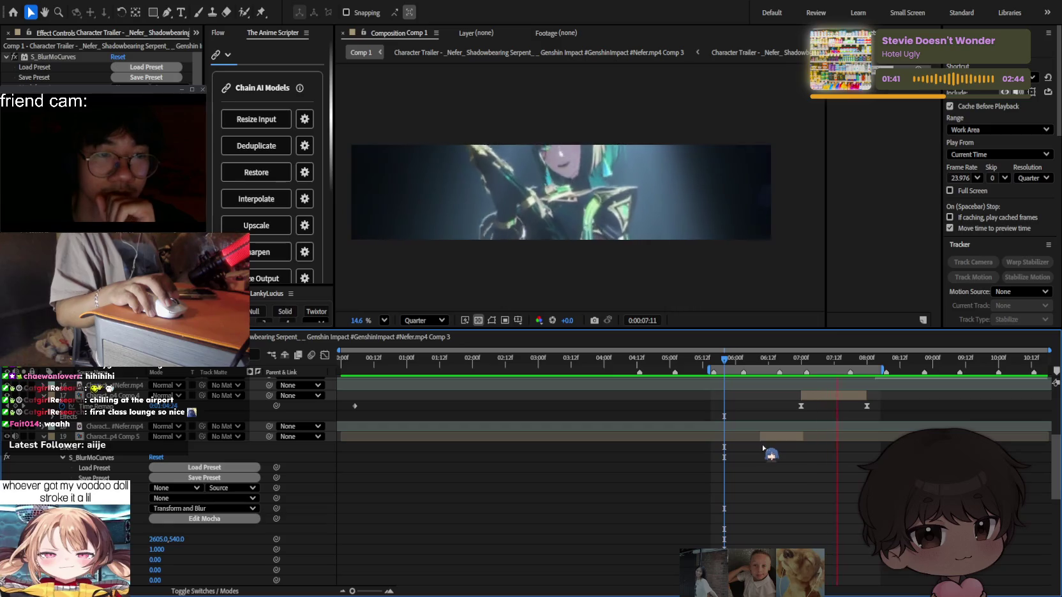
scroll(810, 453, up, 2)
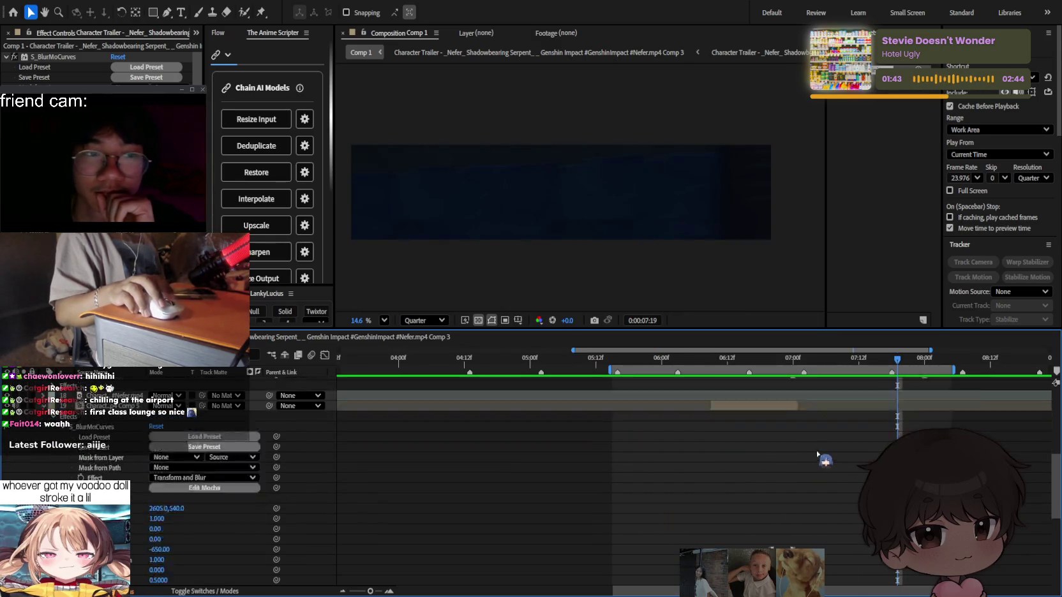
scroll(819, 455, up, 3)
scroll(823, 454, right, 3)
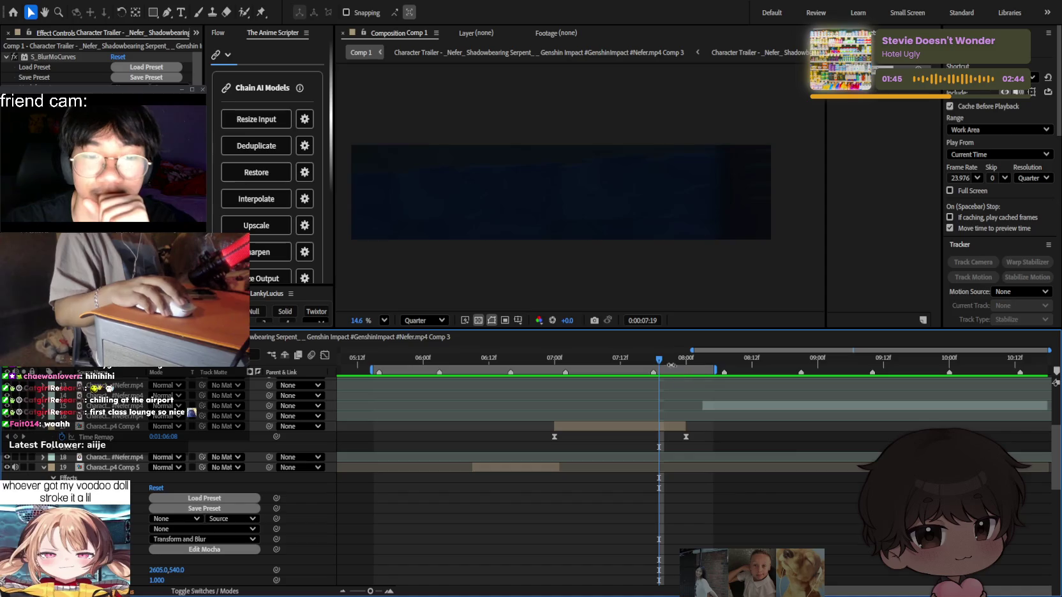
mouse_move(786, 382)
mouse_down()
mouse_move(672, 384)
mouse_move(740, 396)
mouse_move(688, 407)
mouse_up()
drag(658, 369, 407, 370)
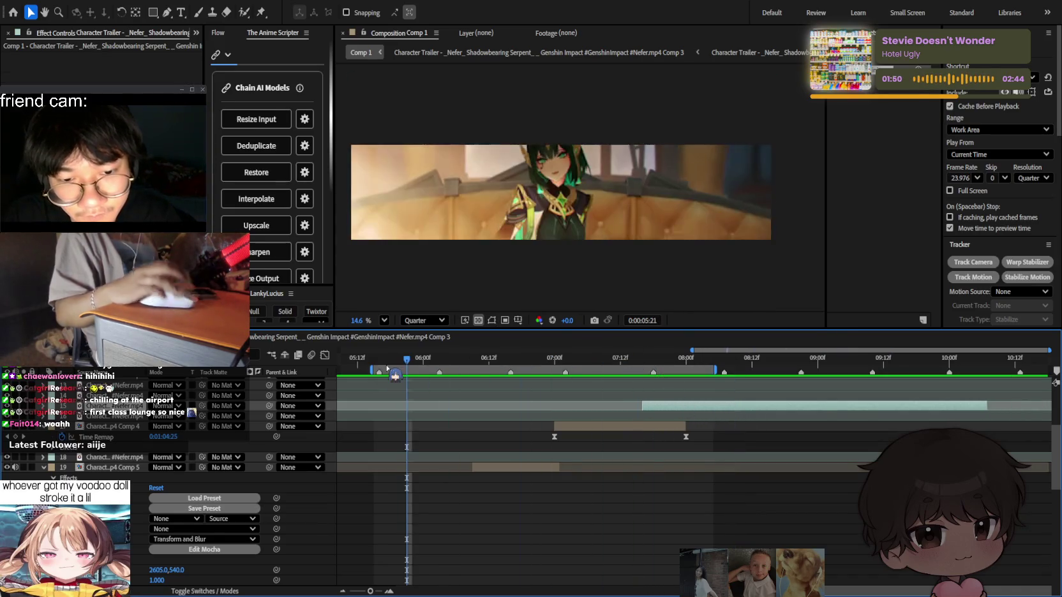
key(space)
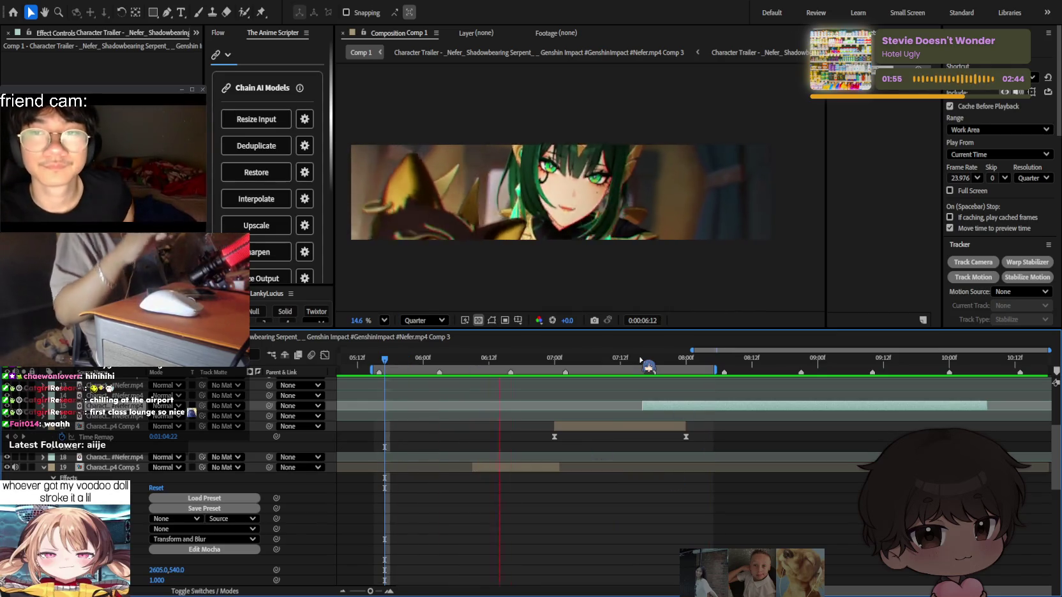
key(space)
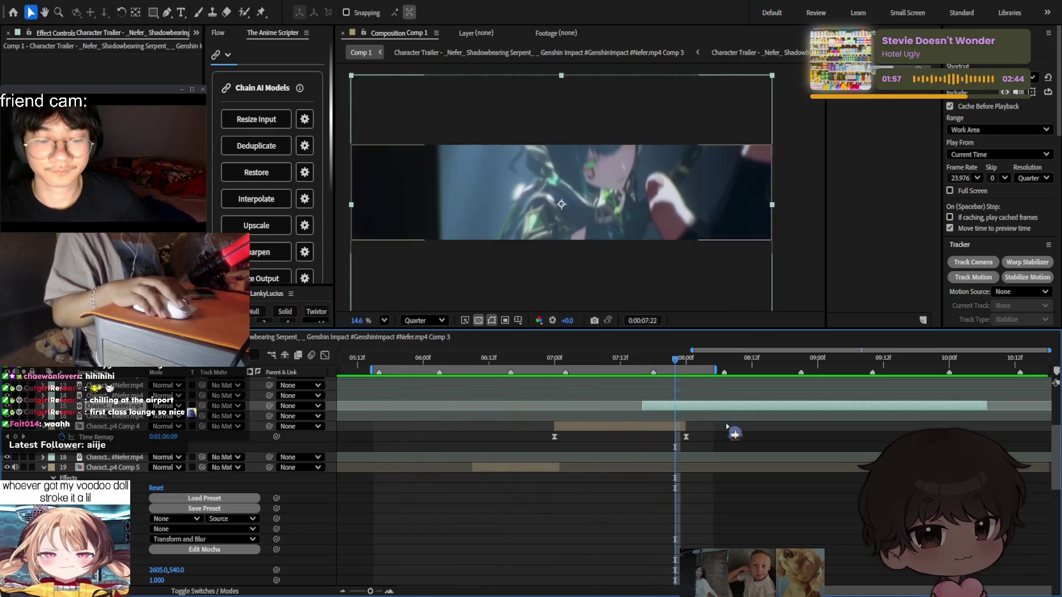
Trim the clip's start to just past 07:19 and preview the trimmed cut.
drag(673, 369, 658, 369)
drag(646, 406, 670, 407)
key(space)
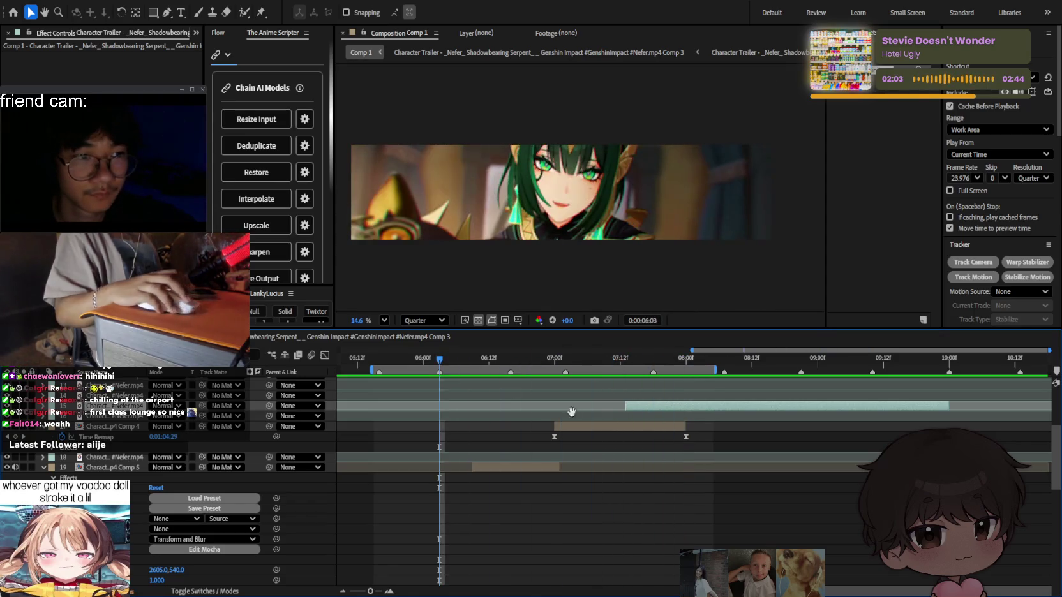
scroll(657, 444, up, 3)
click(657, 439)
click(659, 448)
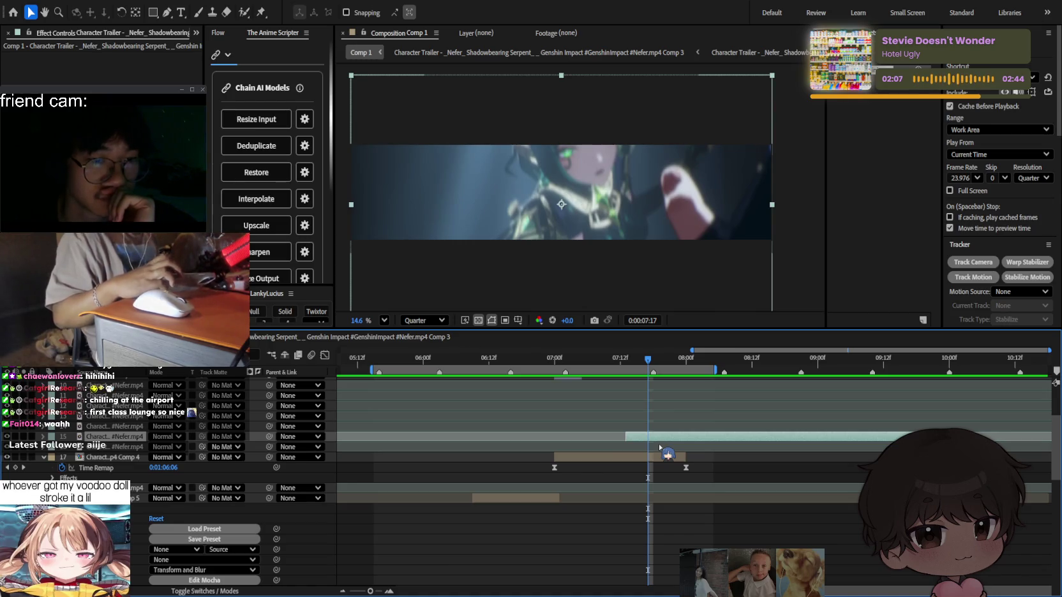
scroll(652, 442, up, 5)
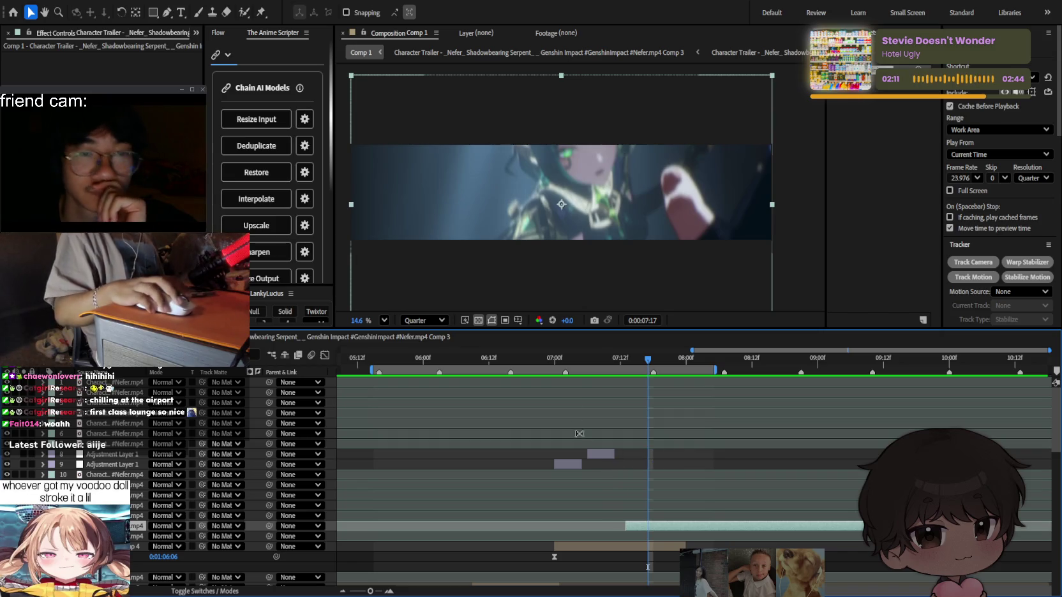
click(555, 359)
Duplicate Adjustment Layer 9 and delete the Minimax effect from the copy.
click(568, 463)
key(ctrl+d)
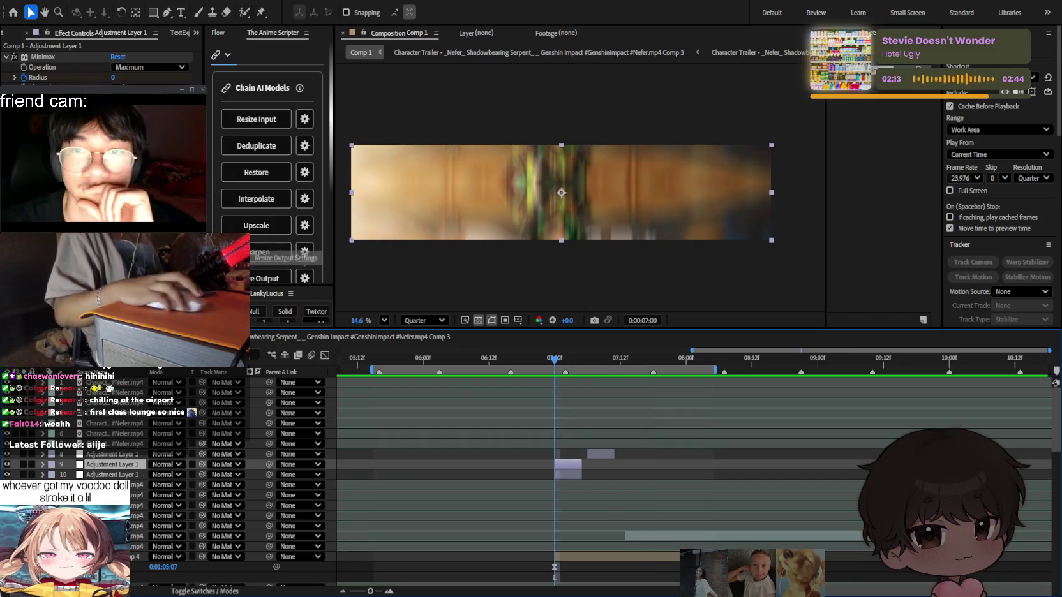
click(42, 57)
key(Delete)
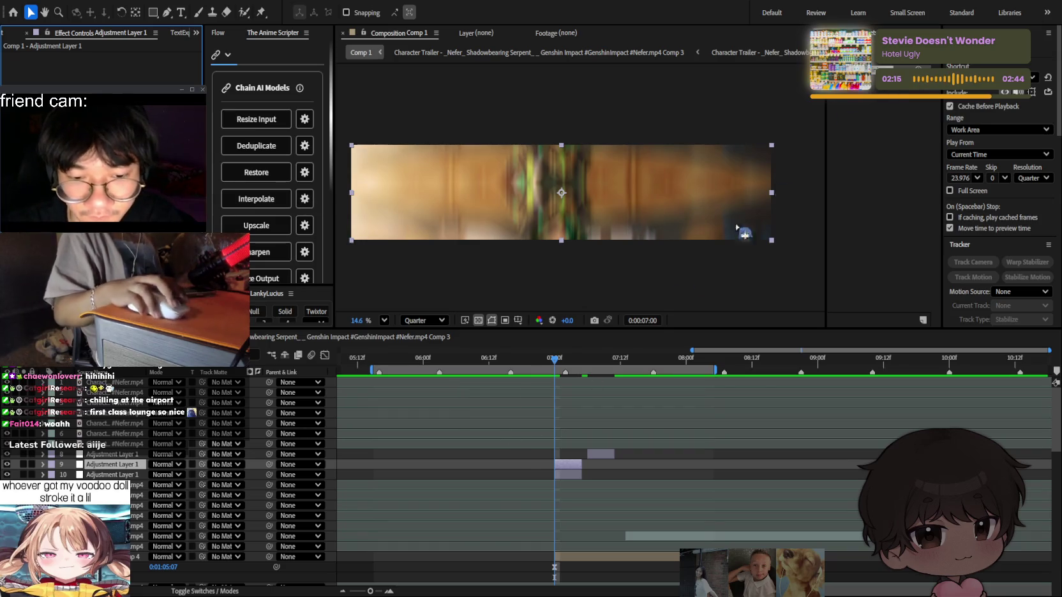
Move adjustment layers 8–10 above layer 18.
ctrl+click(105, 474)
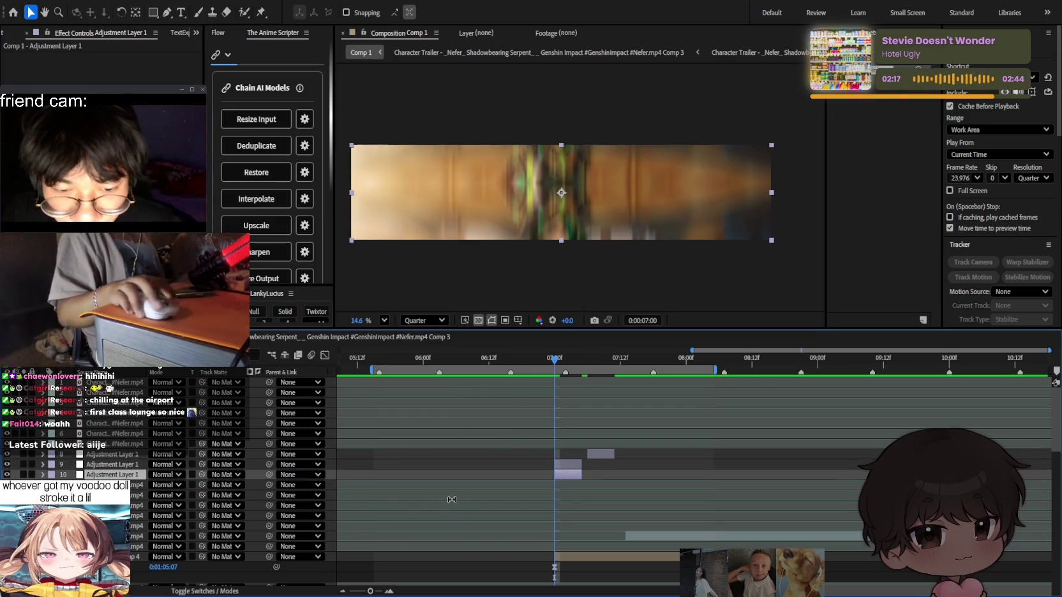
ctrl+click(112, 454)
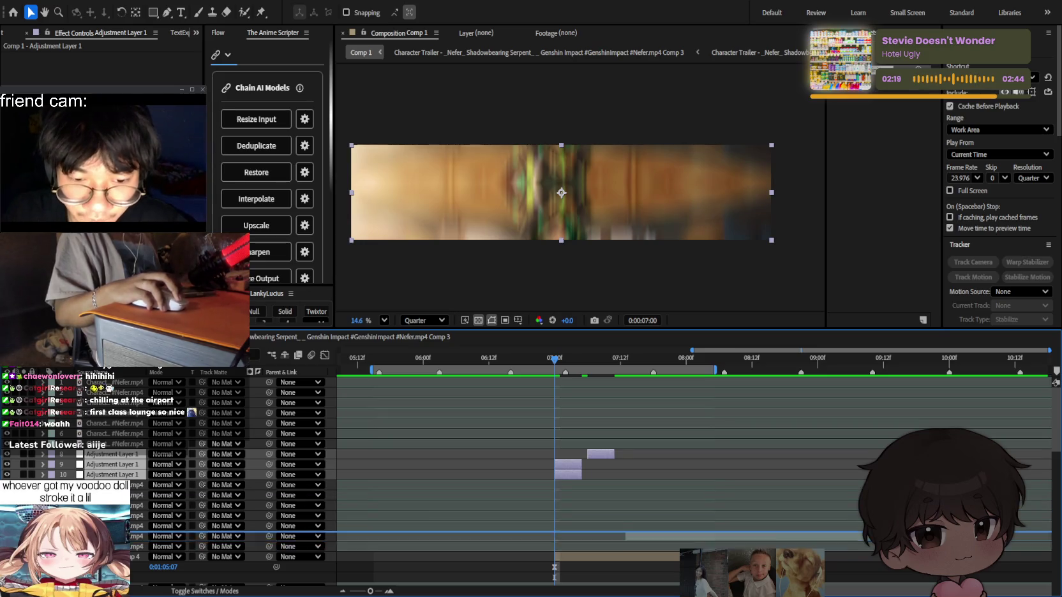
drag(734, 542, 734, 552)
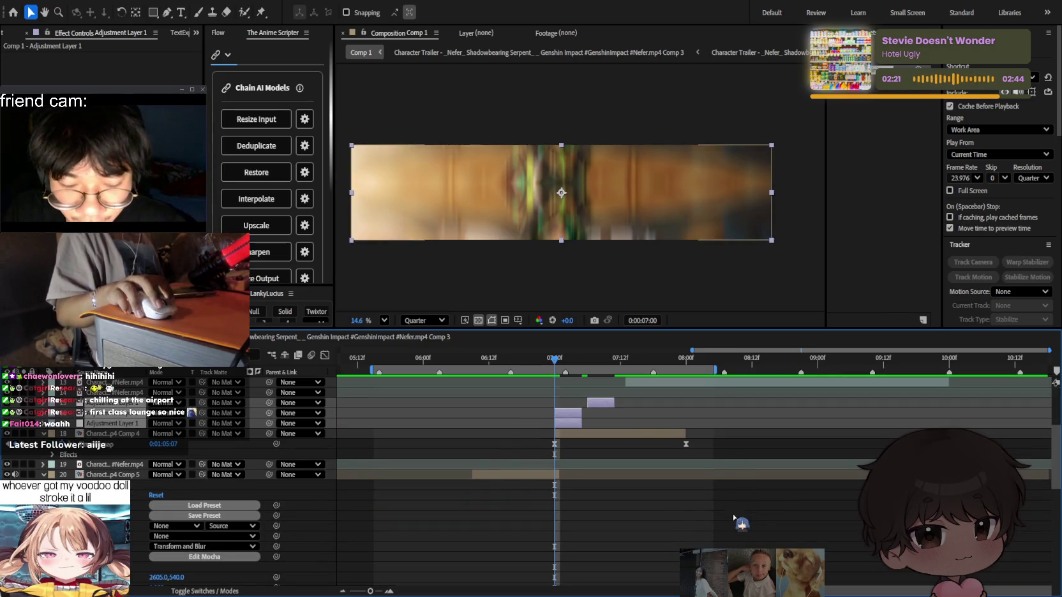
click(734, 518)
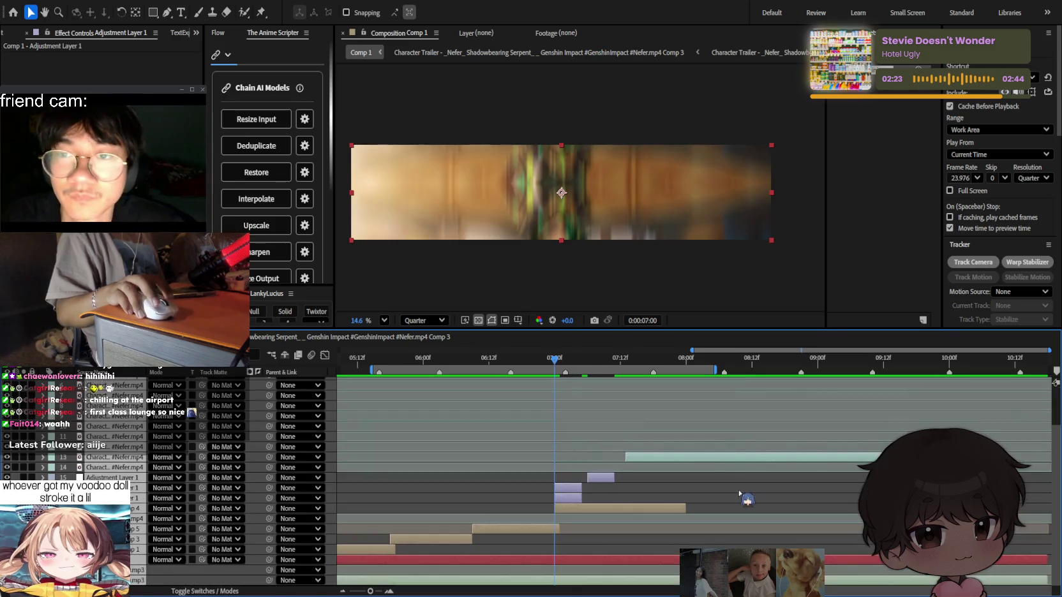
Apply S_DissolveShake to the adjustment layer and check the 07:01 frame.
scroll(742, 498, down, 2)
click(568, 488)
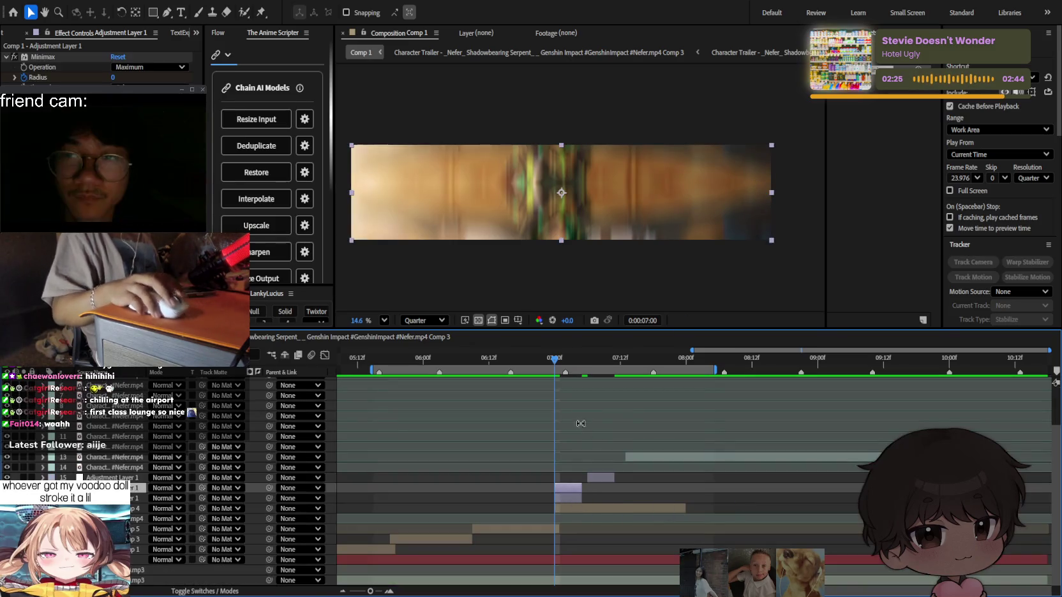
click(574, 498)
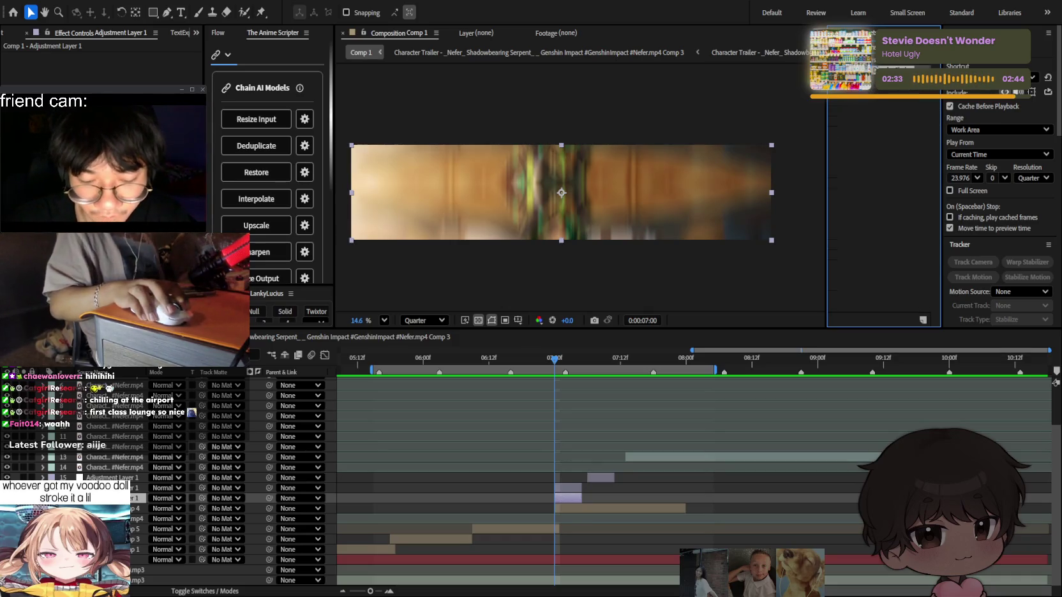
click(586, 488)
drag(576, 498, 576, 498)
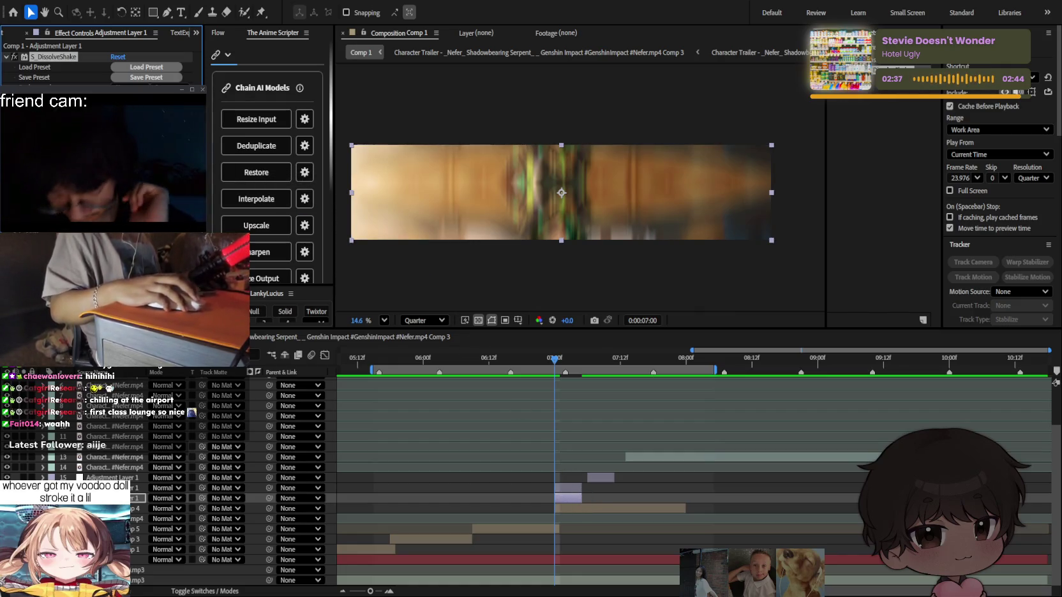
scroll(521, 486, up, 3)
click(640, 361)
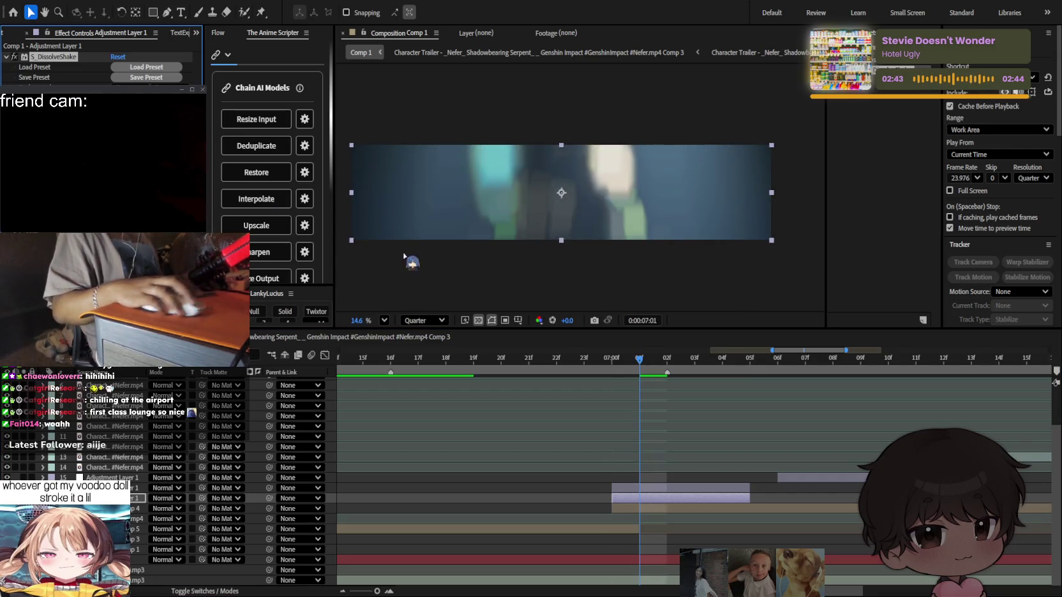
Preview the dissolve-shake transition and shift layer 13's clip slightly later.
drag(666, 361, 749, 361)
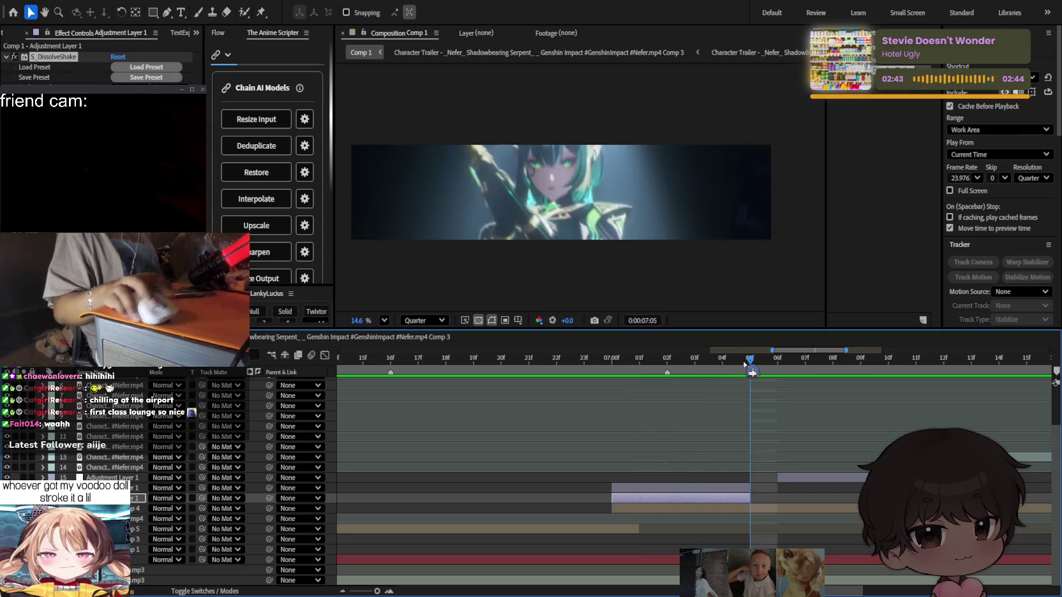
scroll(740, 408, down, 3)
scroll(729, 440, down, 3)
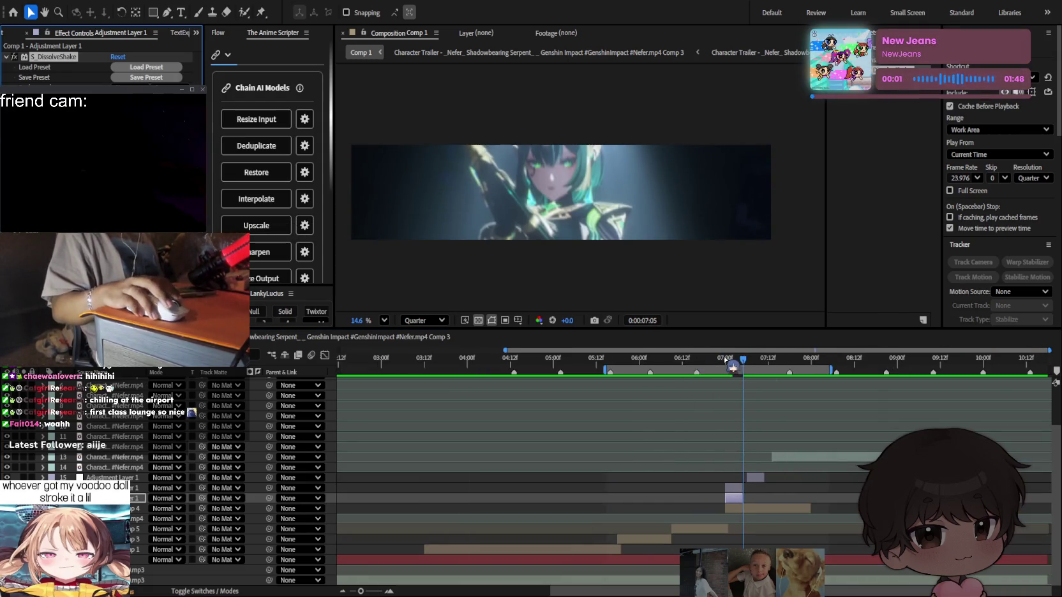
key(space)
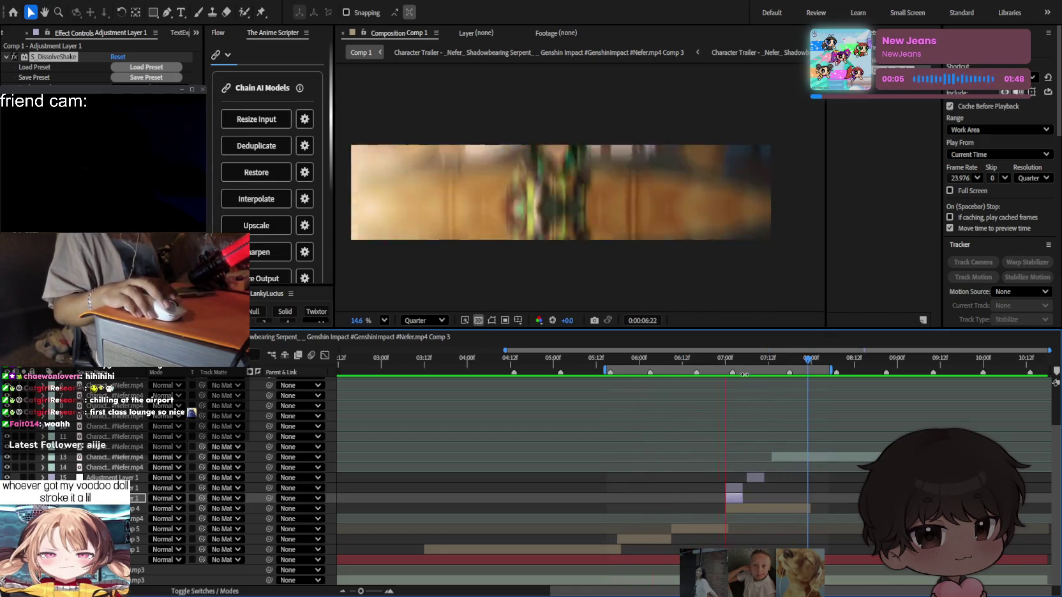
drag(828, 457, 845, 457)
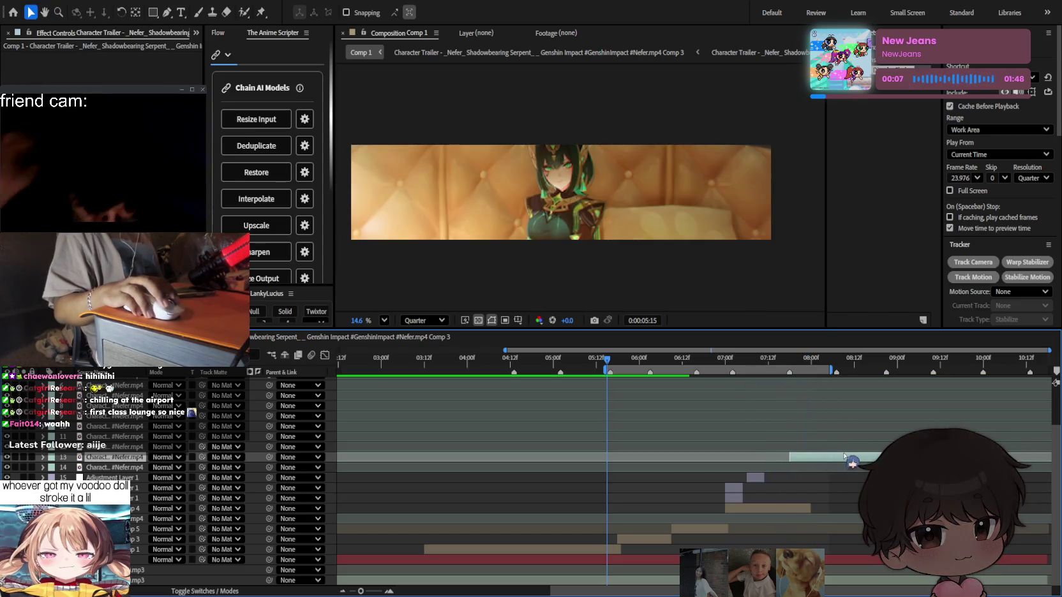
scroll(702, 370, down, 2)
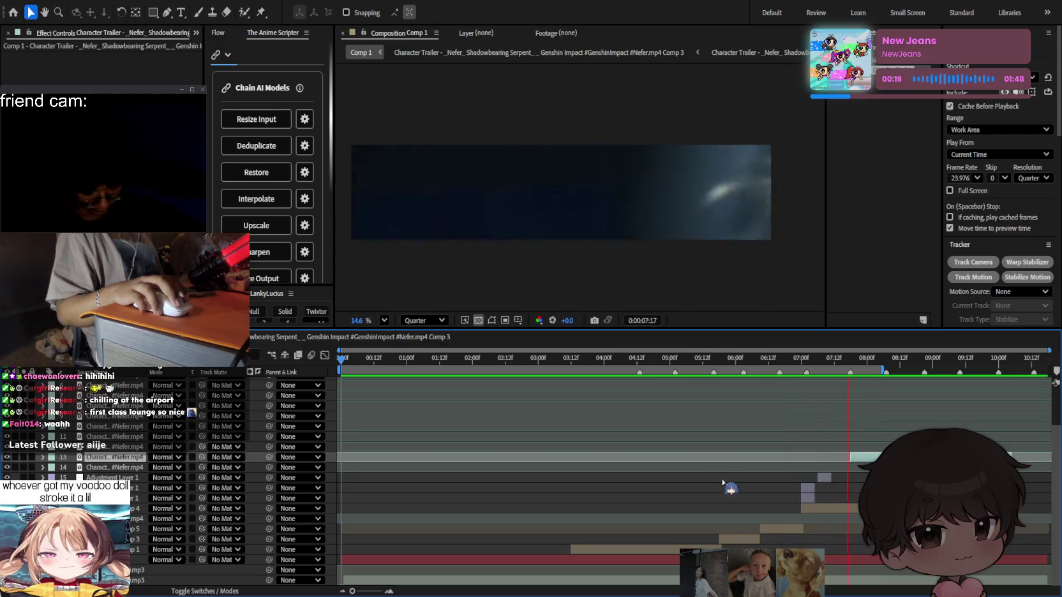
scroll(795, 463, up, 2)
scroll(838, 430, up, 2)
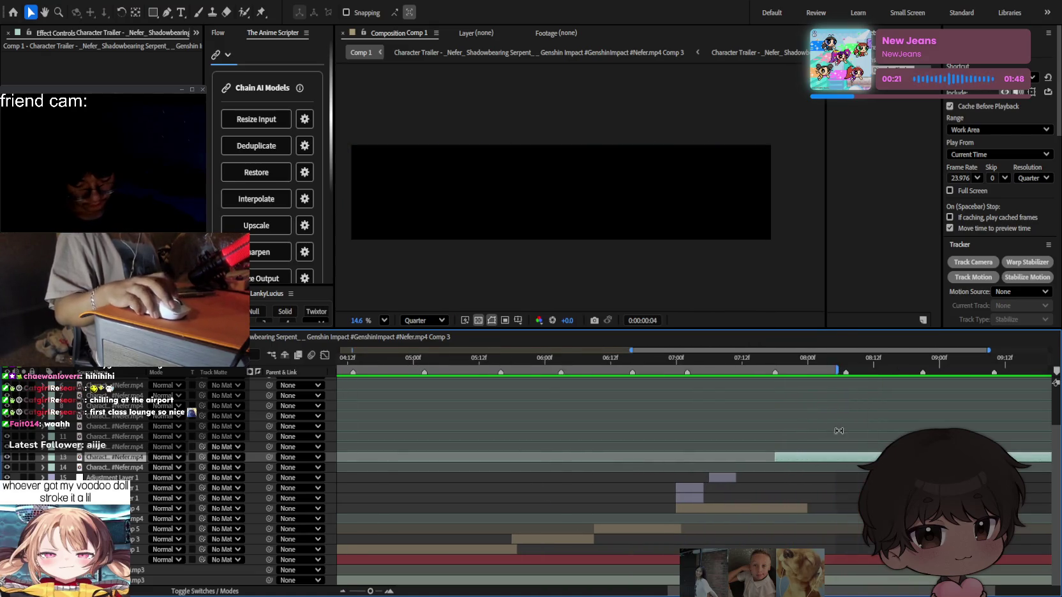
Review the 07:04–07:20 frames, then apply S_BlurMoCurves to the layer 13 clip.
mouse_move(833, 369)
mouse_down()
mouse_move(580, 370)
mouse_move(683, 407)
mouse_up()
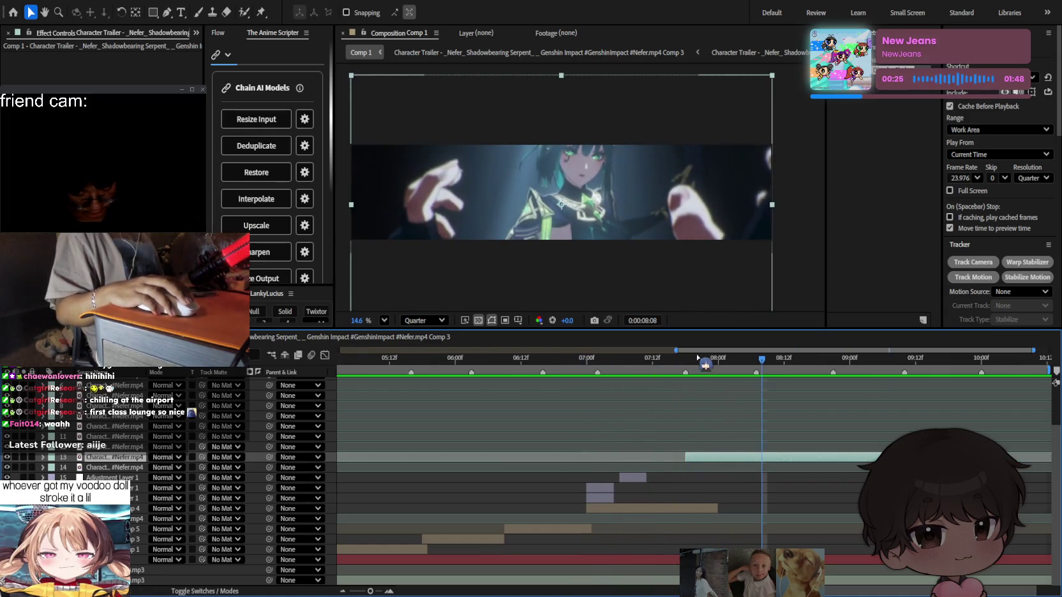
key(space)
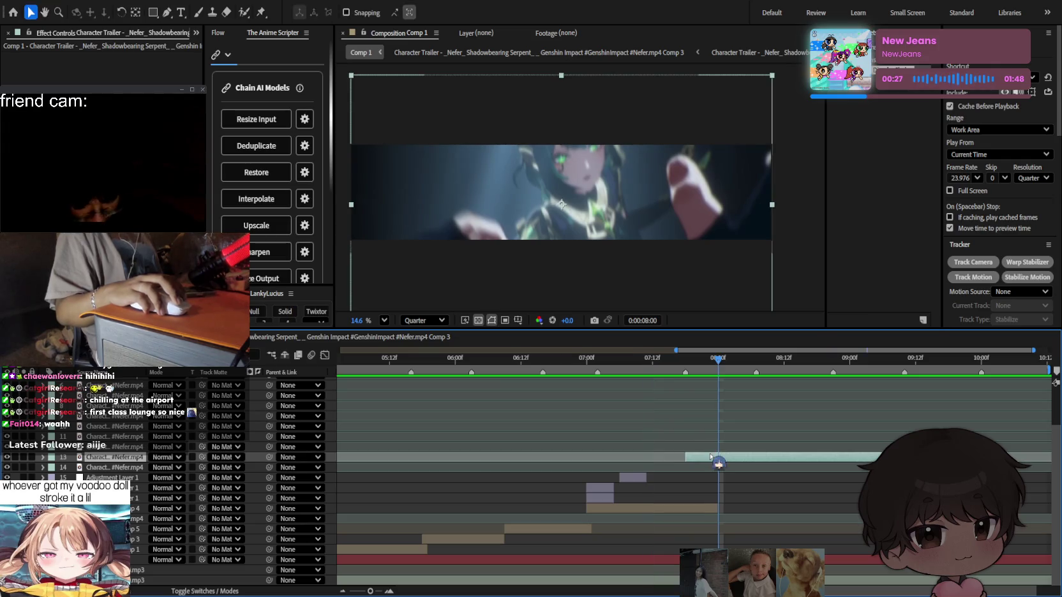
mouse_move(711, 369)
mouse_down()
mouse_move(669, 364)
mouse_move(705, 380)
mouse_up()
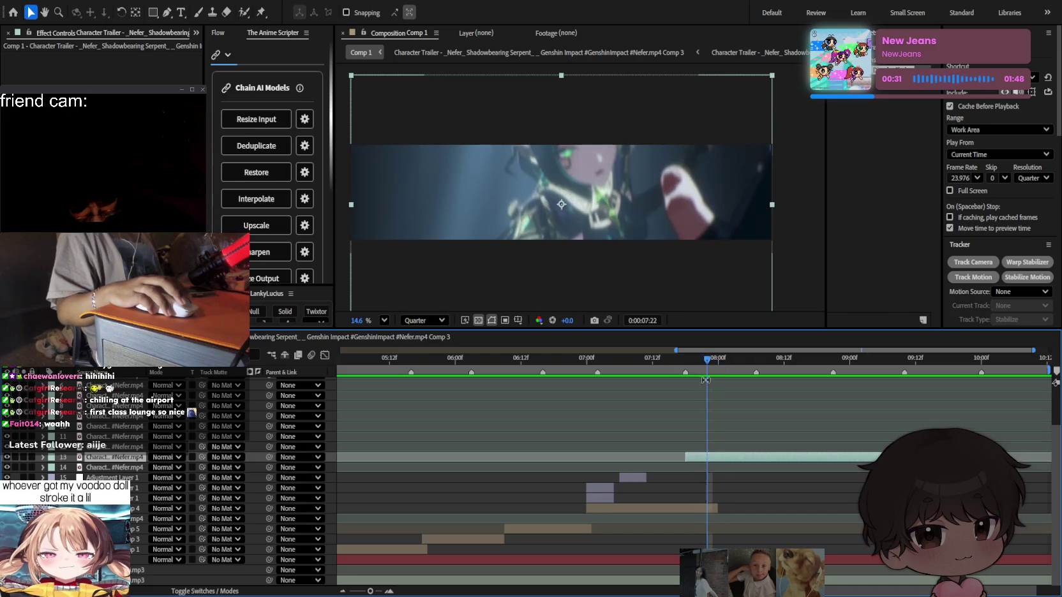
drag(700, 369, 686, 363)
click(745, 423)
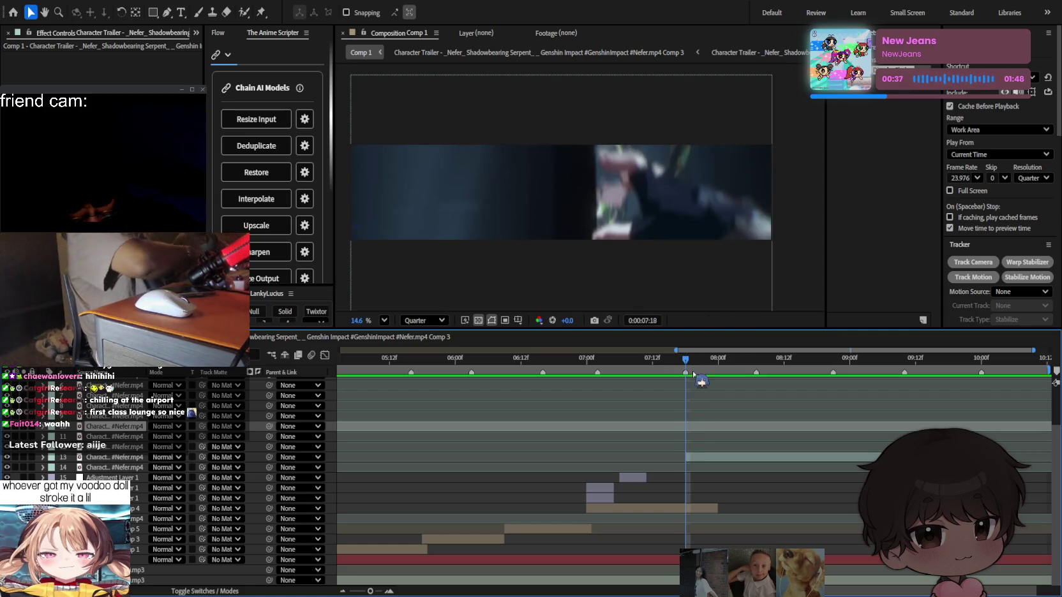
click(731, 457)
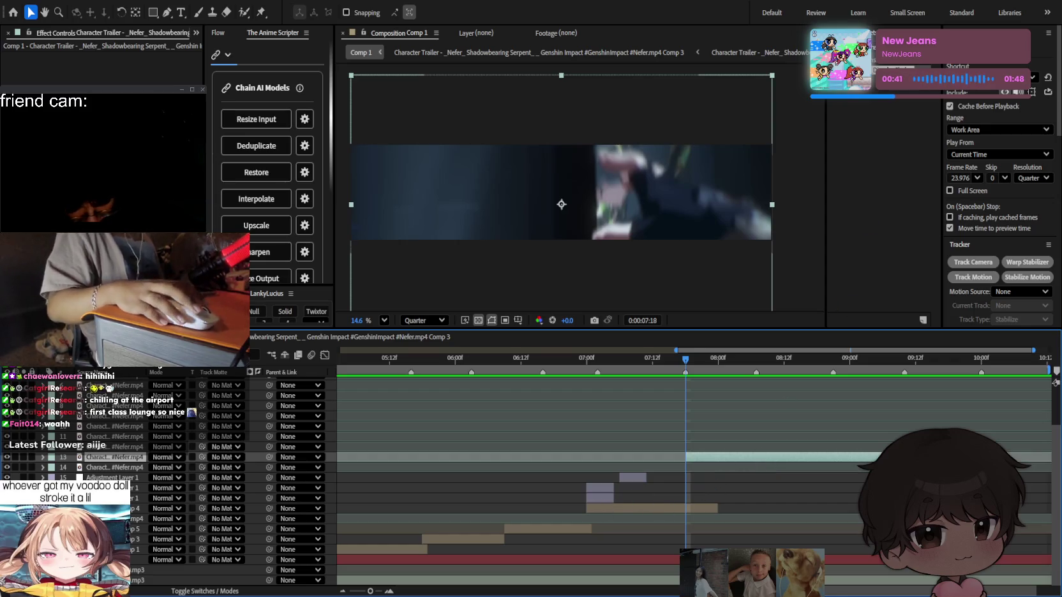
key(ctrl+5)
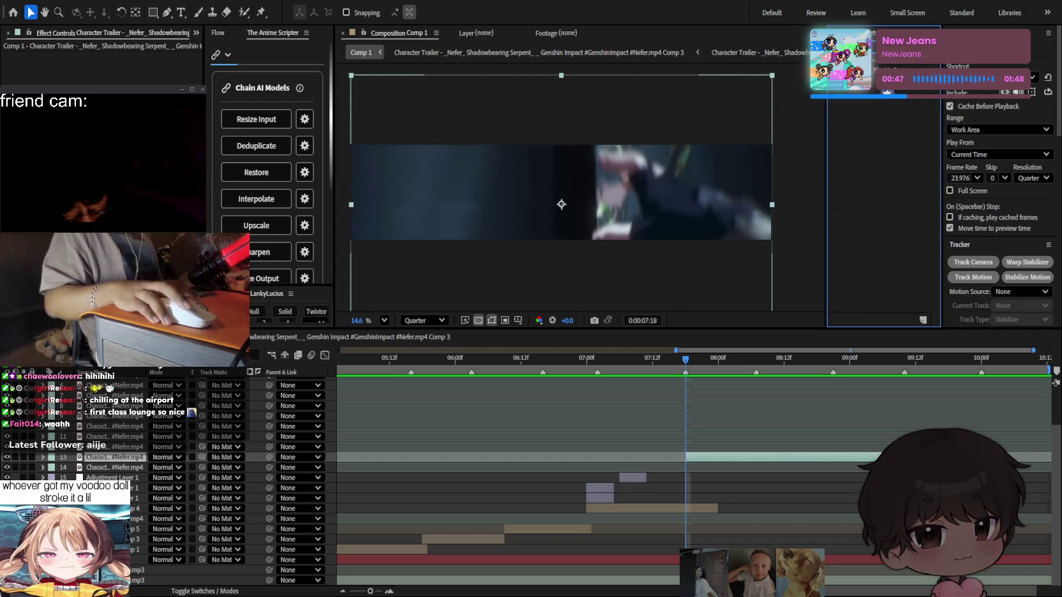
drag(726, 381, 690, 457)
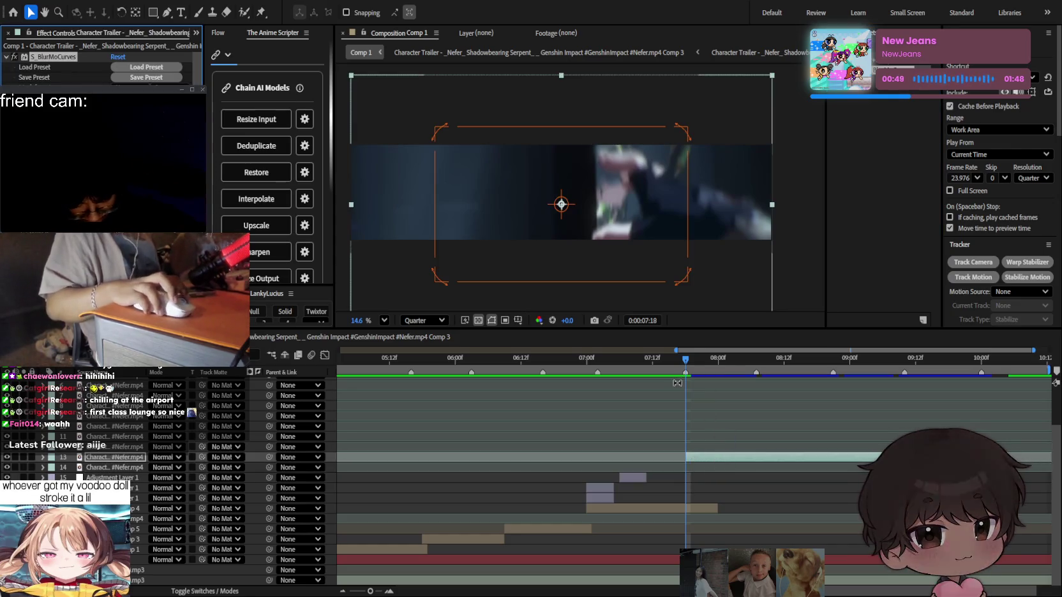
drag(689, 361, 614, 361)
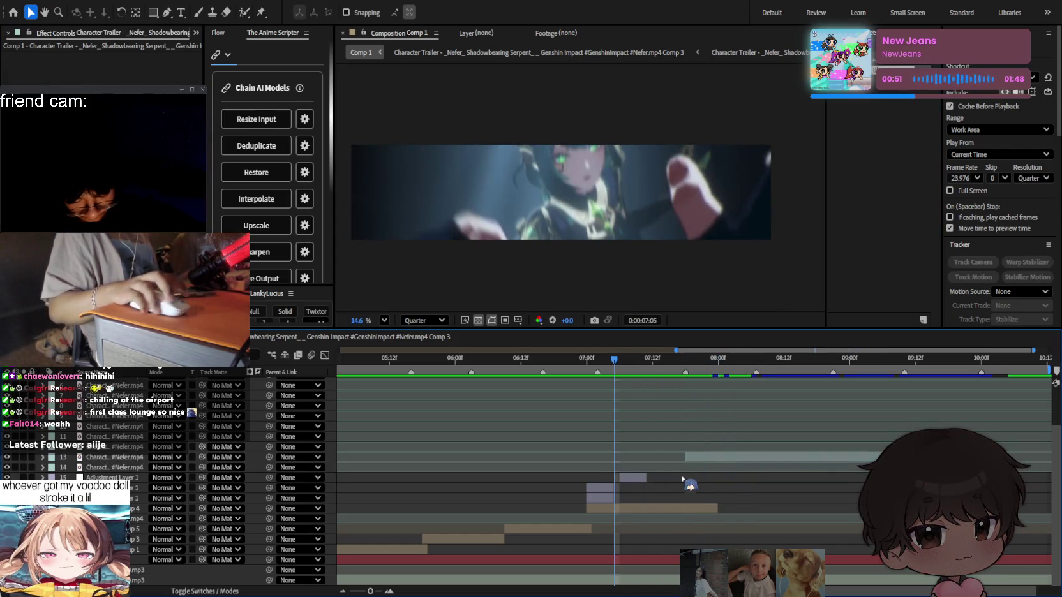
click(693, 509)
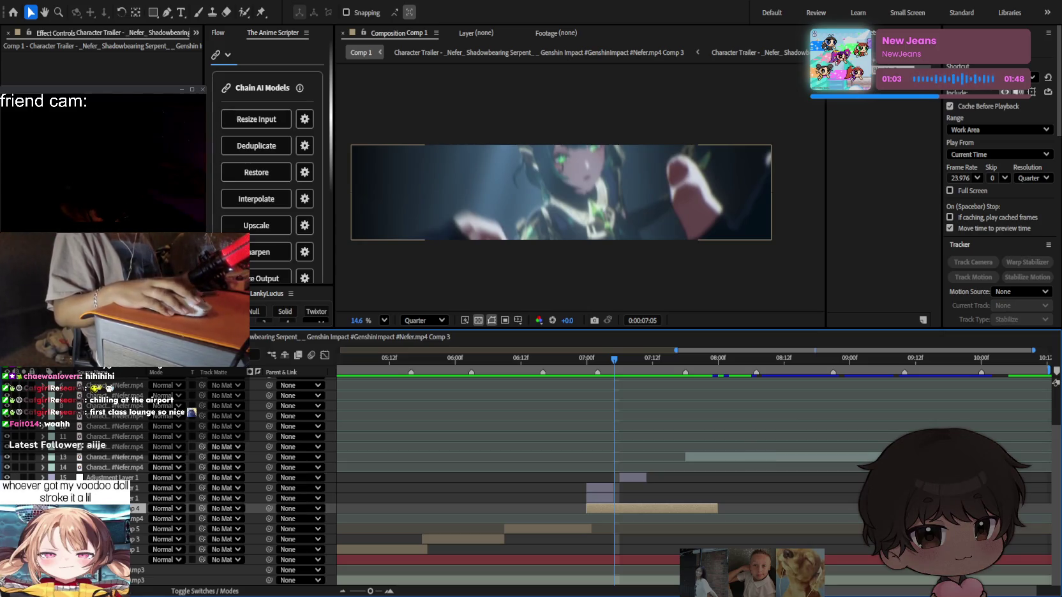
click(561, 192)
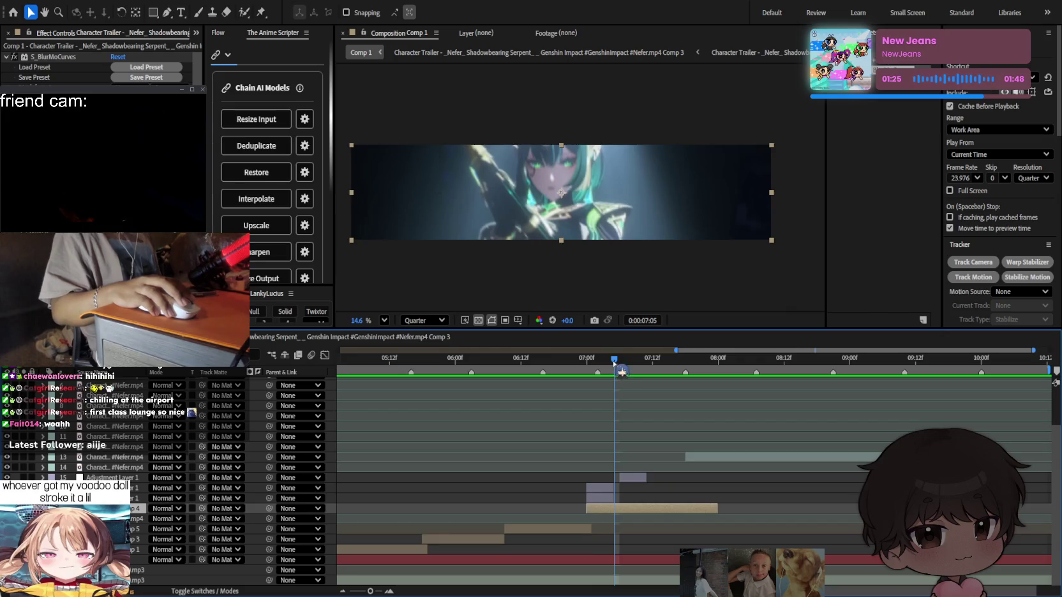
Preview from 7:05 and scrub through the transition between 7:14 and 8:08.
key(space)
scroll(627, 443, up, 2)
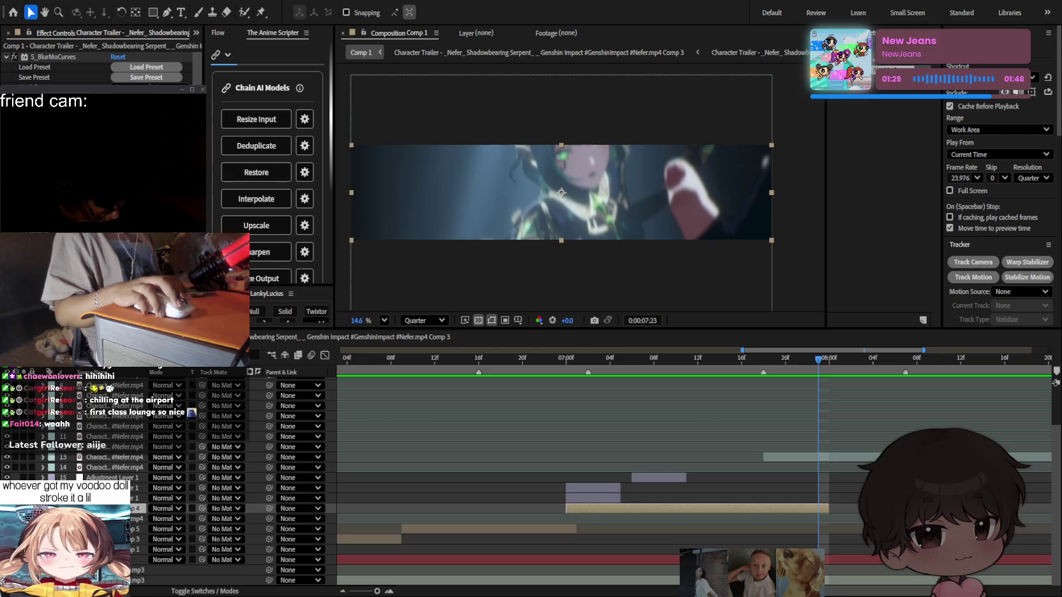
scroll(596, 414, right, 2)
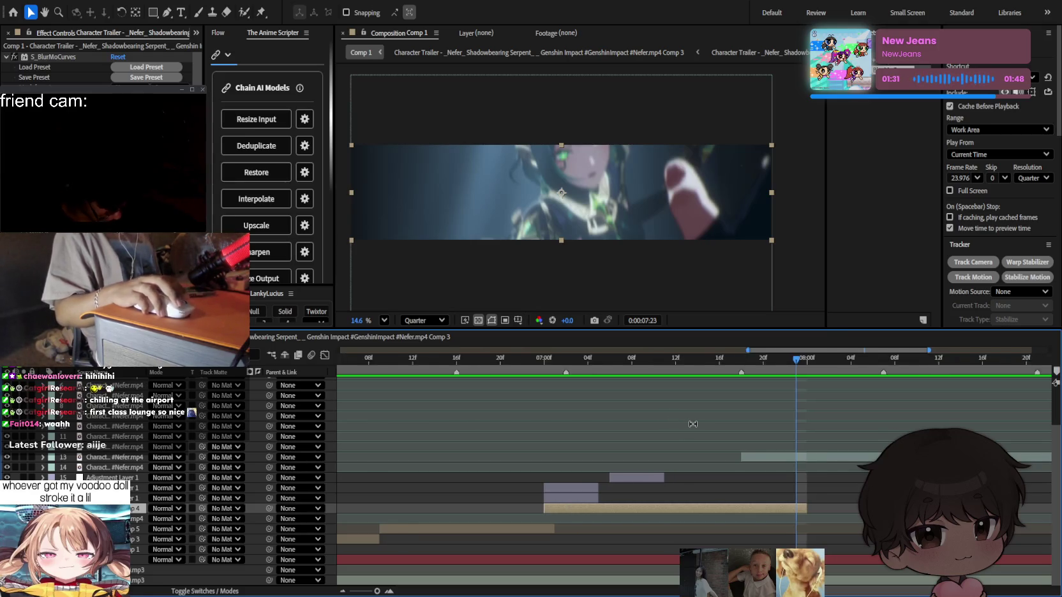
click(587, 360)
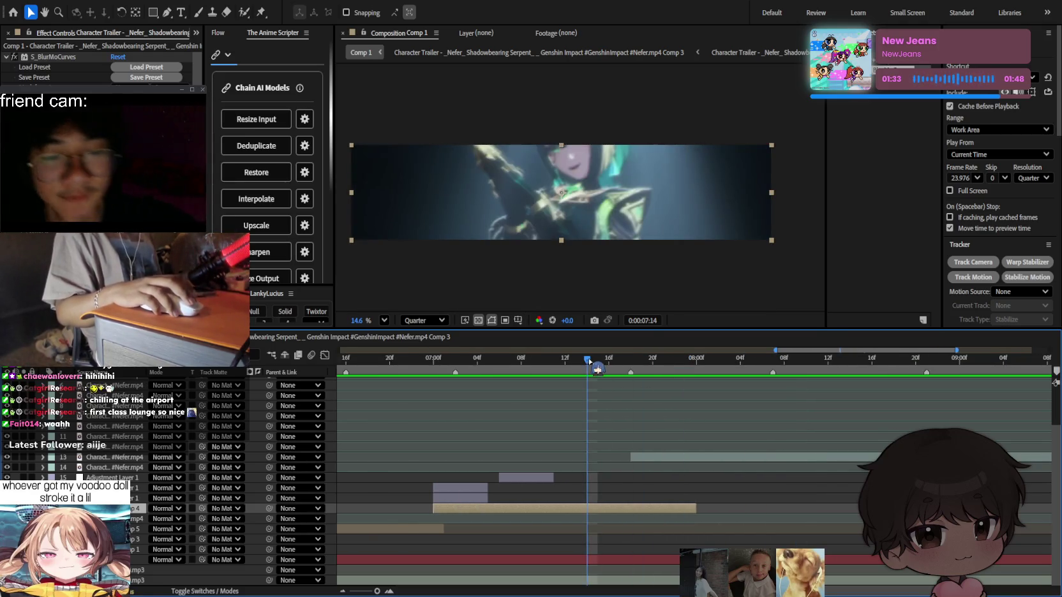
click(784, 361)
drag(784, 361, 674, 361)
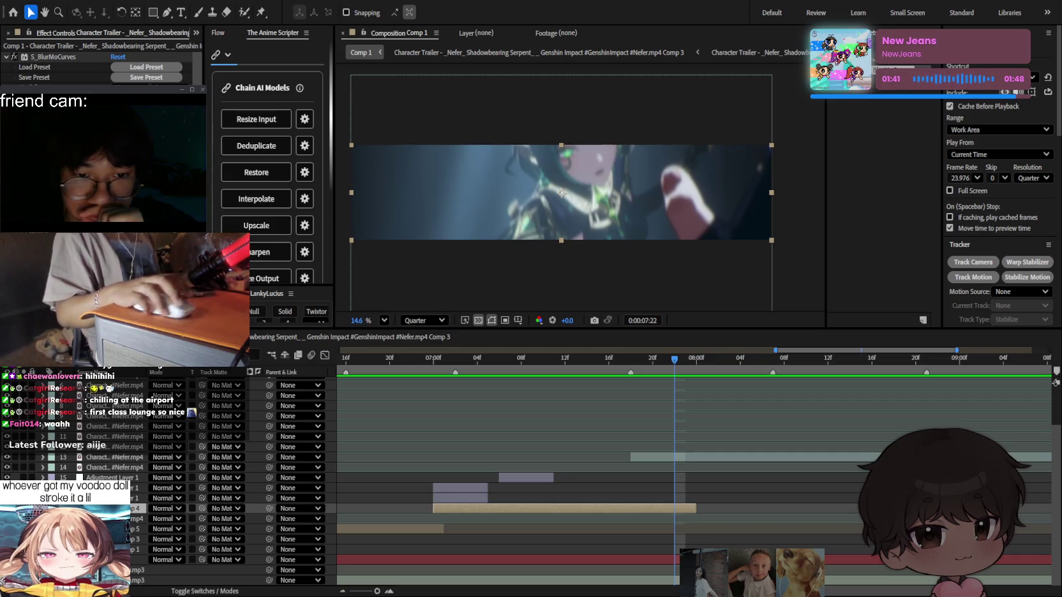
click(599, 447)
drag(654, 365, 711, 382)
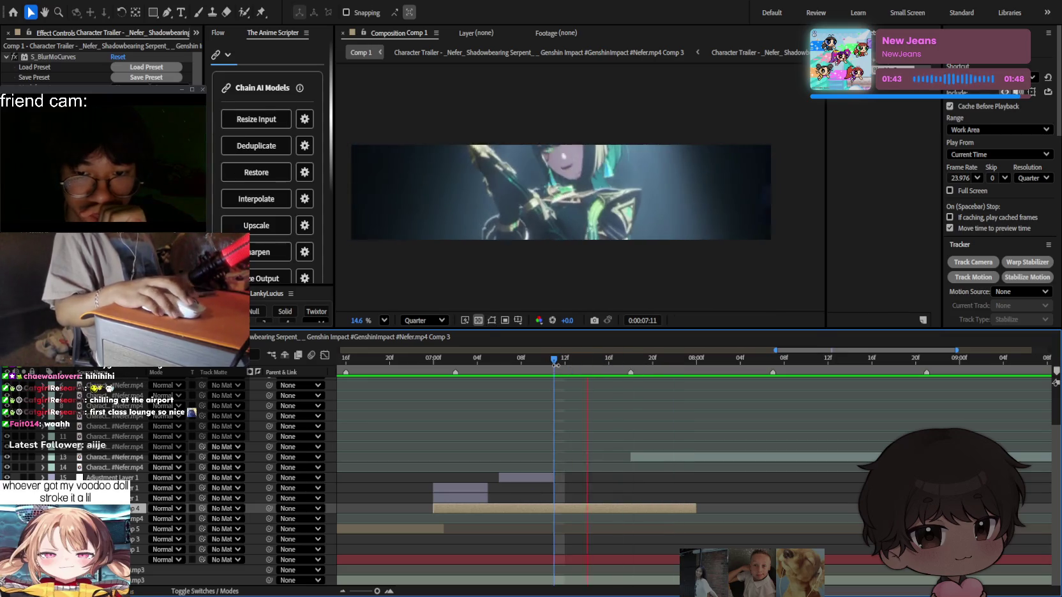
key(Page_Up)
key(Page_Up)
key(Page_Up)
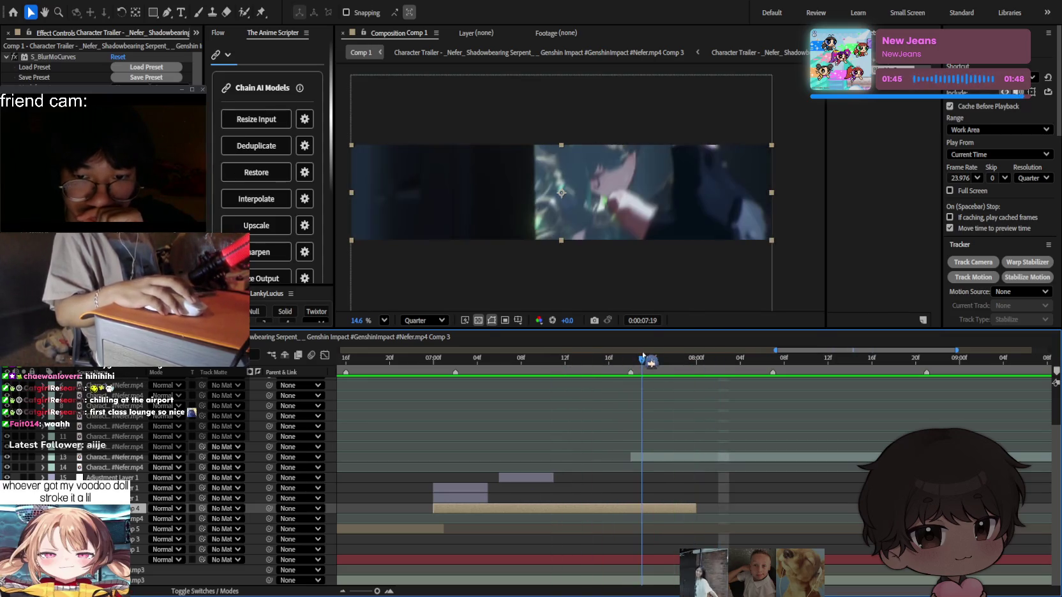
Select layer 13 and play from 7:19, stopping at the 9:00 frame.
click(712, 447)
key(semicolon)
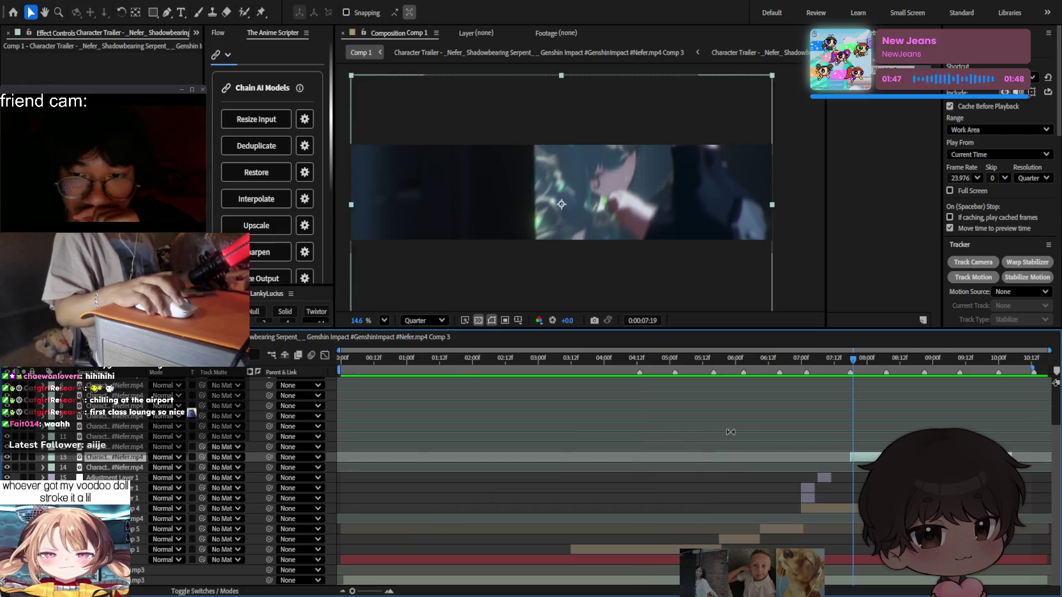
key(space)
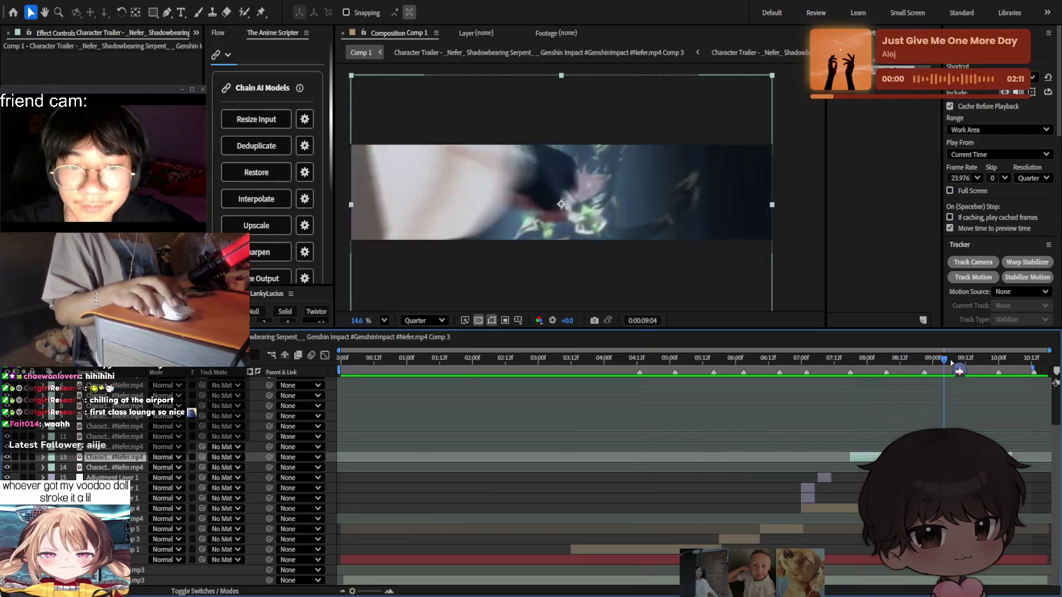
click(955, 362)
mouse_move(962, 369)
mouse_down()
mouse_move(943, 368)
mouse_move(953, 369)
mouse_up()
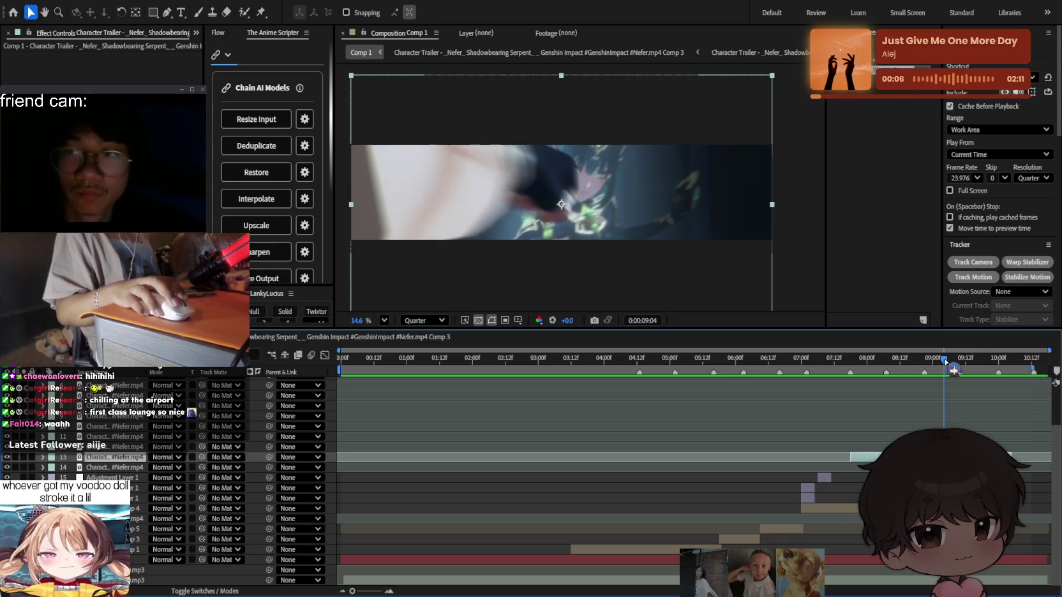
Duplicate the layer 13 clip and preview the result from 7:17.
key(ctrl+d)
key(Page_Down)
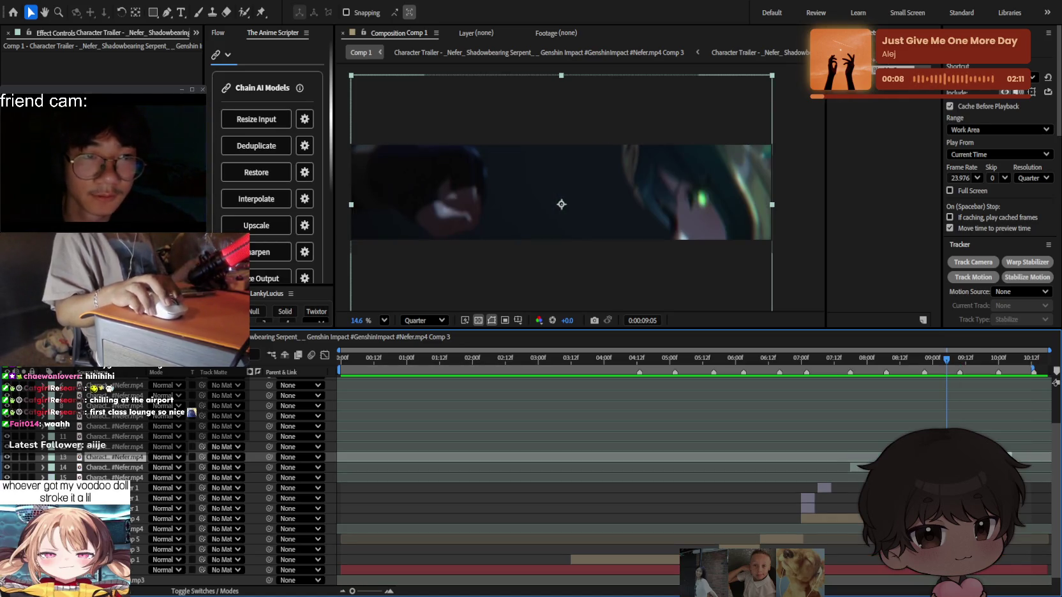
drag(953, 368, 847, 369)
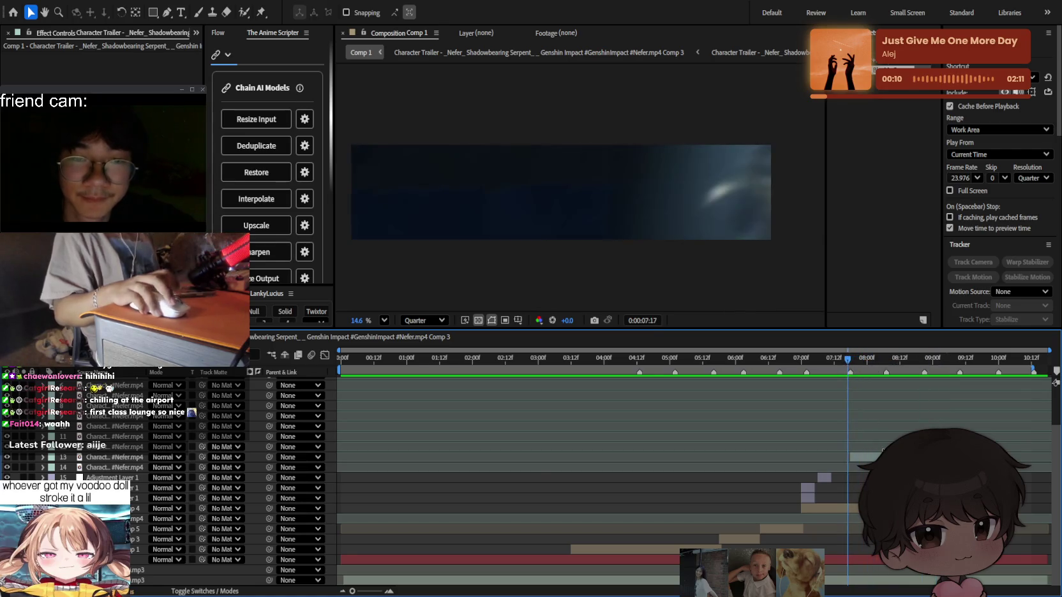
scroll(847, 447, up, 3)
scroll(638, 479, down, 2)
scroll(638, 479, down, 3)
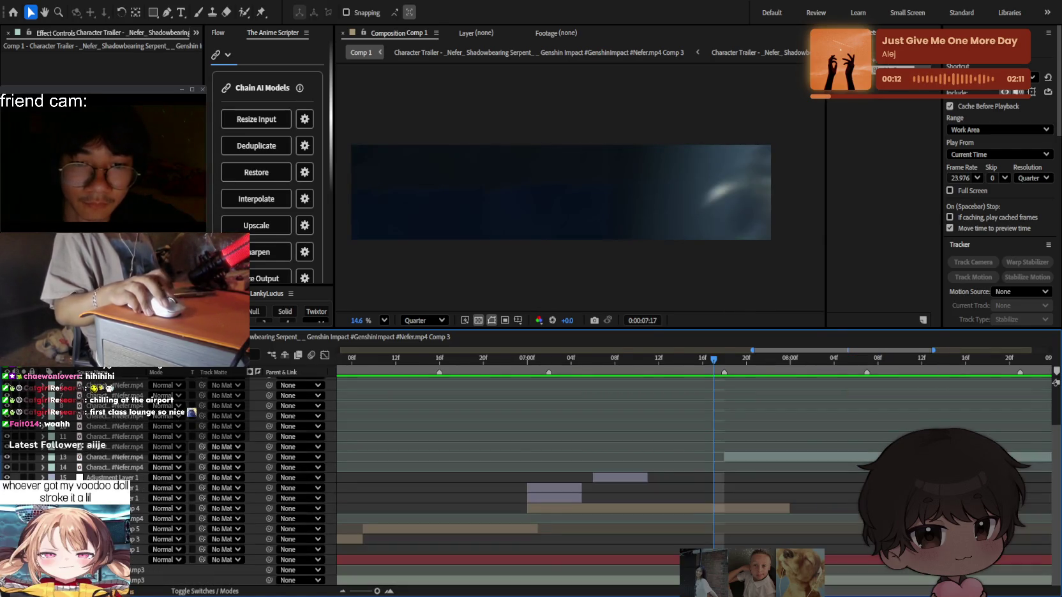
key(space)
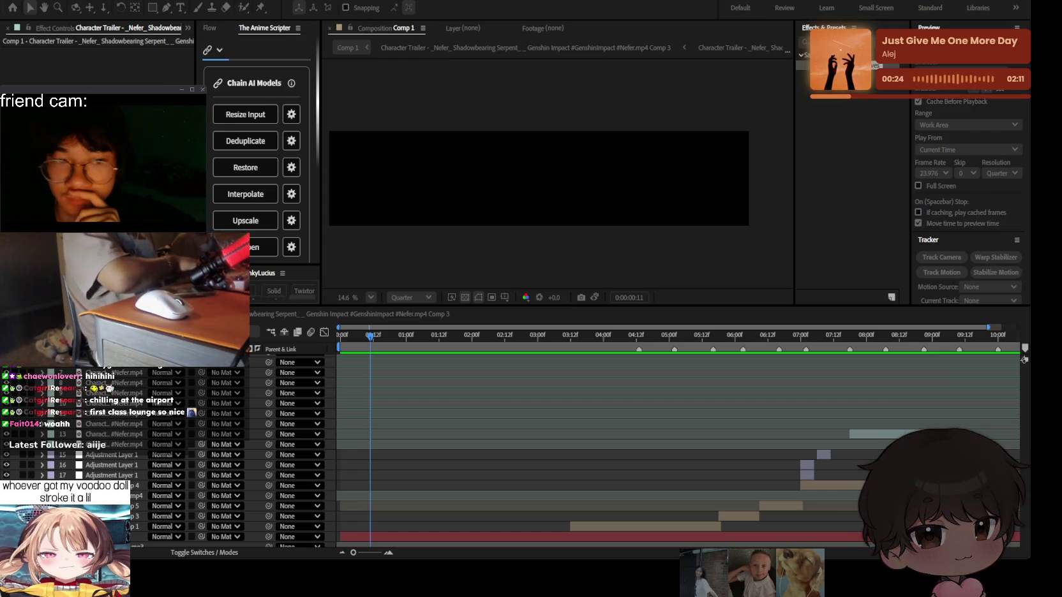
Navigate and zoom the timeline, moving the current time to 29:04.
scroll(505, 437, up, 5)
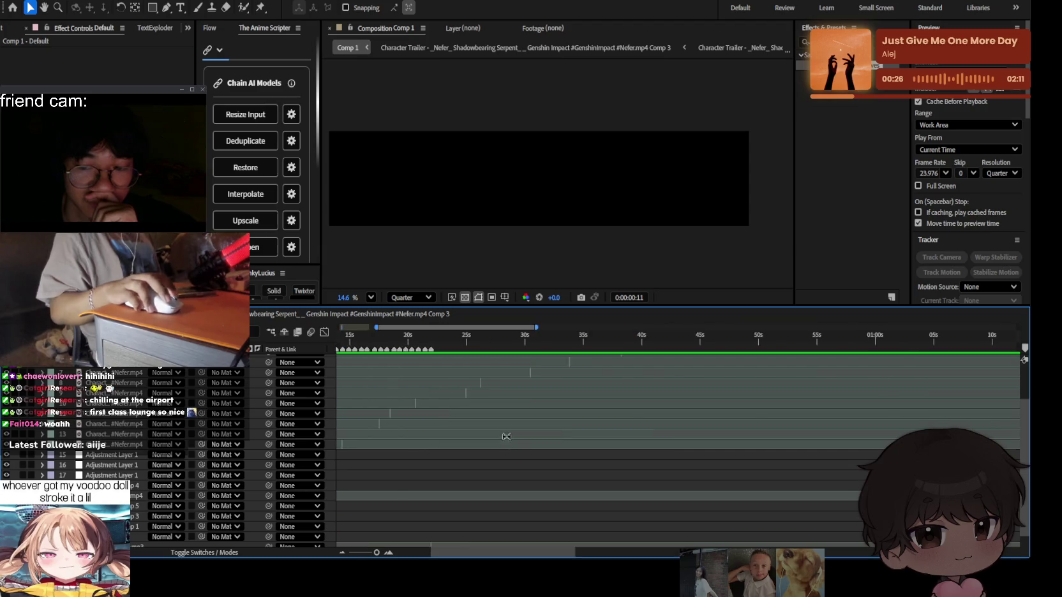
scroll(506, 436, up, 3)
scroll(544, 447, up, 3)
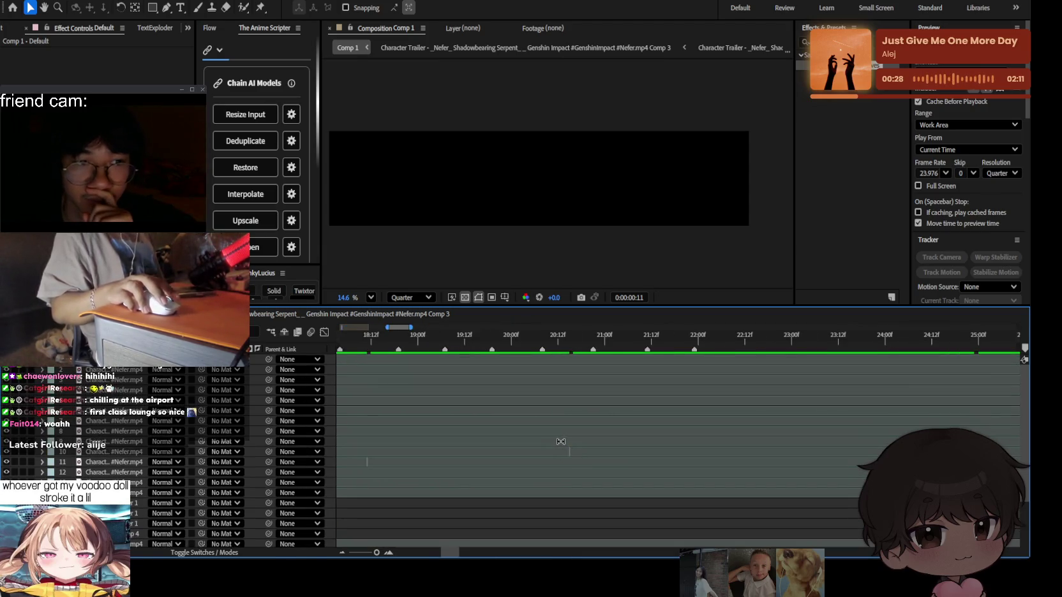
scroll(559, 442, down, 8)
click(553, 338)
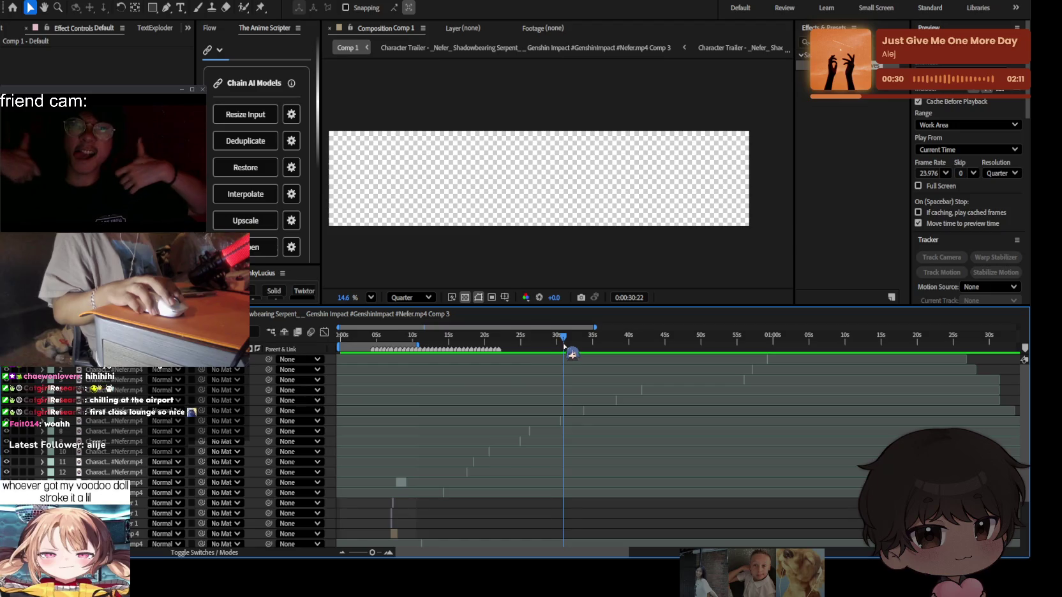
scroll(574, 399, up, 3)
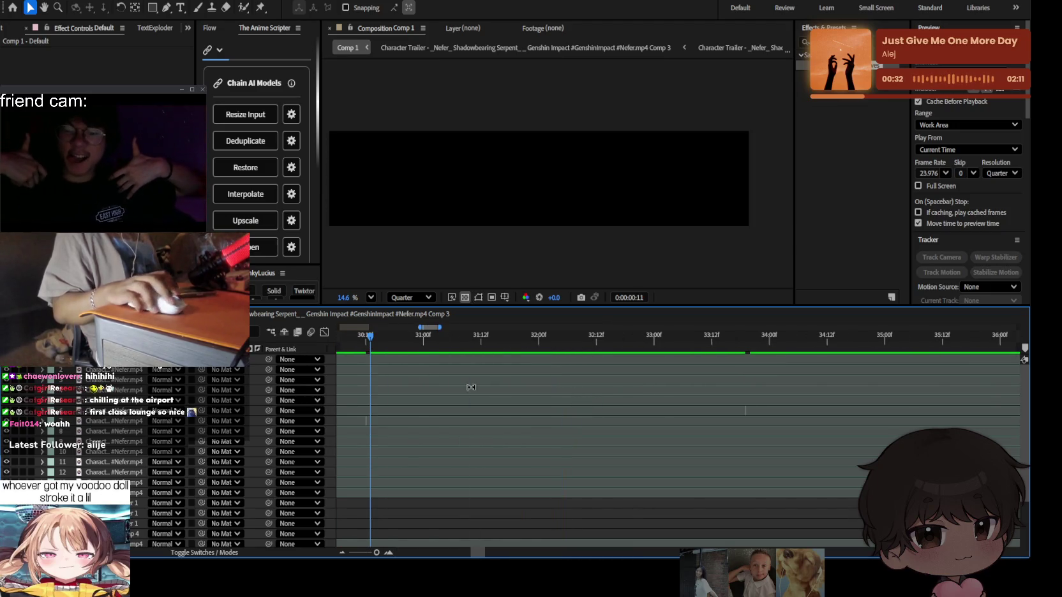
scroll(574, 408, left, 5)
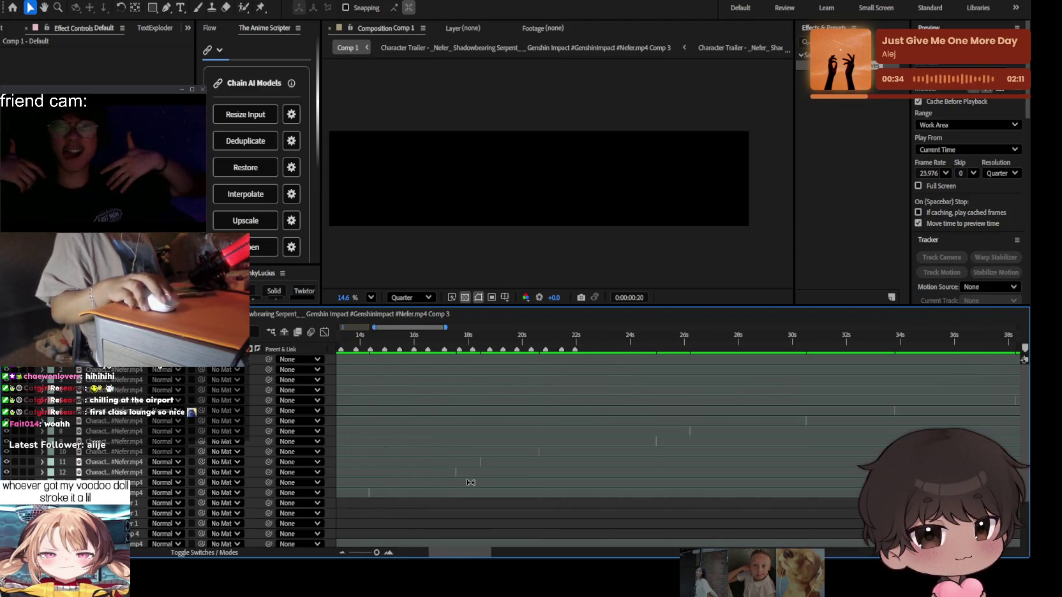
scroll(447, 447, down, 3)
scroll(556, 426, left, 5)
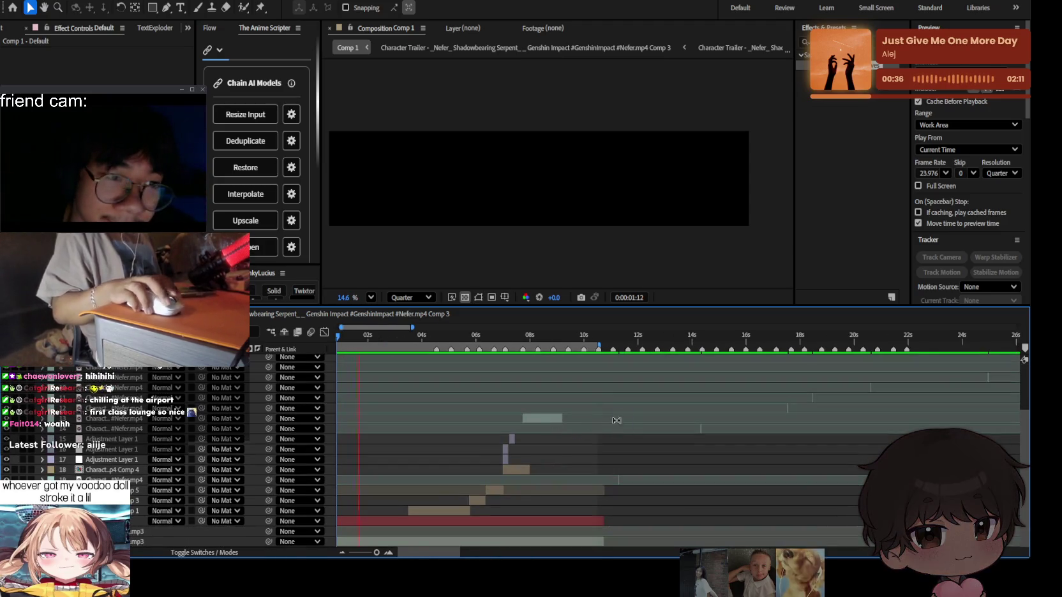
click(616, 348)
scroll(631, 345, up, 3)
scroll(630, 346, down, 1)
click(793, 347)
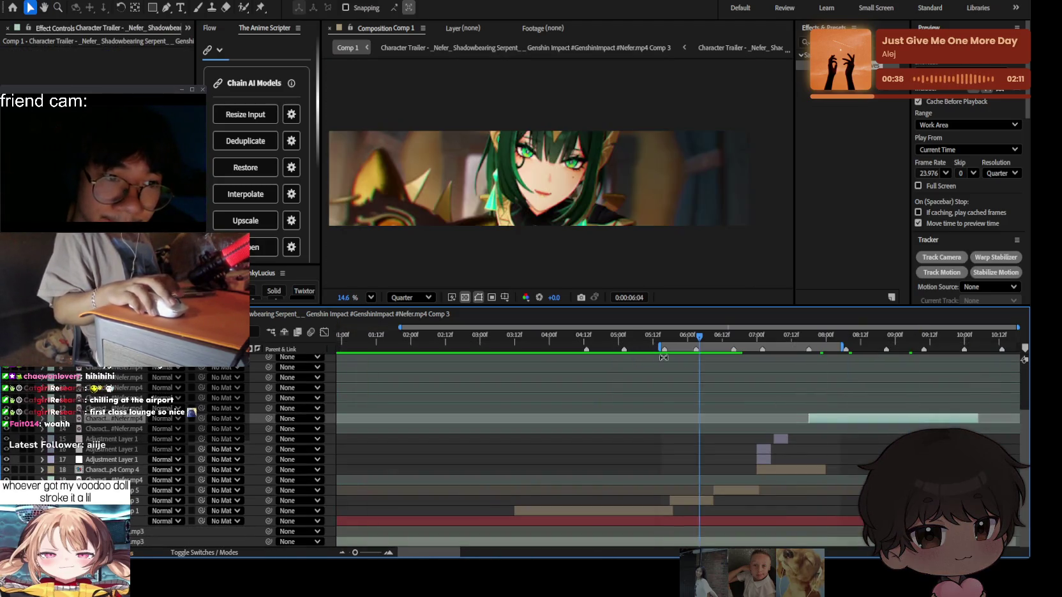
key(i)
key(ctrl+shift+bracketright)
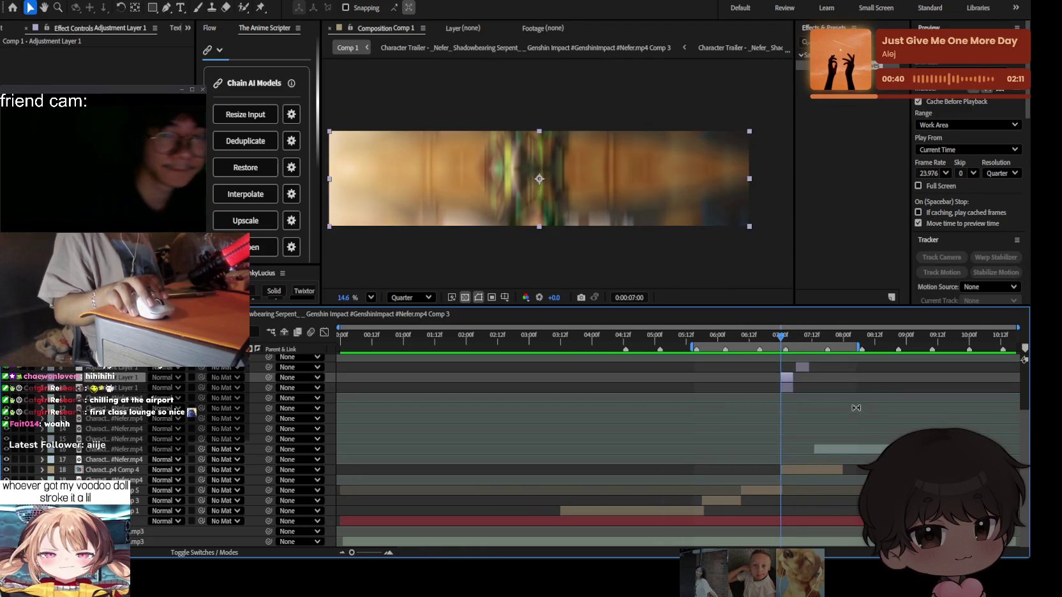
key(ctrl+z)
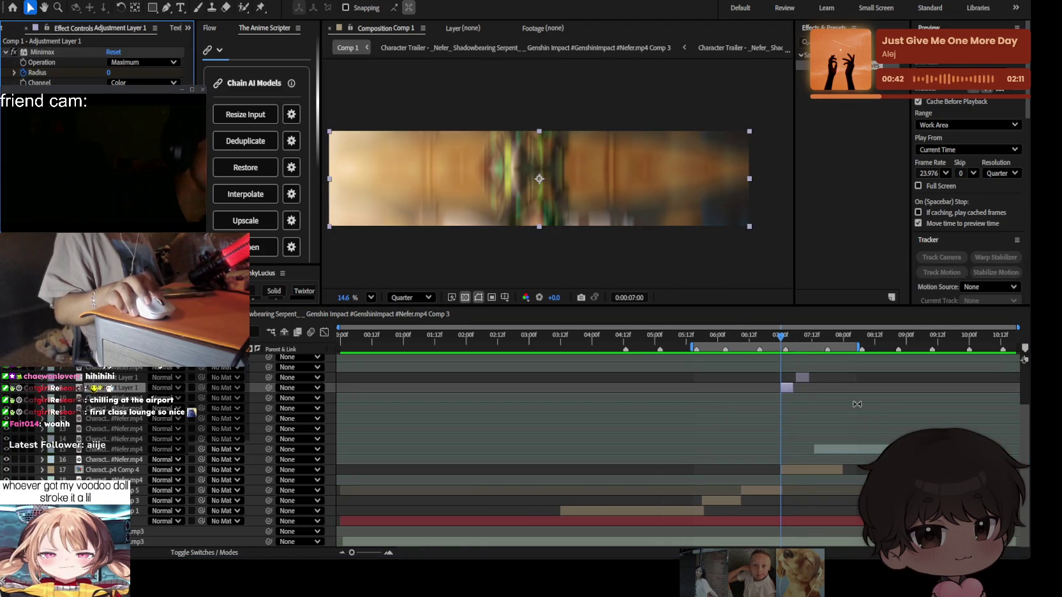
key(ctrl+z)
key(ctrl+z)
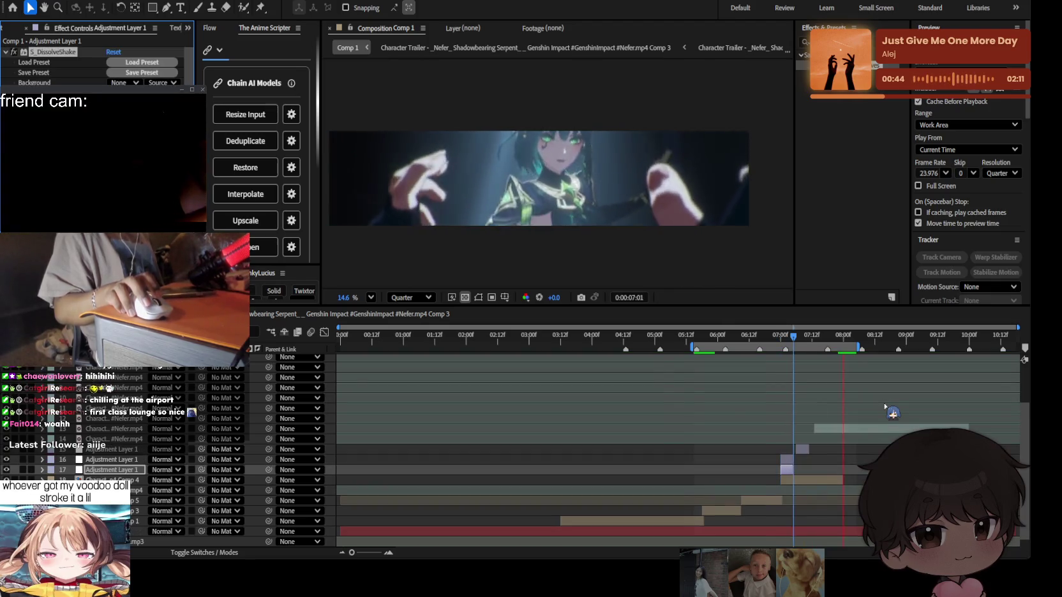
key(ctrl+z)
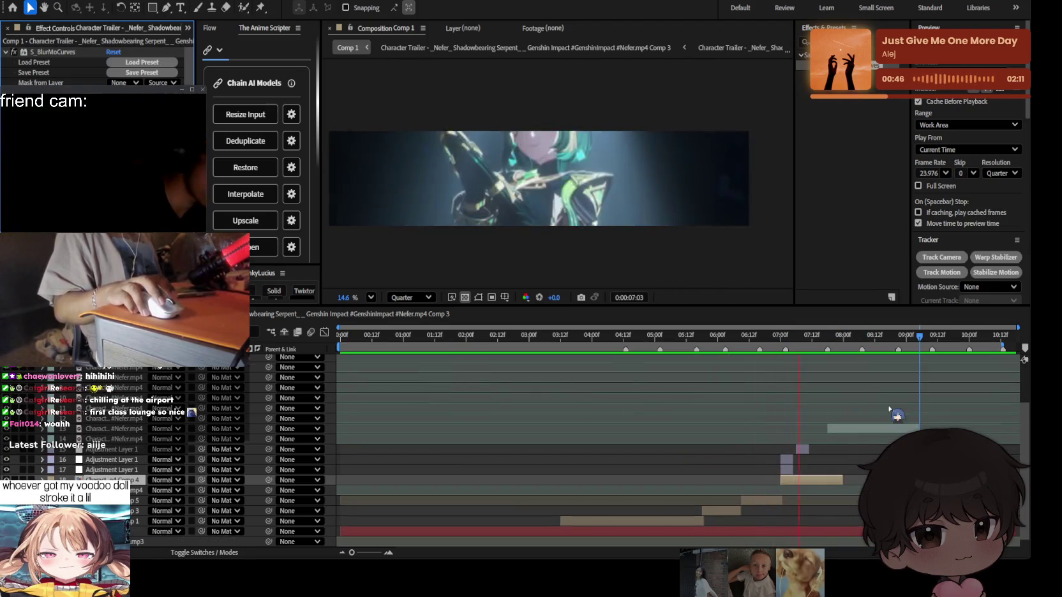
key(ctrl+alt+v)
key(space)
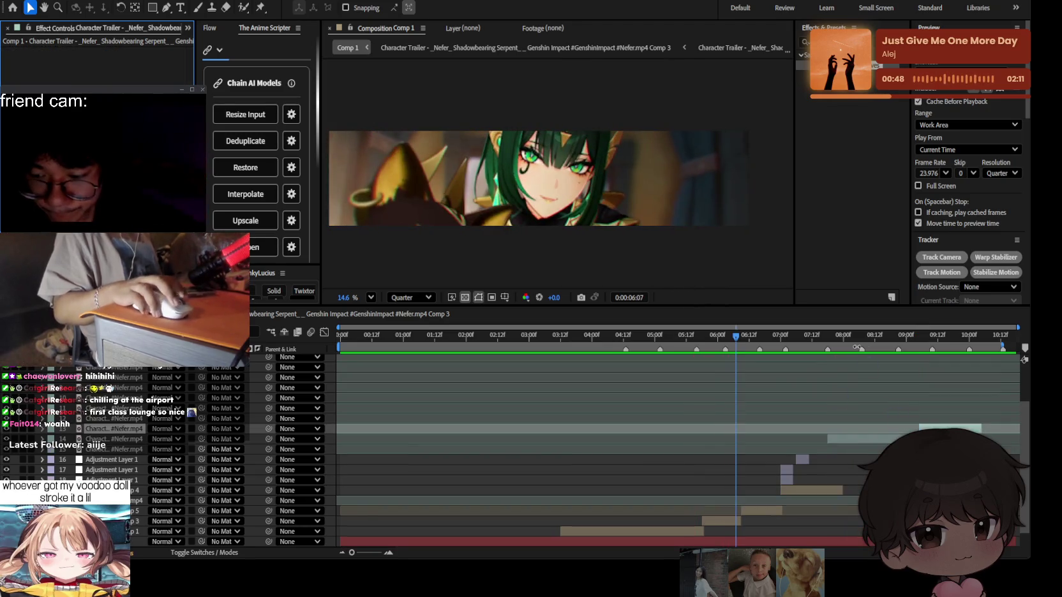
scroll(899, 414, up, 3)
key(ctrl+z)
key(space)
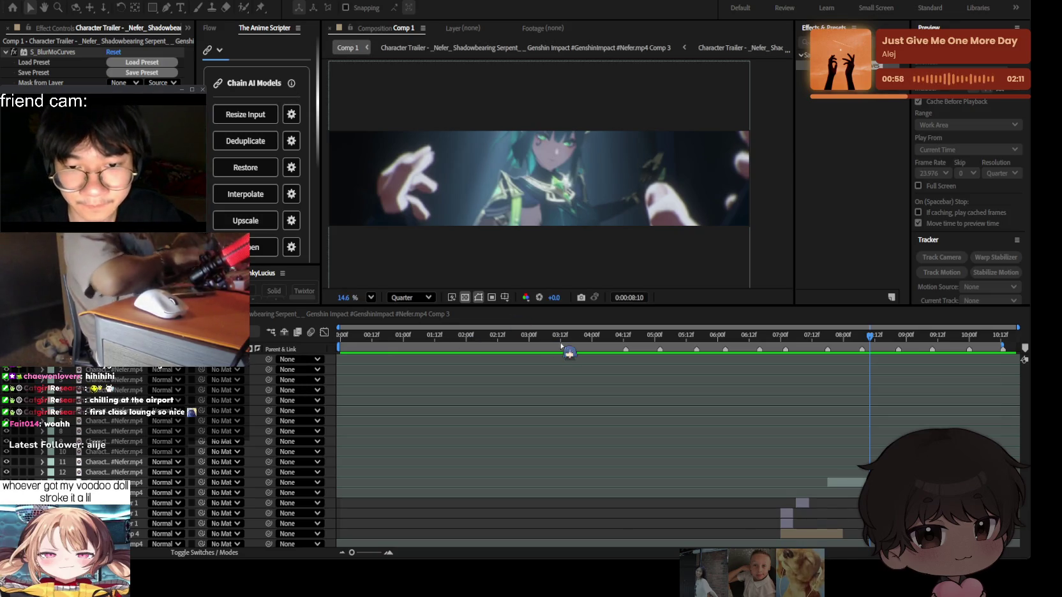
click(635, 408)
scroll(642, 422, down, 5)
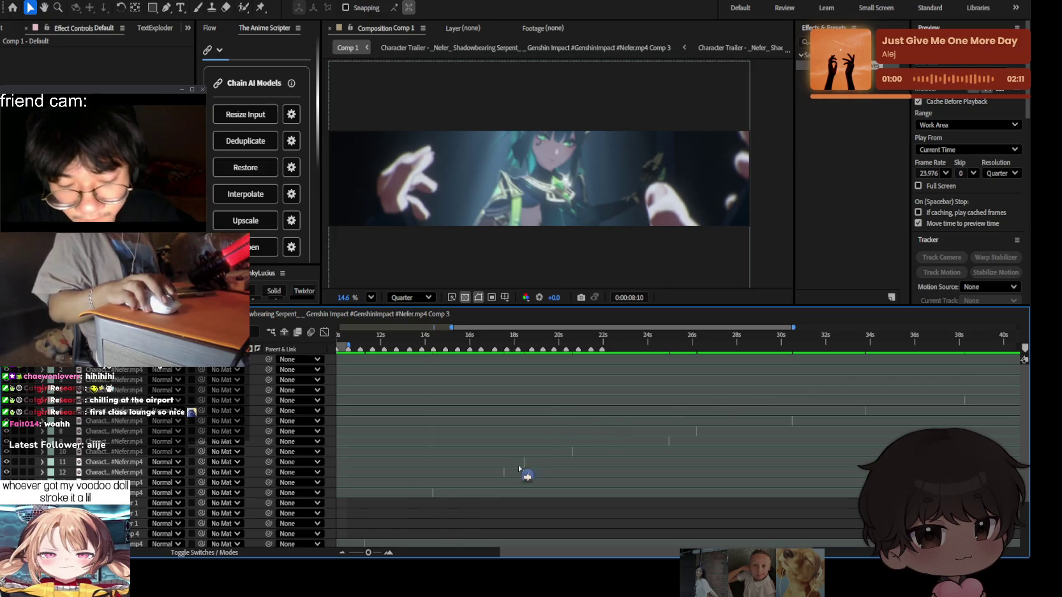
click(469, 460)
key(Page_Up)
key(Page_Up)
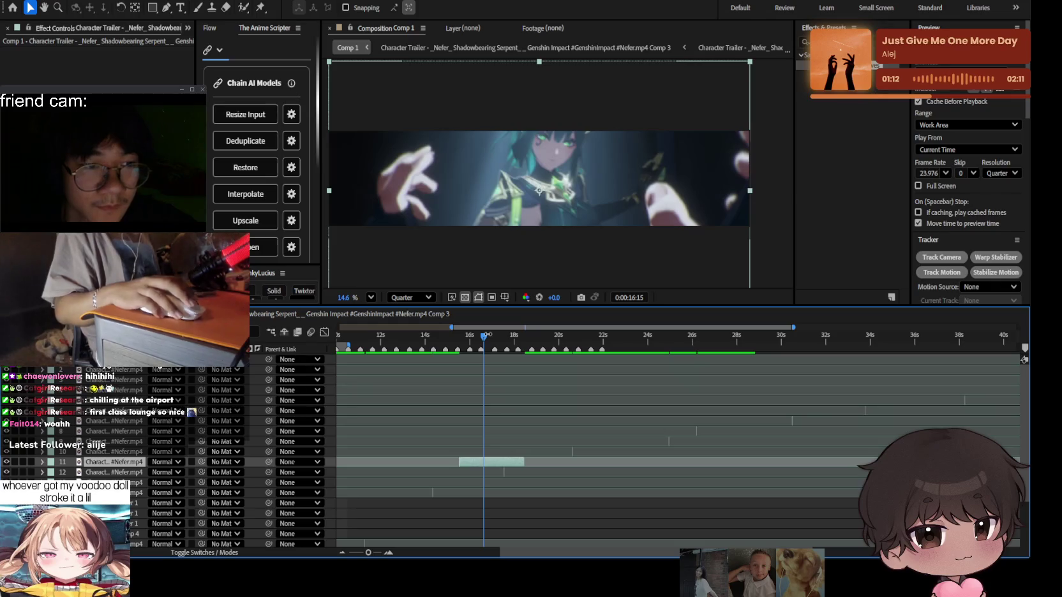
click(836, 430)
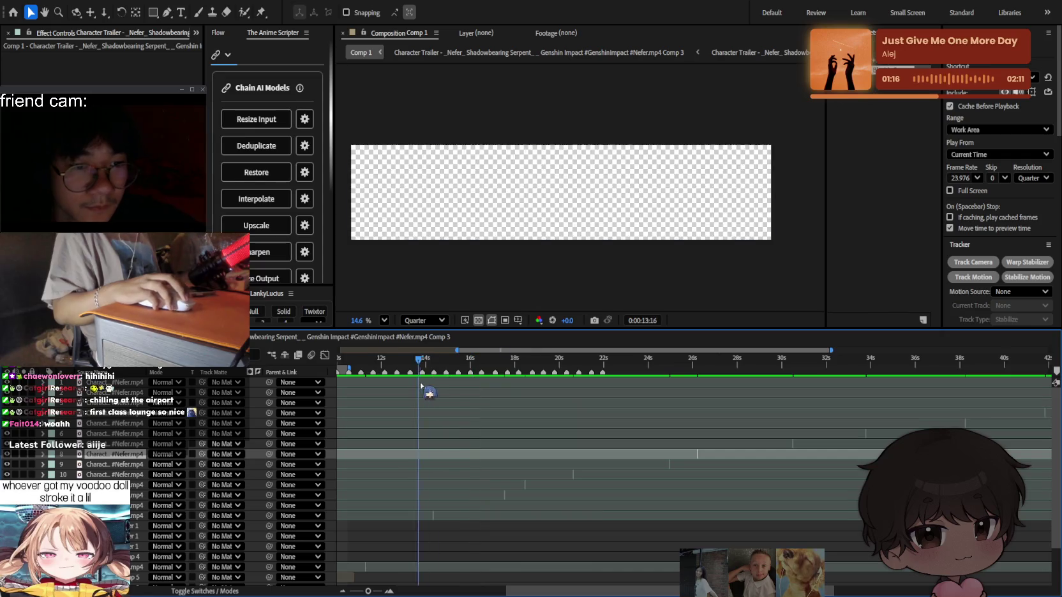
Turn off Cache Before Playback in the Preview panel.
key(space)
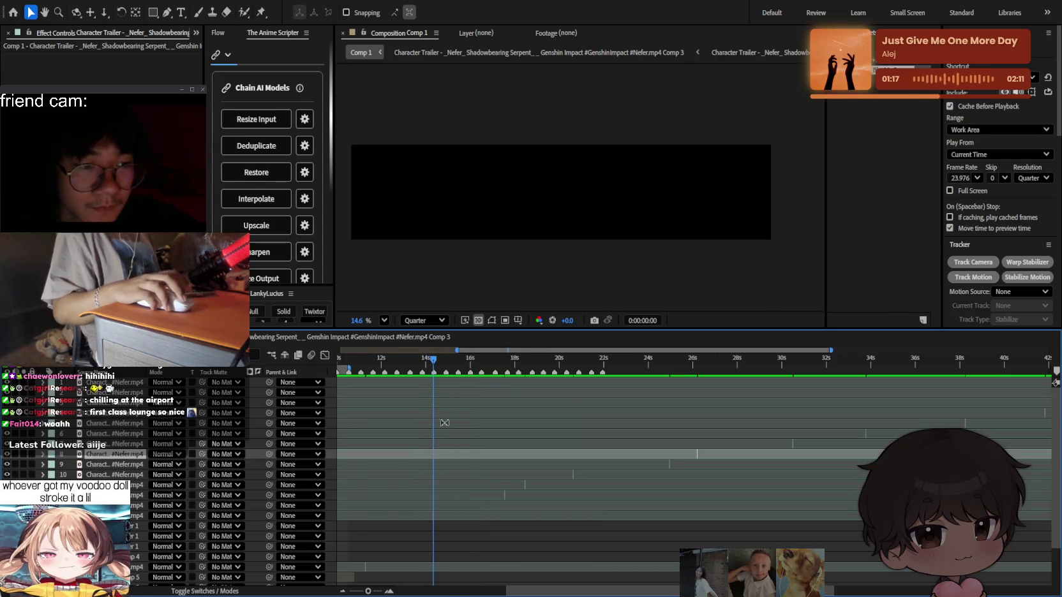
scroll(474, 509, up, 5)
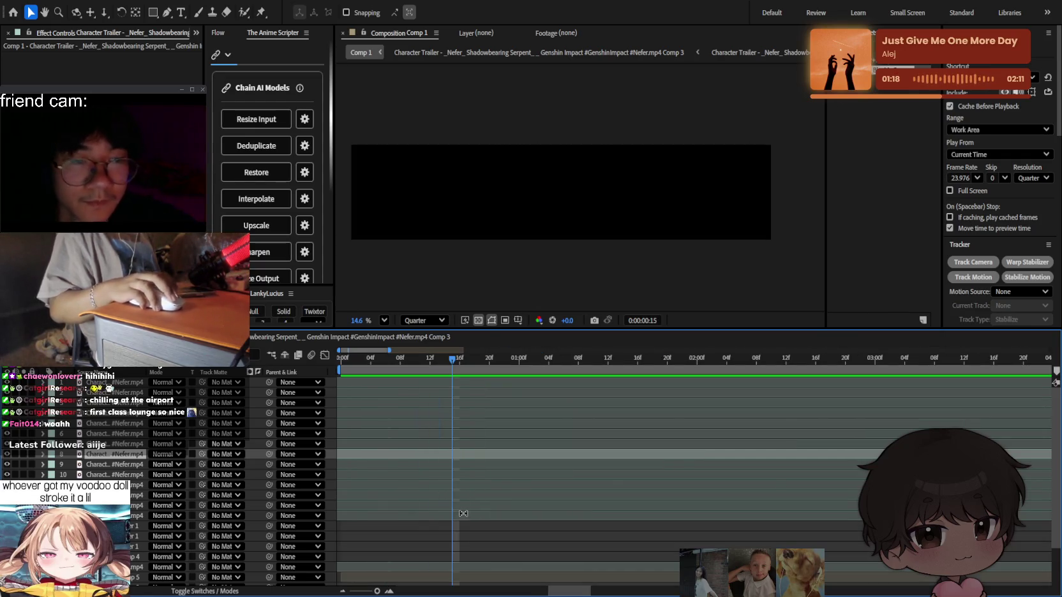
scroll(556, 494, down, 5)
click(949, 106)
scroll(586, 454, up, 5)
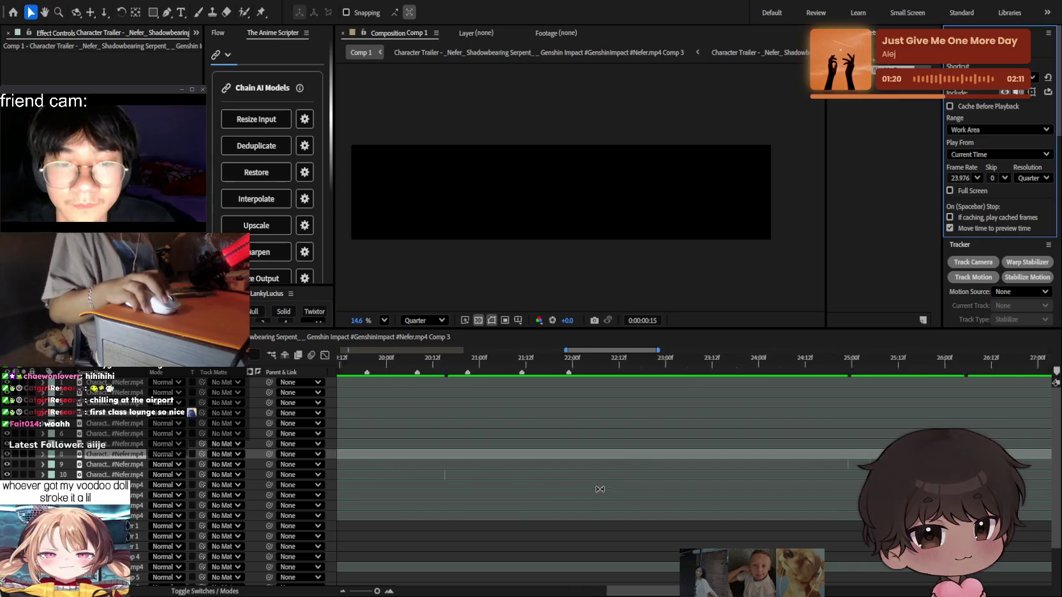
scroll(546, 515, down, 5)
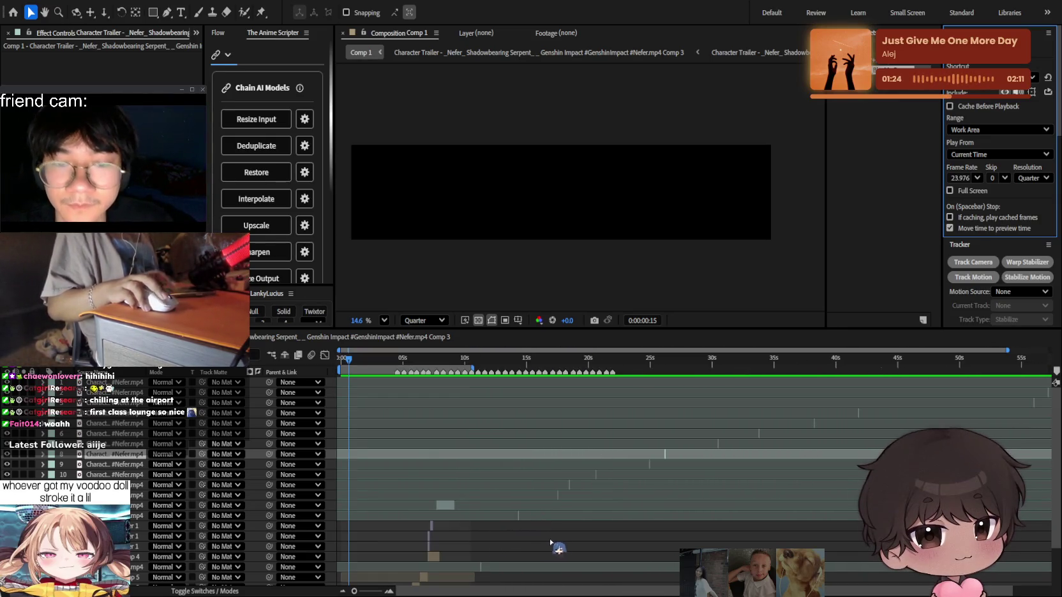
Select the Nefer clip and extend its end further right past 0:00:12:22.
click(529, 541)
click(518, 477)
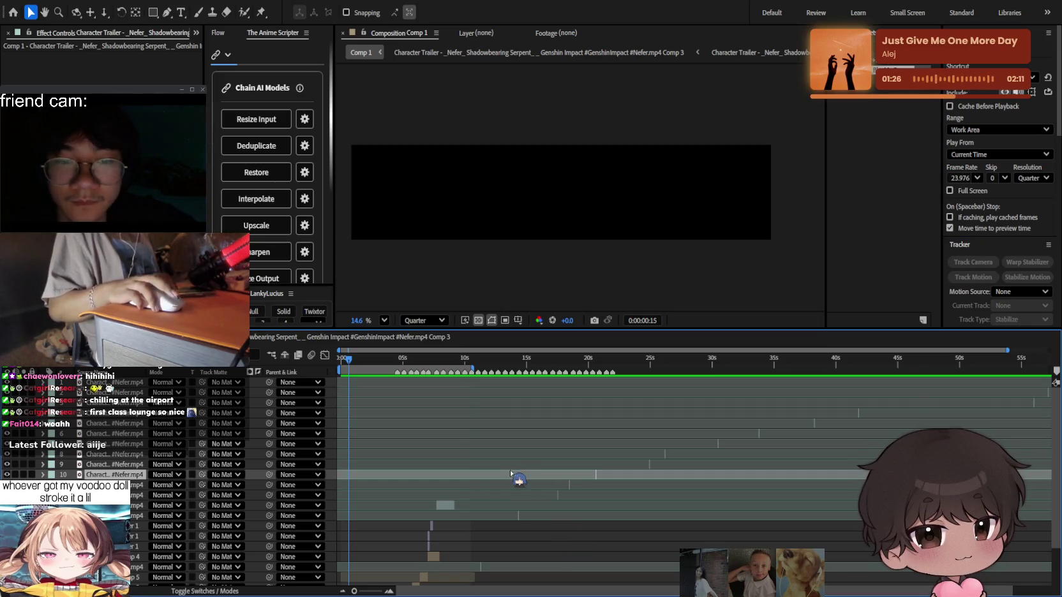
scroll(451, 450, down, 1)
scroll(451, 450, up, 5)
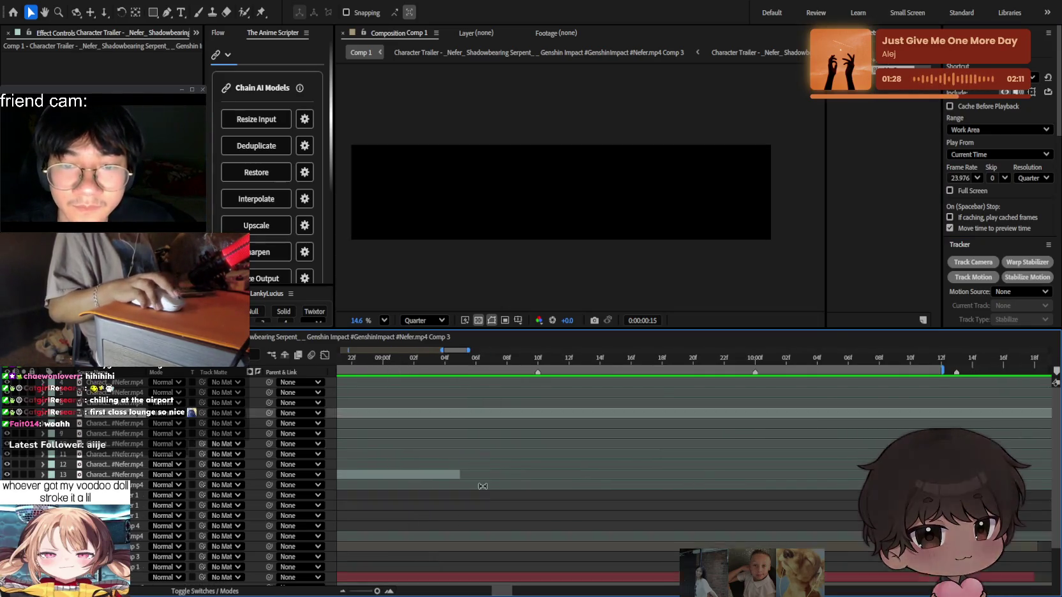
scroll(494, 489, down, 3)
click(574, 519)
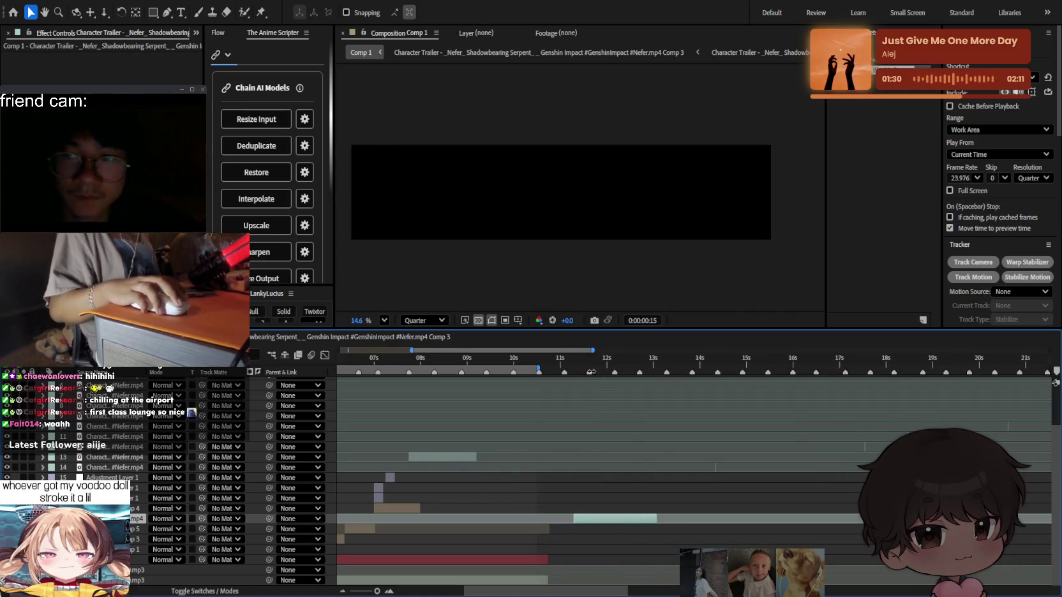
drag(591, 372, 649, 372)
drag(657, 518, 749, 518)
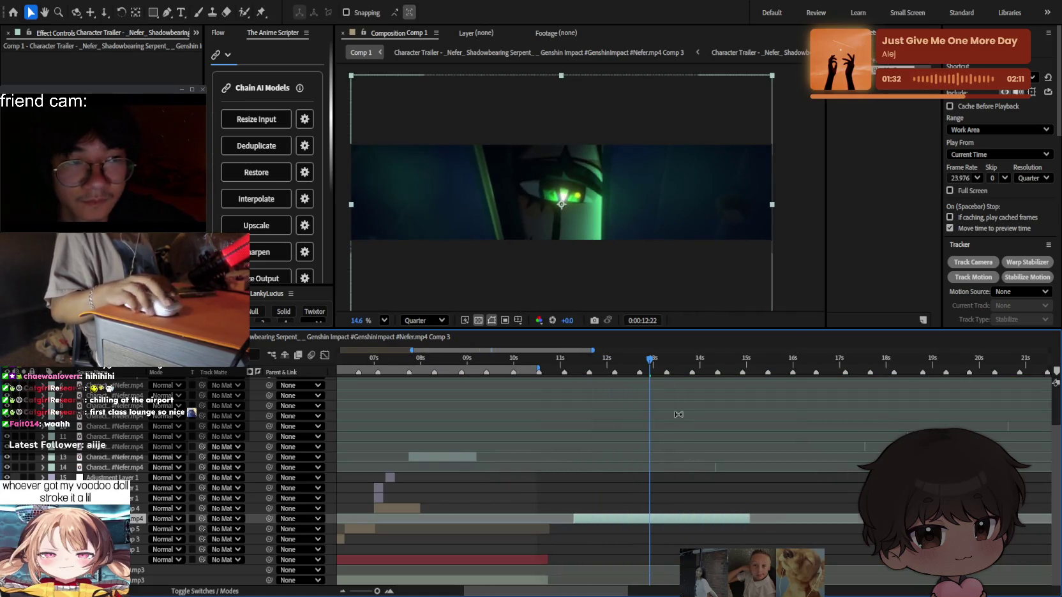
Try trimming the clip end at 0:00:11:08, undo it, then extend layer 14's clip end and preview.
mouse_move(664, 363)
mouse_down()
mouse_move(574, 375)
mouse_move(668, 384)
mouse_up()
key(alt+bracketright)
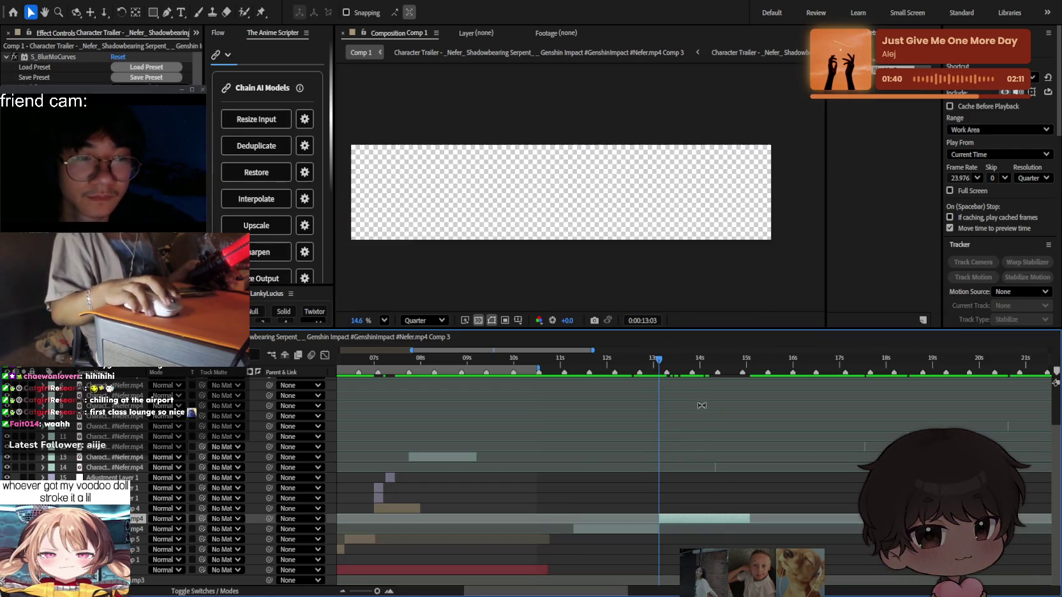
key(ctrl+z)
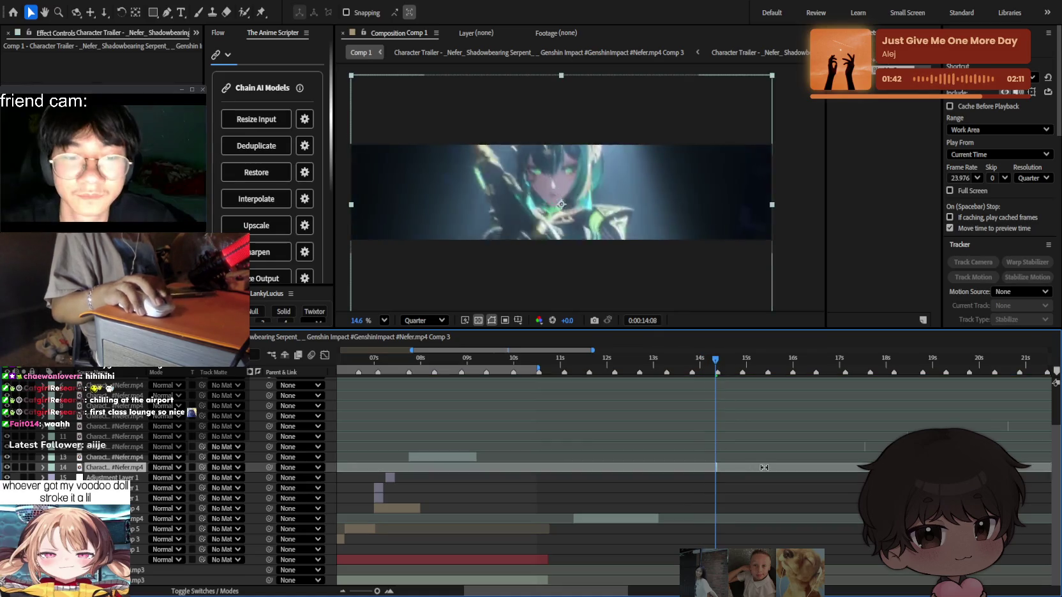
key(equal)
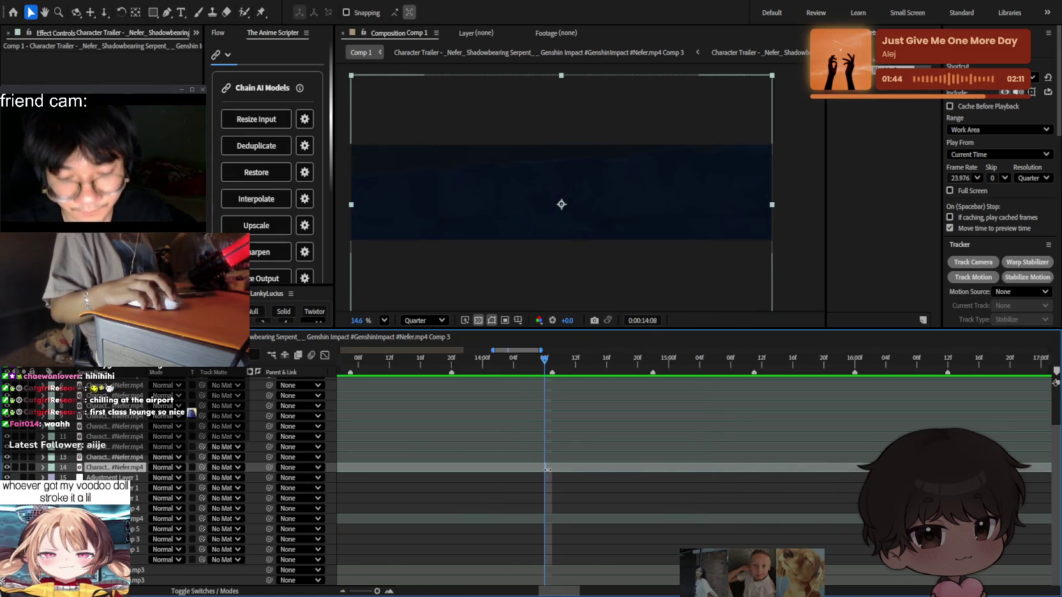
drag(547, 469, 747, 466)
key(space)
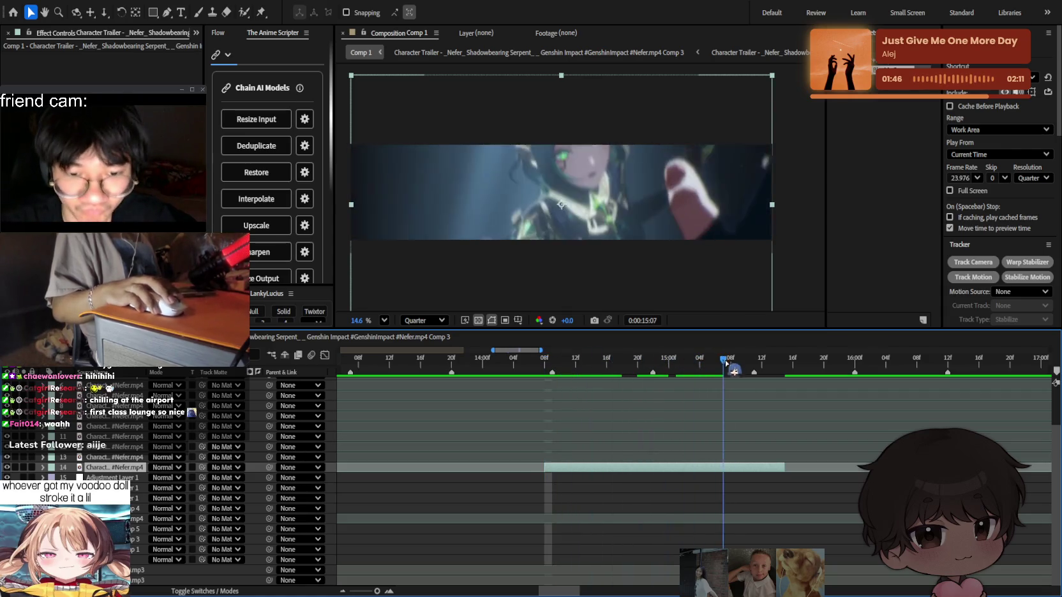
Extend layer 14's clip start earlier, review its frames, then delete layer 14.
drag(542, 462, 387, 467)
key(minus)
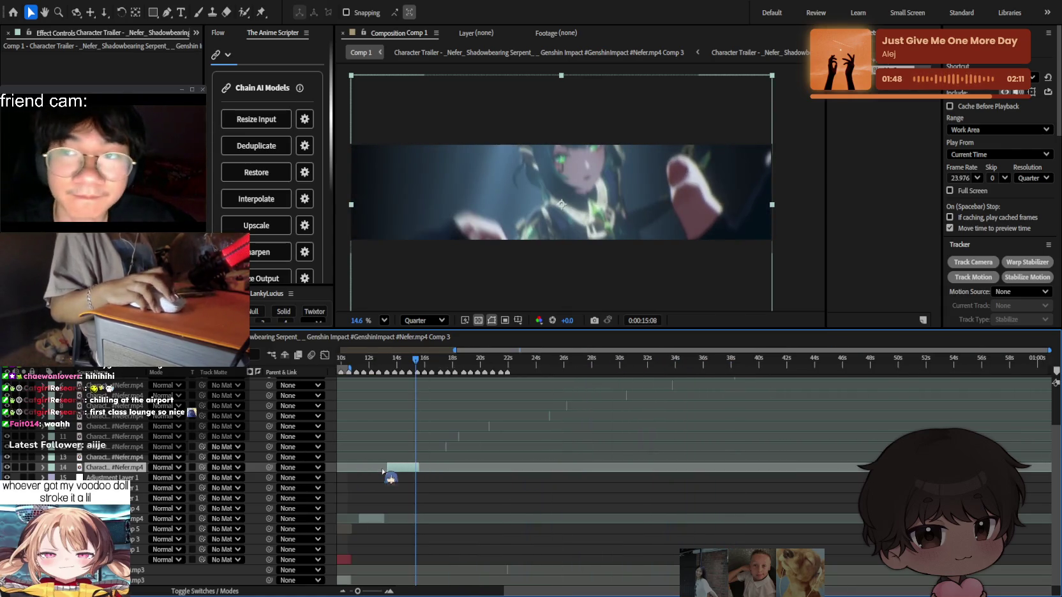
click(396, 362)
drag(399, 364, 415, 368)
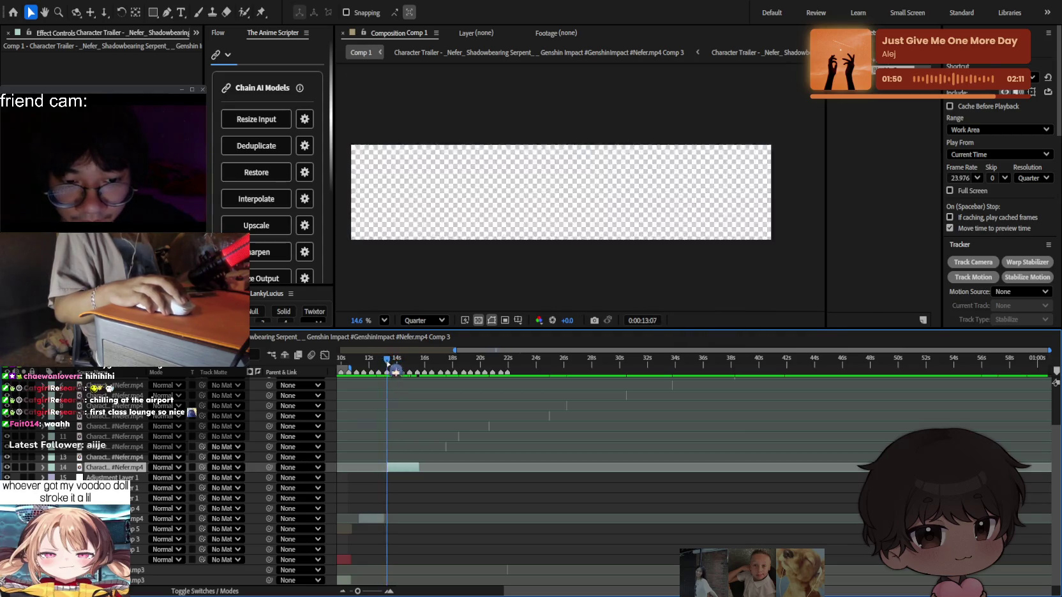
key(Delete)
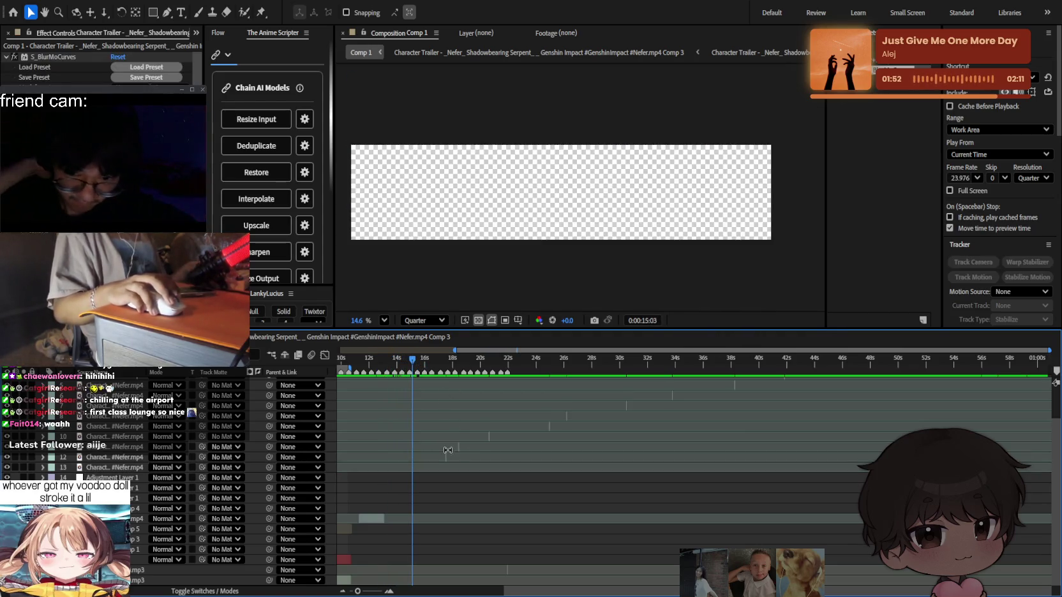
Extend layer 12's clip end and split it at 0:00:17:07.
scroll(443, 458, up, 5)
click(535, 457)
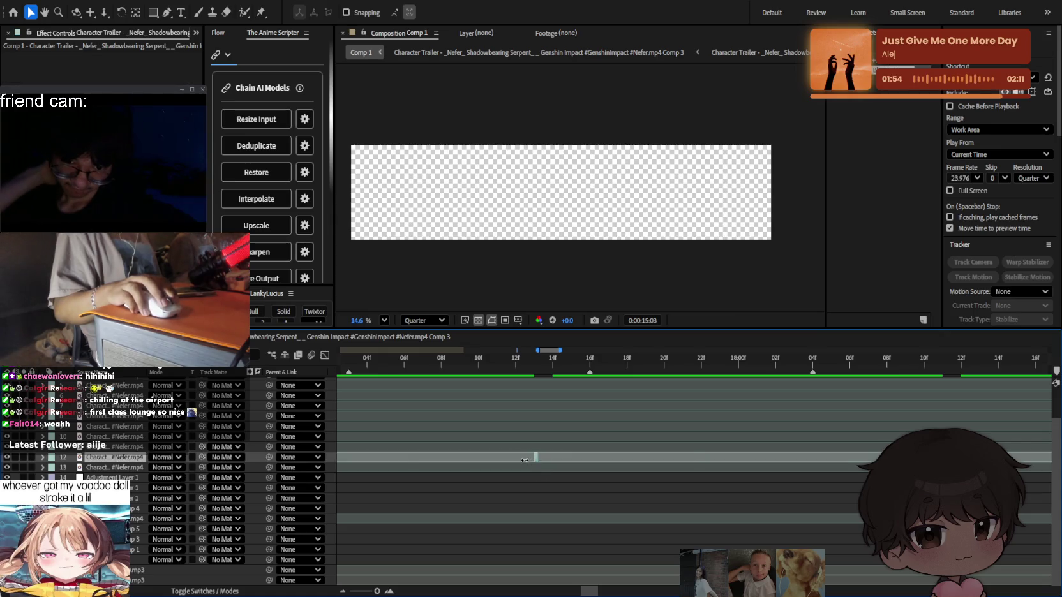
mouse_move(462, 361)
mouse_down()
mouse_move(597, 360)
mouse_move(467, 367)
mouse_move(504, 367)
mouse_up()
scroll(612, 453, down, 5)
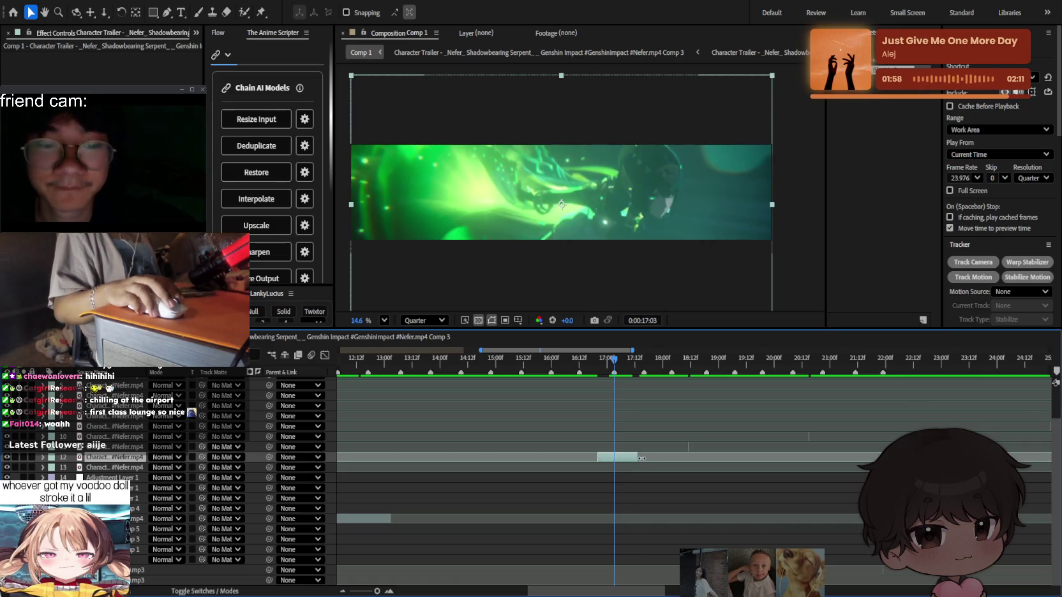
drag(641, 458, 788, 462)
drag(628, 369, 623, 367)
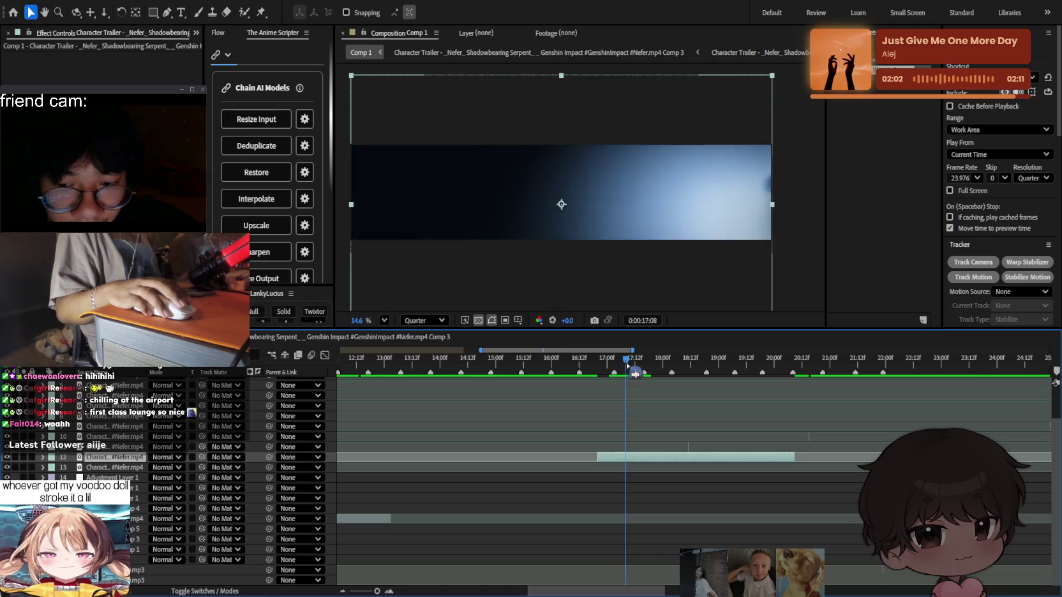
key(ctrl+shift+d)
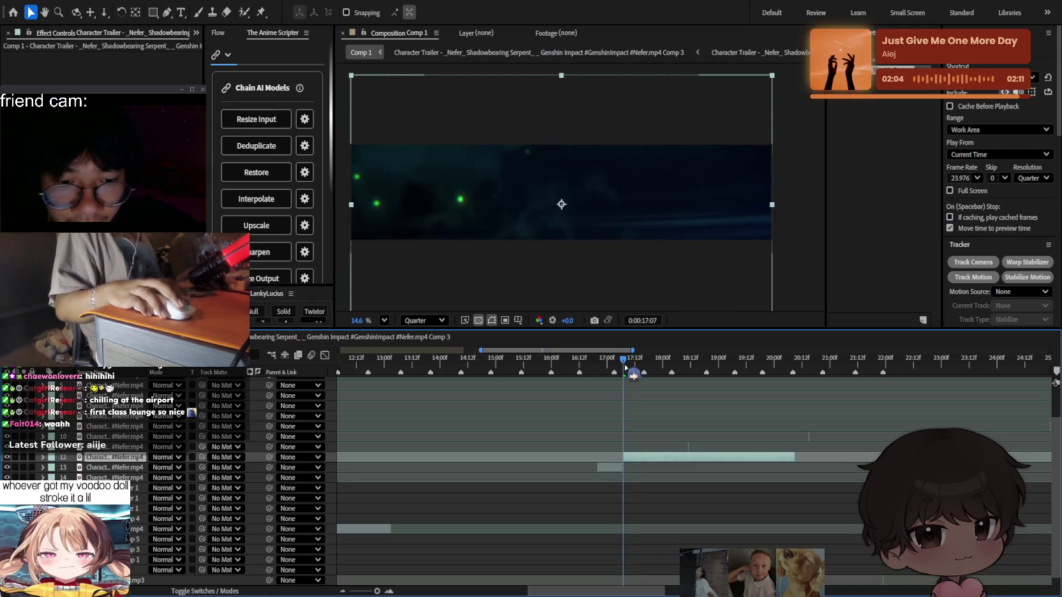
Extend layer 11's clip end past 0:00:18:13, preview, and split it around 18–19 s.
drag(628, 368, 689, 379)
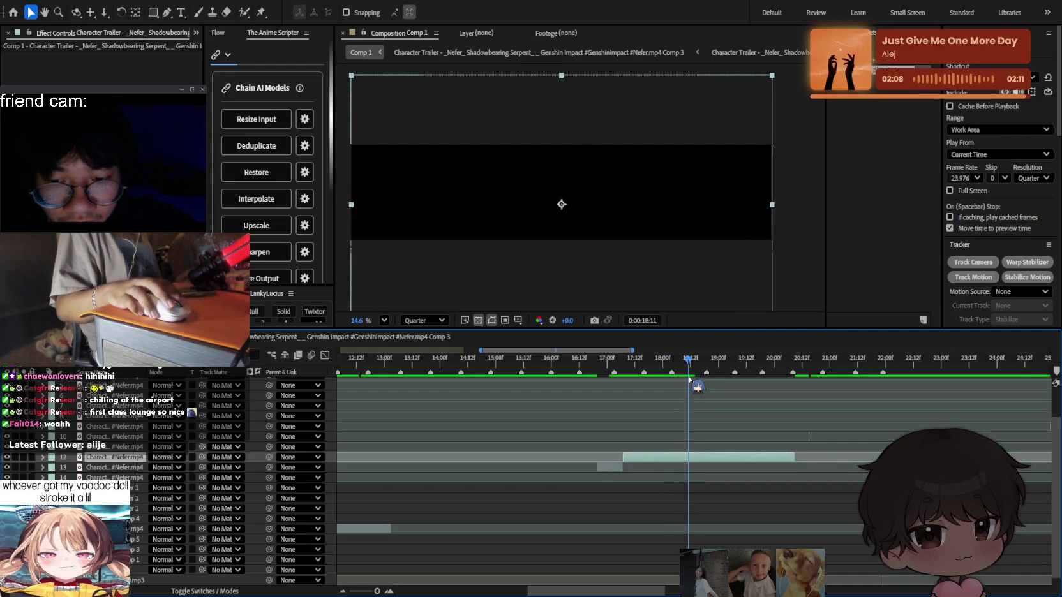
scroll(709, 460, up, 5)
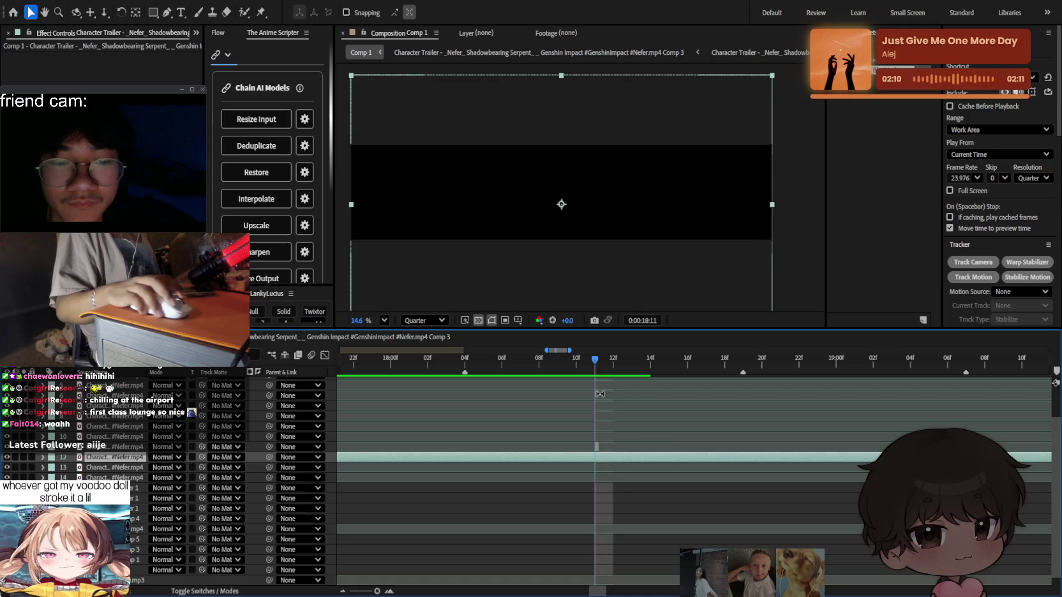
mouse_move(600, 375)
mouse_down()
mouse_move(644, 380)
mouse_move(613, 380)
mouse_up()
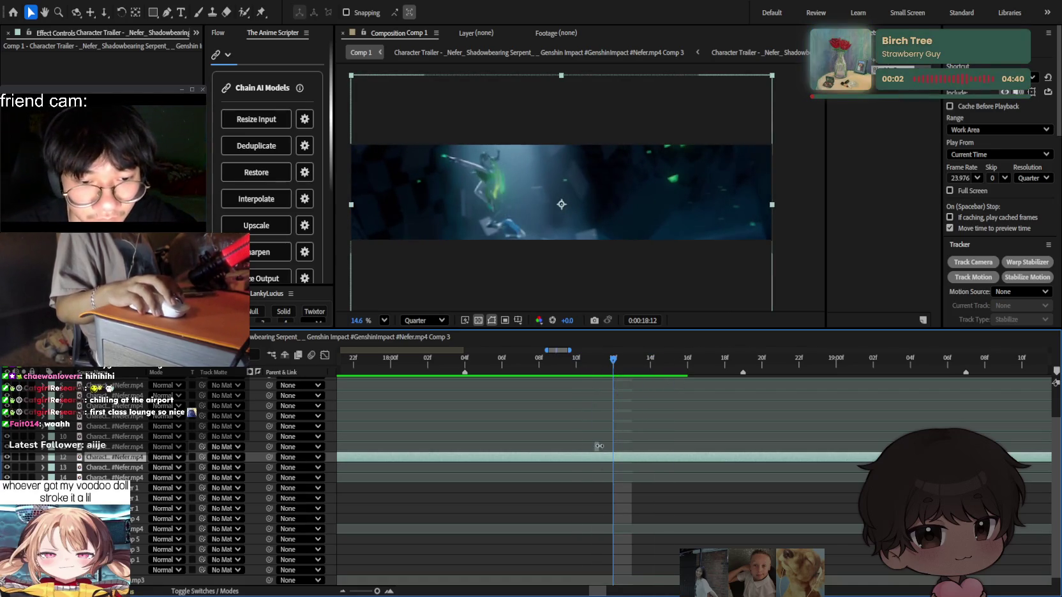
drag(599, 446, 802, 449)
key(space)
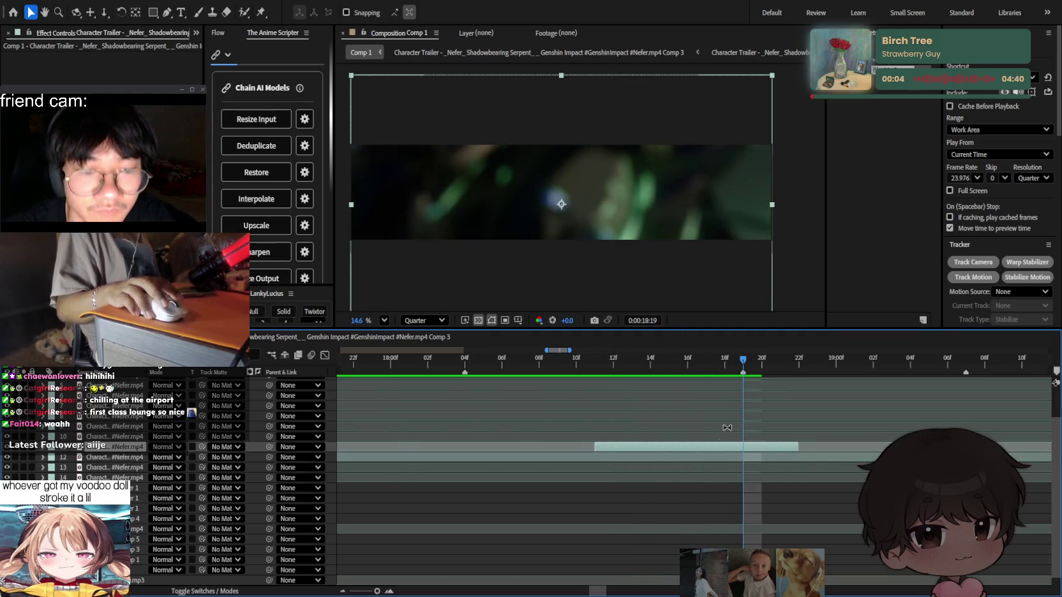
key(minus)
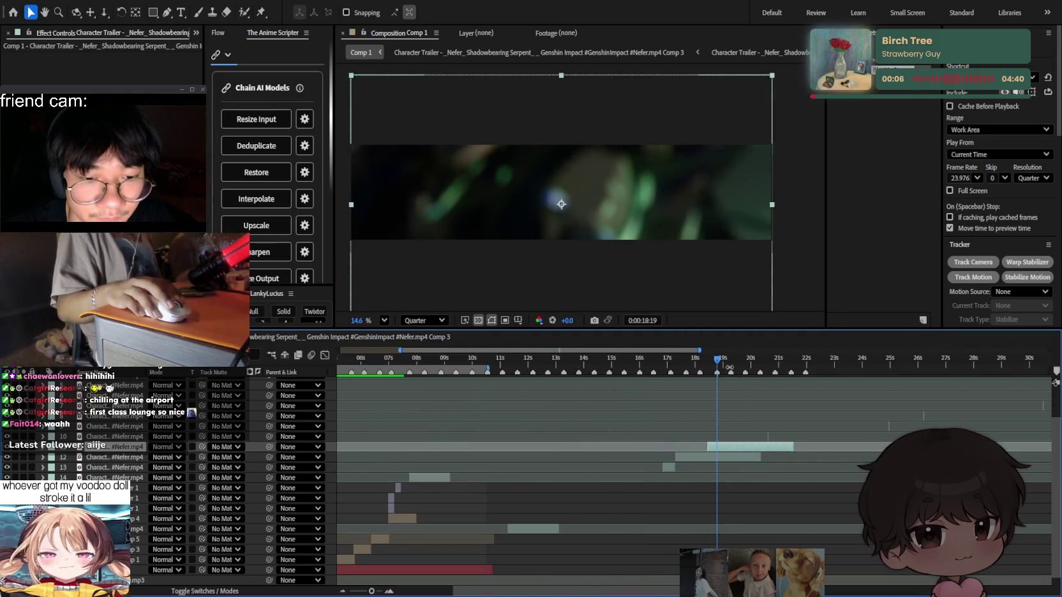
drag(735, 367, 711, 381)
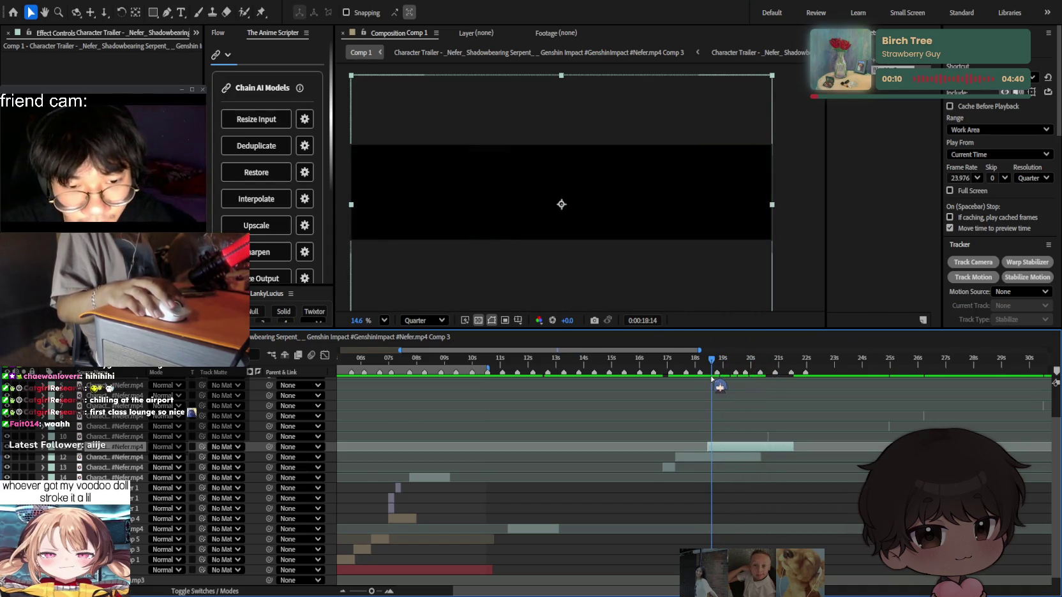
key(ctrl+shift+d)
Review the new split clip over 15–21 s and re-enable Cache Before Playback.
click(707, 460)
key(equal)
key(equal)
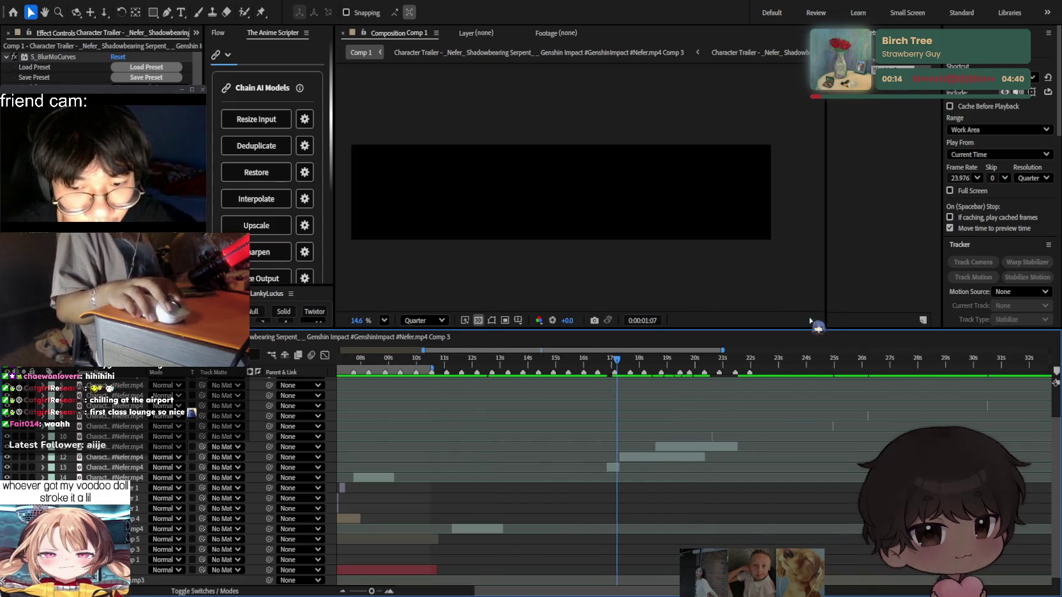
key(minus)
key(minus)
click(949, 106)
click(637, 370)
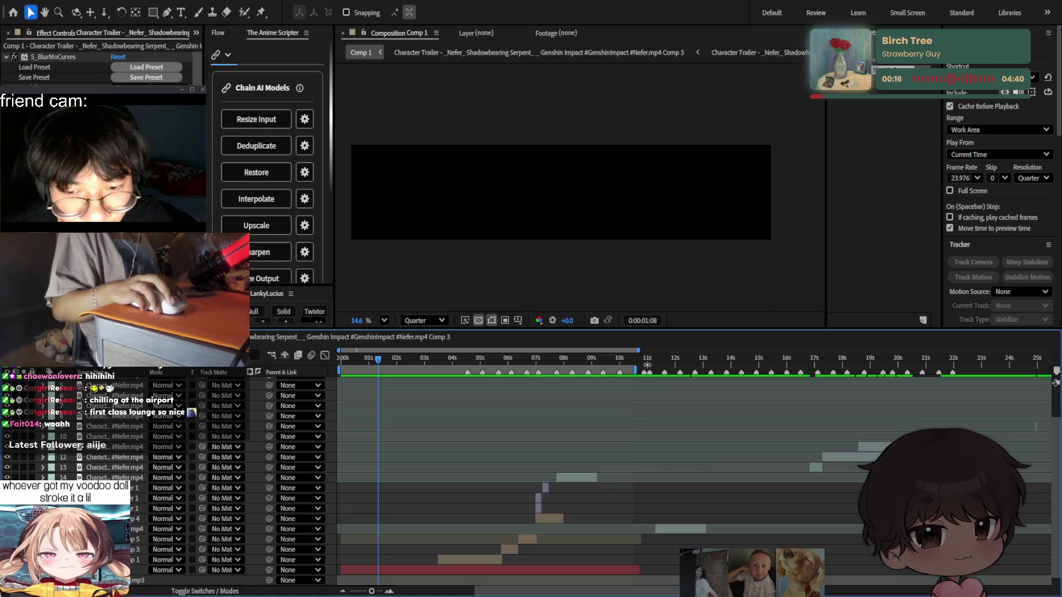
Drag layer 13's clip left so it starts near 15 s.
scroll(702, 478, up, 4)
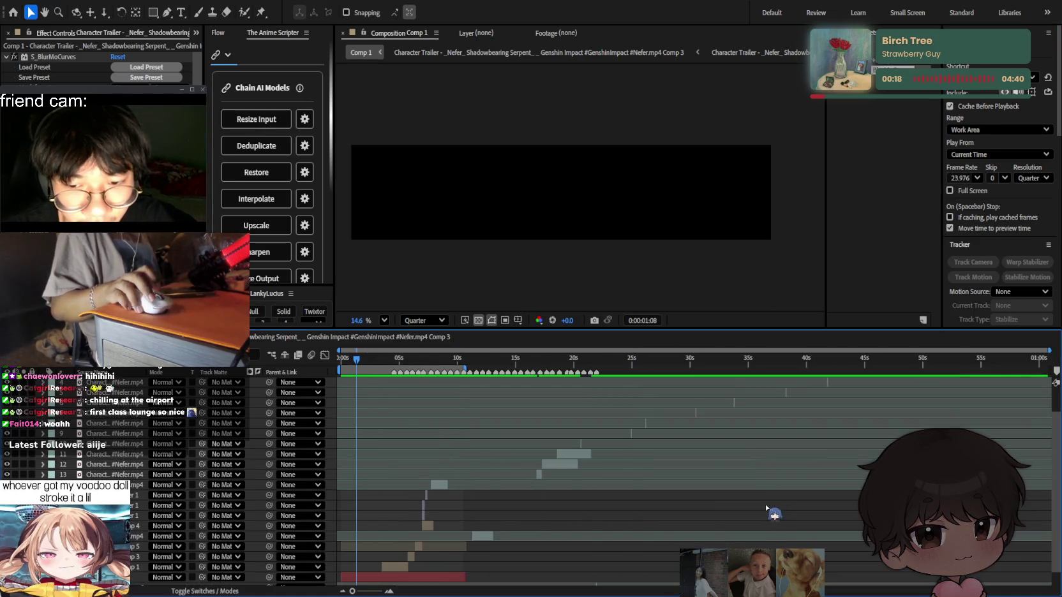
scroll(766, 510, up, 5)
scroll(595, 504, down, 5)
scroll(599, 493, down, 3)
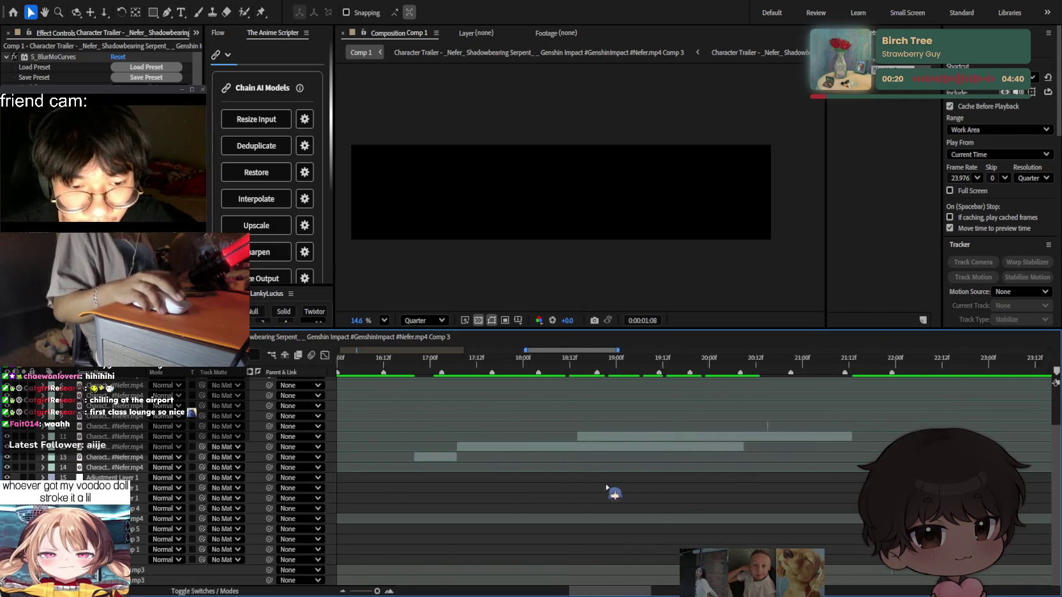
scroll(611, 493, down, 3)
drag(624, 457, 544, 457)
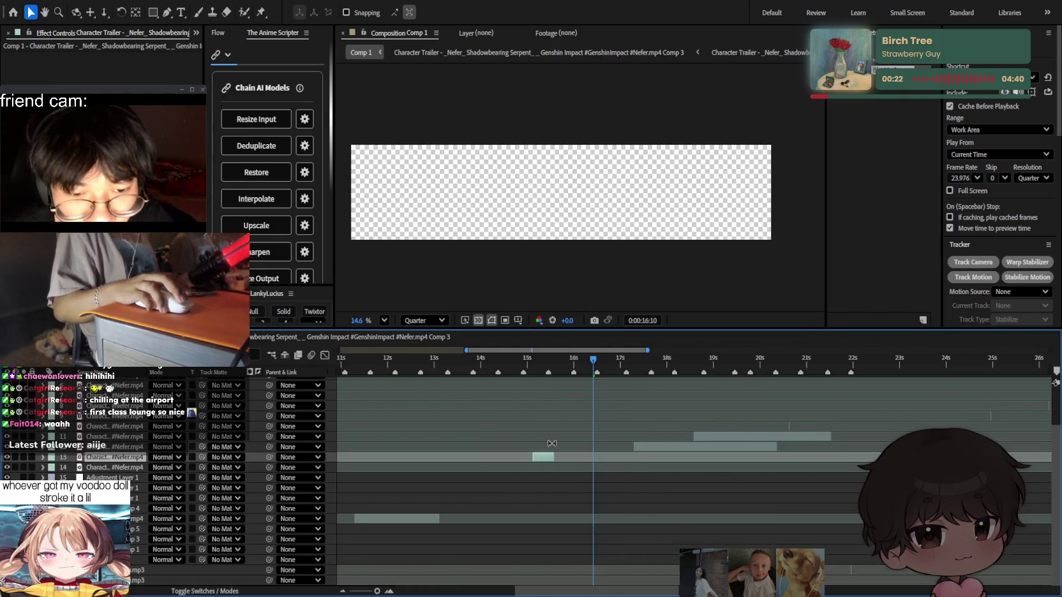
drag(551, 358, 538, 367)
key(Home)
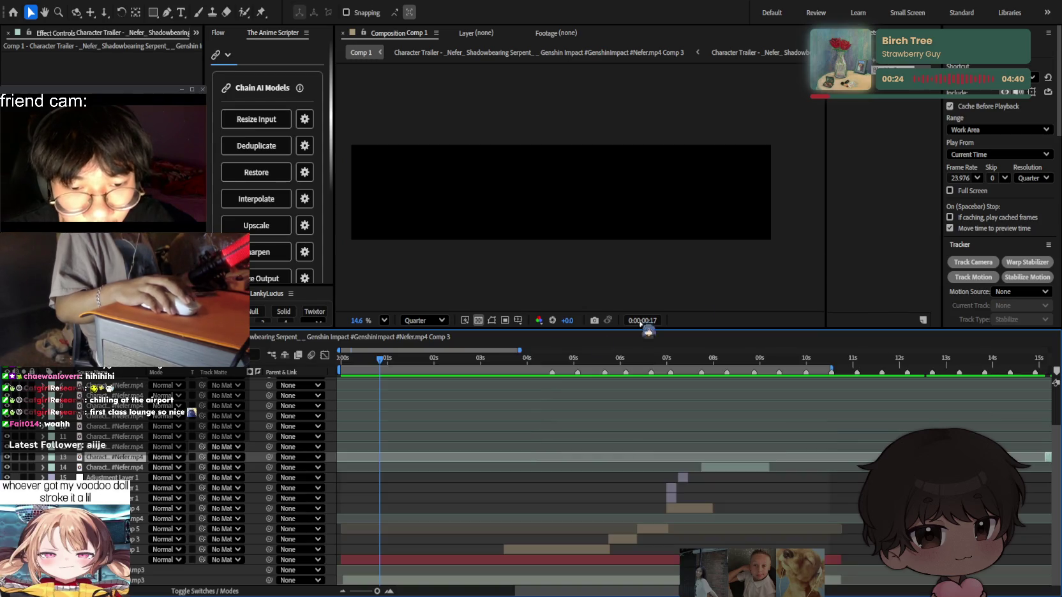
Turn Cache Before Playback off again and review layer 11's footage around 15 s.
click(961, 107)
key(minus)
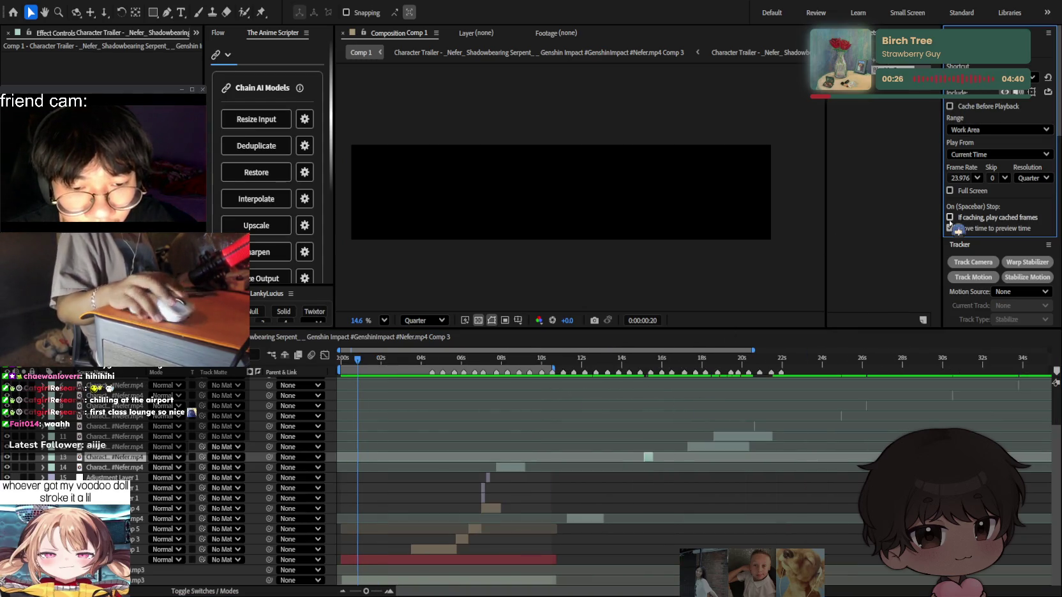
click(687, 438)
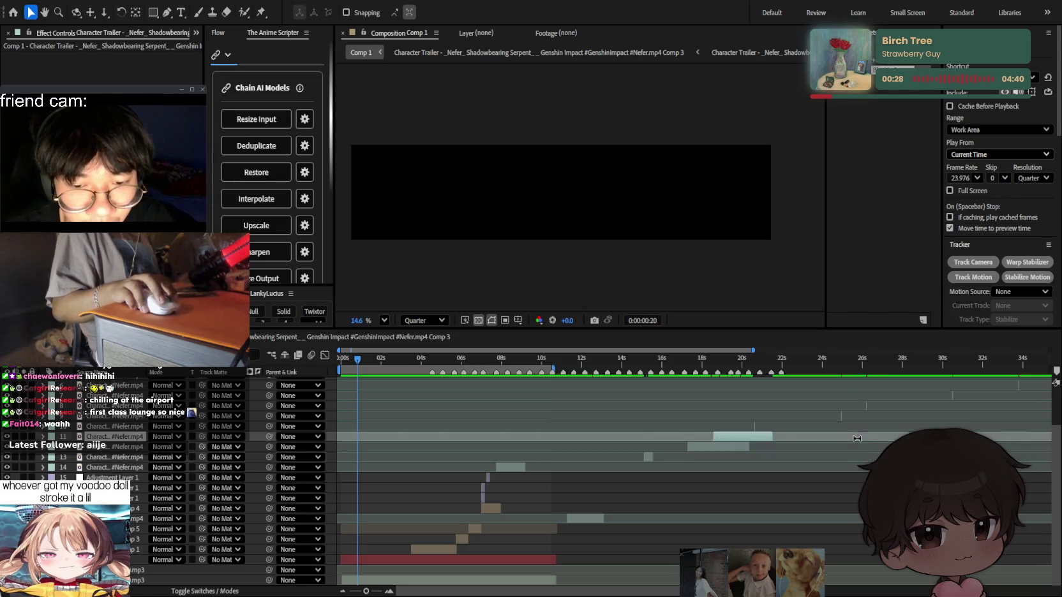
key(equal)
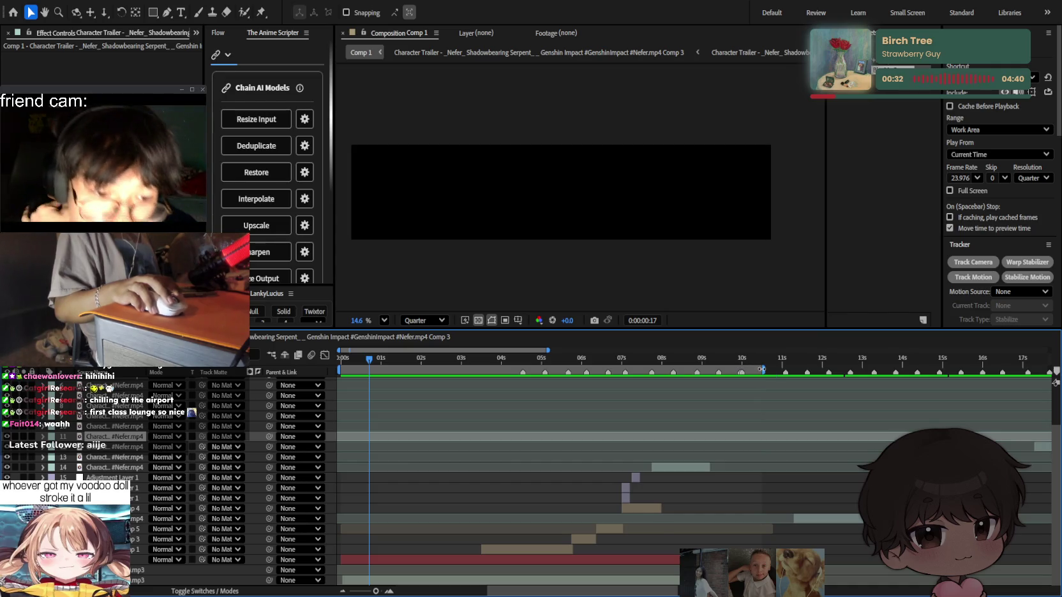
scroll(525, 379, down, 3)
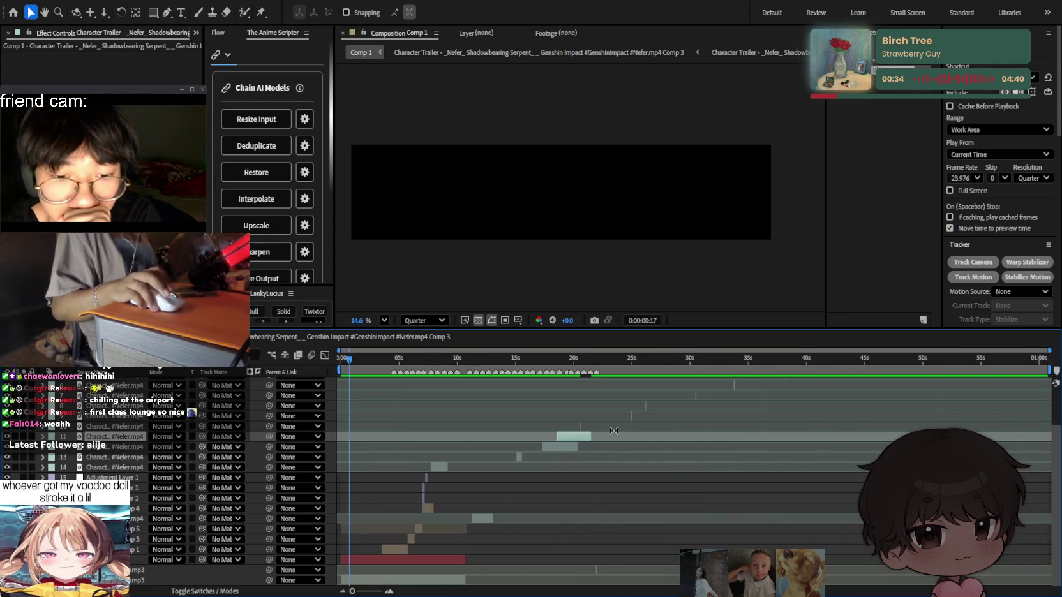
scroll(525, 378, down, 3)
drag(512, 362, 520, 364)
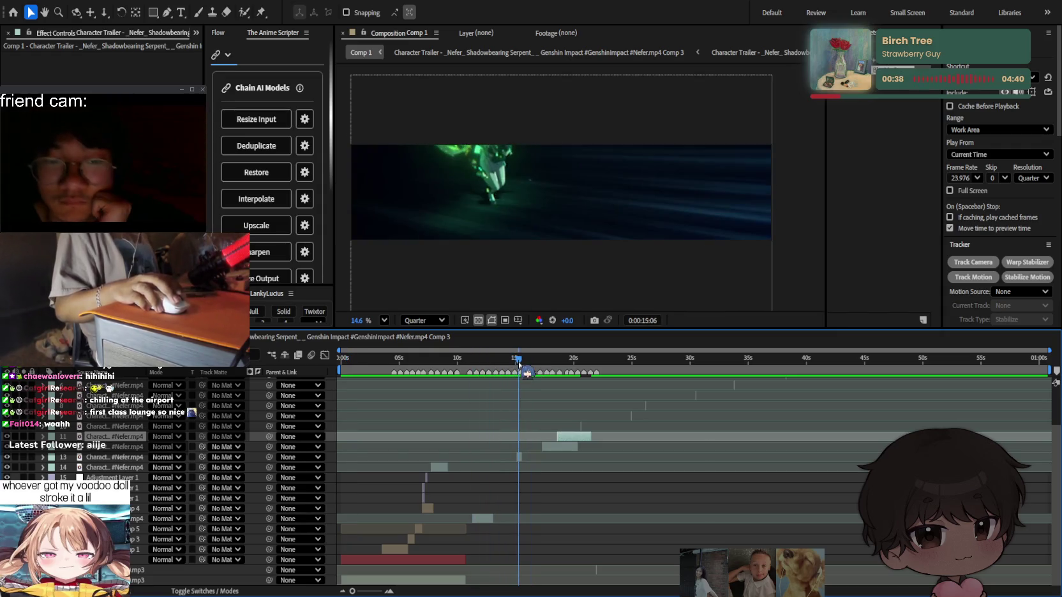
Shift layer 12's clip earlier and play back the edit from 15 s.
scroll(520, 432, up, 3)
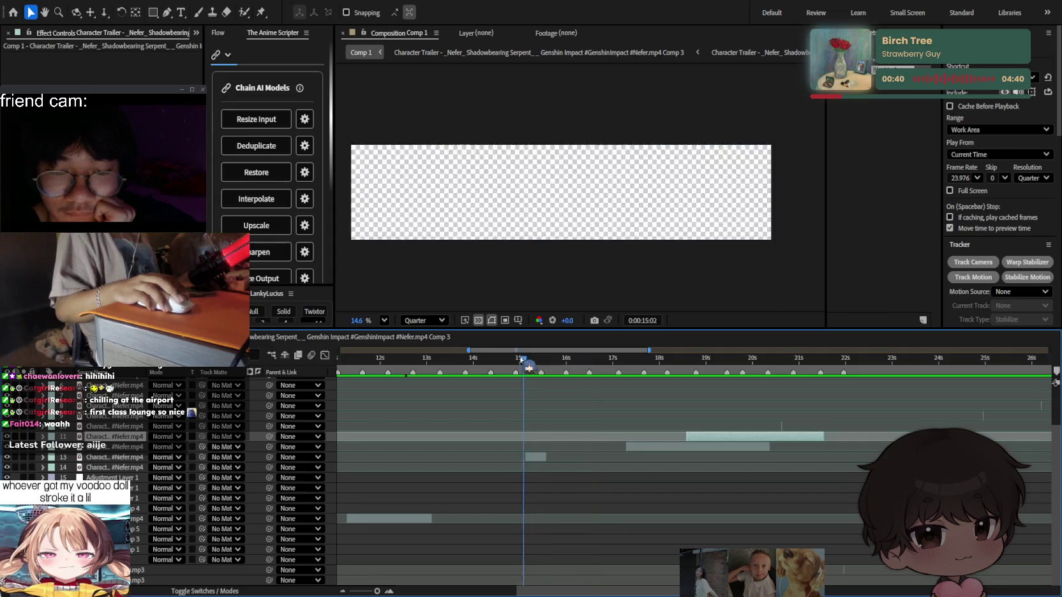
drag(627, 363, 645, 363)
drag(657, 446, 586, 447)
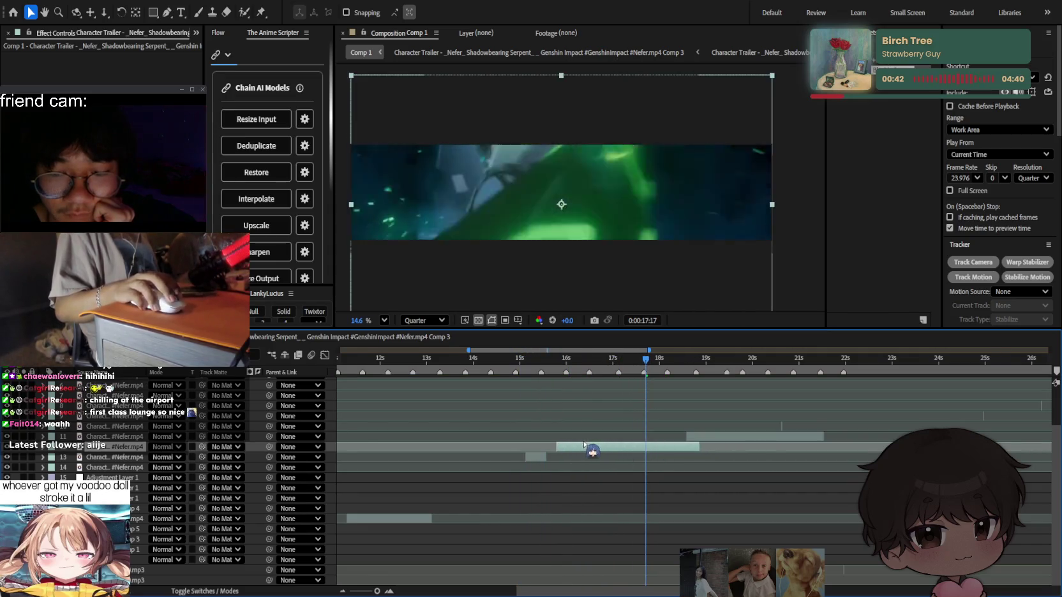
click(518, 361)
key(space)
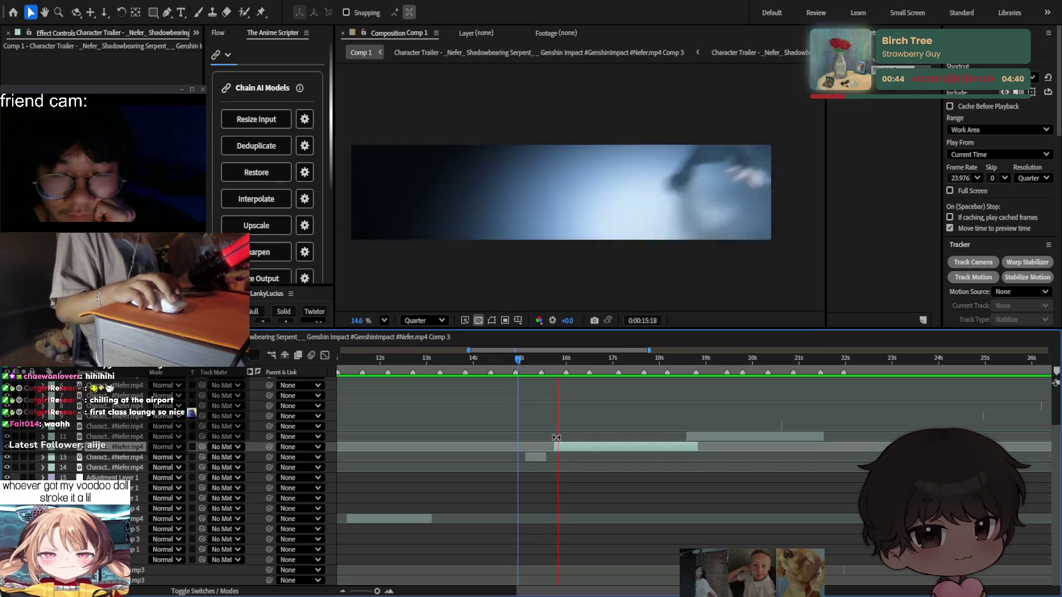
scroll(547, 464, up, 1)
click(580, 449)
drag(559, 362, 659, 361)
Move layer 12's clip further earlier, trim its end at 15:17, and delete the extra copy.
drag(663, 457, 610, 456)
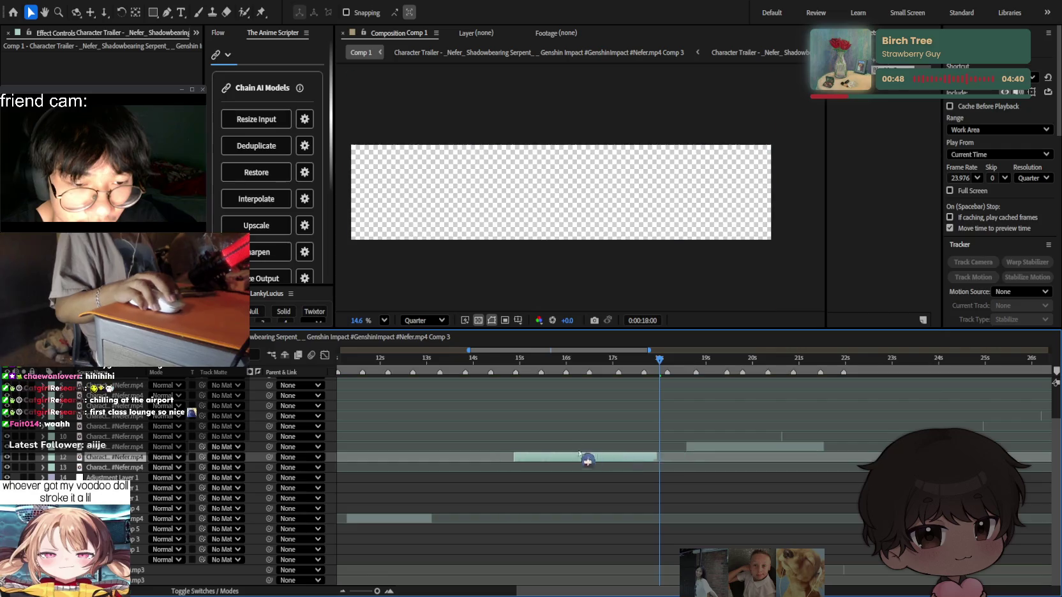
click(550, 361)
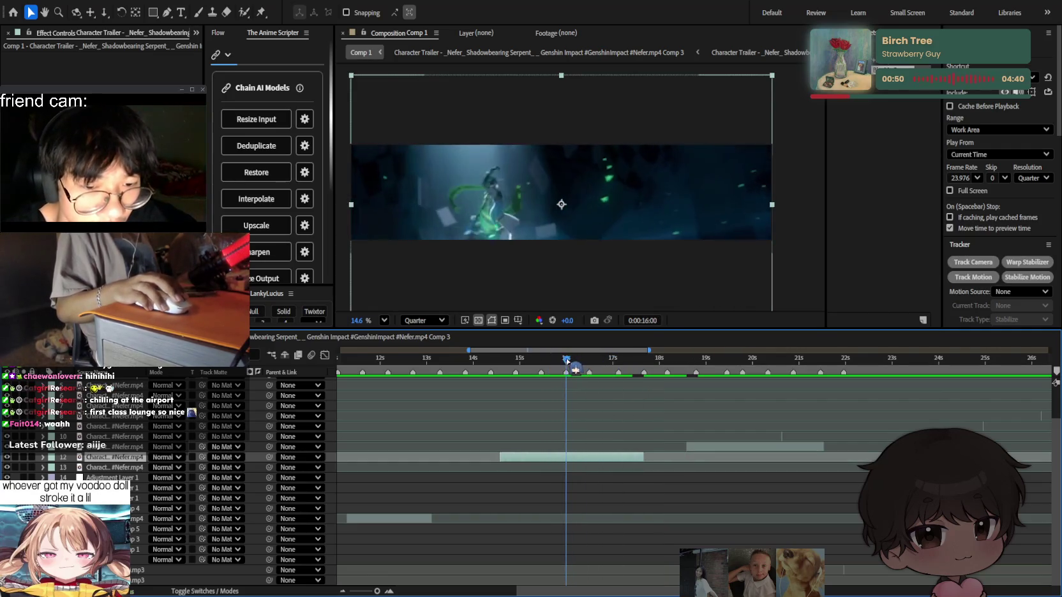
drag(559, 362, 554, 362)
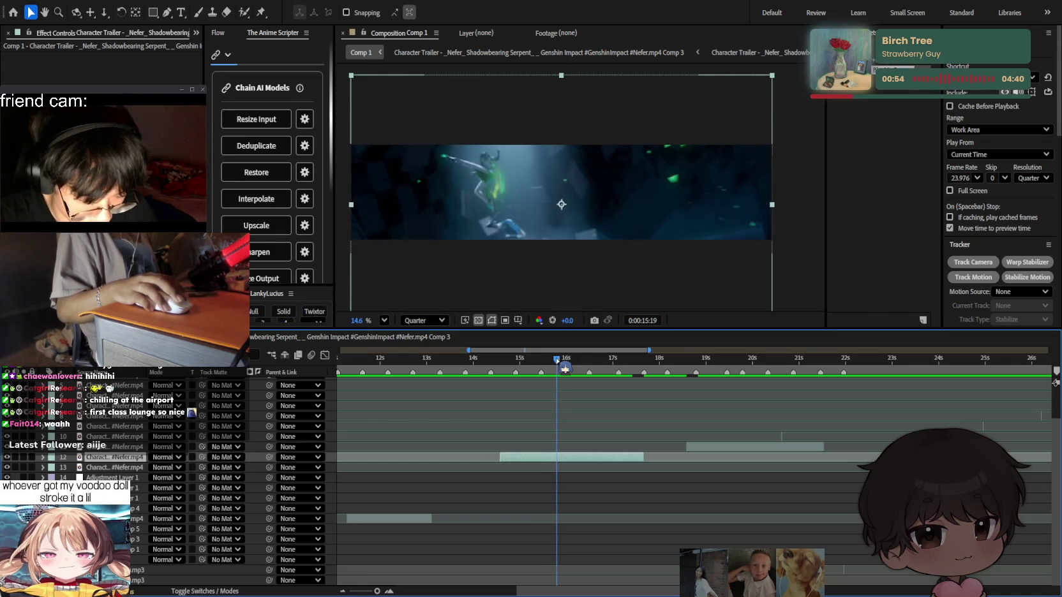
key(alt+bracketright)
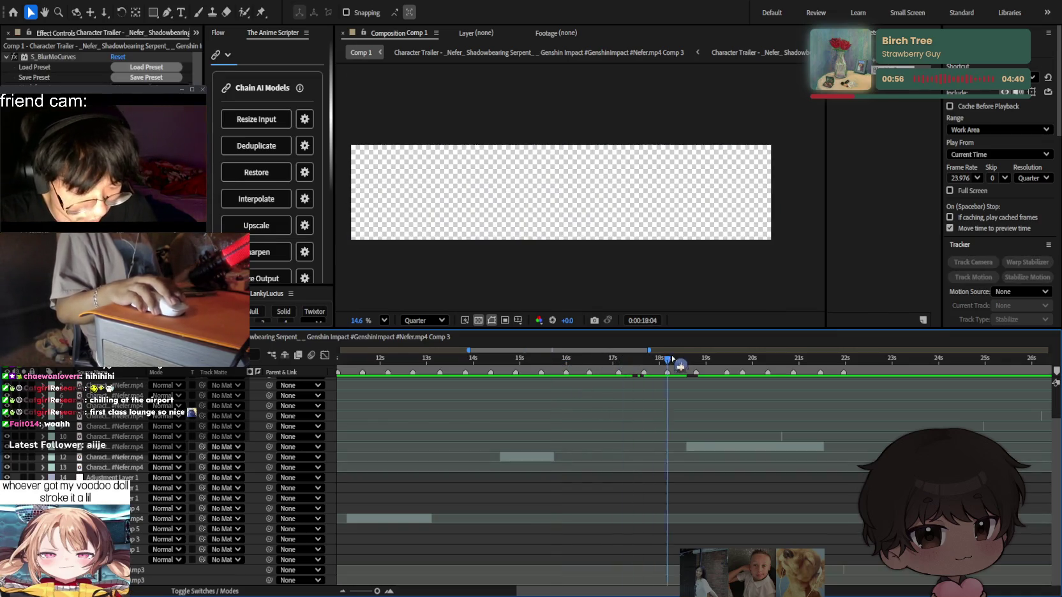
drag(672, 359, 721, 362)
key(ctrl+z)
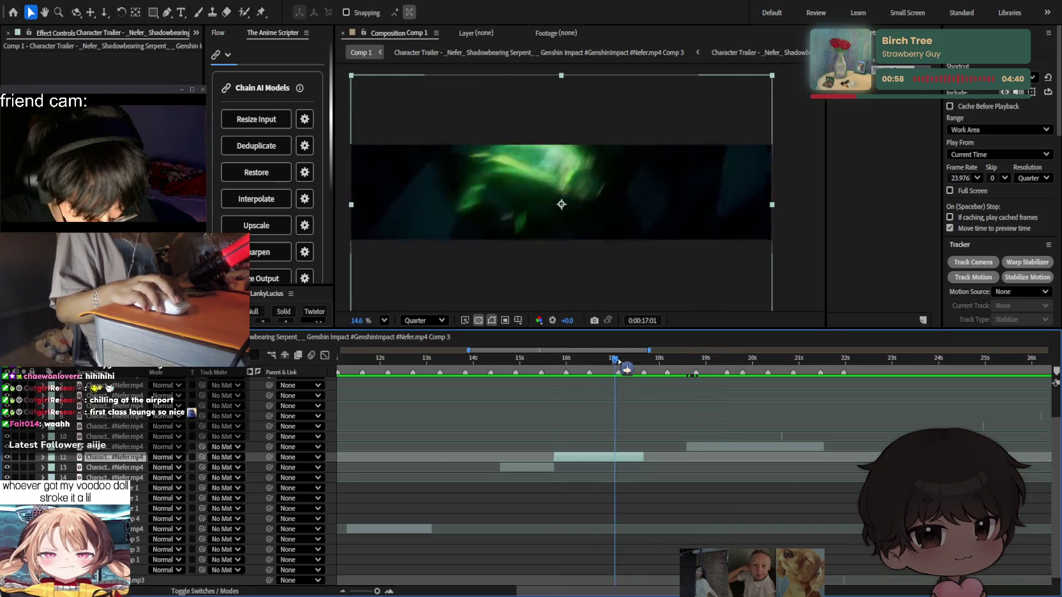
mouse_move(618, 361)
mouse_down()
mouse_move(660, 361)
mouse_move(625, 372)
mouse_move(660, 359)
mouse_up()
key(Delete)
Slide the next clip to follow layer 12, trim it at 18:02, and place layer 10 after it.
drag(714, 447, 596, 446)
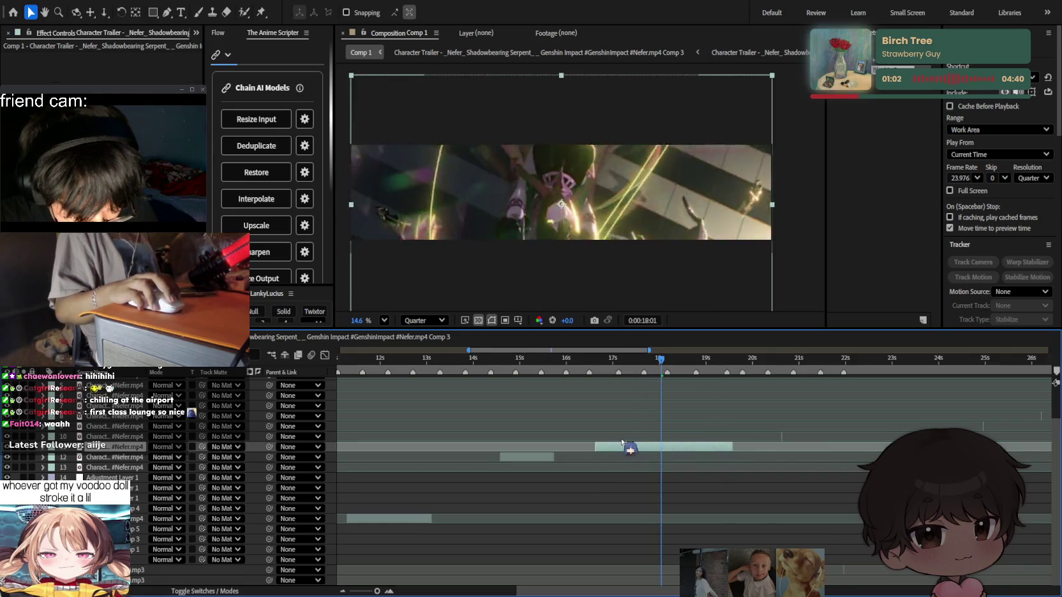
drag(660, 361, 600, 363)
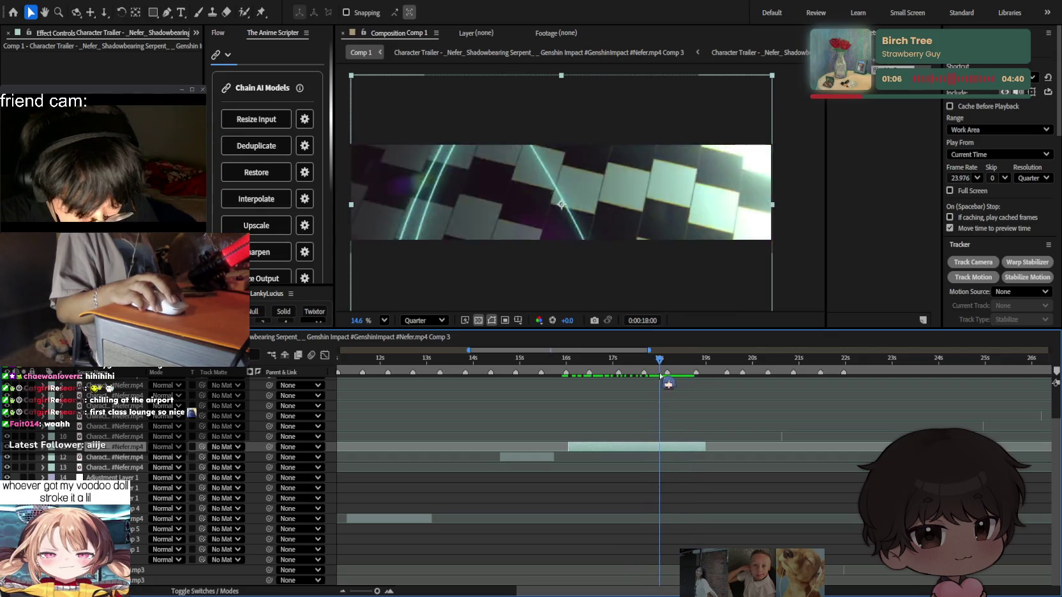
key(alt+bracketright)
drag(663, 359, 735, 360)
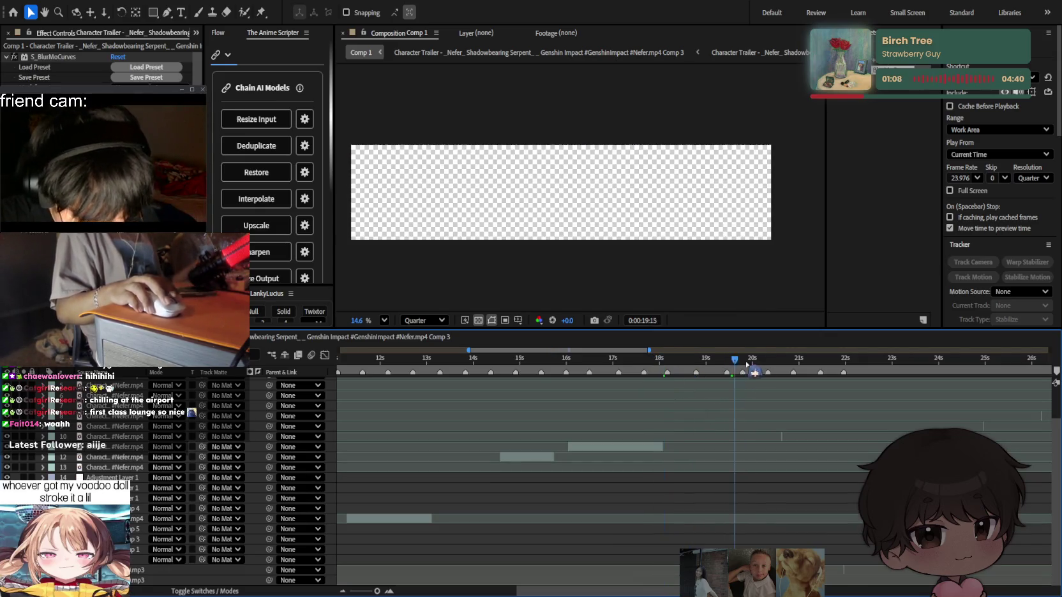
drag(782, 437, 856, 435)
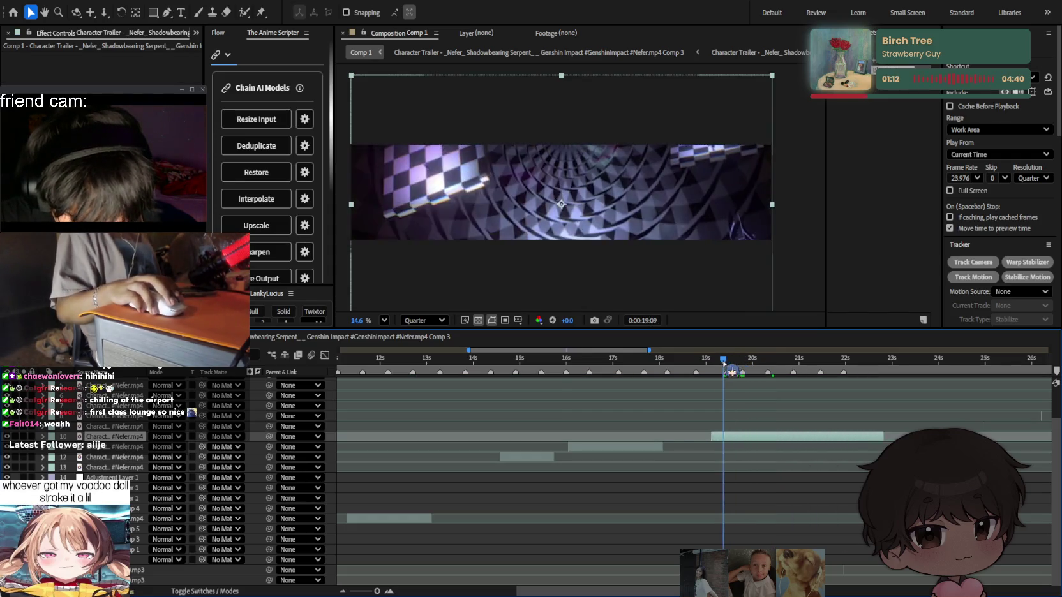
Lengthen layer 10's clip and split it at 0:00:23:07.
key(minus)
key(minus)
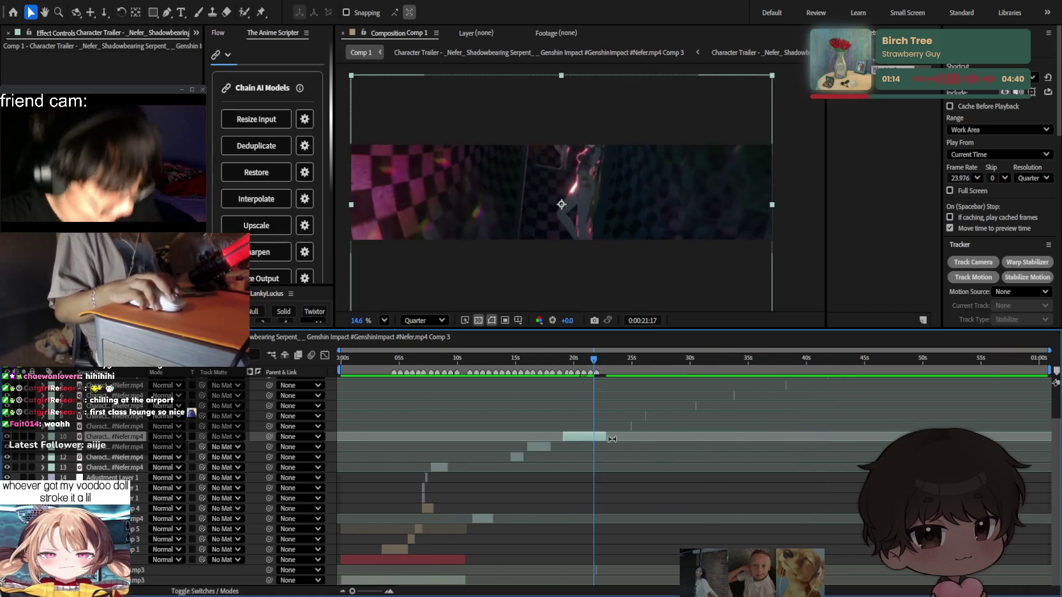
drag(810, 436, 841, 437)
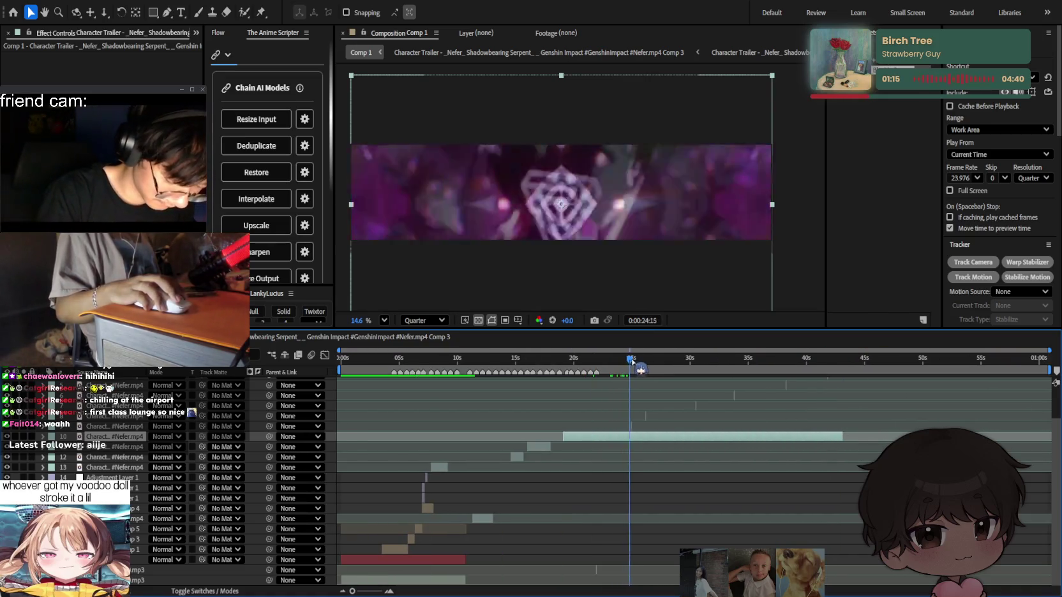
drag(631, 361, 635, 362)
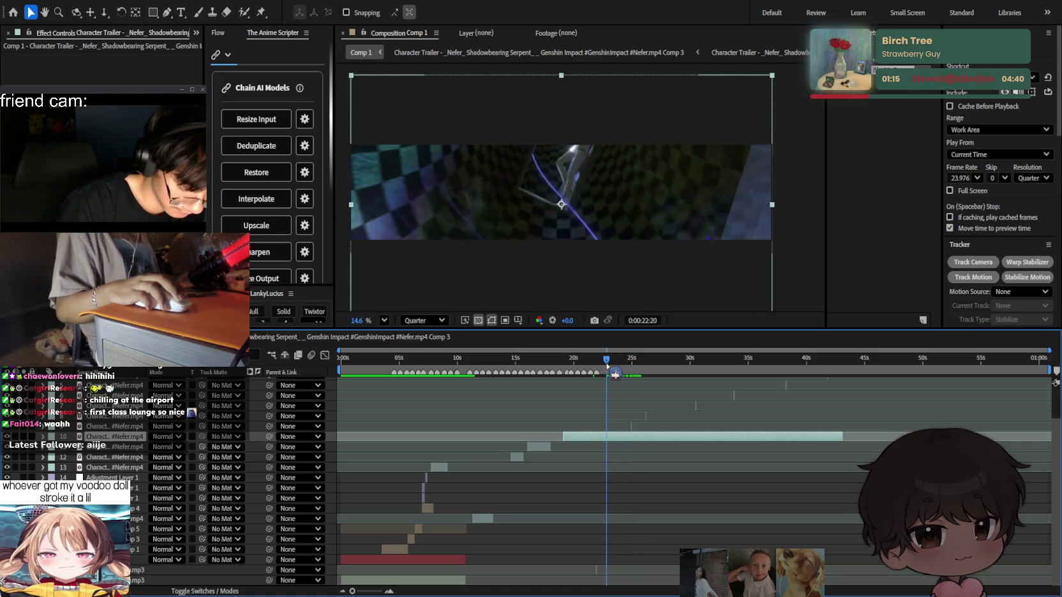
mouse_move(611, 365)
mouse_down()
mouse_move(638, 370)
mouse_move(628, 365)
mouse_up()
key(ctrl+shift+d)
key(ctrl+shift+d)
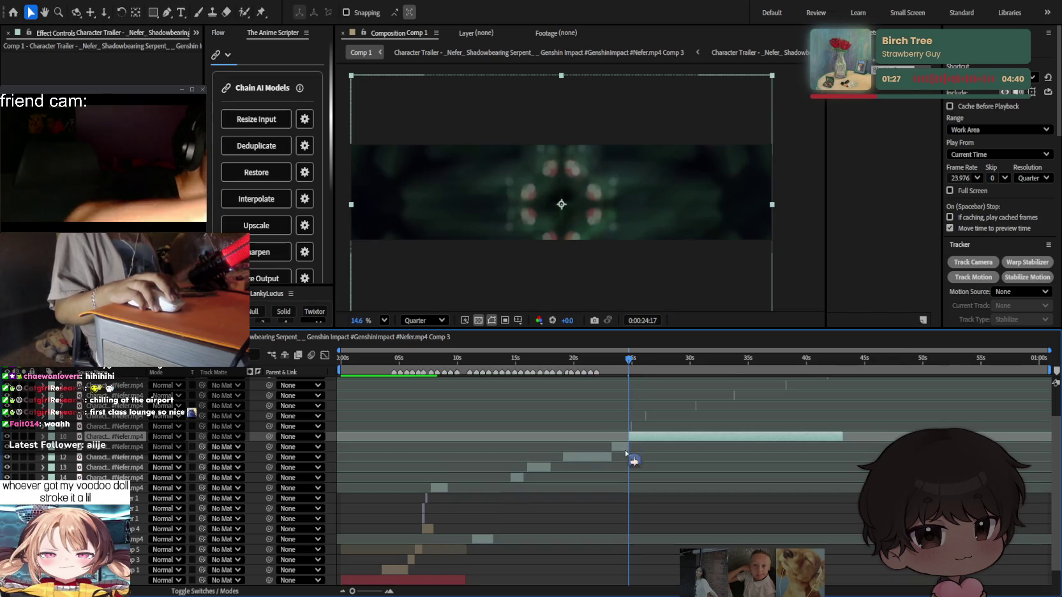
Move layer 11's short clip to about 22 s and another short clip earlier into the staircase.
drag(625, 449, 556, 449)
mouse_move(629, 363)
mouse_down()
mouse_move(593, 366)
mouse_move(642, 369)
mouse_up()
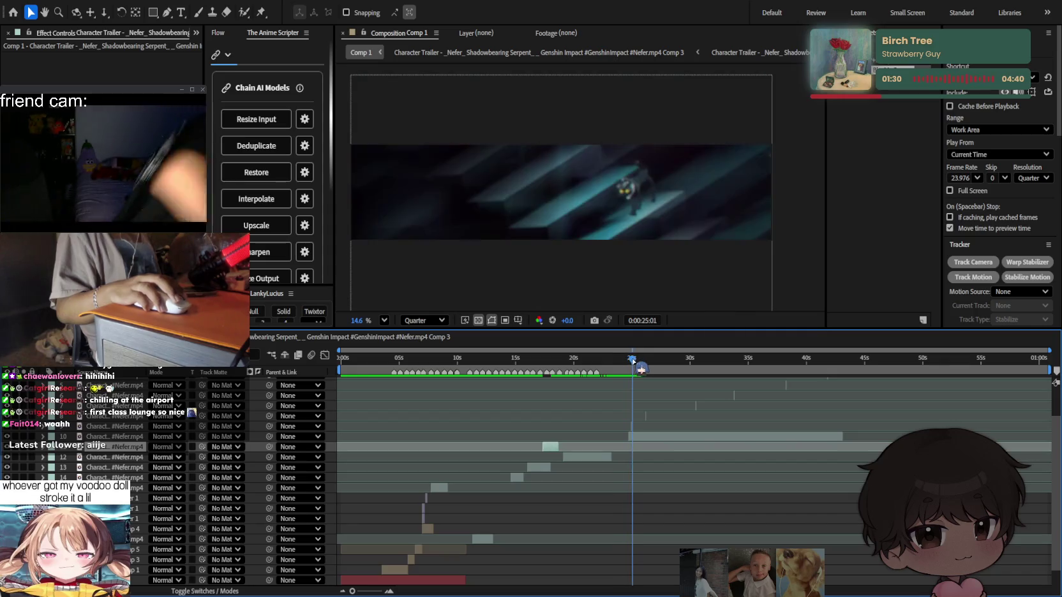
drag(657, 432, 640, 441)
scroll(575, 427, up, 3)
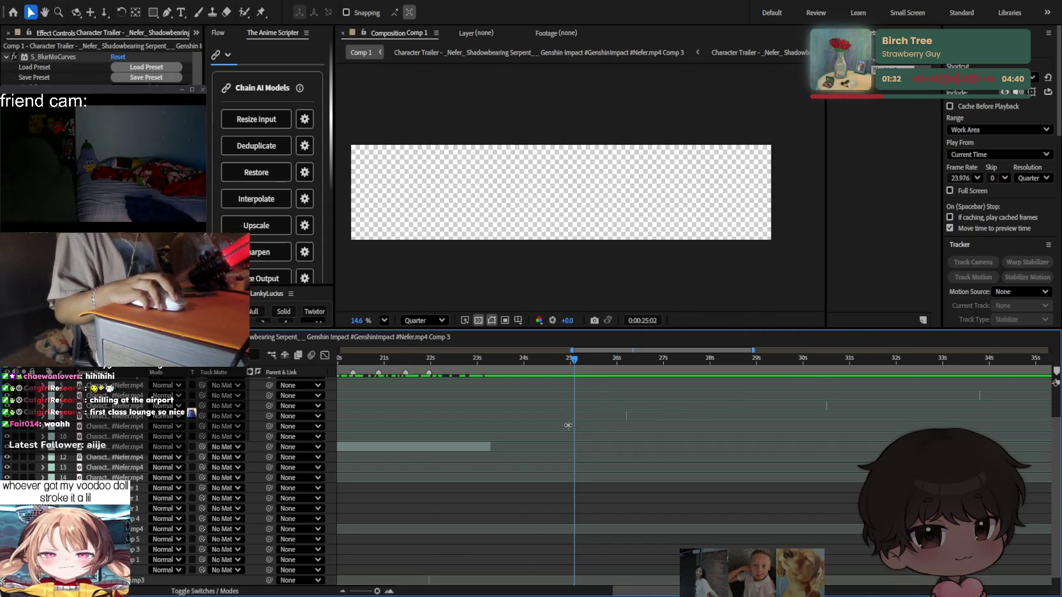
Shift layer 9's clip about 3 seconds, then another 1.4 seconds, earlier.
drag(568, 425, 513, 428)
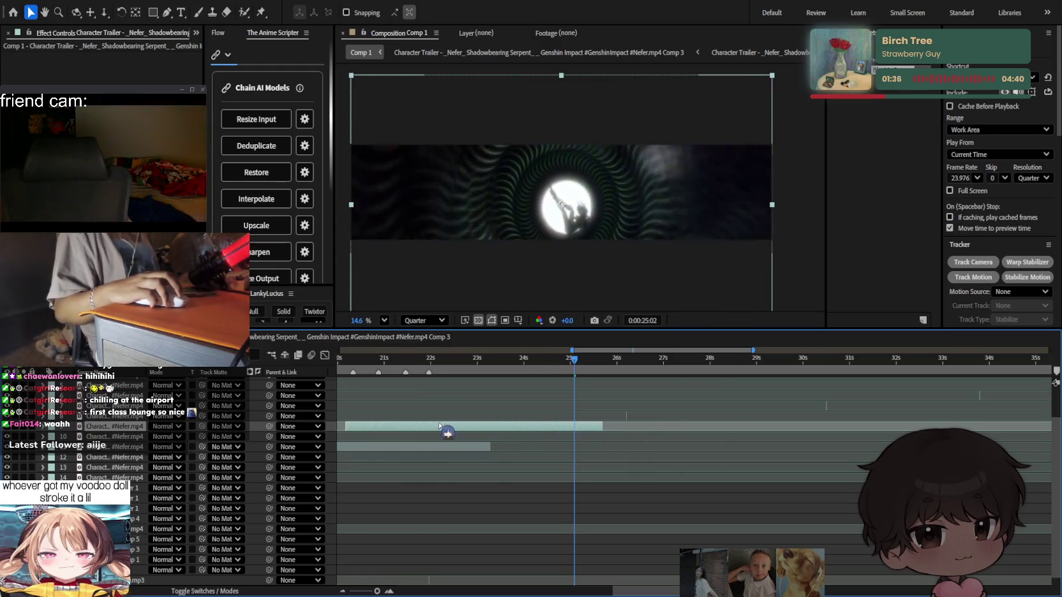
scroll(513, 428, down, 3)
scroll(507, 422, down, 2)
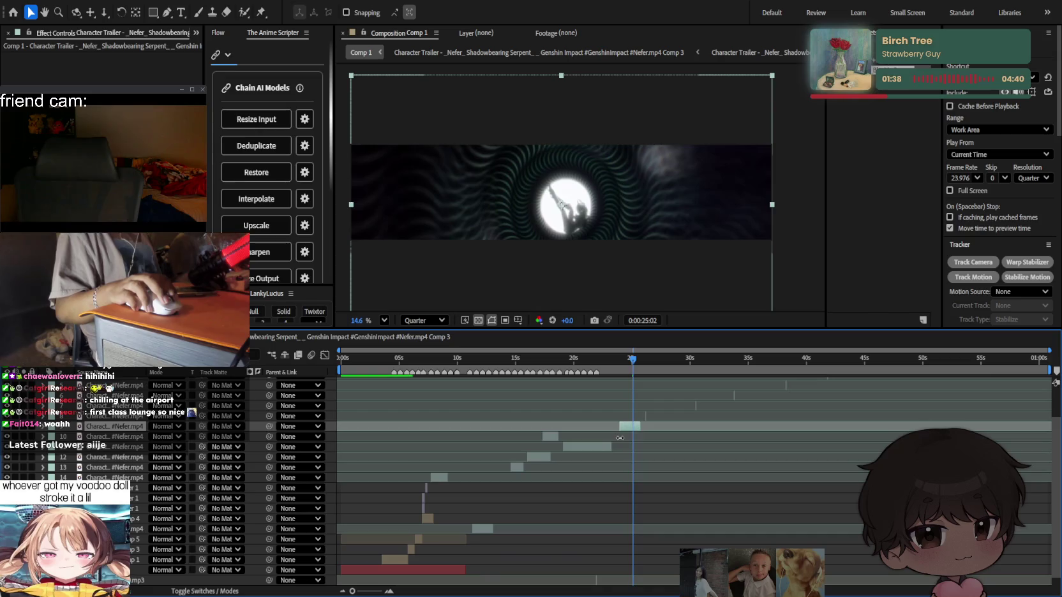
scroll(636, 365, up, 3)
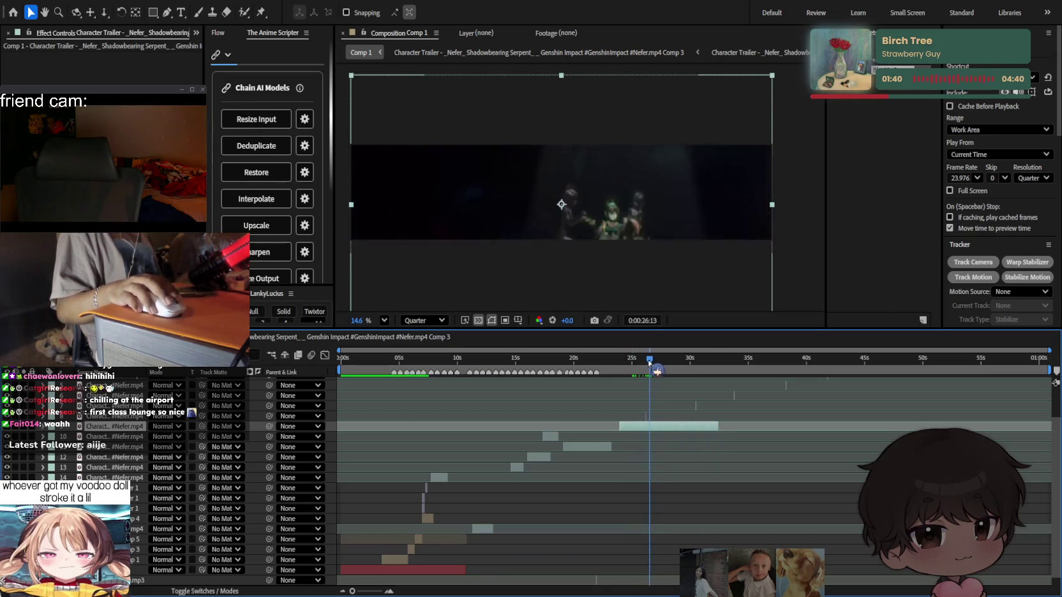
drag(658, 361, 618, 361)
scroll(608, 412, up, 2)
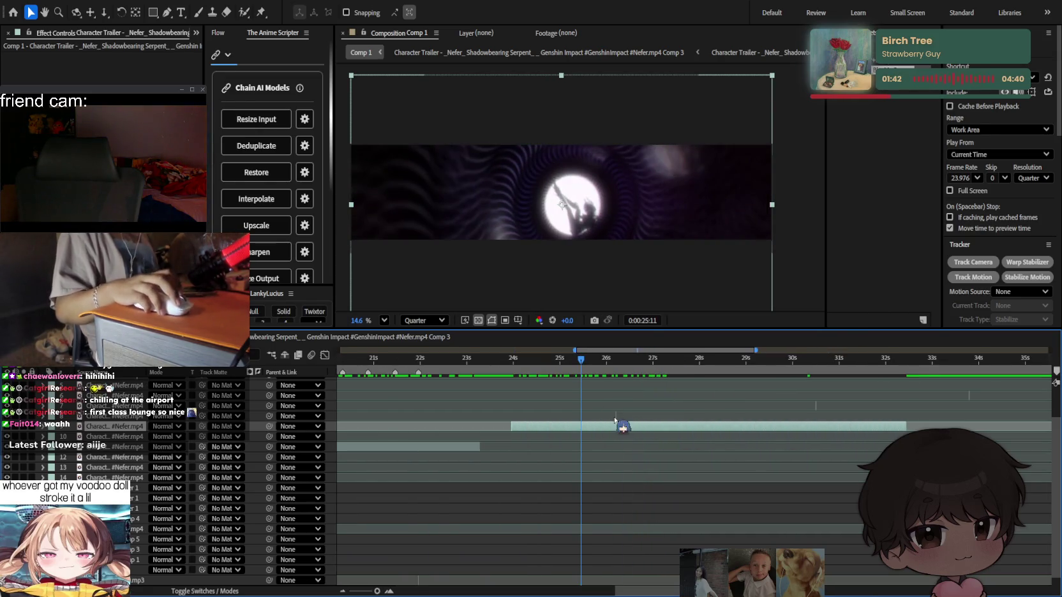
scroll(614, 419, left, 2)
drag(655, 426, 595, 425)
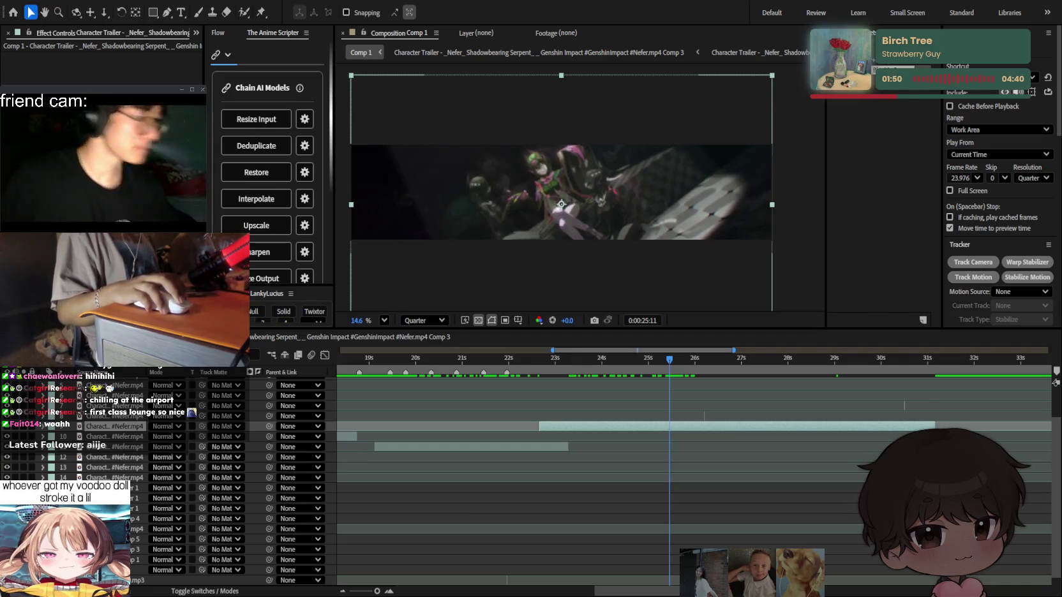
Split the clip near 24 s, delete the leftover piece, and slide the long clip earlier to close the gap.
click(603, 361)
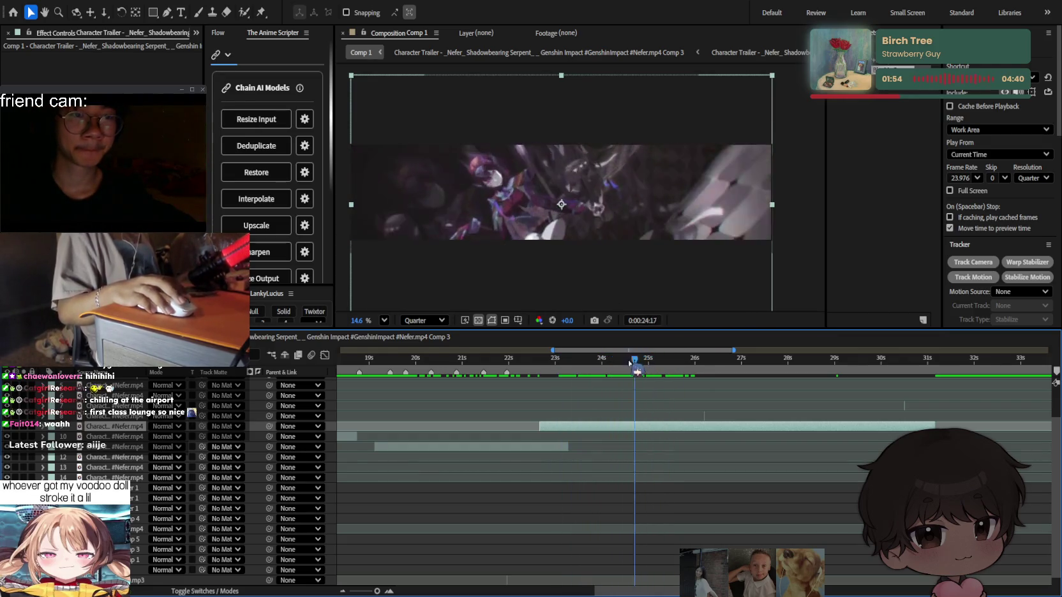
drag(649, 368, 623, 370)
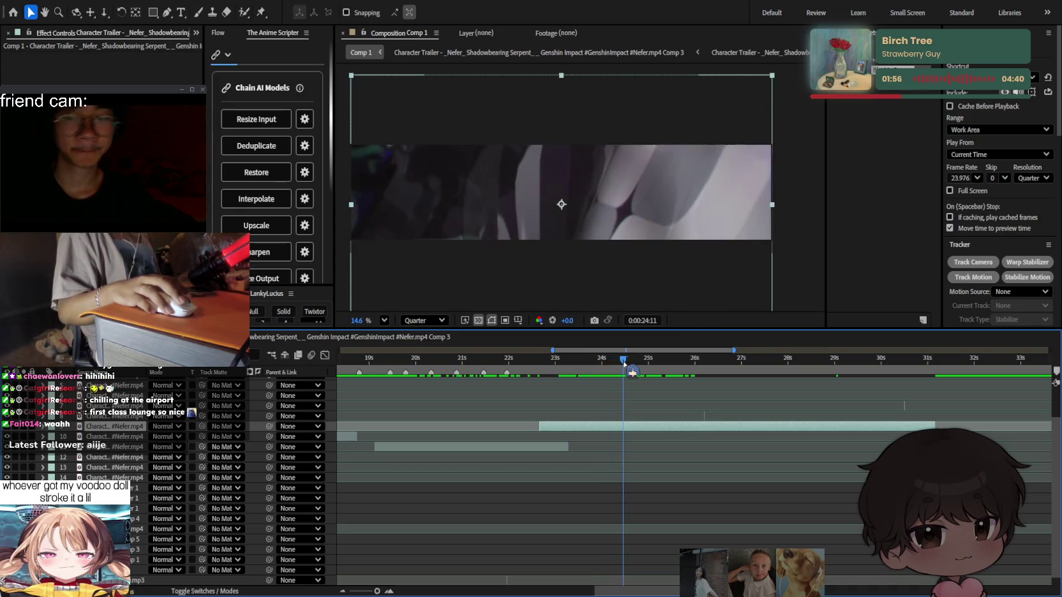
key(ctrl+shift+d)
click(605, 440)
key(Delete)
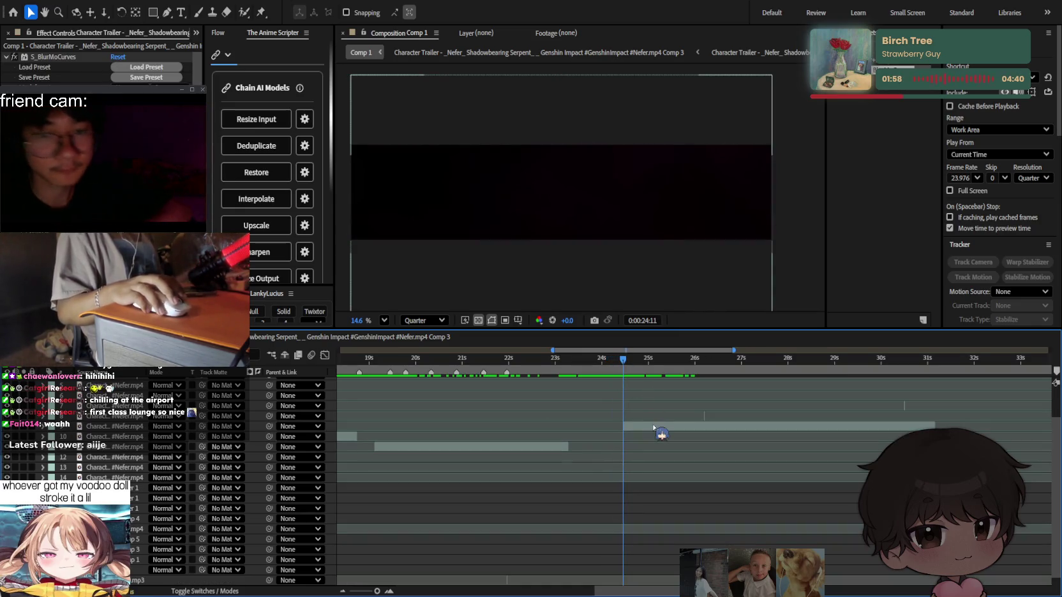
drag(657, 427, 604, 429)
Play back the edit from the composition start.
key(Home)
key(space)
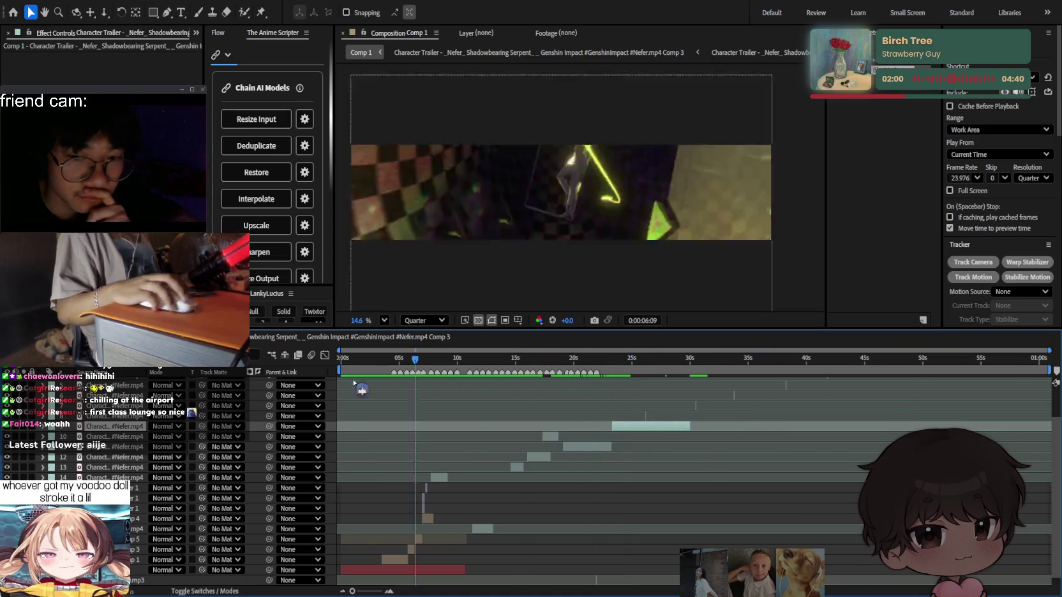
scroll(525, 487, down, 2)
scroll(524, 483, down, 2)
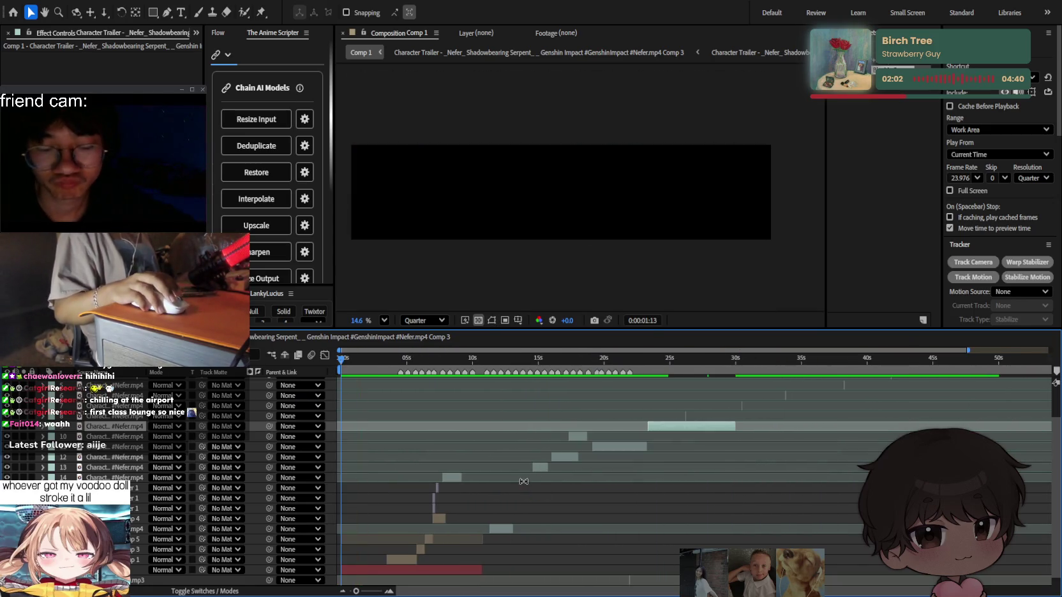
scroll(478, 521, up, 2)
scroll(490, 498, up, 2)
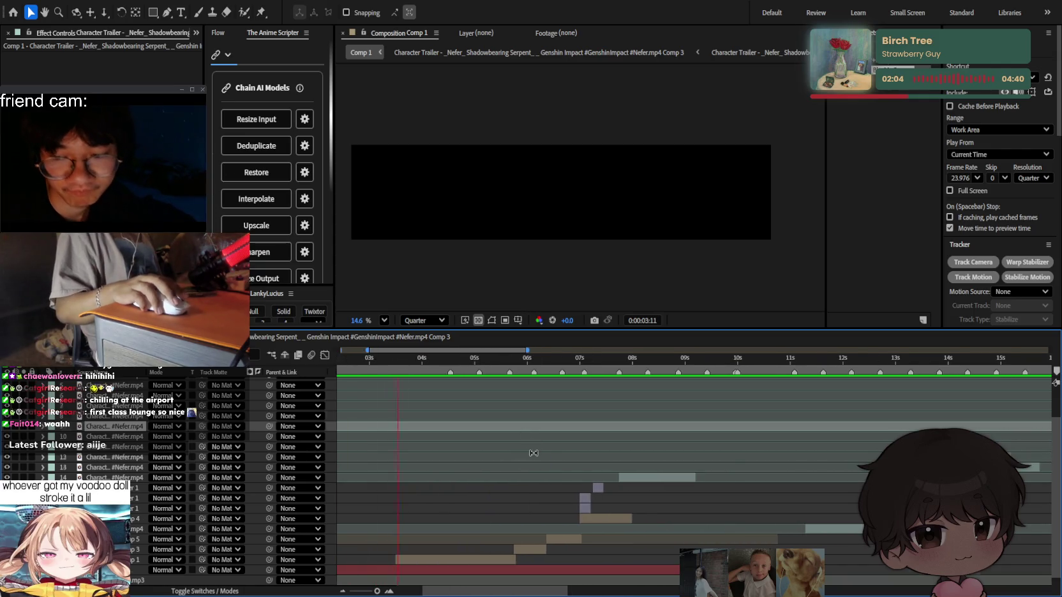
scroll(528, 450, up, 2)
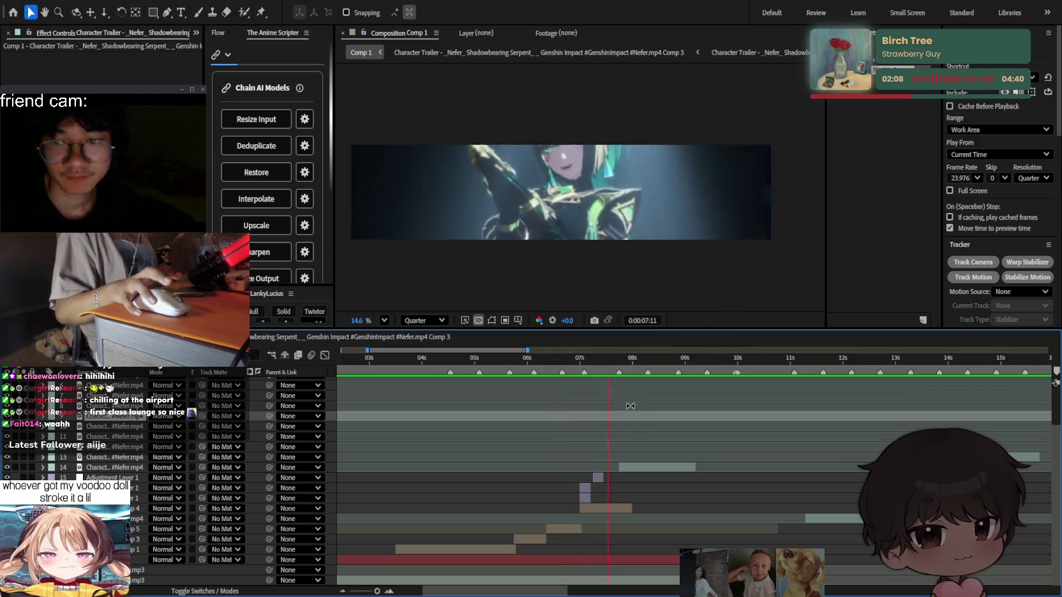
scroll(638, 409, down, 1)
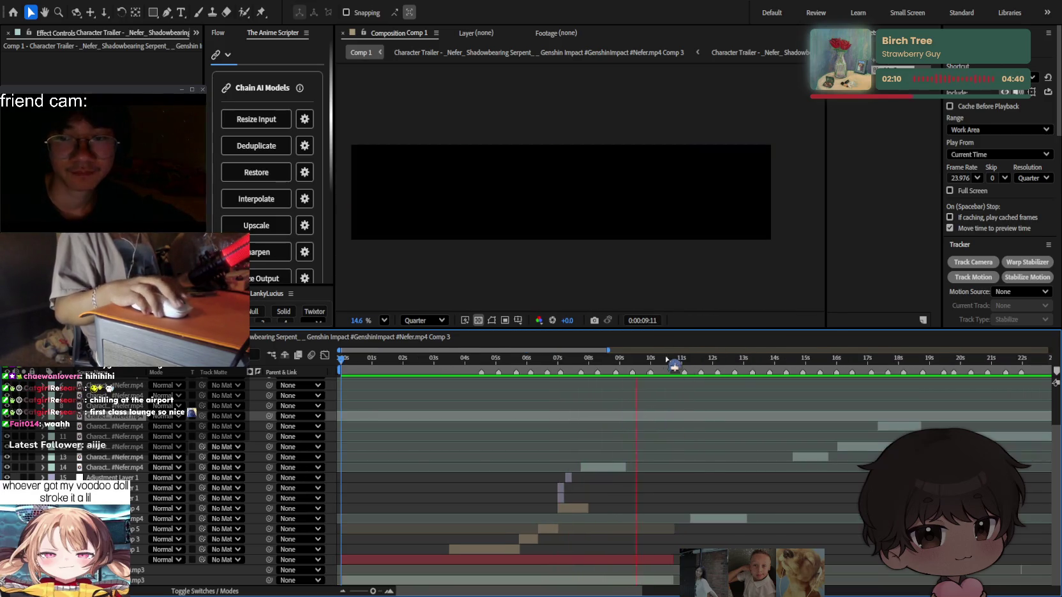
Move layer 13's short clip earlier and scrub through to about 23 s to check it.
drag(673, 361, 826, 383)
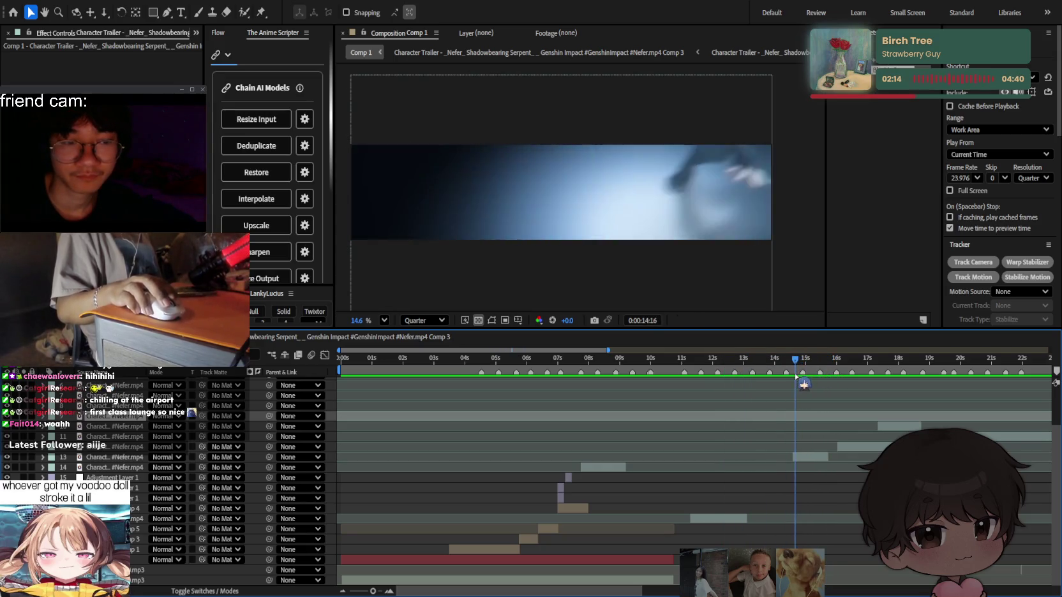
drag(806, 458, 646, 472)
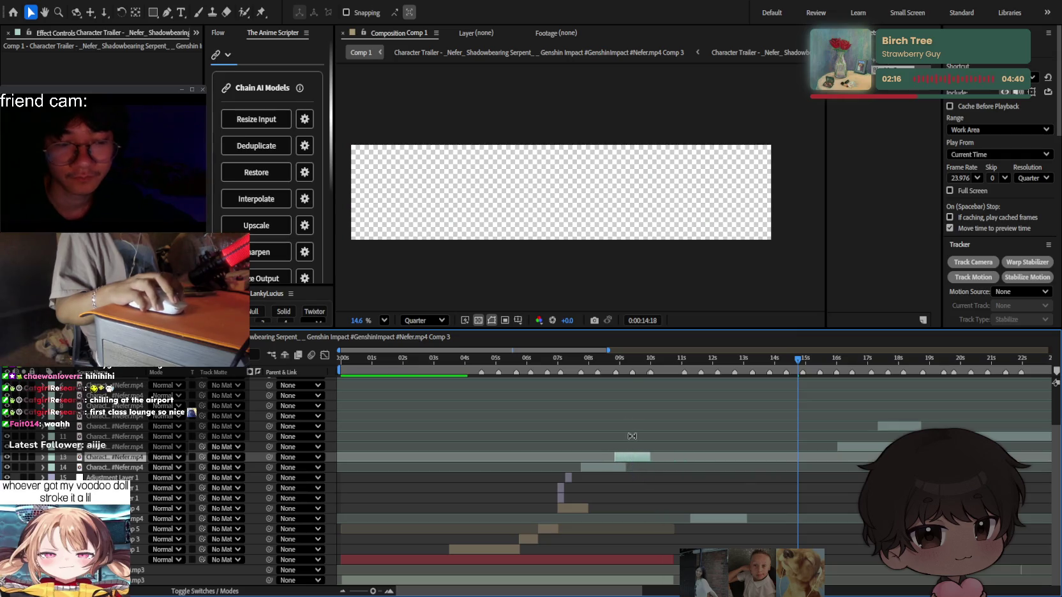
mouse_move(635, 361)
mouse_down()
mouse_move(839, 361)
mouse_move(916, 384)
mouse_move(609, 397)
mouse_up()
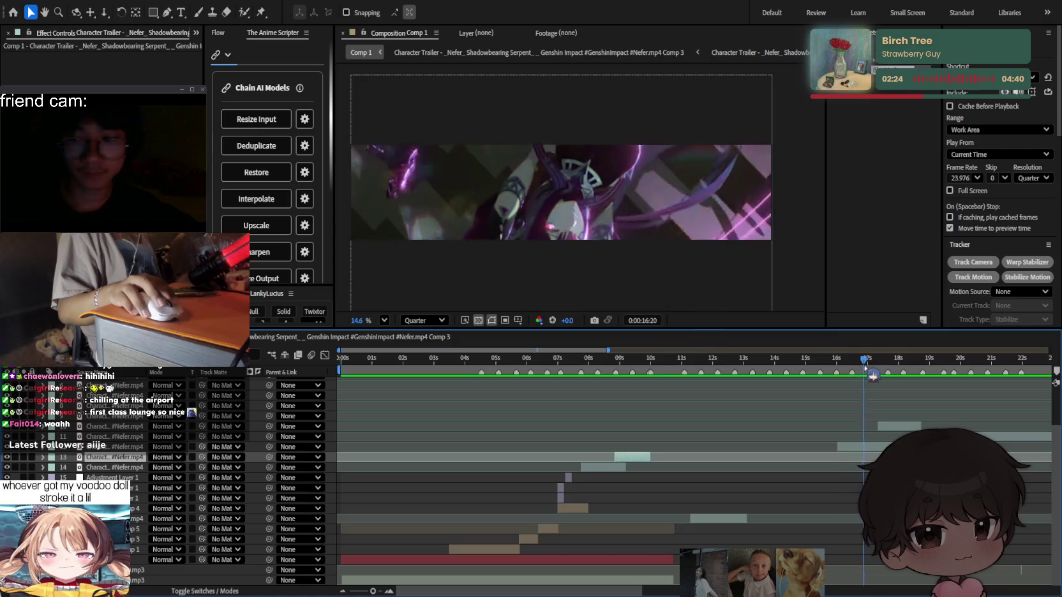
scroll(874, 410, right, 3)
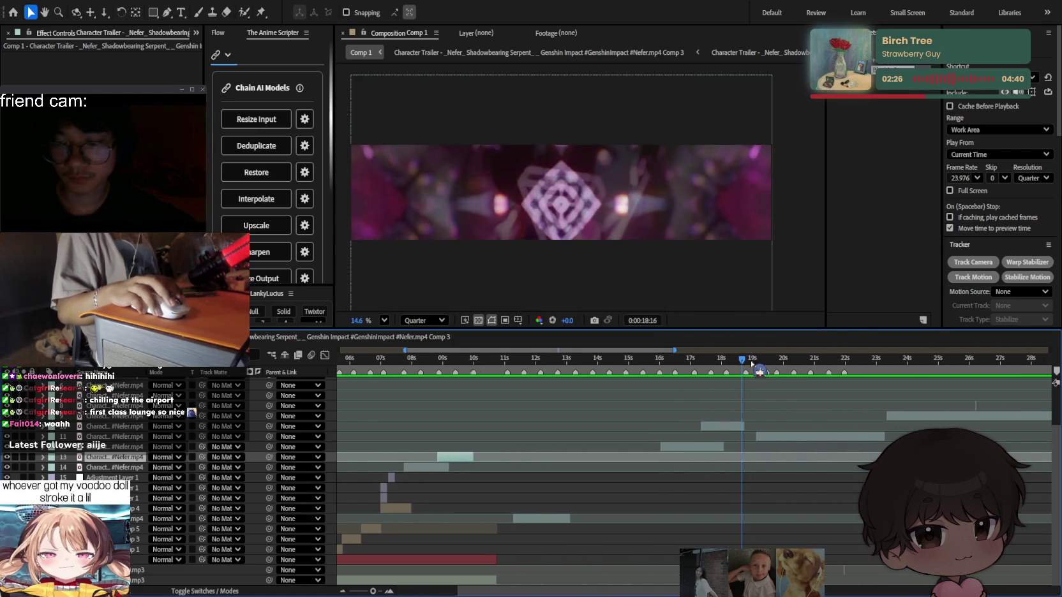
mouse_move(751, 364)
mouse_down()
mouse_move(893, 375)
mouse_move(922, 366)
mouse_up()
scroll(727, 402, right, 5)
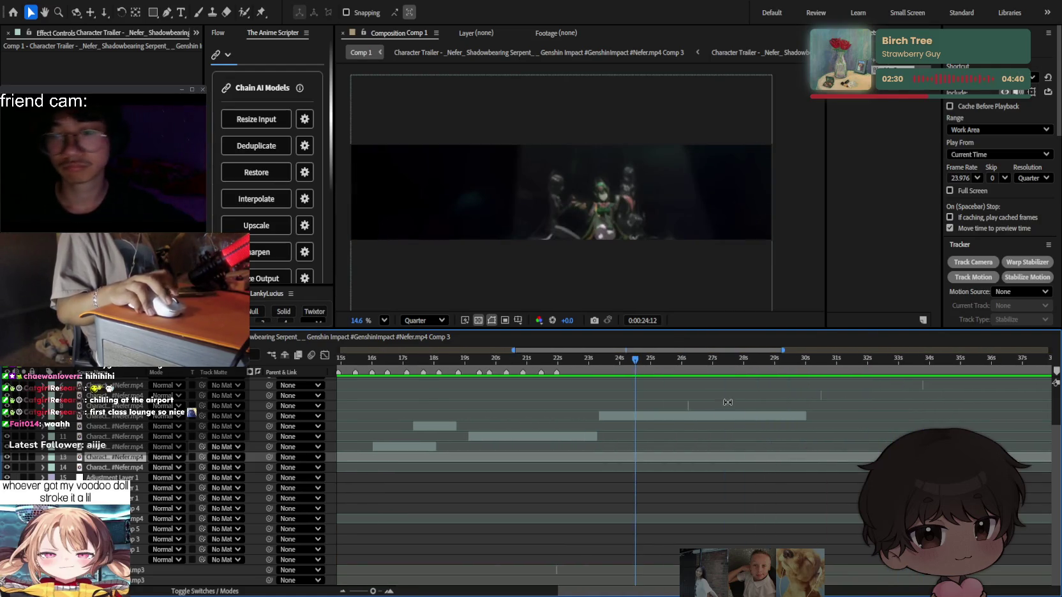
Trim a clip's end, then start layer 4's clip where layer 5 ends.
scroll(693, 405, up, 5)
click(640, 407)
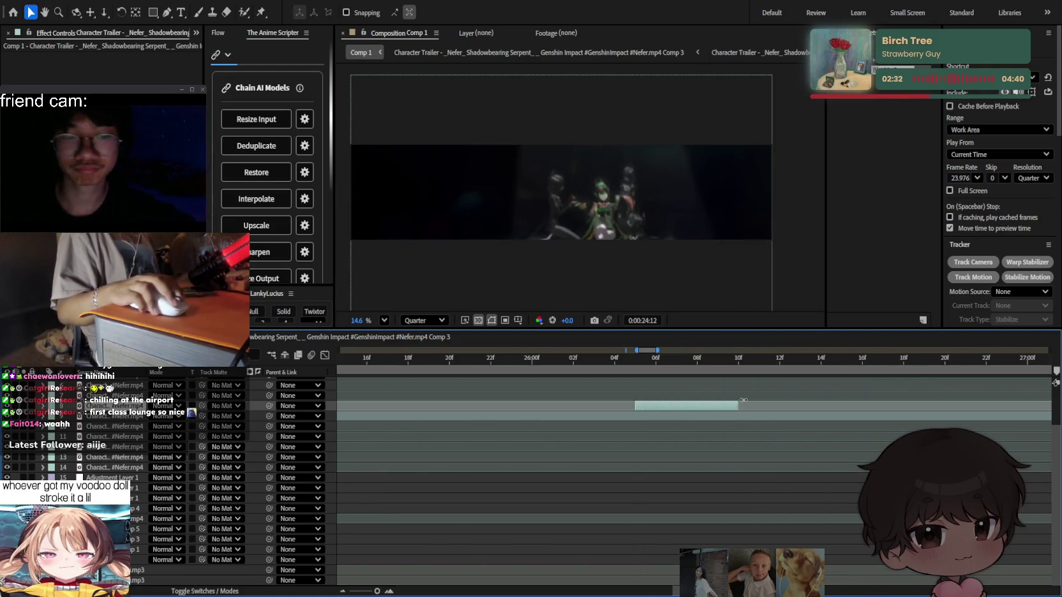
scroll(701, 407, down, 5)
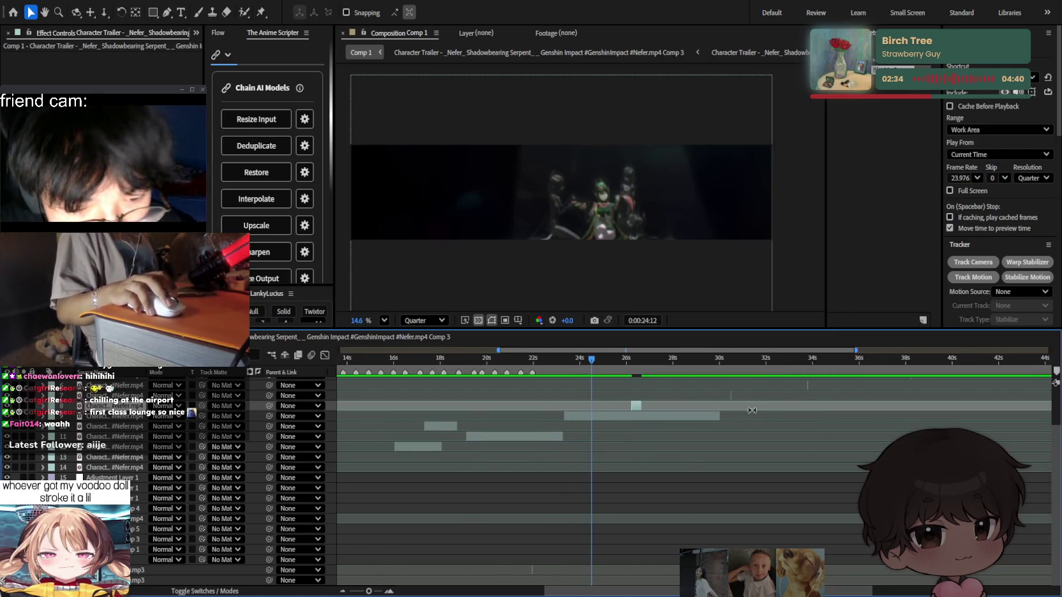
scroll(765, 434, up, 3)
mouse_move(732, 444)
mouse_down()
mouse_move(839, 444)
mouse_move(857, 431)
mouse_move(998, 415)
mouse_up()
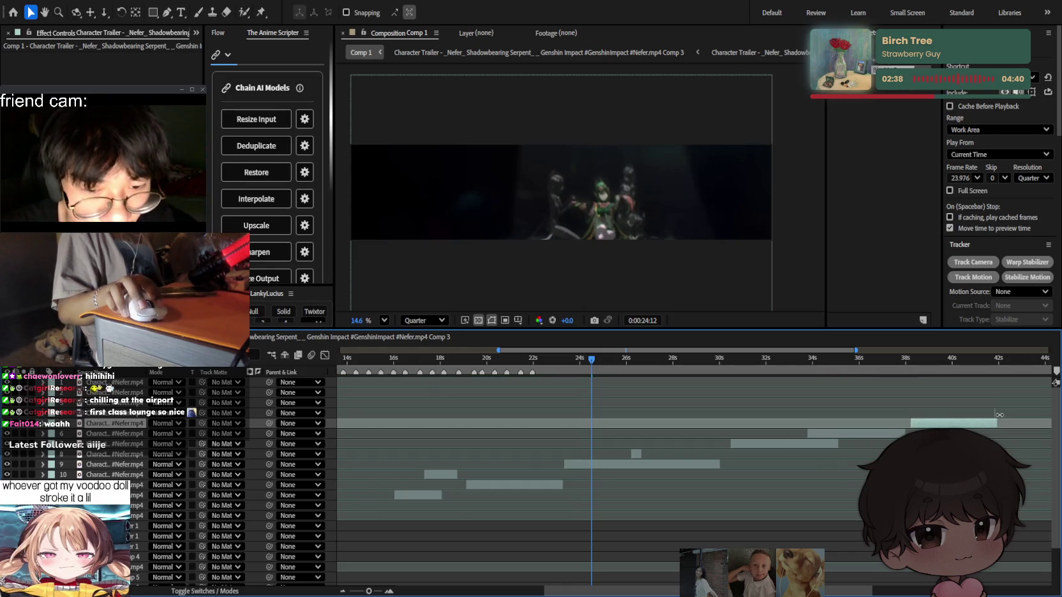
click(995, 409)
key(minus)
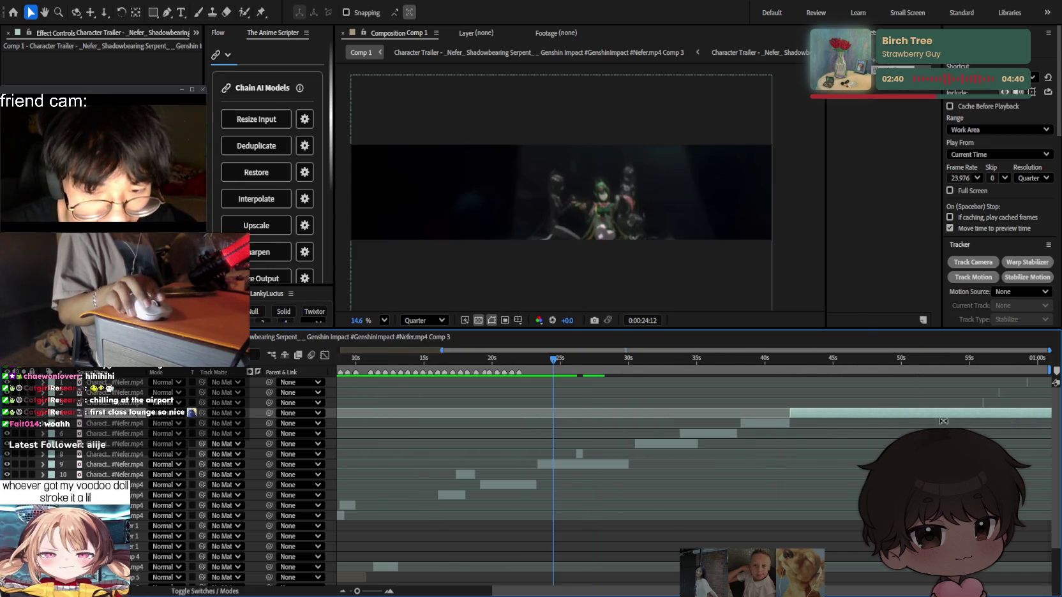
key(minus)
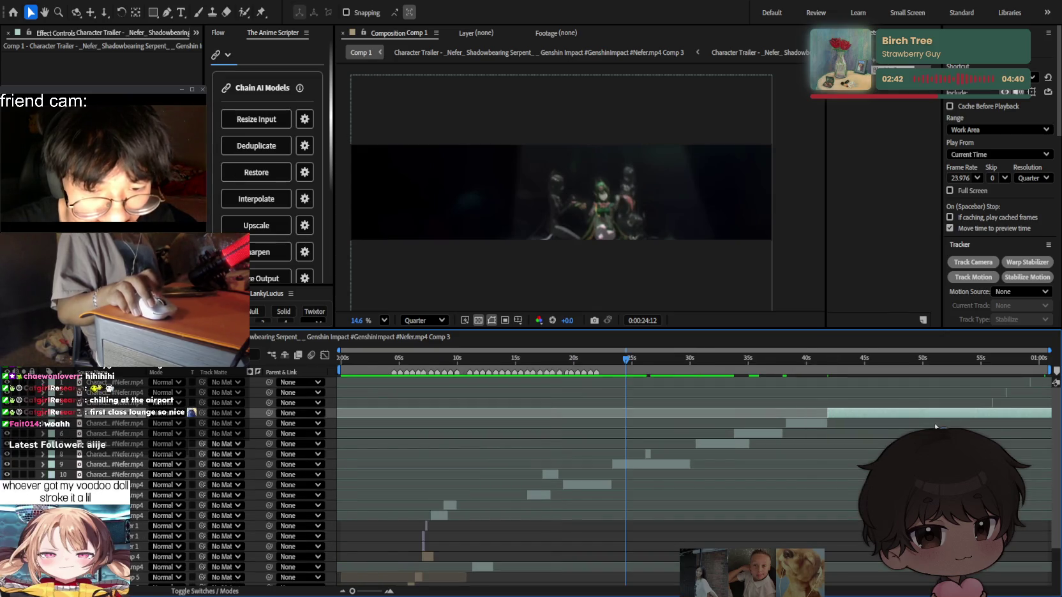
Delete the unwanted clip at about 42 seconds.
click(997, 384)
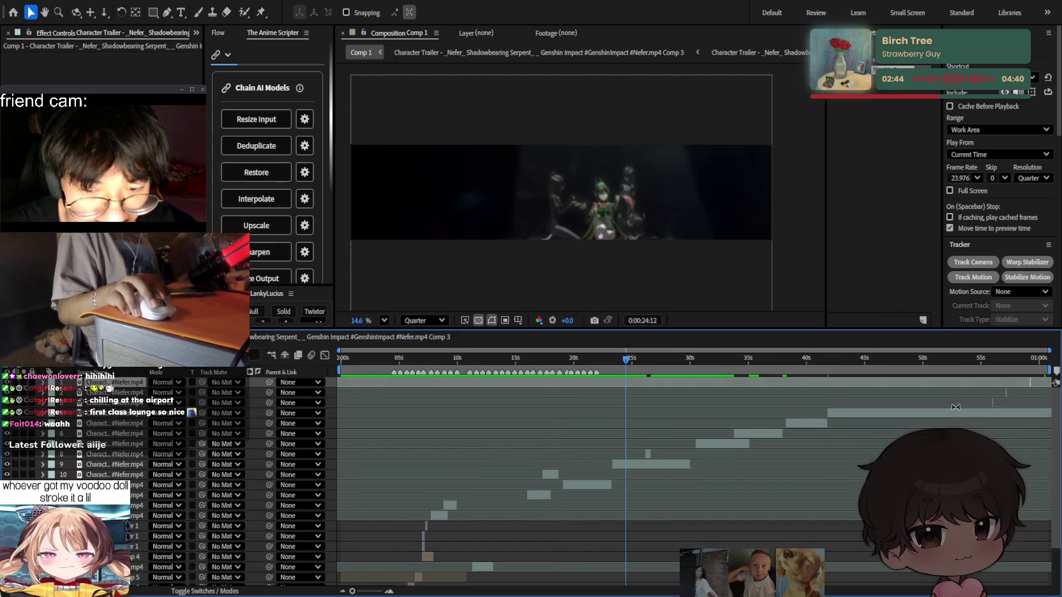
scroll(955, 408, down, 2)
alt+scroll(982, 411, up, 5)
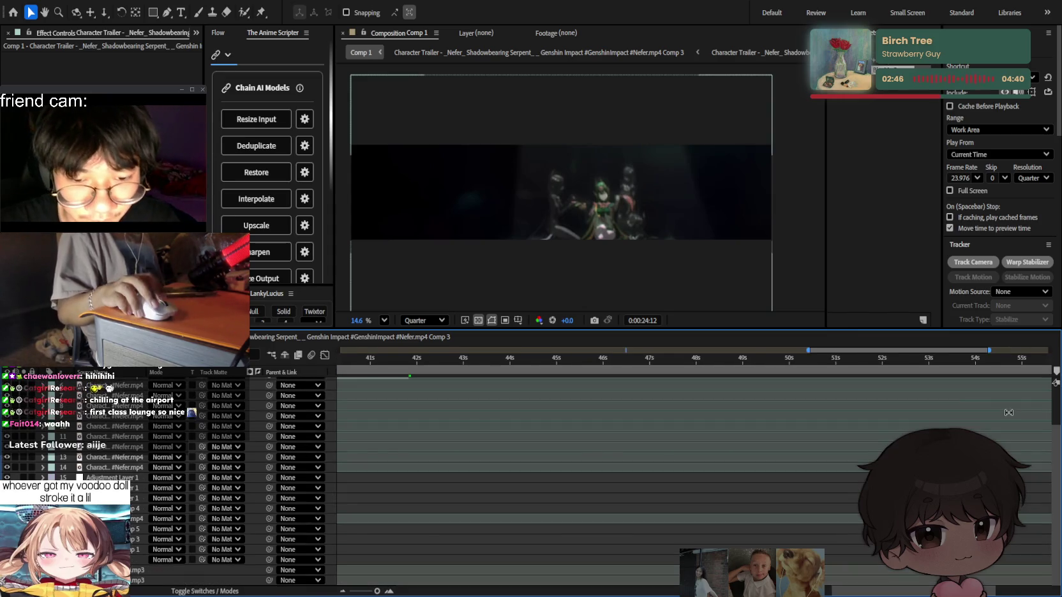
scroll(982, 416, up, 2)
alt+scroll(976, 415, up, 3)
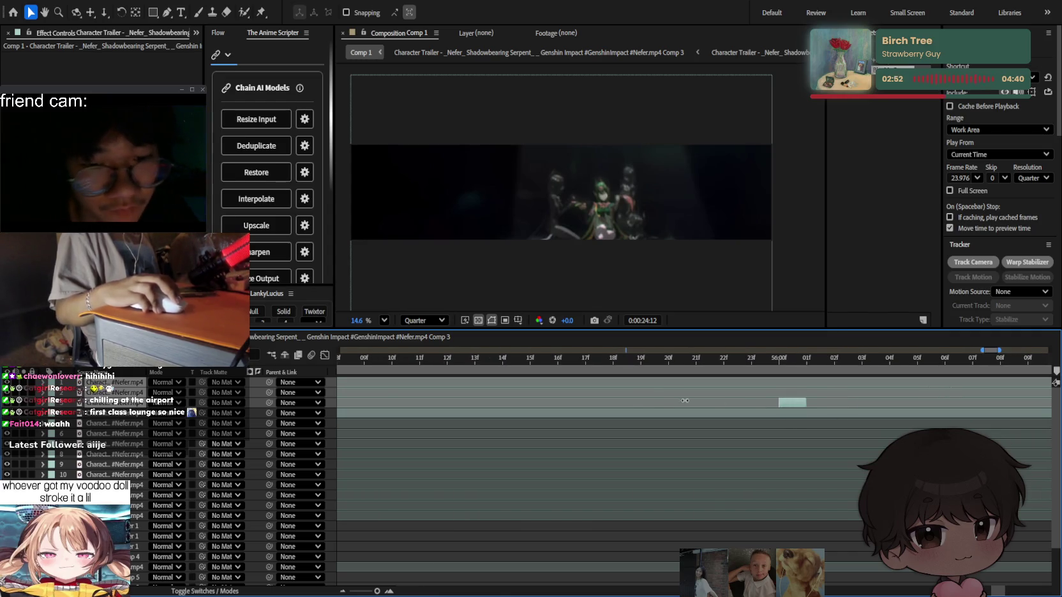
alt+scroll(905, 415, down, 10)
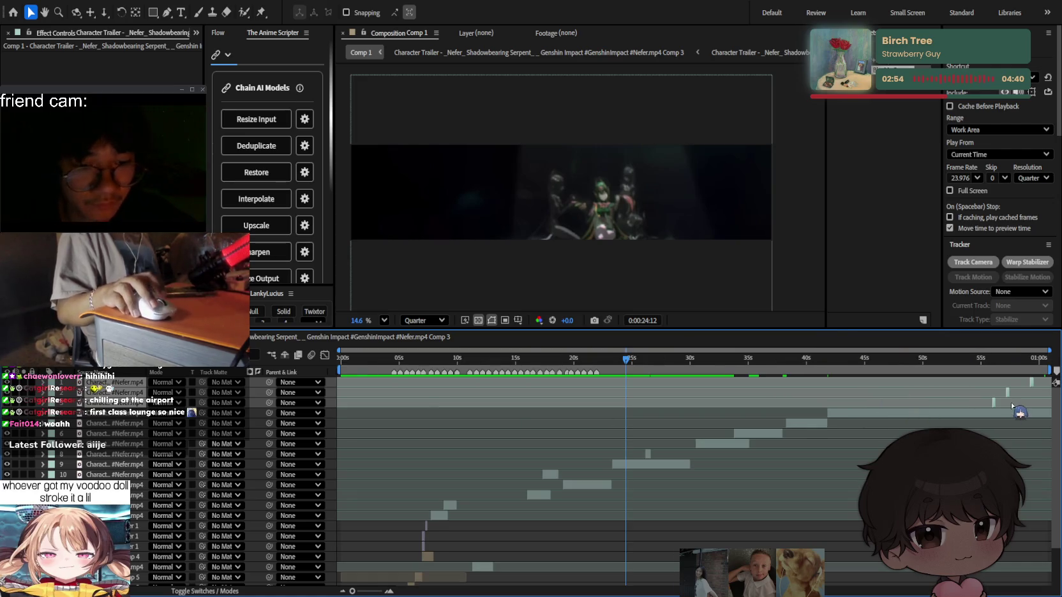
alt+scroll(1011, 404, up, 5)
alt+scroll(557, 402, down, 2)
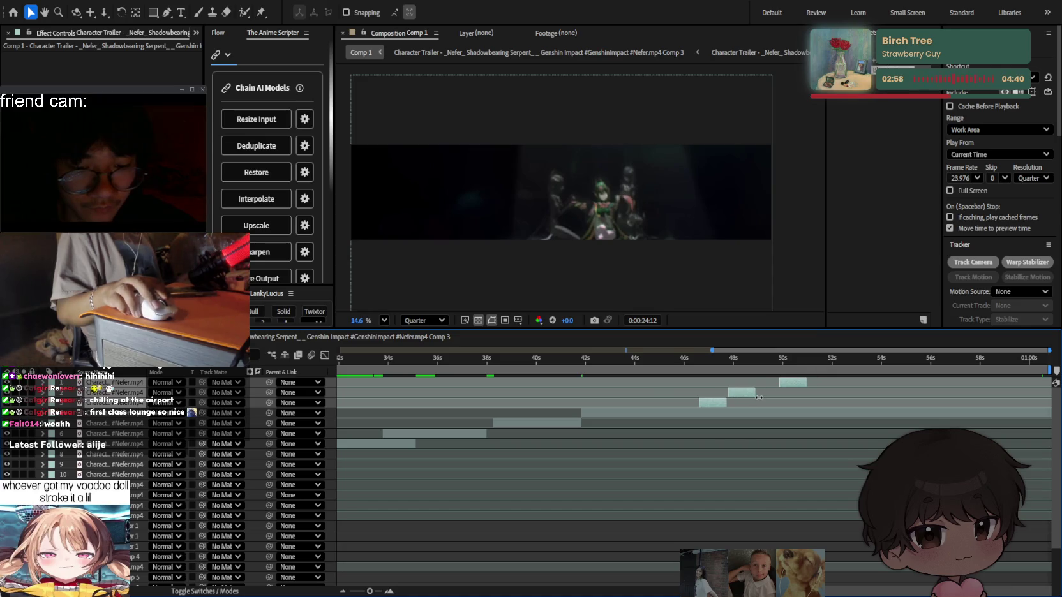
mouse_move(698, 364)
mouse_down()
mouse_move(767, 365)
mouse_move(442, 367)
mouse_up()
alt+scroll(767, 365, up, 3)
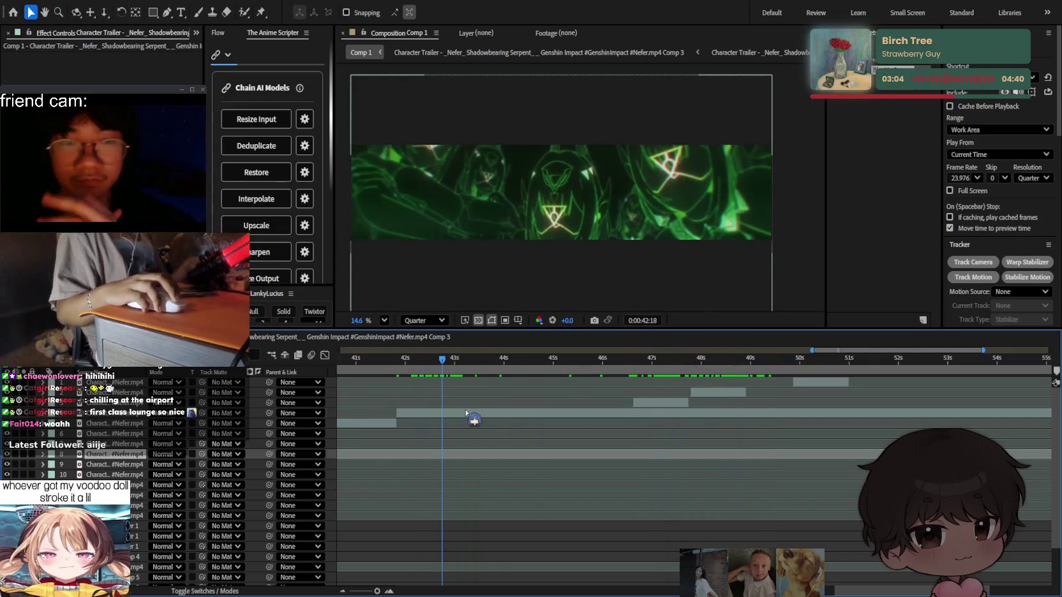
click(474, 415)
key(Delete)
Slide layers 1–3 earlier together and extend layers 2 and 1 to later out-points.
mouse_move(657, 375)
mouse_down()
mouse_move(646, 369)
mouse_move(724, 370)
mouse_move(694, 369)
mouse_move(741, 404)
mouse_up()
alt+scroll(689, 403, up, 3)
alt+scroll(783, 400, down, 3)
drag(886, 396, 983, 398)
drag(768, 357, 1017, 383)
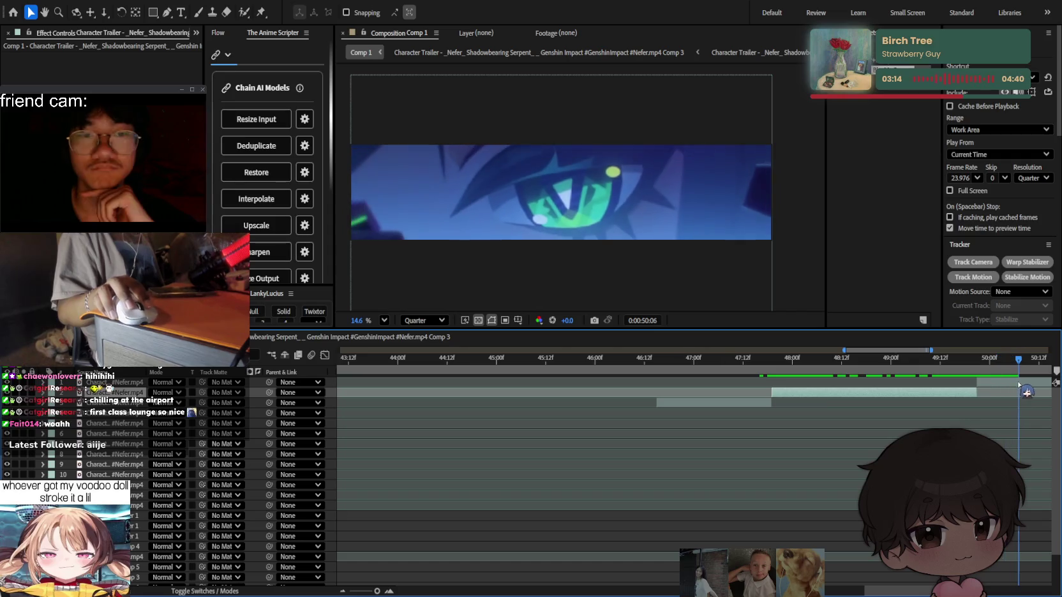
alt+scroll(918, 429, down, 3)
mouse_move(955, 364)
mouse_down()
mouse_move(962, 381)
mouse_move(1038, 375)
mouse_up()
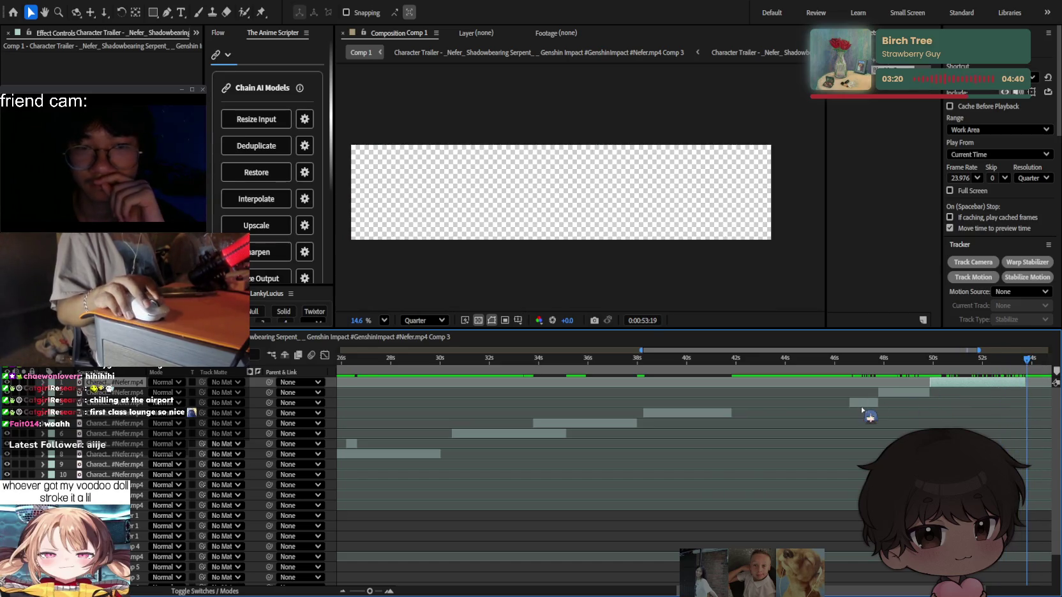
drag(862, 405, 734, 386)
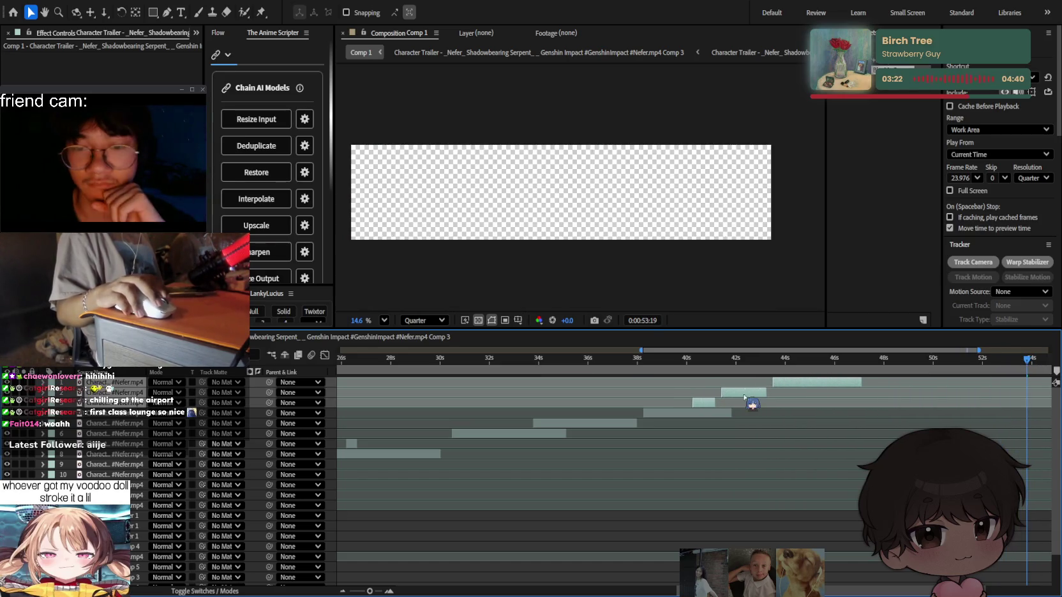
key(ctrl+Down)
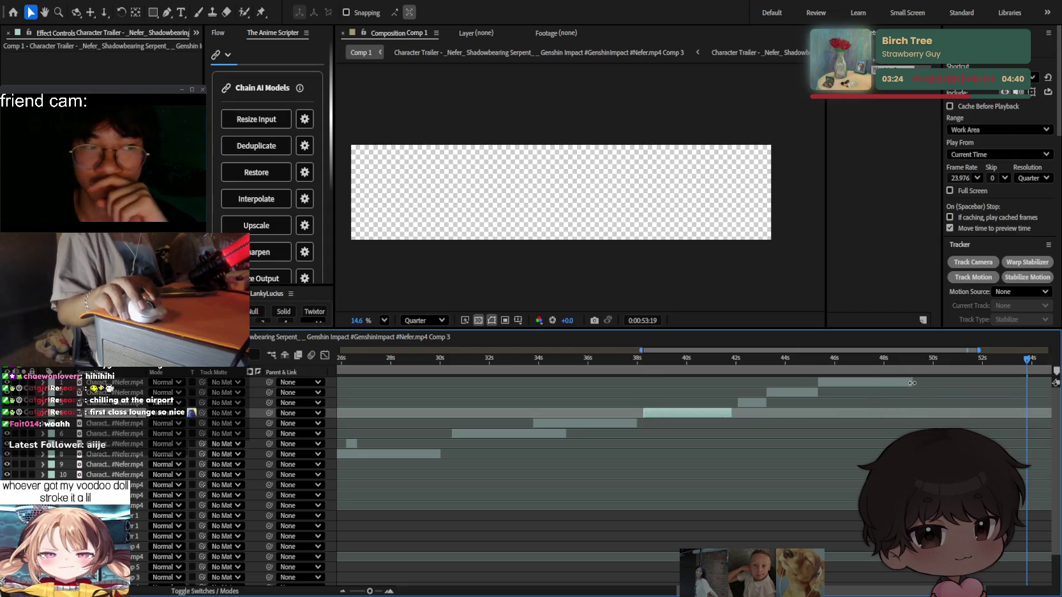
drag(912, 383, 1017, 383)
mouse_move(960, 360)
mouse_down()
mouse_move(885, 361)
mouse_move(922, 361)
mouse_up()
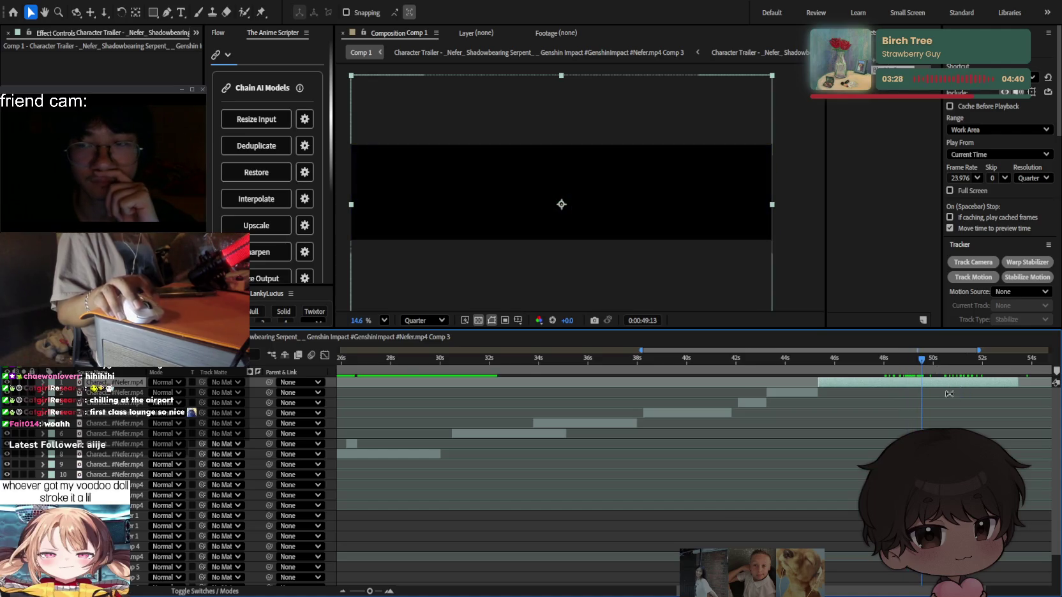
Select the FASHION (Slowed) music layer and shift it in time.
scroll(949, 394, down, 3)
key(semicolon)
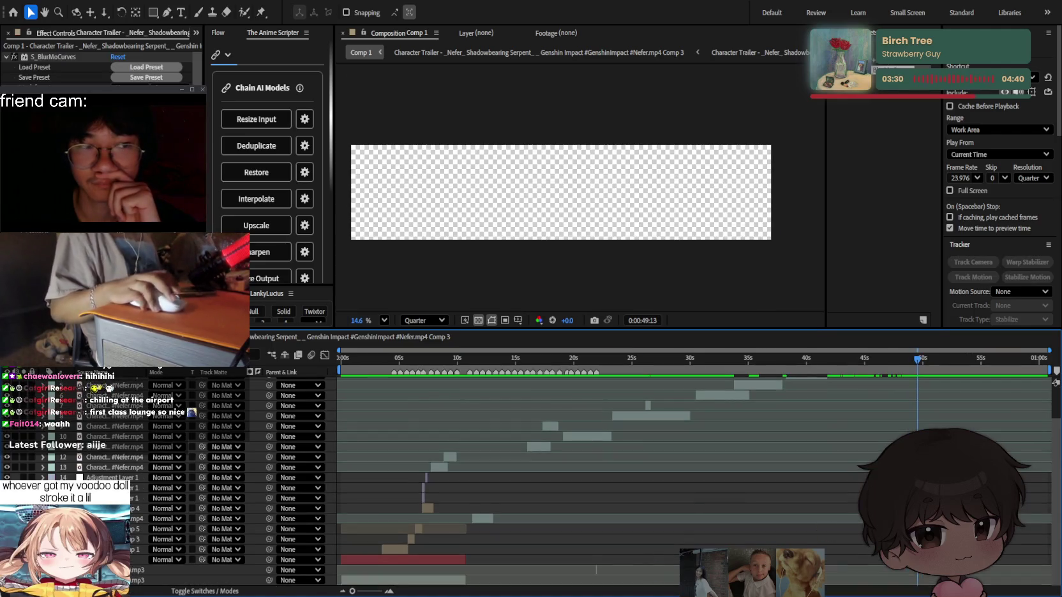
scroll(592, 573, up, 1)
scroll(644, 485, up, 3)
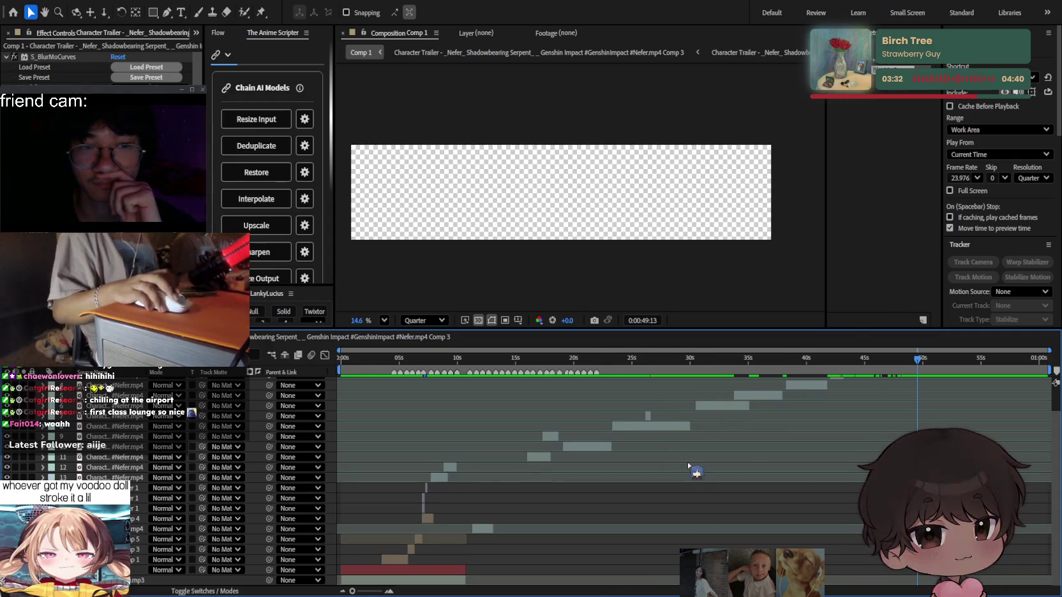
scroll(695, 465, down, 3)
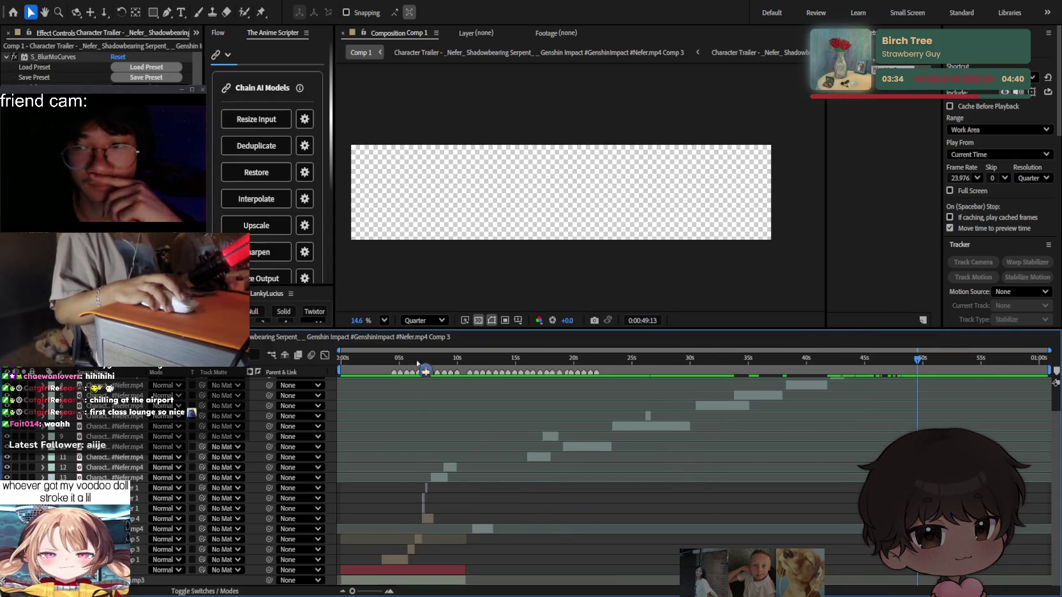
key(ctrl+Down)
scroll(511, 491, down, 1)
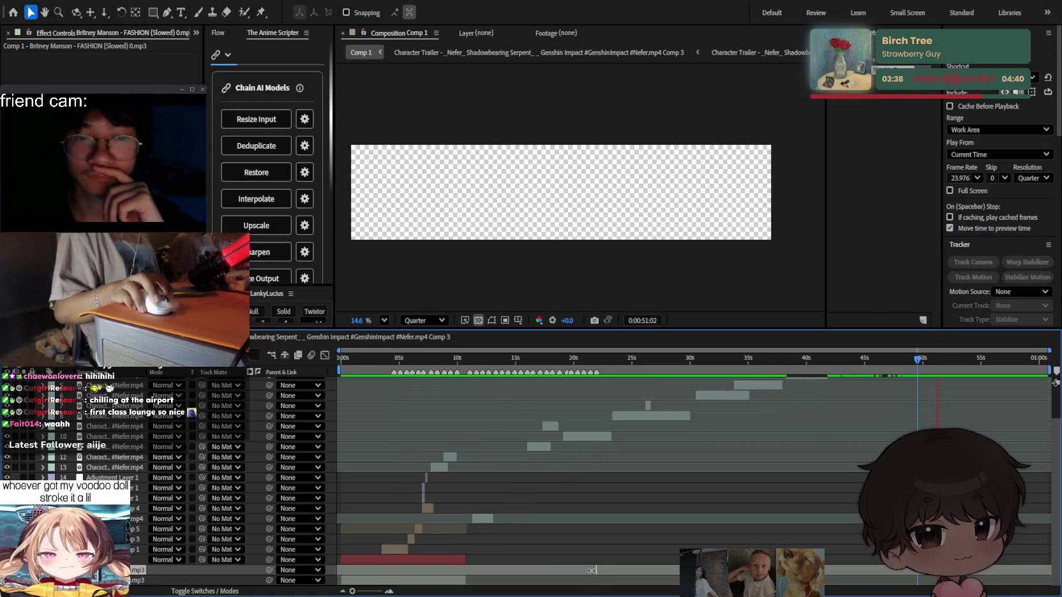
drag(591, 569, 499, 569)
Trim the FASHION layer's start so it begins later, viewing the full composition.
scroll(447, 577, up, 2)
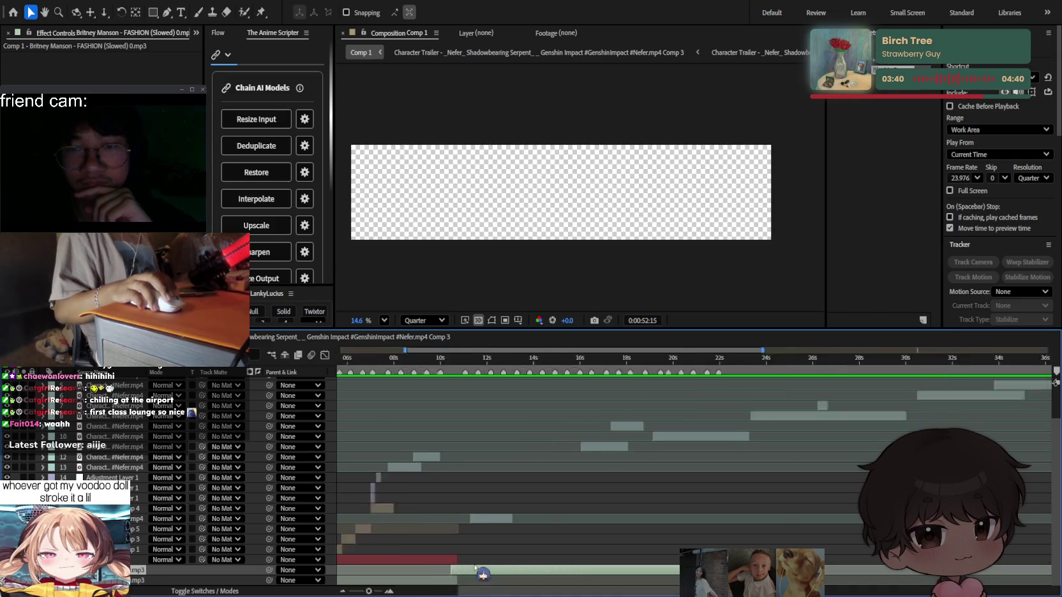
scroll(440, 576, up, 3)
scroll(429, 576, up, 2)
scroll(383, 576, up, 2)
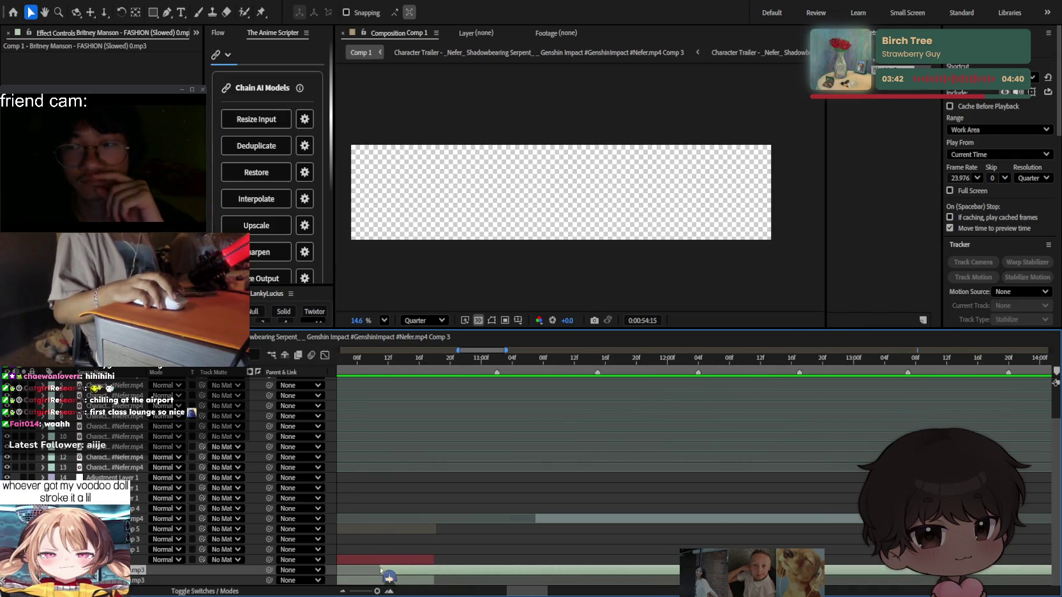
drag(384, 574, 424, 578)
key(semicolon)
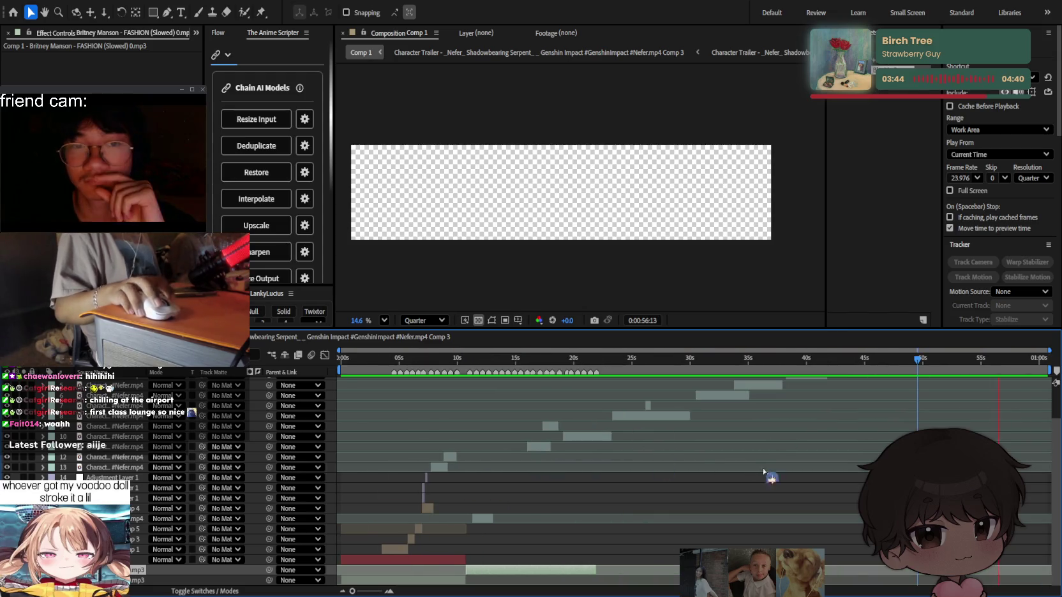
click(764, 470)
scroll(769, 459, up, 2)
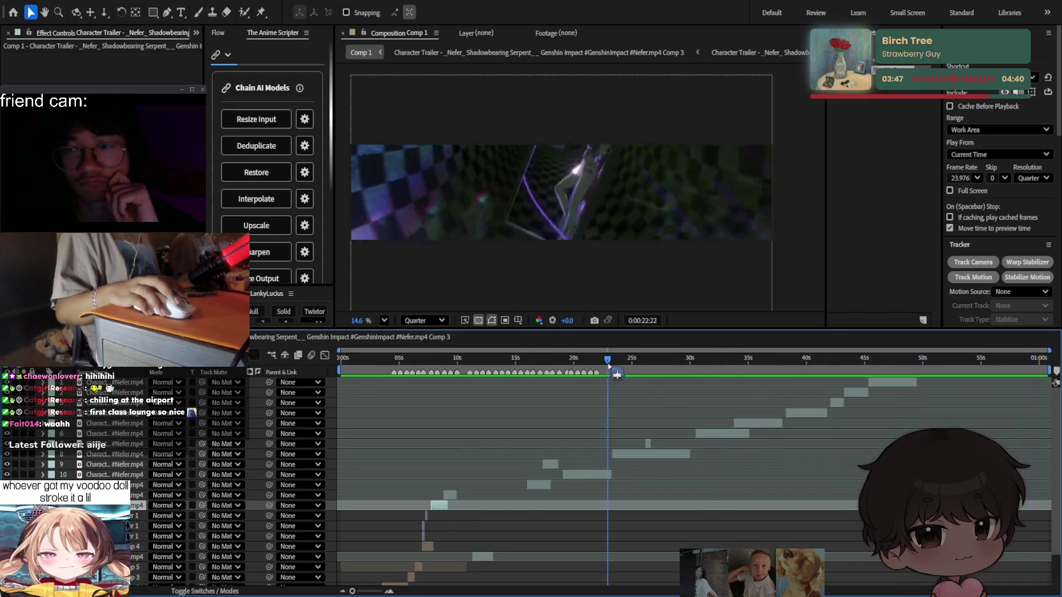
Preview the edit from the start through about 31 seconds.
key(Home)
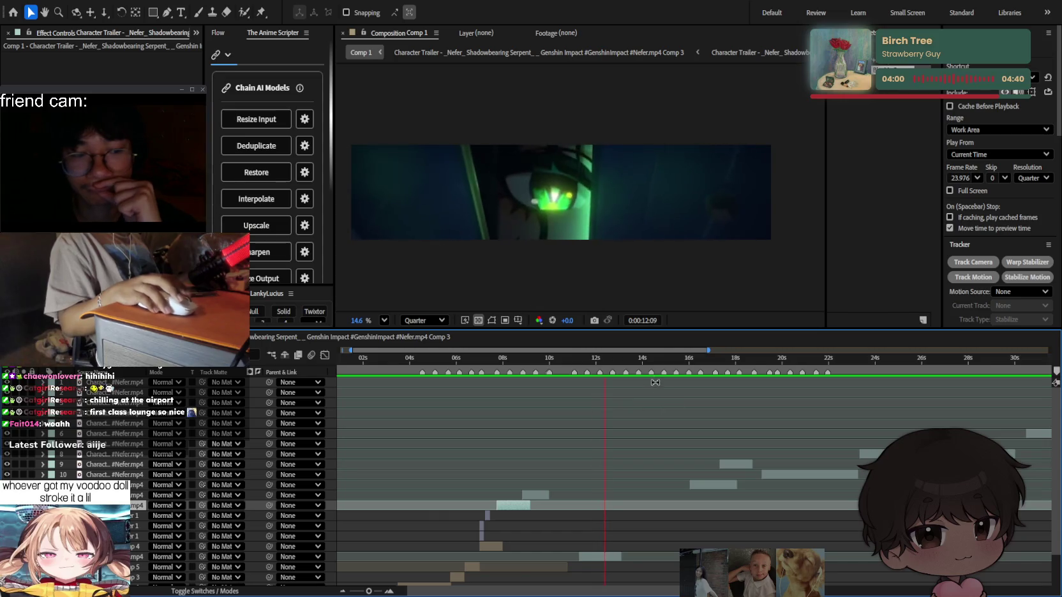
drag(620, 365, 830, 385)
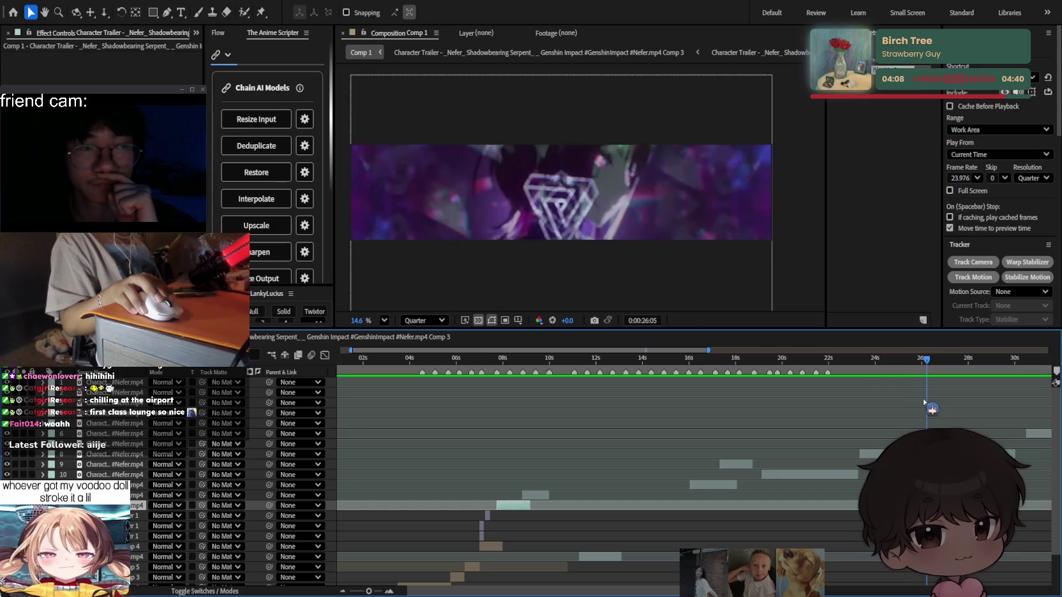
click(725, 446)
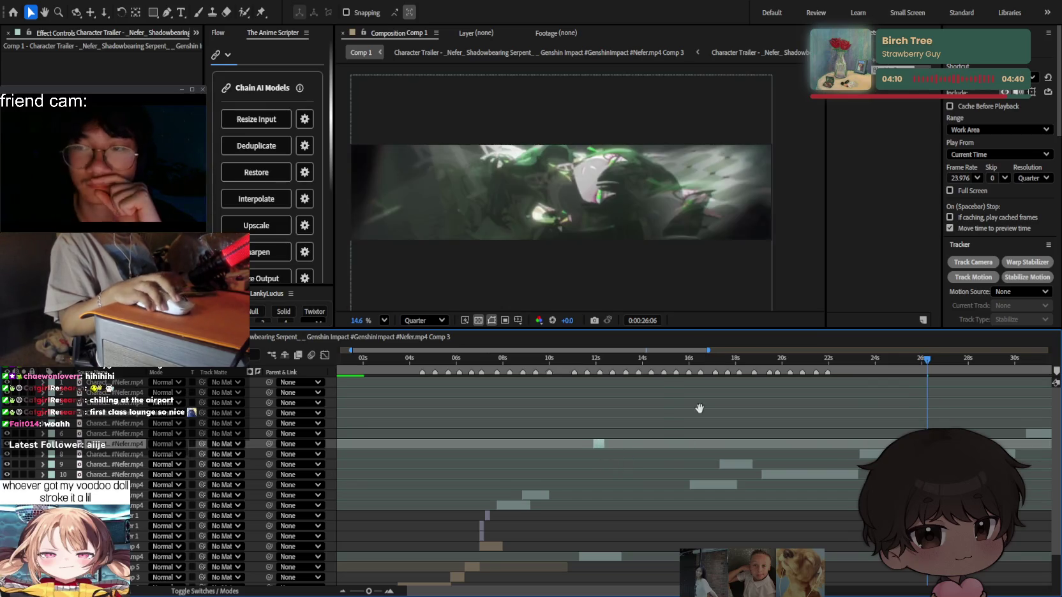
key(space)
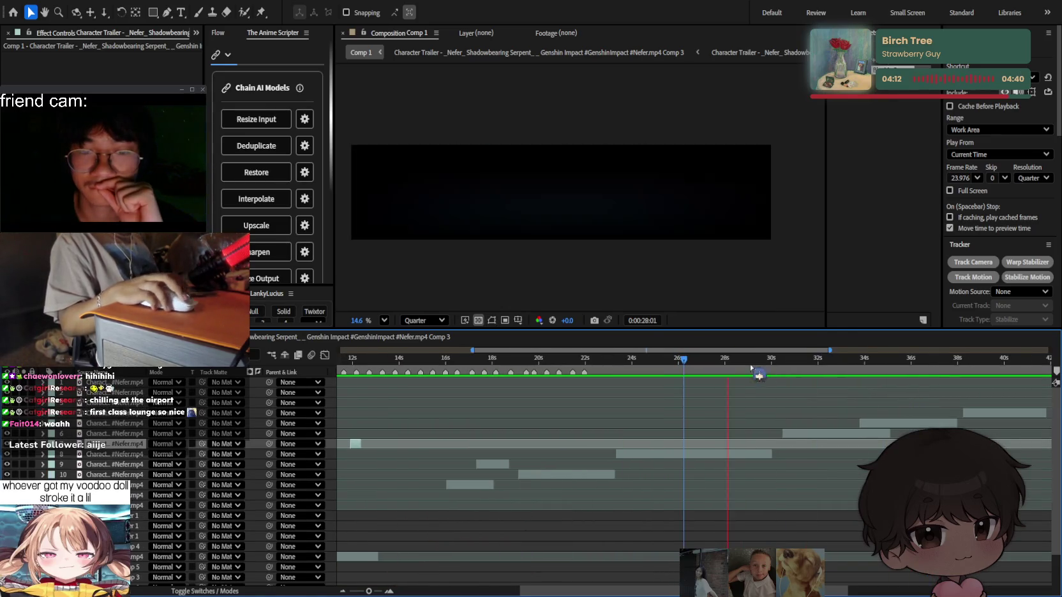
click(752, 368)
mouse_move(722, 362)
mouse_down()
mouse_move(870, 367)
mouse_move(838, 368)
mouse_up()
key(space)
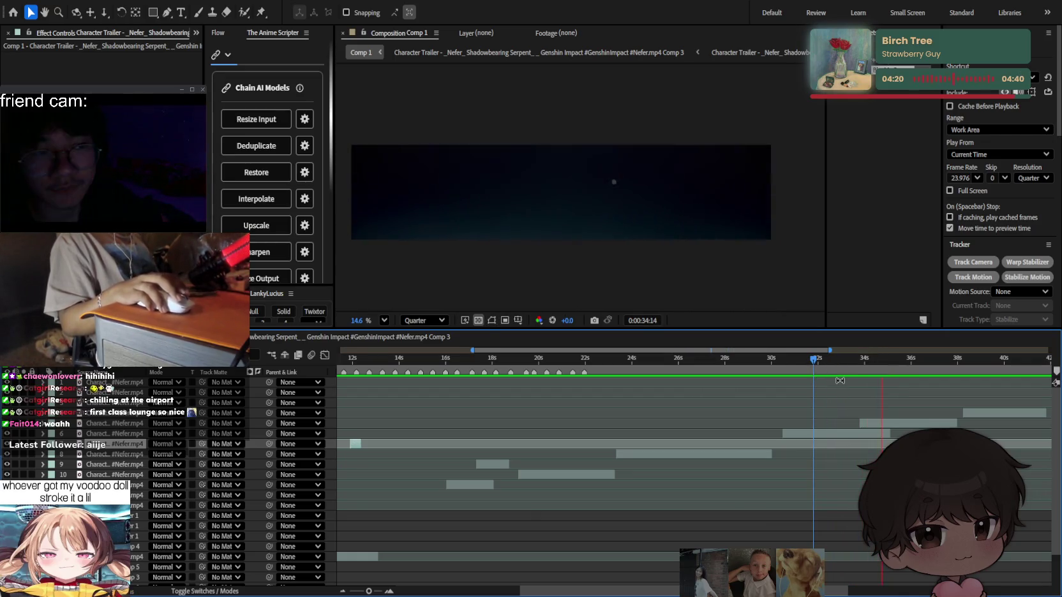
Extend a clip's end slightly and resume the preview.
alt+scroll(844, 415, down, 1)
alt+scroll(841, 418, down, 1)
alt+scroll(833, 425, down, 1)
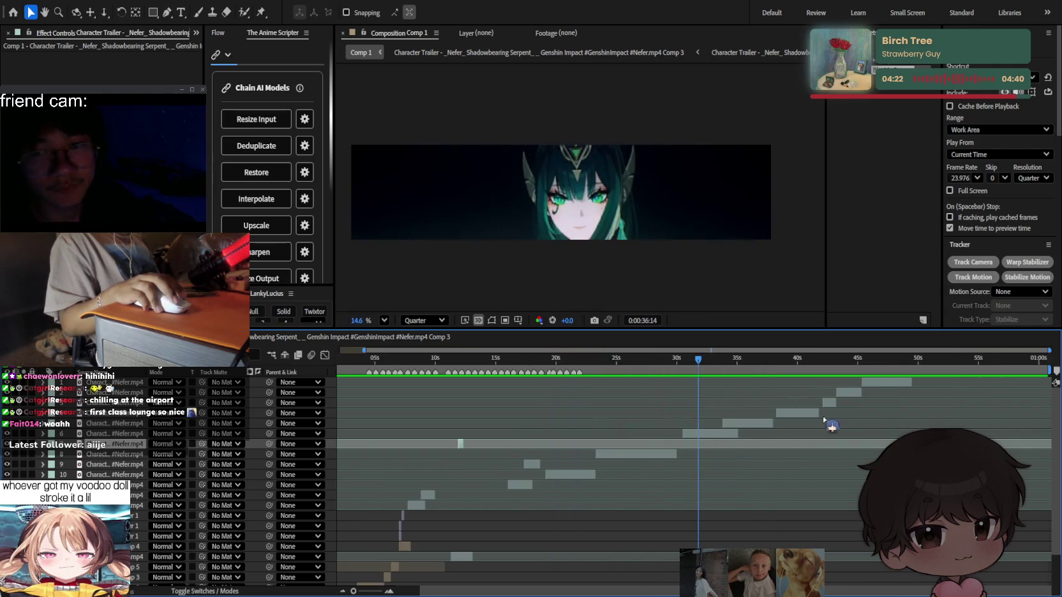
alt+scroll(766, 431, up, 3)
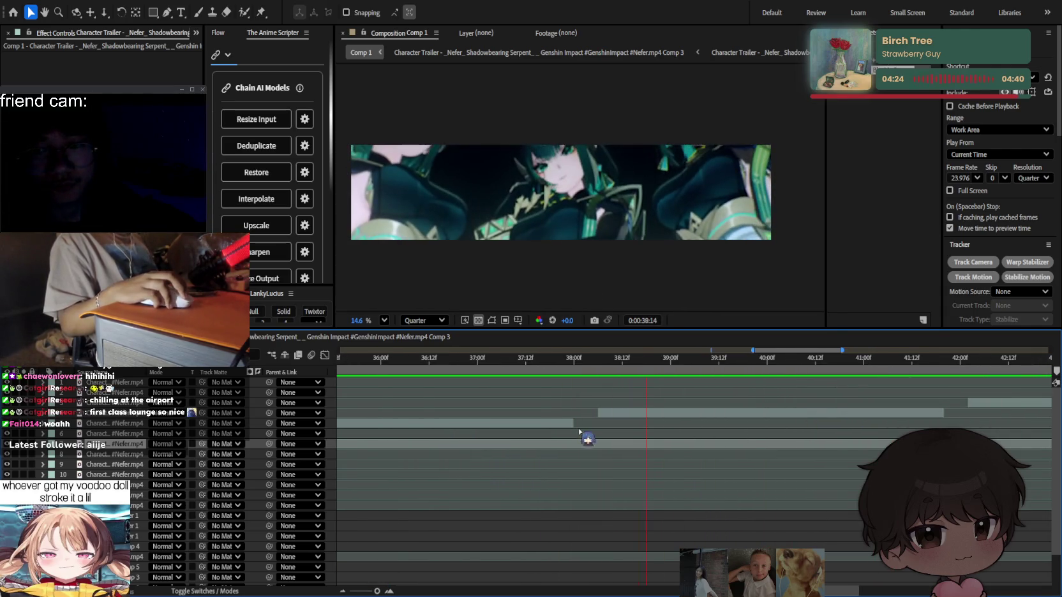
drag(574, 423, 587, 423)
key(space)
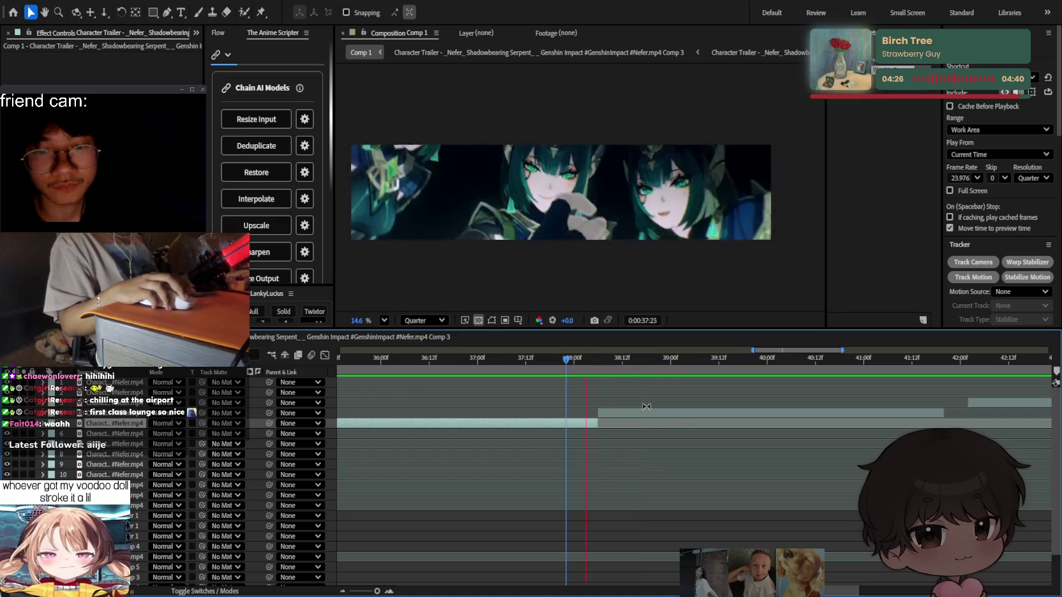
alt+scroll(684, 415, down, 3)
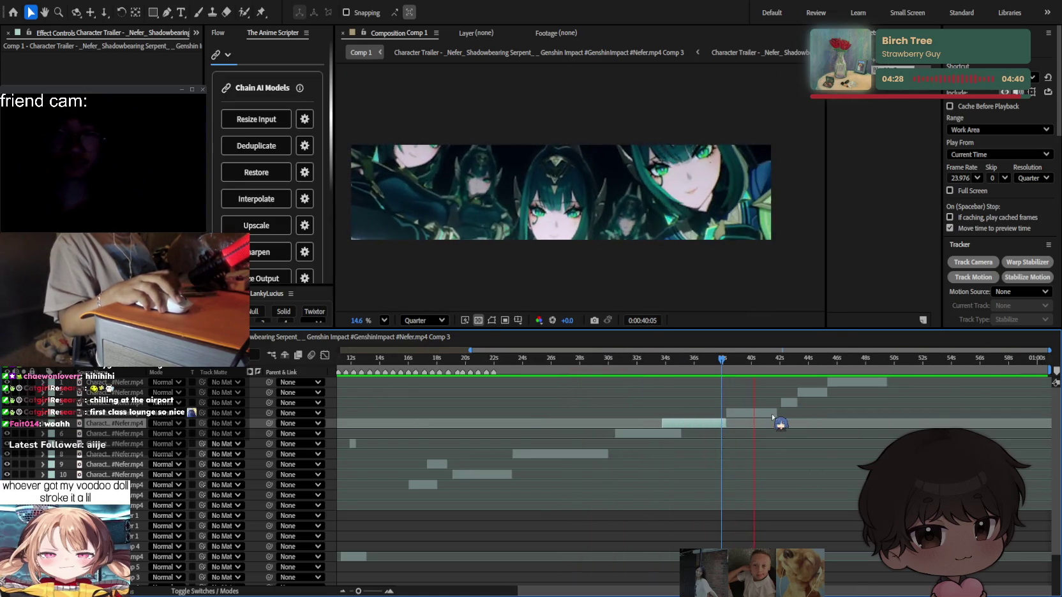
alt+scroll(793, 415, up, 2)
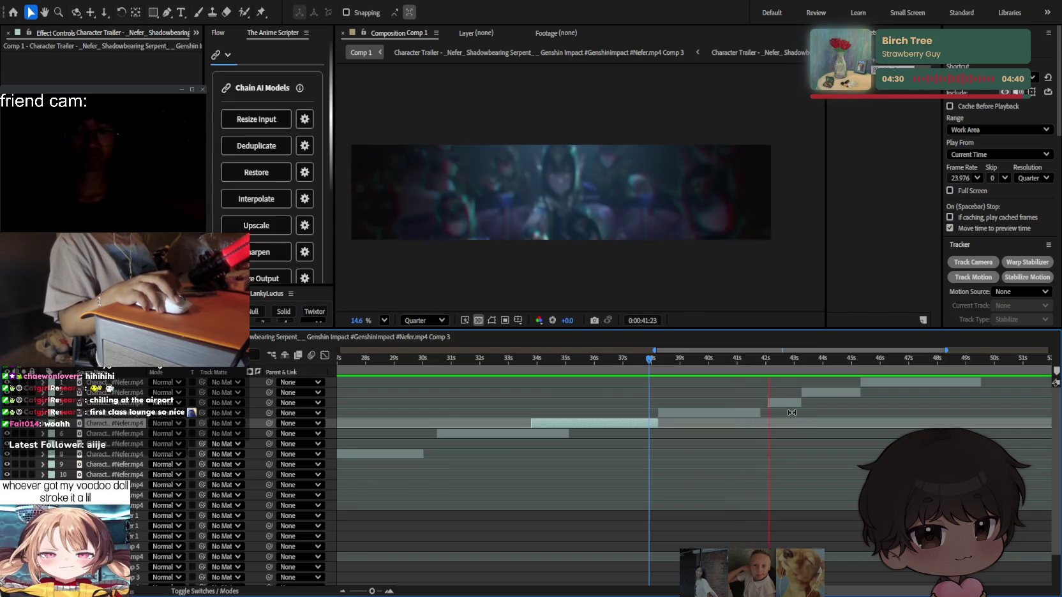
Trim layer 4's clip to end at about 41:20 and extend layer 3 past it.
click(758, 413)
alt+scroll(758, 414, up, 2)
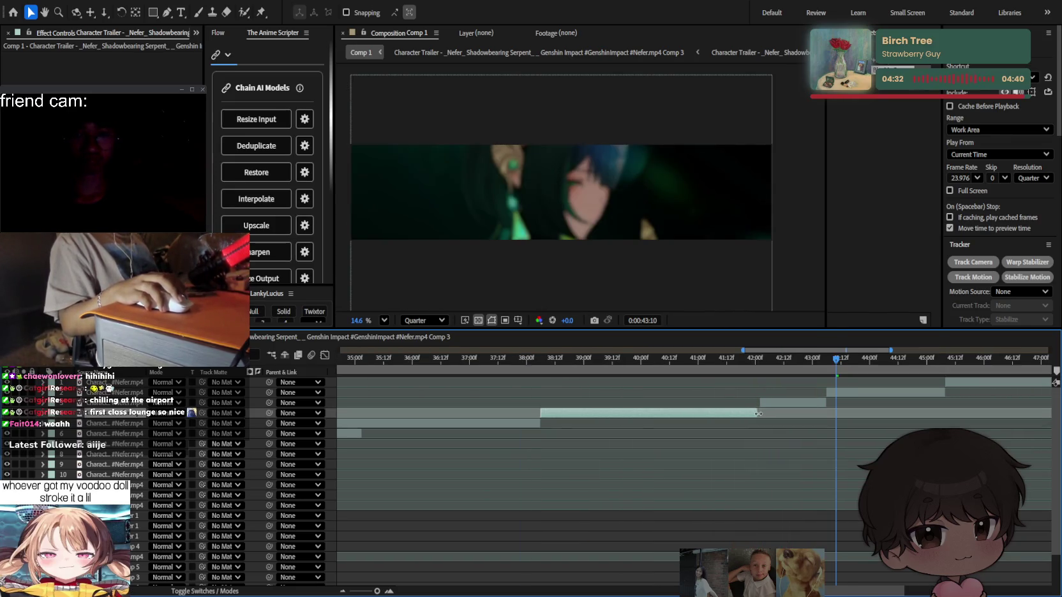
key(space)
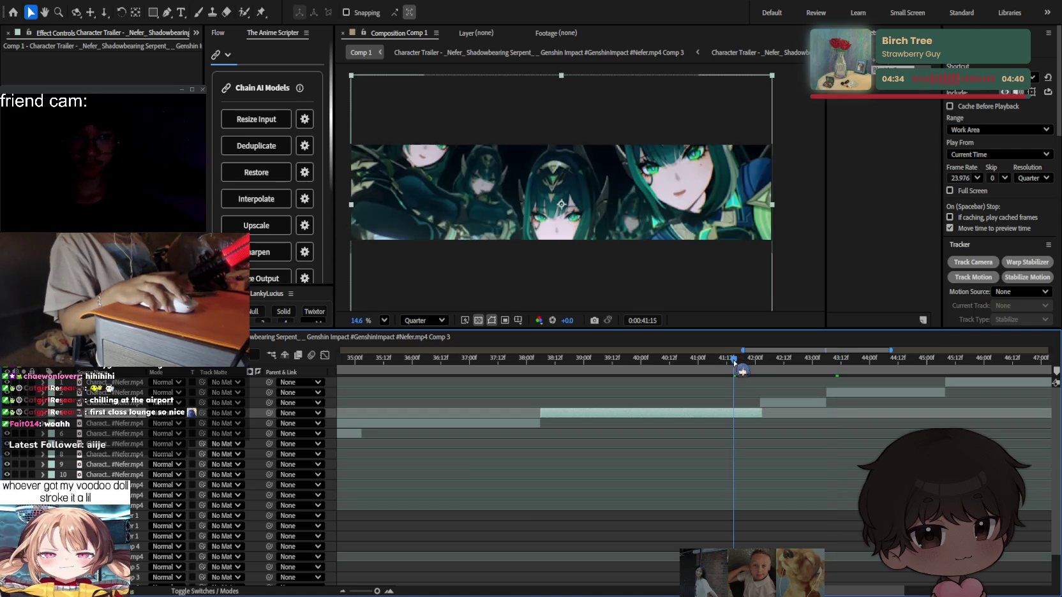
alt+scroll(734, 392, up, 2)
drag(701, 359, 725, 362)
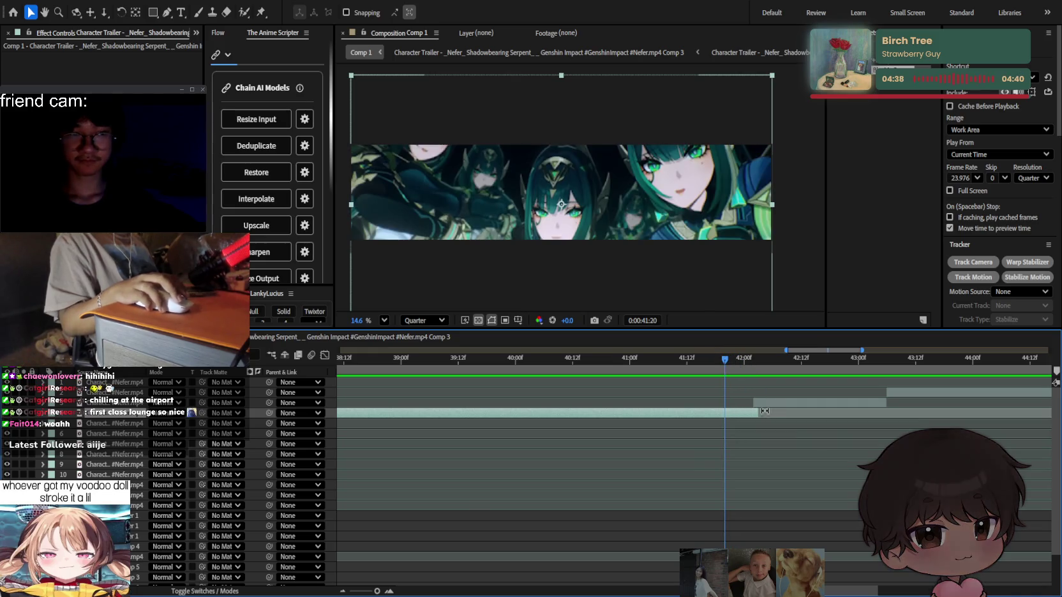
mouse_move(758, 413)
mouse_down()
mouse_move(735, 428)
mouse_move(749, 411)
mouse_up()
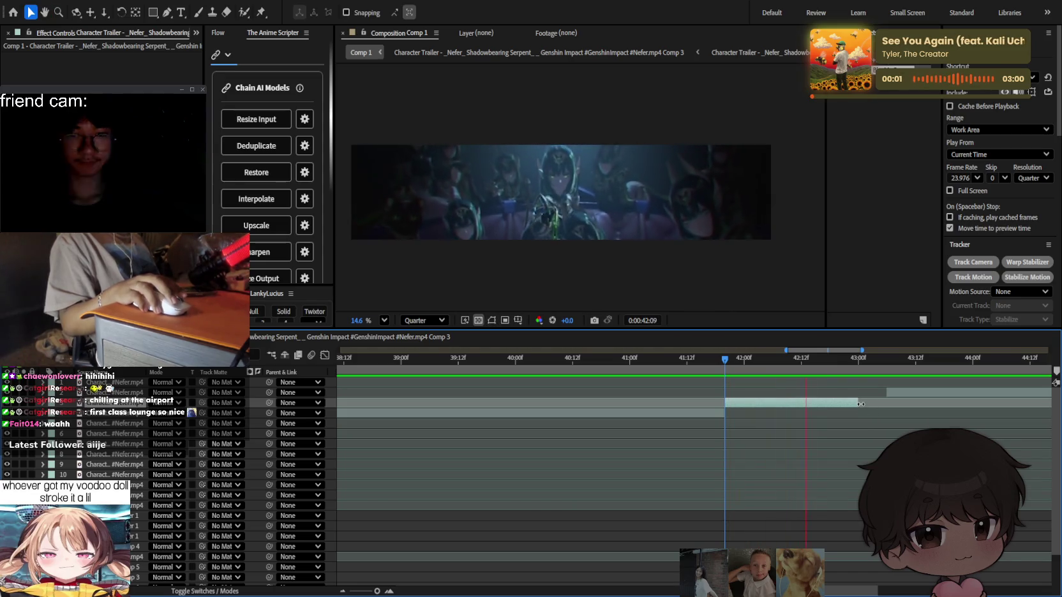
scroll(862, 401, down, 3)
drag(861, 402, 875, 402)
End layer 3's clip at 43:00 and start layer 2's clip at 43:00.
key(o)
scroll(855, 383, up, 3)
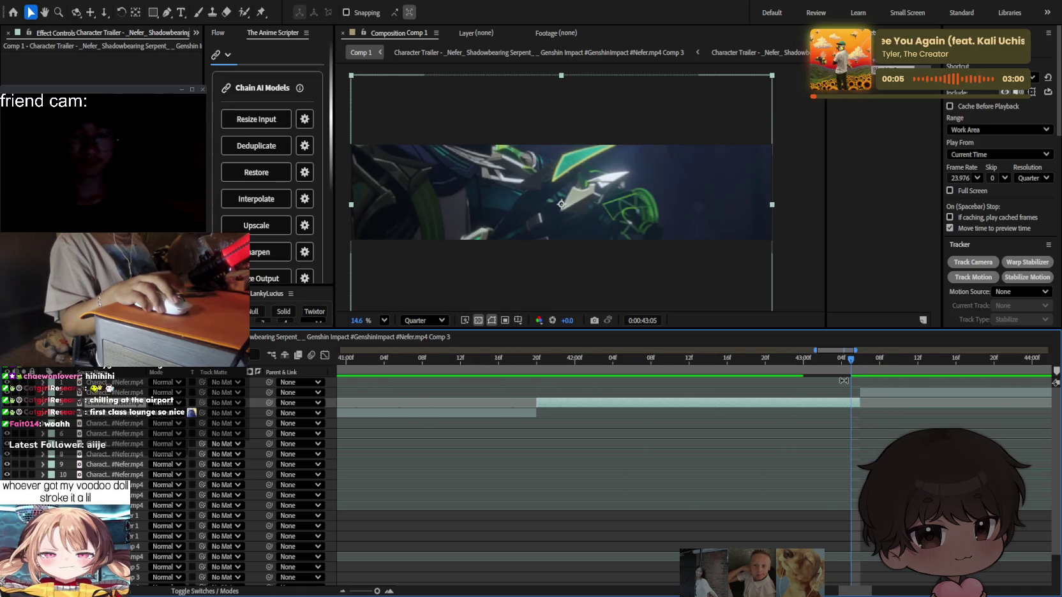
drag(923, 363, 932, 367)
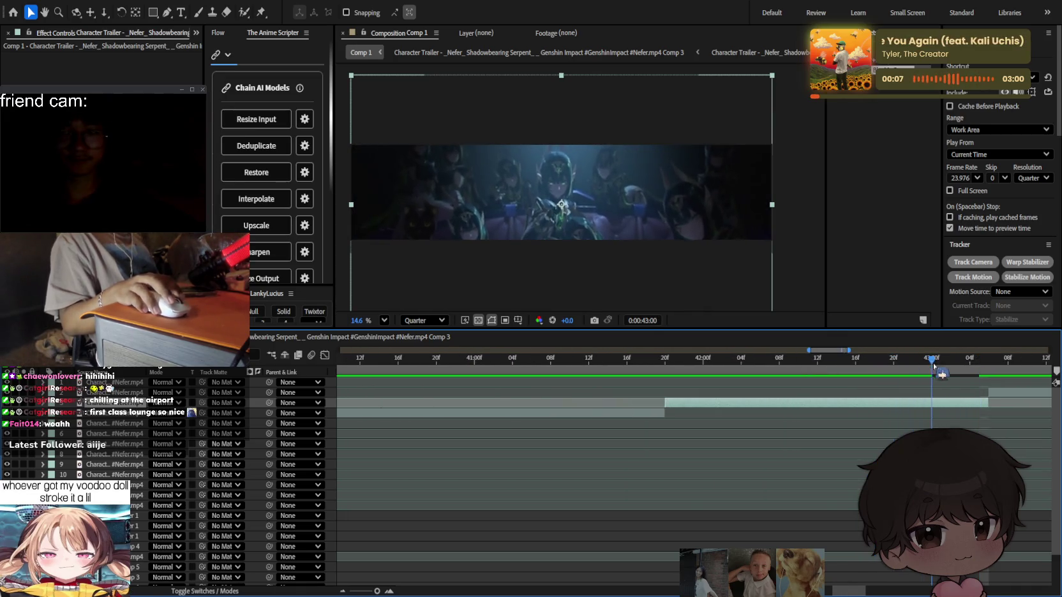
key(alt+])
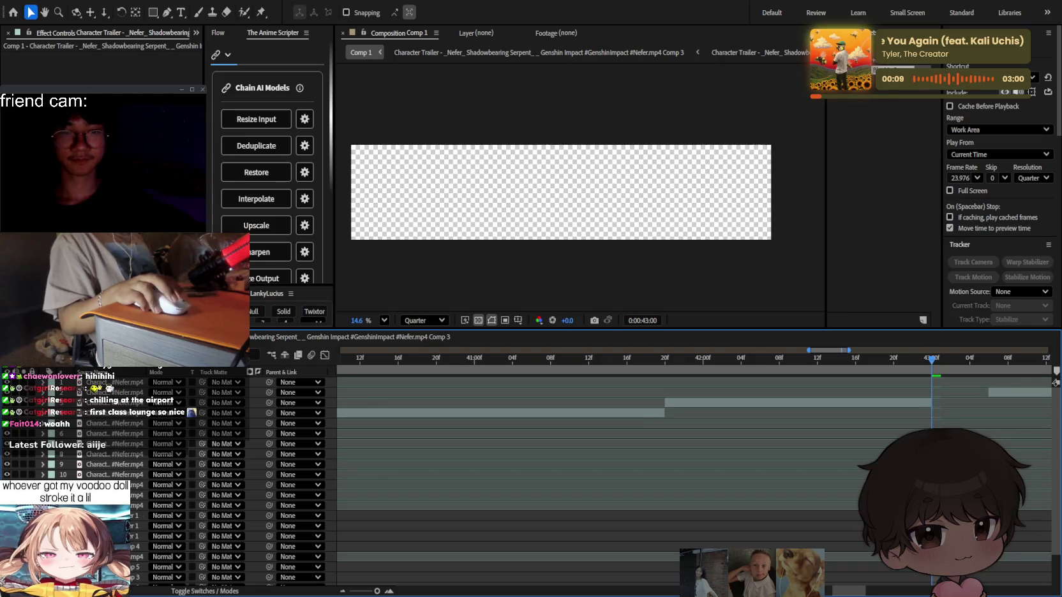
key(d)
drag(836, 397, 779, 396)
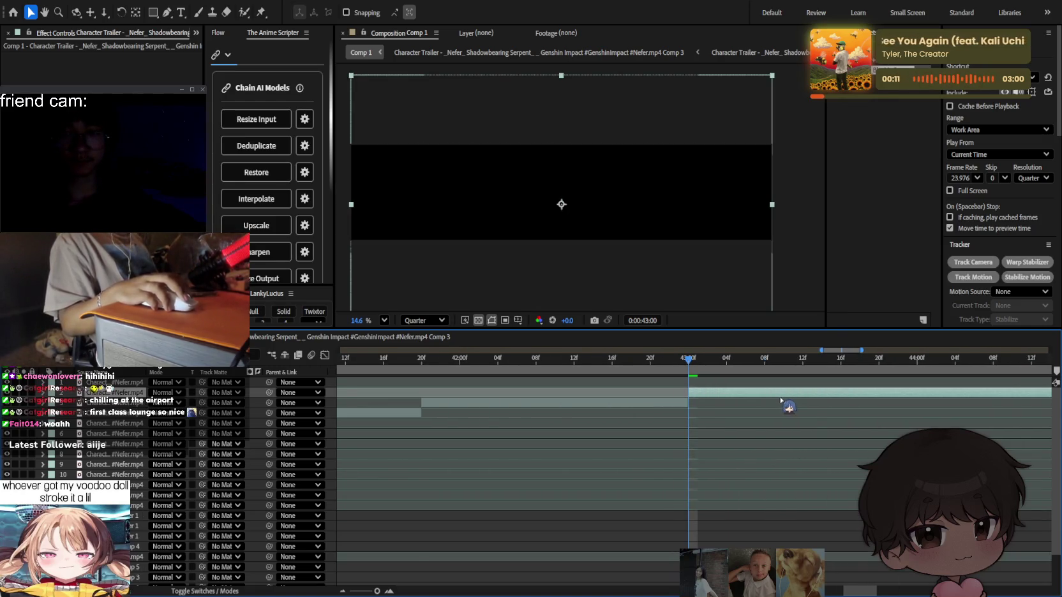
scroll(784, 403, down, 5)
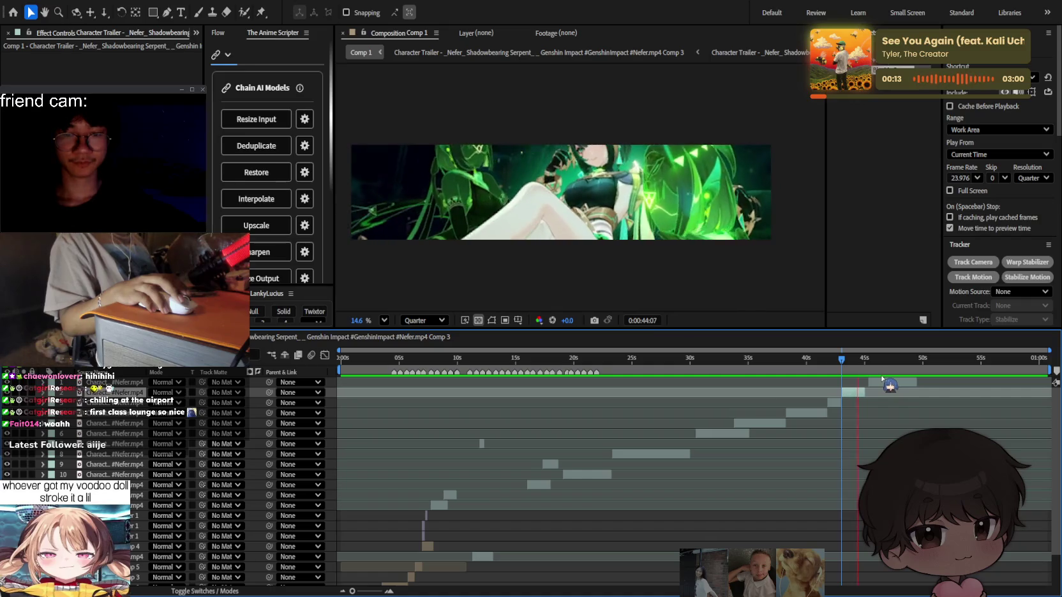
key(space)
Preview the edit from the opening and again from 08:02.
click(437, 358)
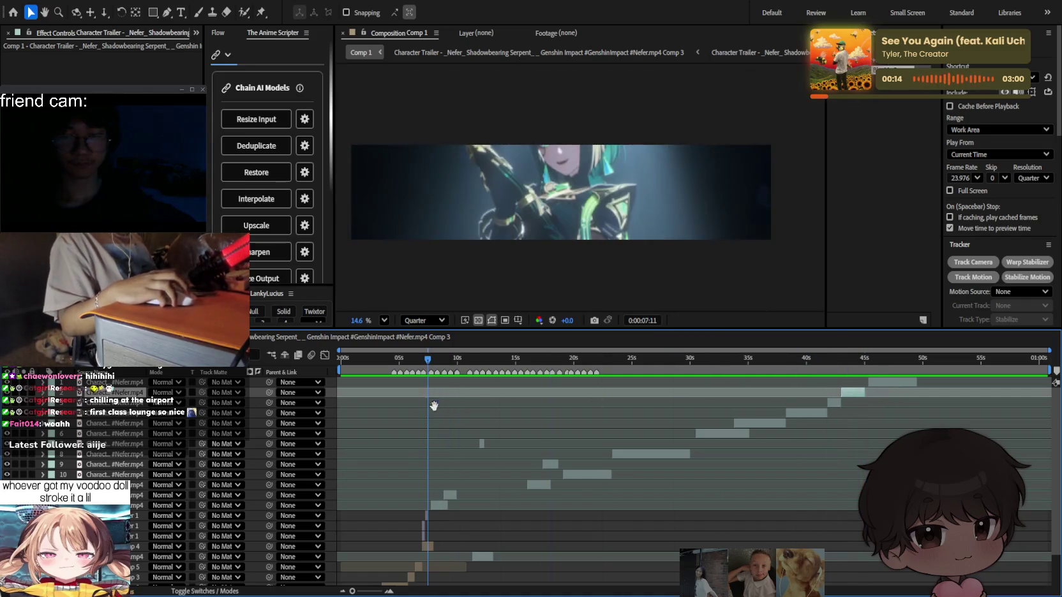
scroll(571, 448, up, 5)
scroll(571, 448, down, 5)
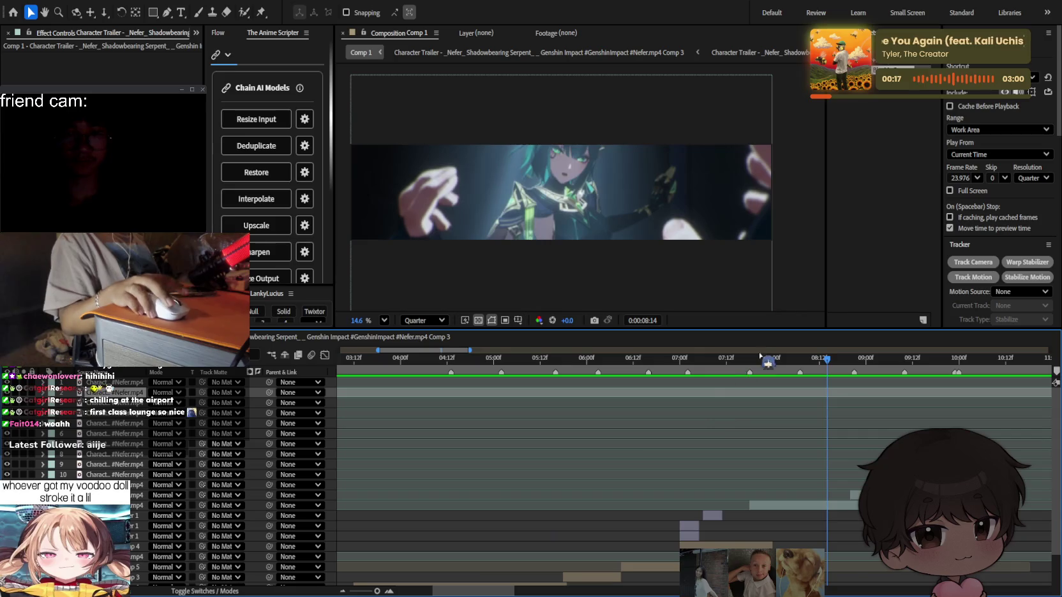
click(426, 358)
key(space)
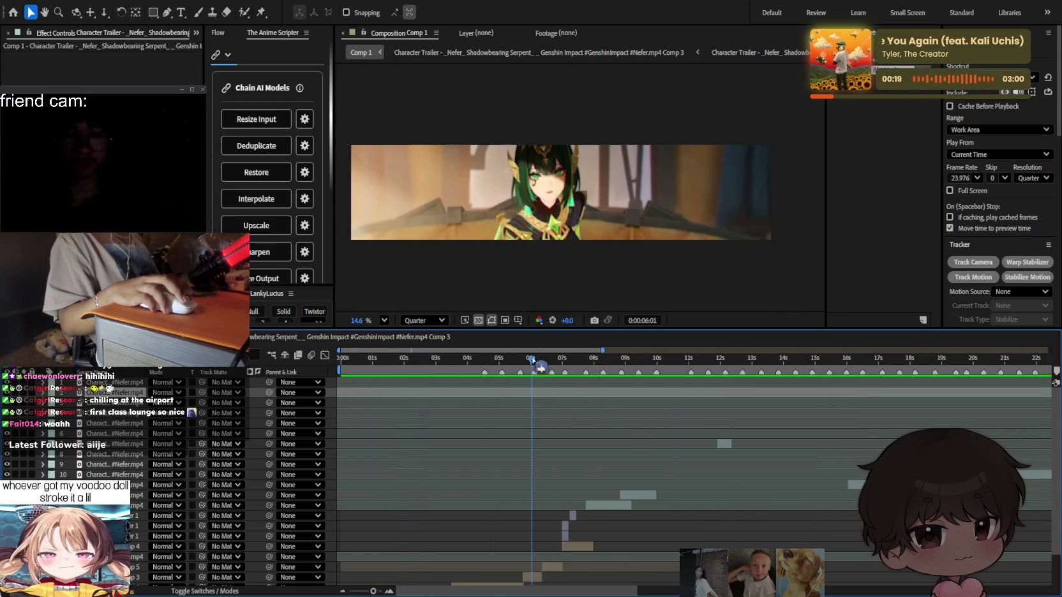
scroll(623, 442, up, 5)
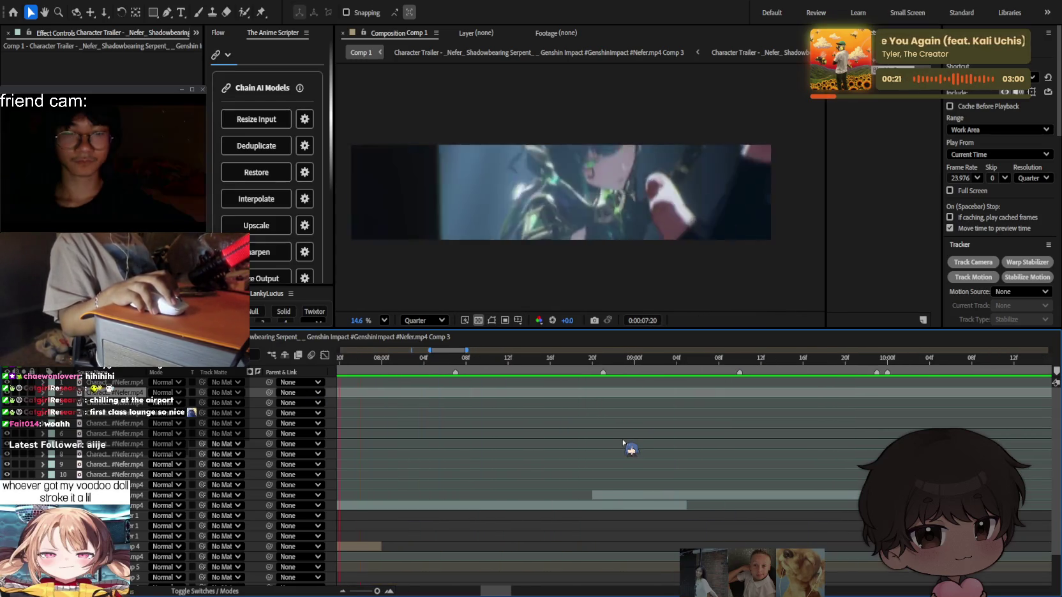
scroll(627, 447, up, 2)
scroll(593, 481, down, 2)
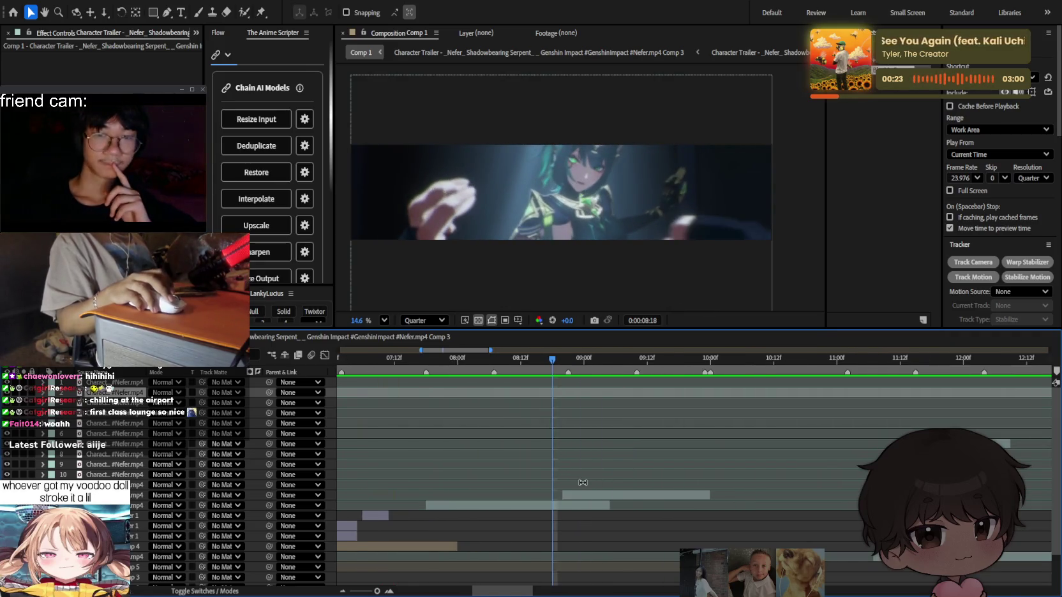
scroll(574, 446, down, 2)
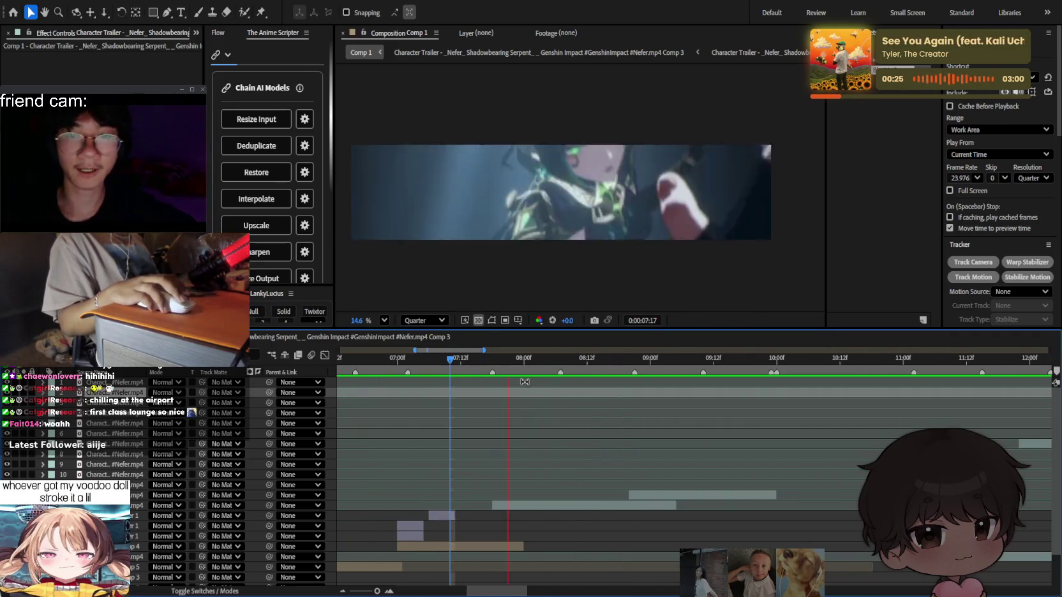
click(520, 359)
key(space)
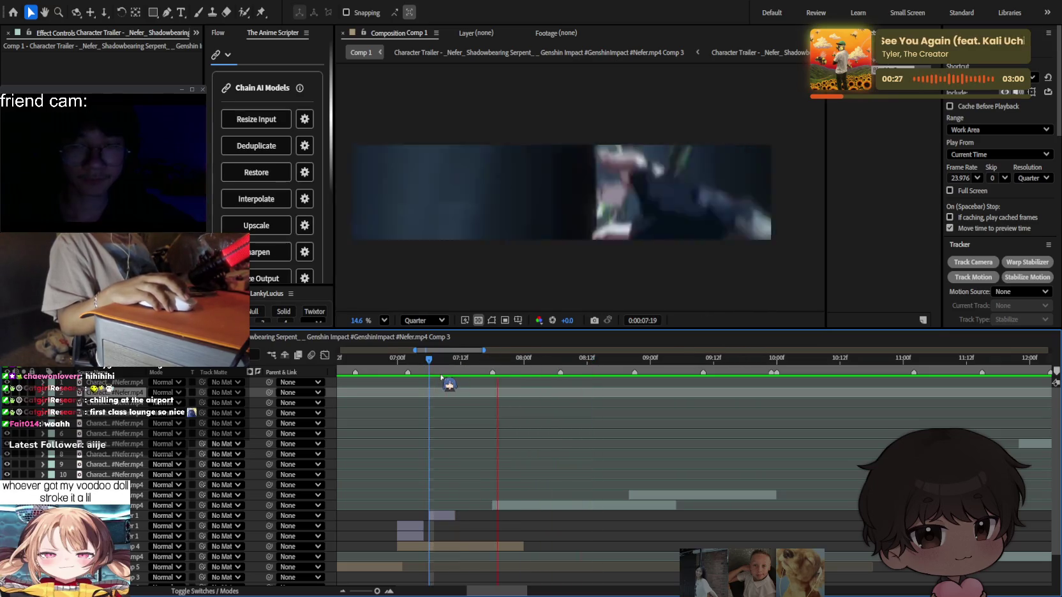
Enable time remapping on the shot's clip layer at 07:18 with Ctrl+Alt+T.
click(525, 506)
click(492, 360)
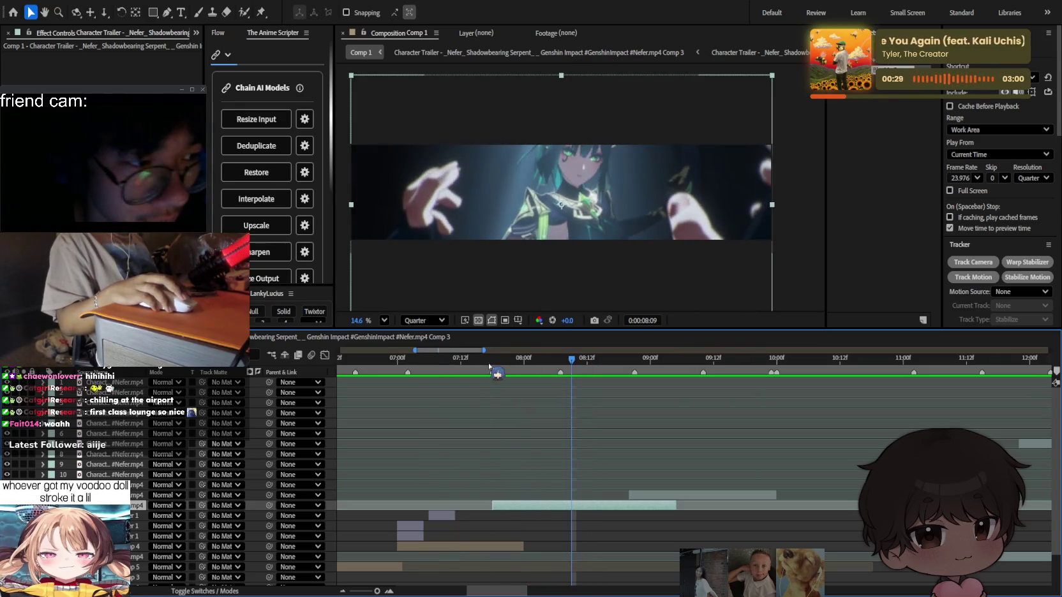
click(466, 368)
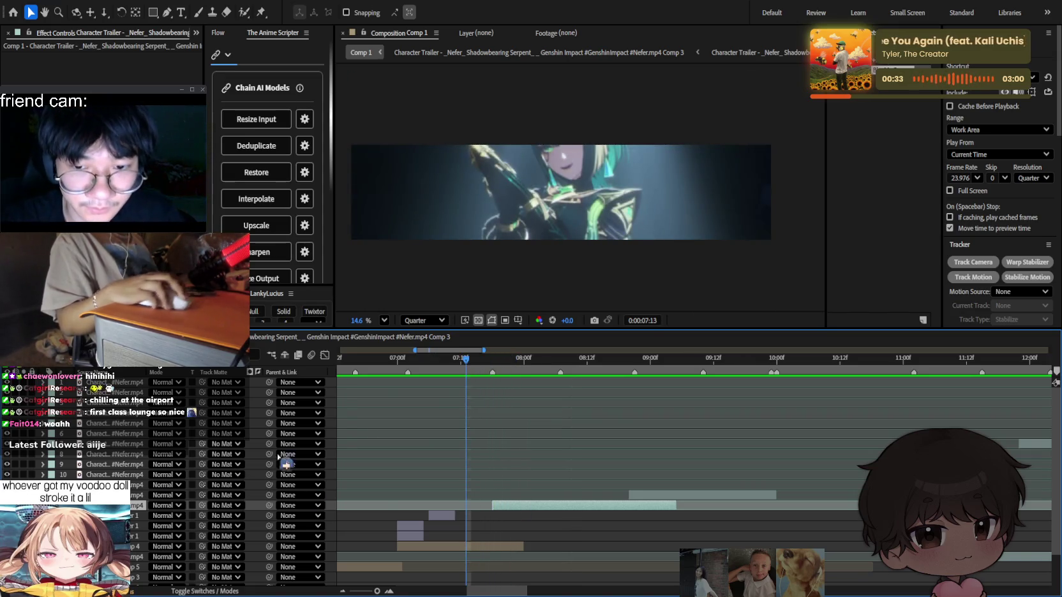
mouse_move(483, 361)
mouse_down()
mouse_move(496, 365)
mouse_move(472, 363)
mouse_up()
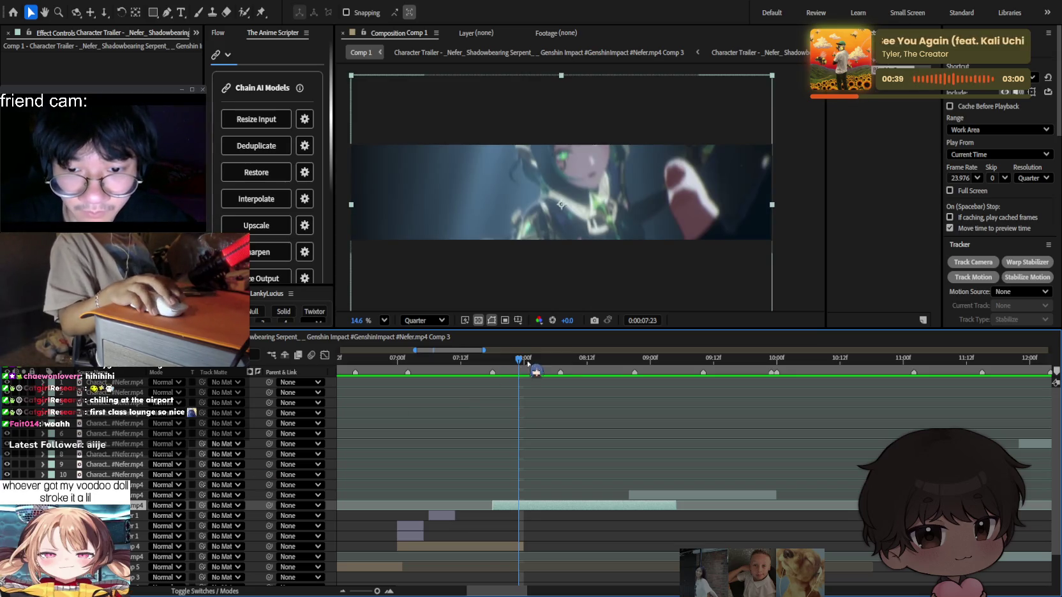
drag(527, 363, 492, 362)
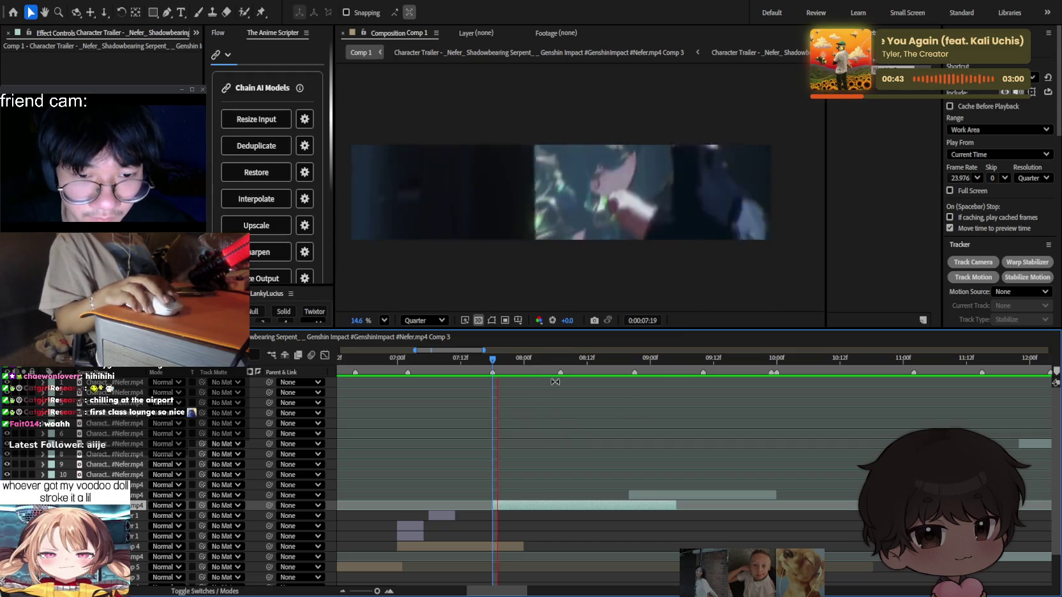
mouse_move(538, 362)
mouse_down()
mouse_move(497, 362)
mouse_move(559, 363)
mouse_move(493, 361)
mouse_up()
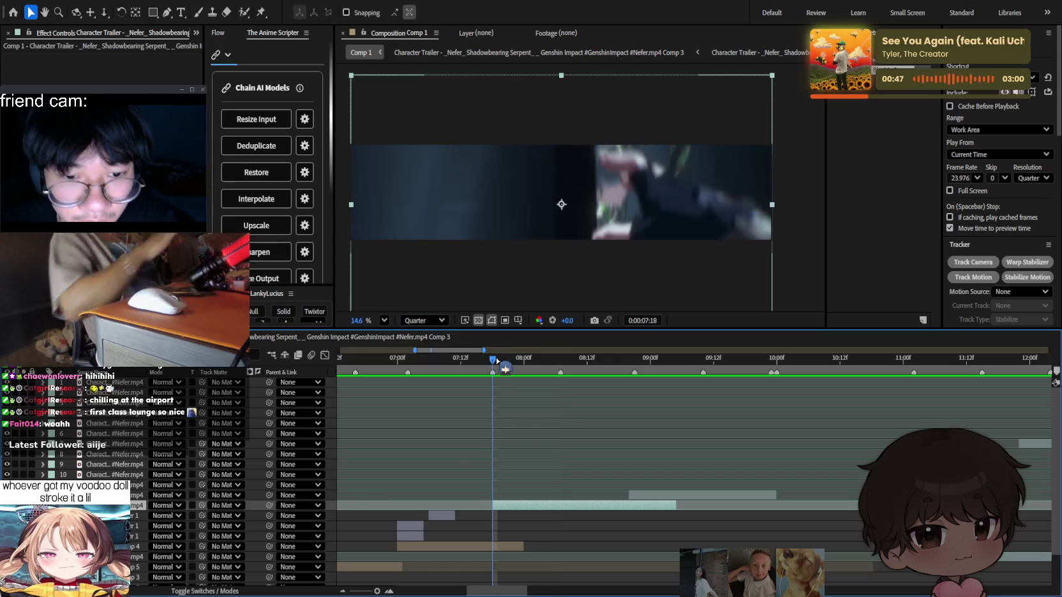
key(ctrl+alt+t)
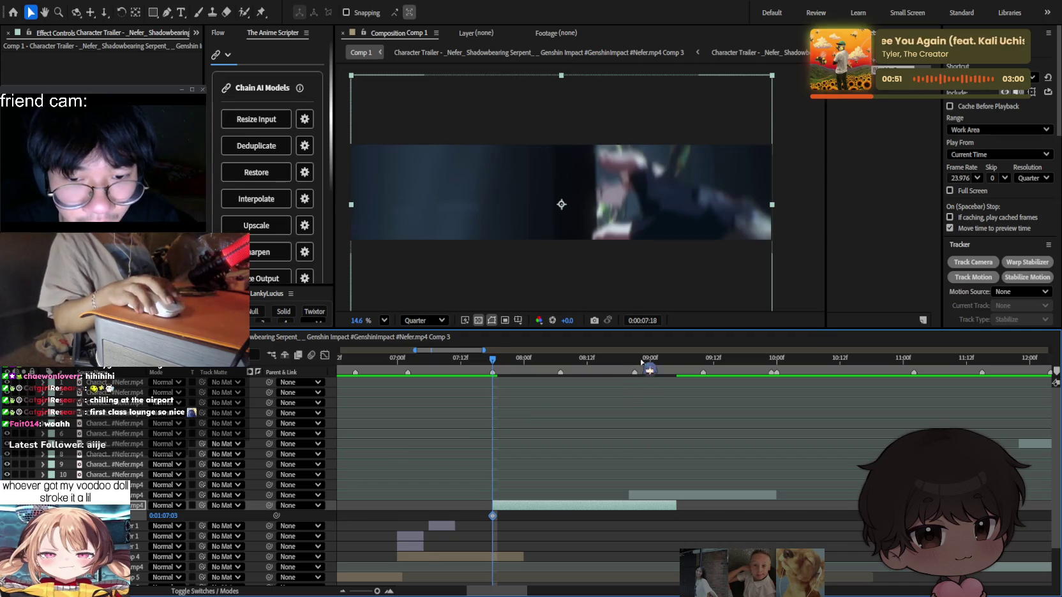
Add a time-remap keyframe at 09:05, pull it earlier, and trim the clip's end to it.
drag(640, 363, 676, 364)
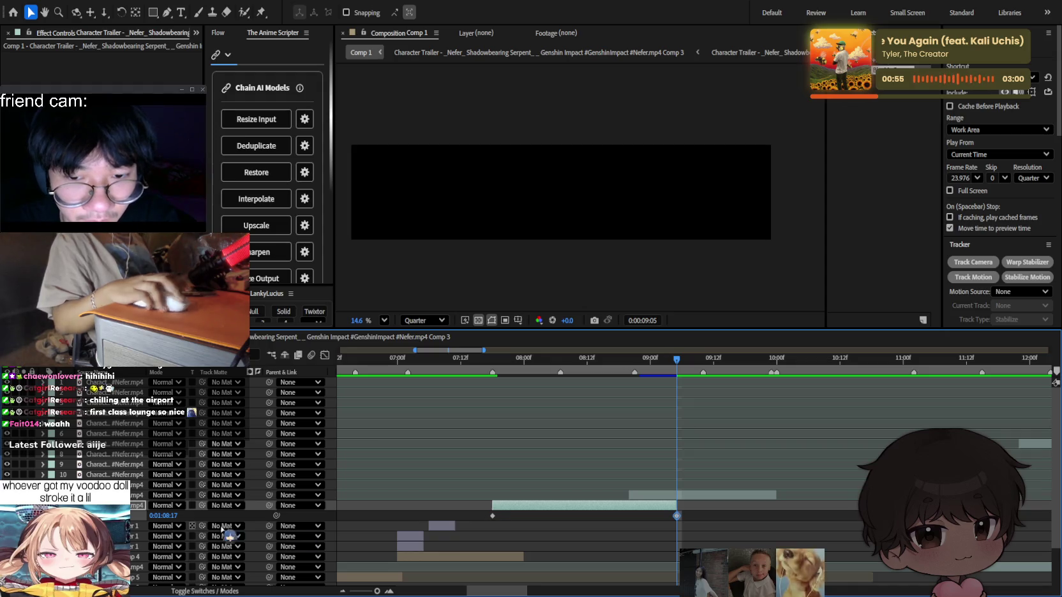
key(ctrl+c)
key(ctrl+v)
mouse_move(676, 516)
mouse_down()
mouse_move(561, 515)
mouse_move(576, 514)
mouse_up()
drag(541, 360, 476, 359)
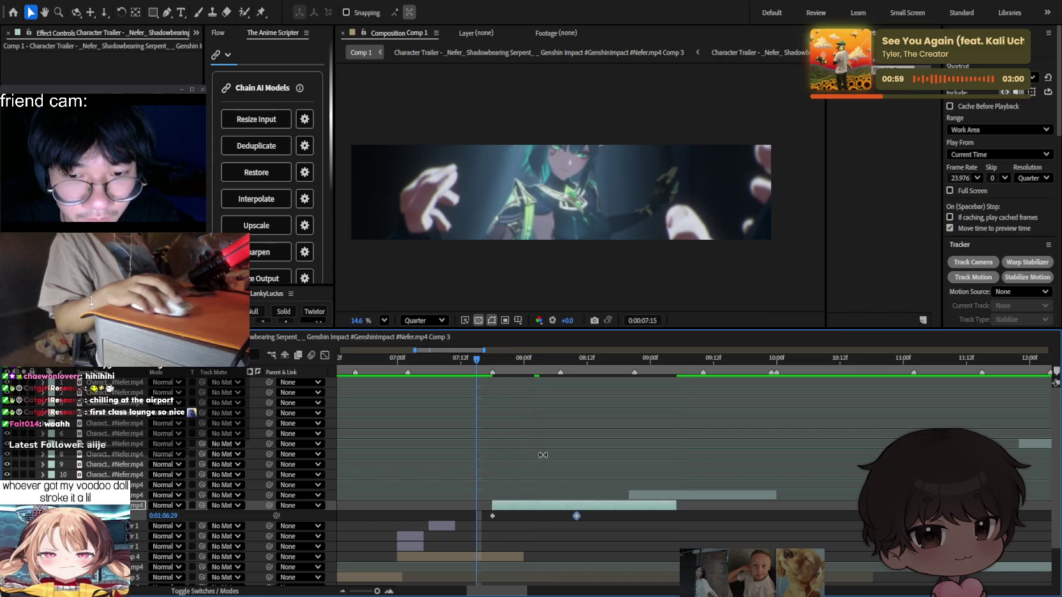
click(597, 516)
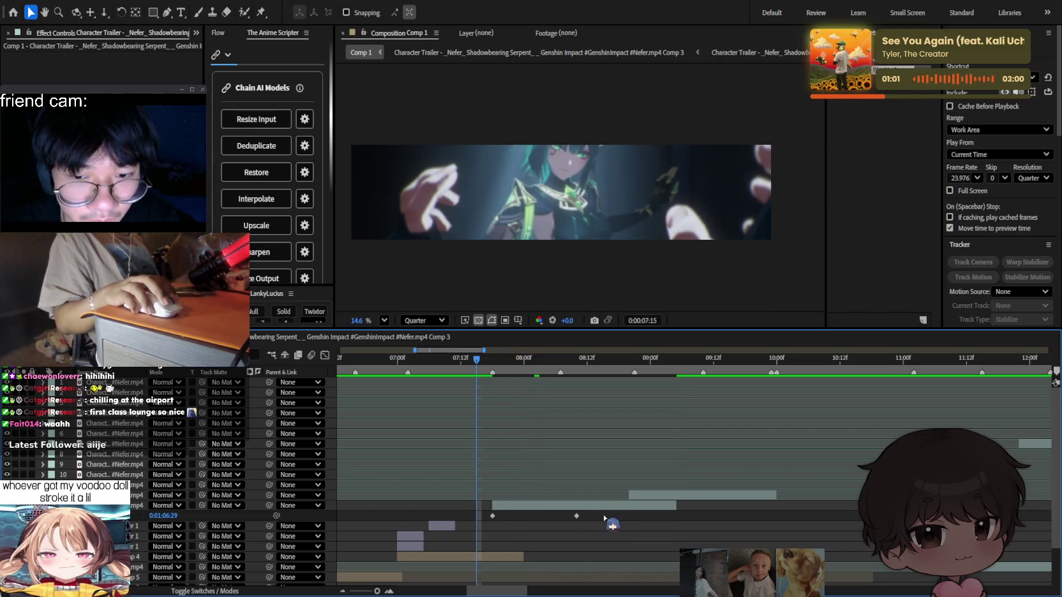
drag(677, 505, 462, 512)
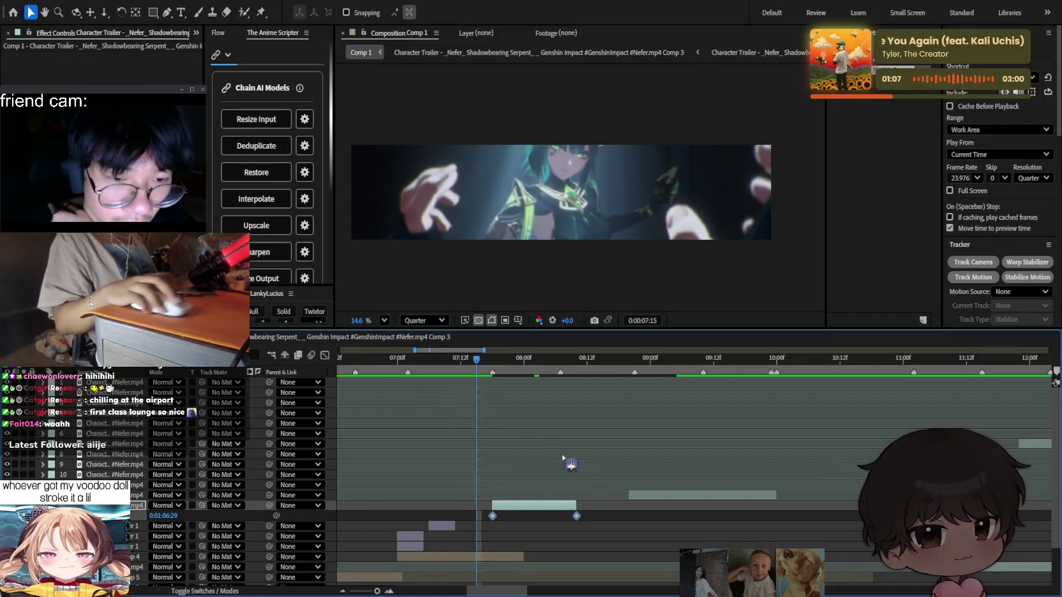
Show the time-remap value graph in the Graph Editor, fitted to view.
click(324, 356)
click(325, 355)
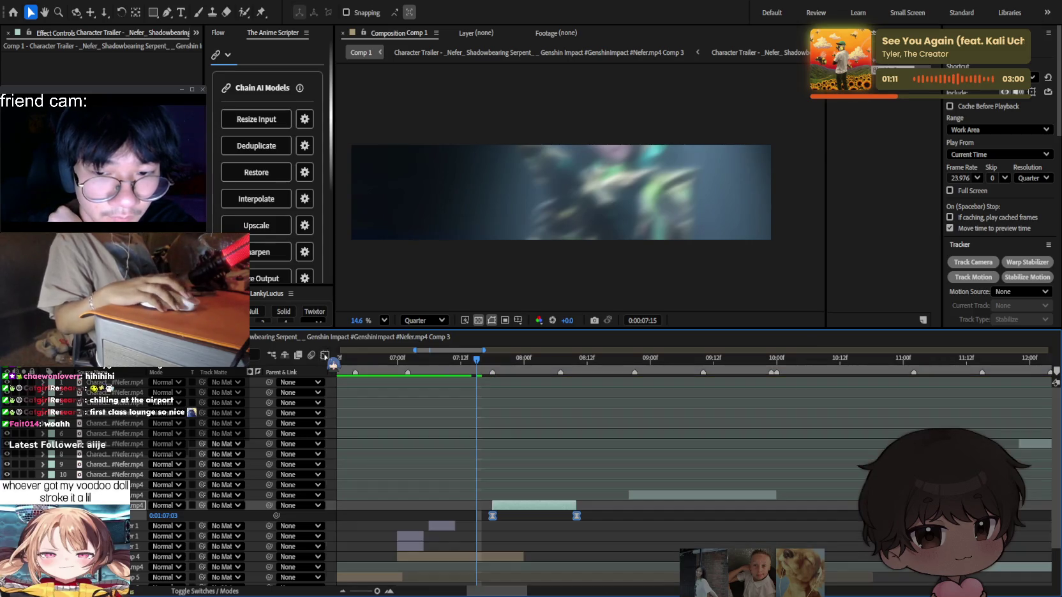
click(672, 579)
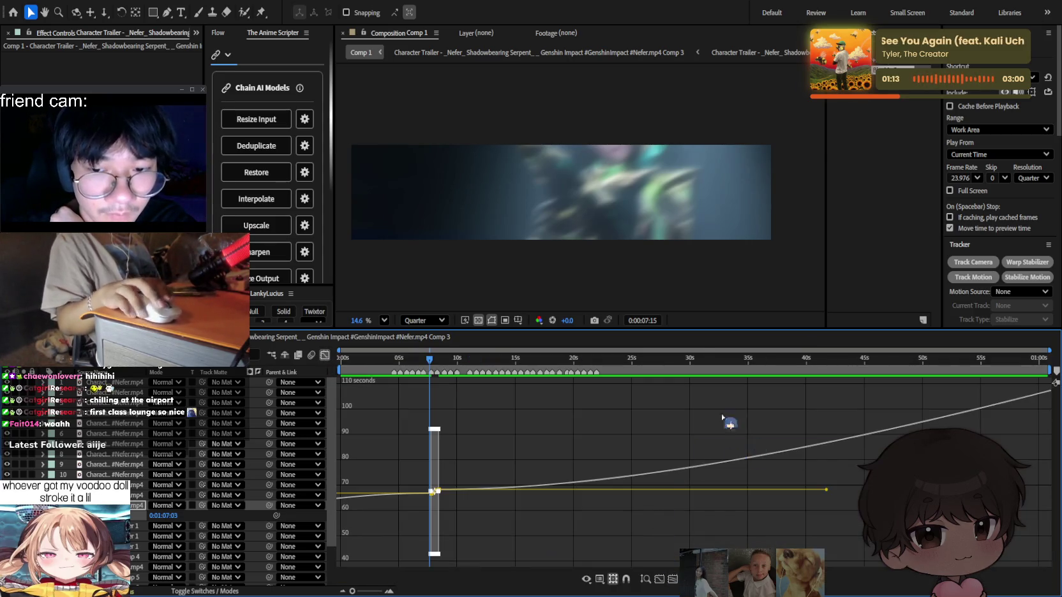
Ease both time-remap keyframes into a steep Bezier speed ramp, then return to the layer bars.
click(673, 580)
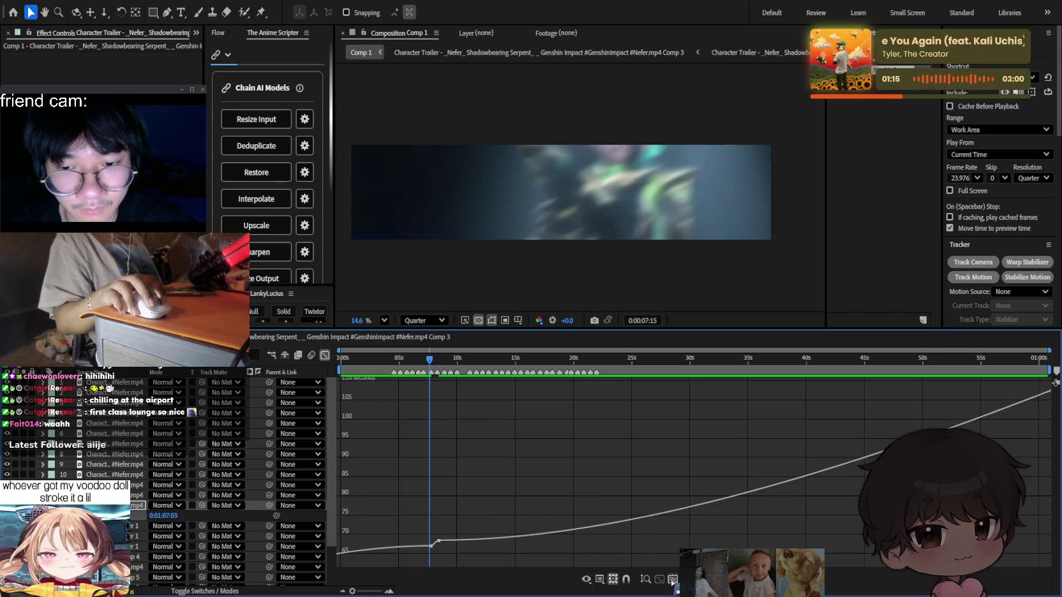
scroll(440, 549, down, 2)
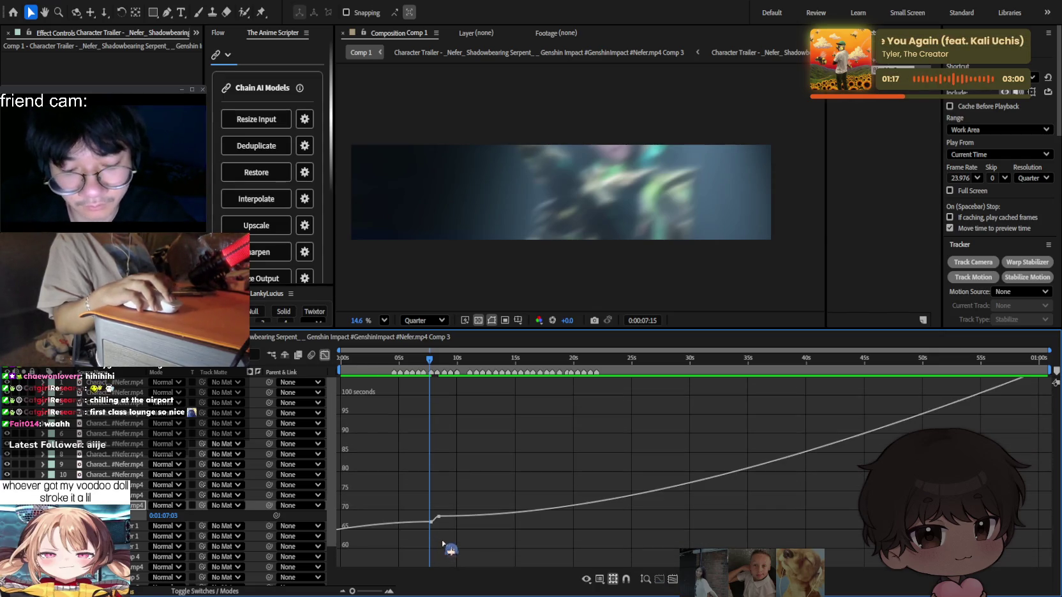
scroll(431, 450, down, 2)
scroll(438, 467, up, 3)
scroll(467, 474, up, 2)
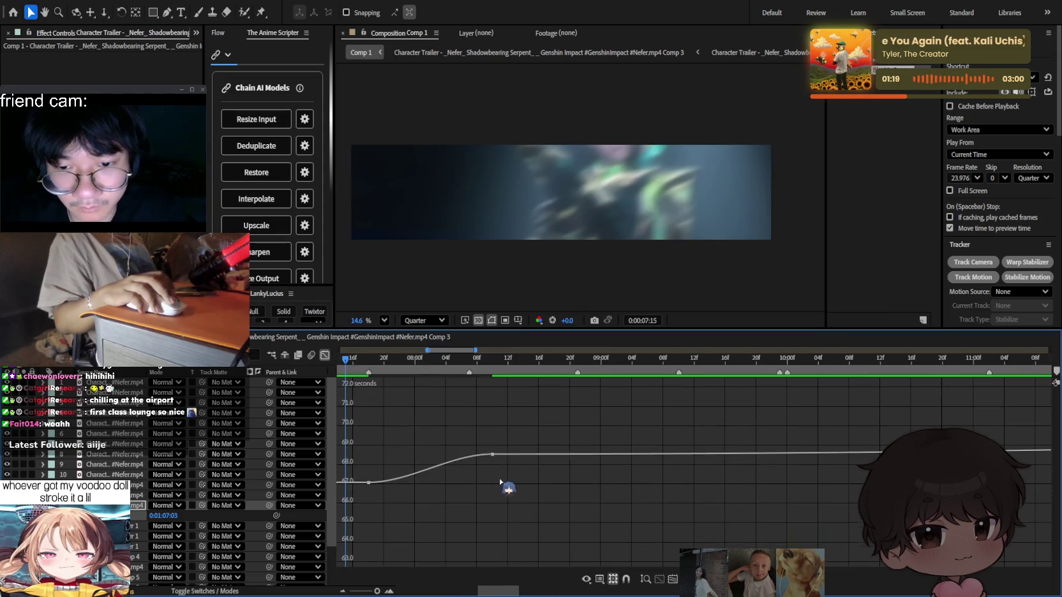
scroll(499, 482, left, 3)
click(626, 456)
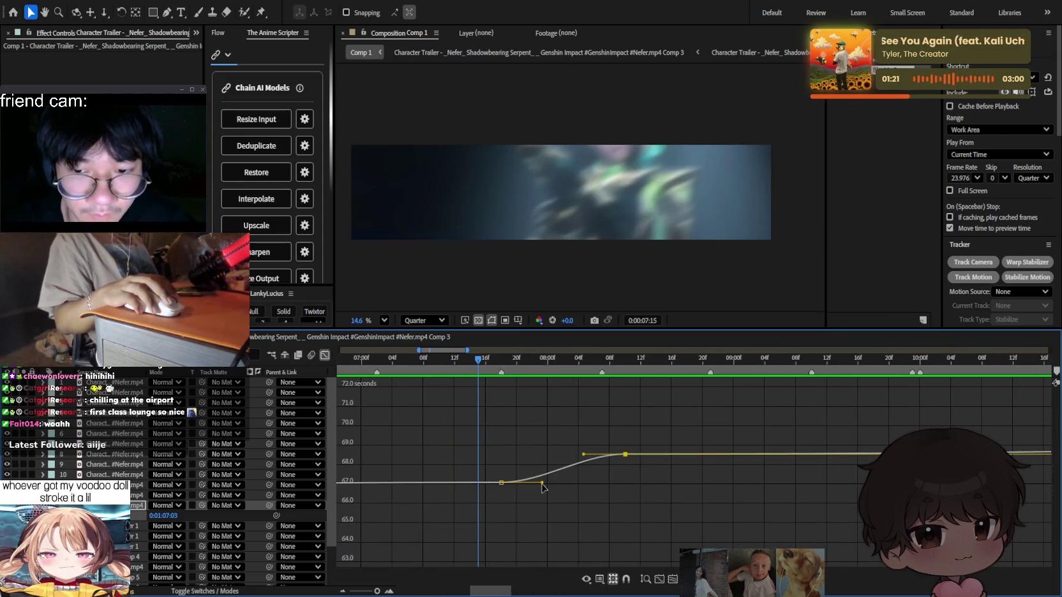
drag(542, 483, 523, 468)
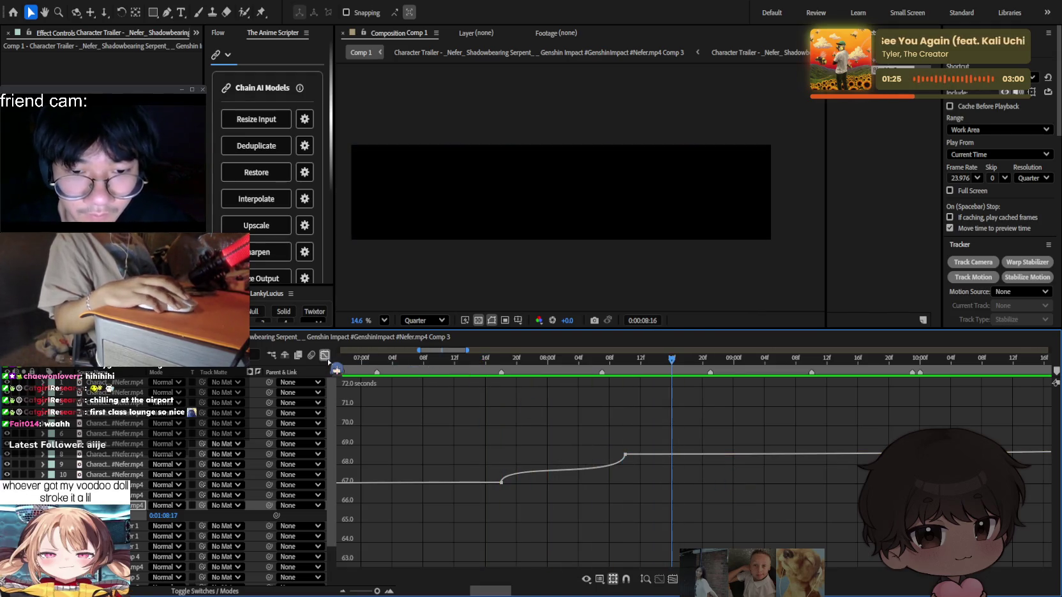
click(325, 355)
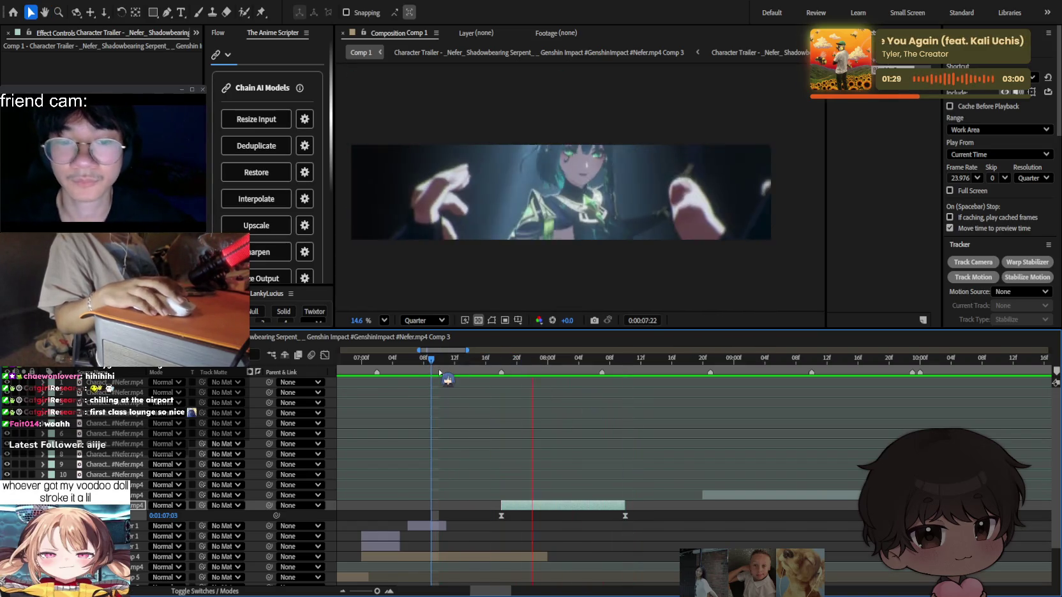
Split and trim the layer at 07:16, then show the blur layer's S_BlurMoCurves settings.
key(space)
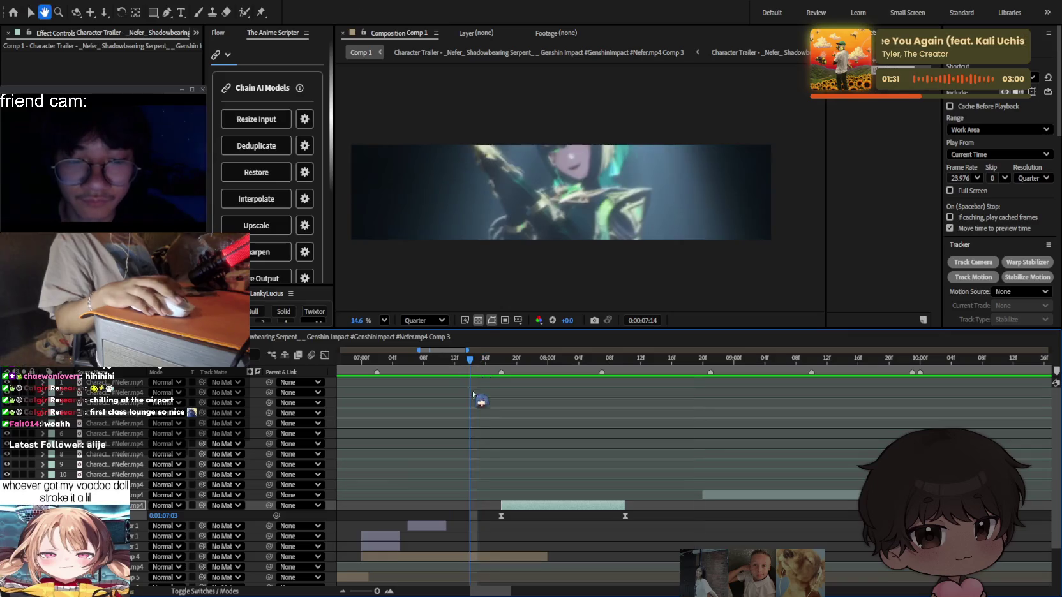
key(space)
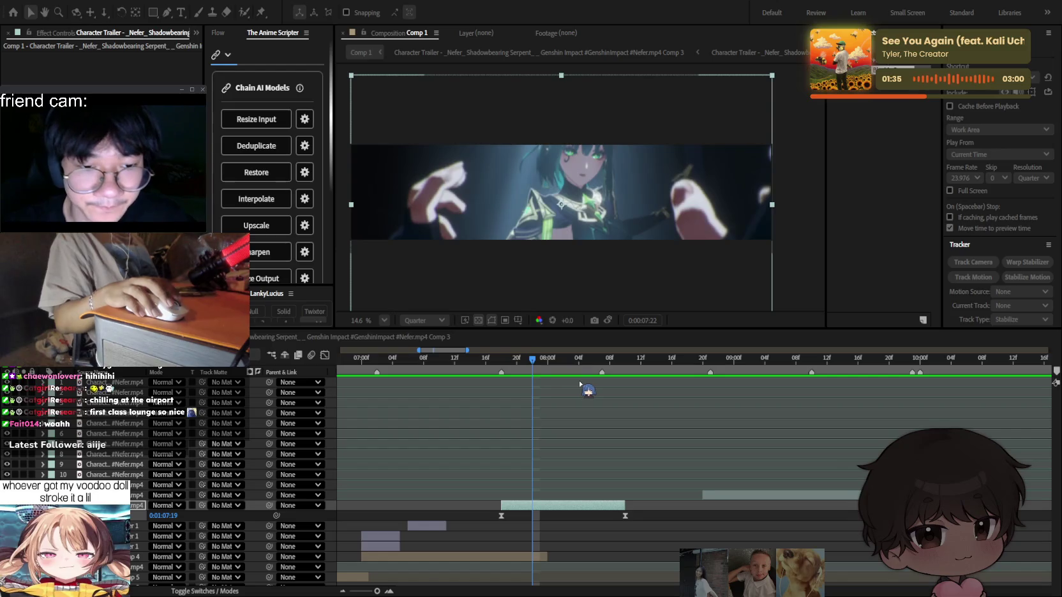
click(531, 391)
mouse_move(533, 359)
mouse_down()
mouse_move(486, 365)
mouse_move(625, 376)
mouse_up()
key(ctrl+shift+d)
key(alt+])
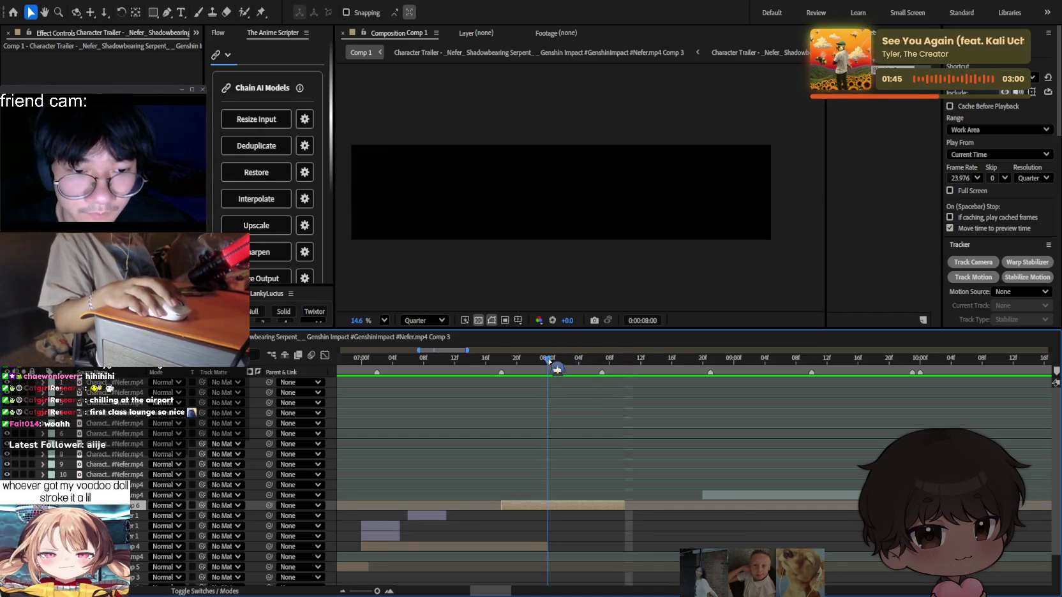
mouse_move(556, 369)
mouse_down()
mouse_move(507, 376)
mouse_move(625, 381)
mouse_move(502, 376)
mouse_up()
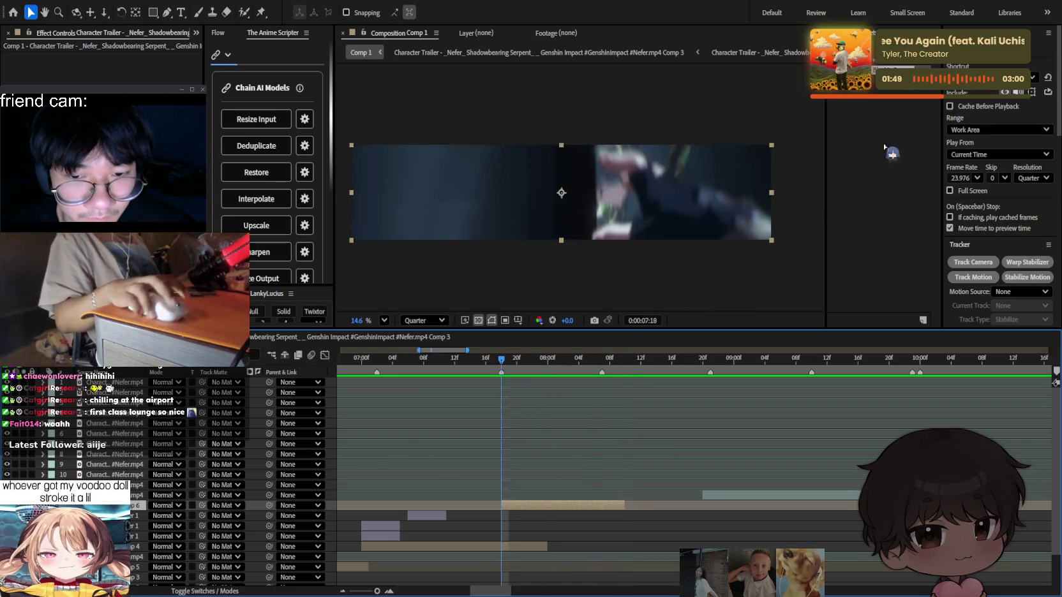
click(548, 528)
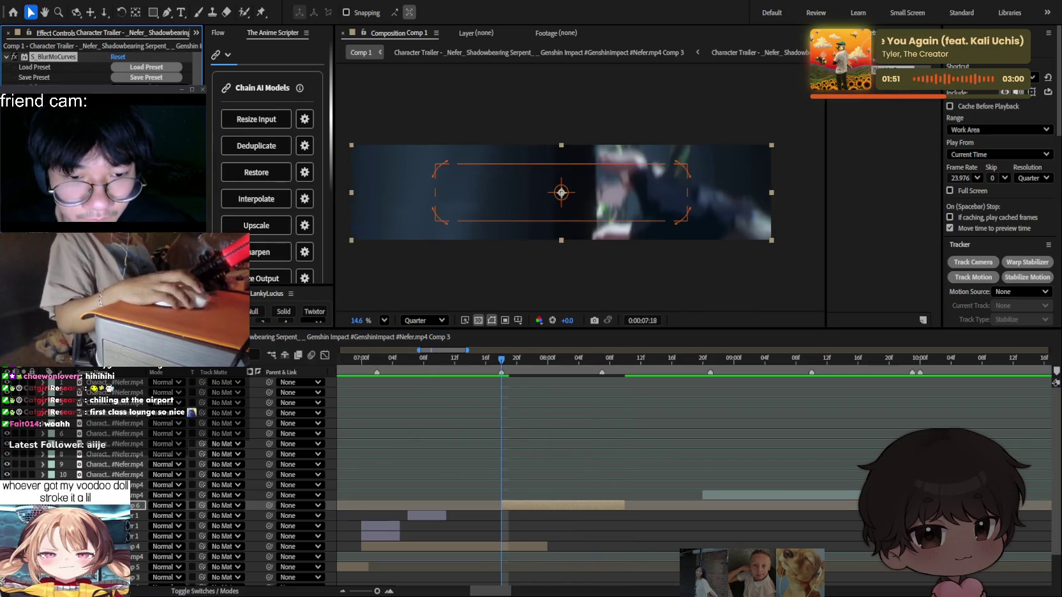
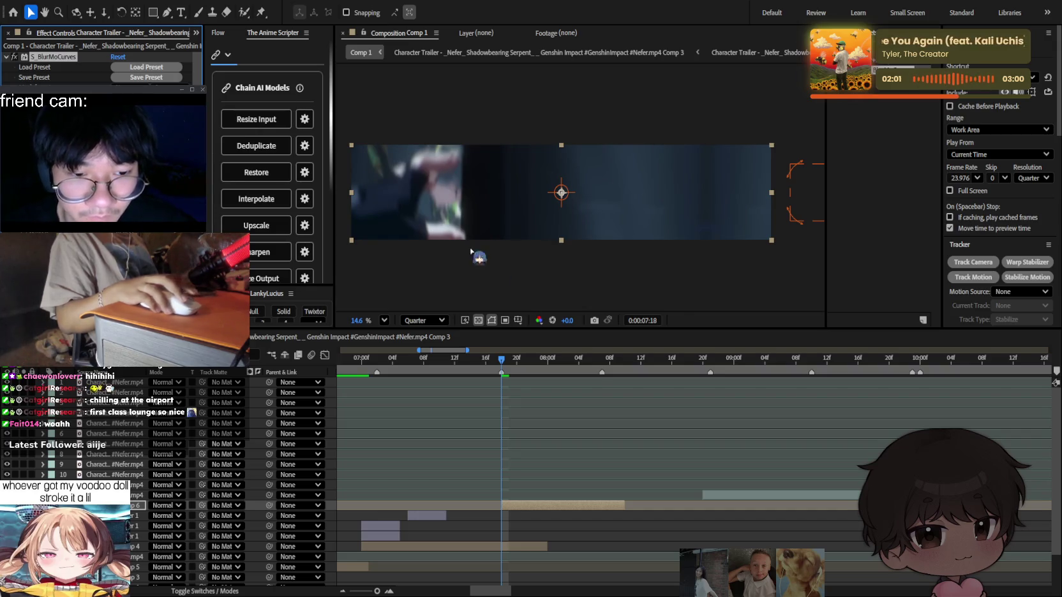
Scrub and preview the Comp 6 transition around 0:00:08:00.
mouse_move(508, 368)
mouse_down()
mouse_move(518, 368)
mouse_move(502, 362)
mouse_up()
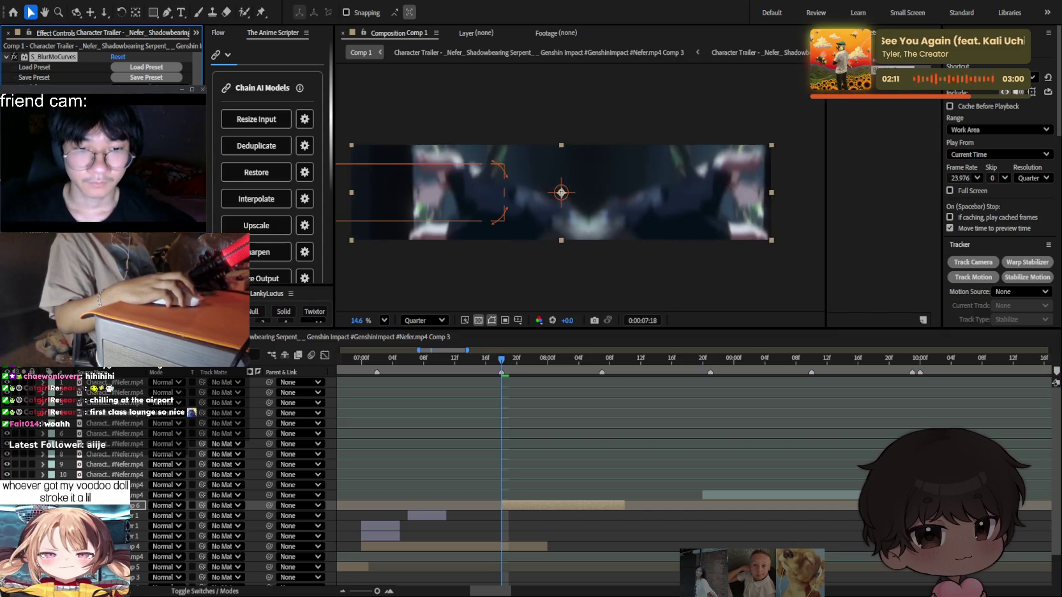
key(space)
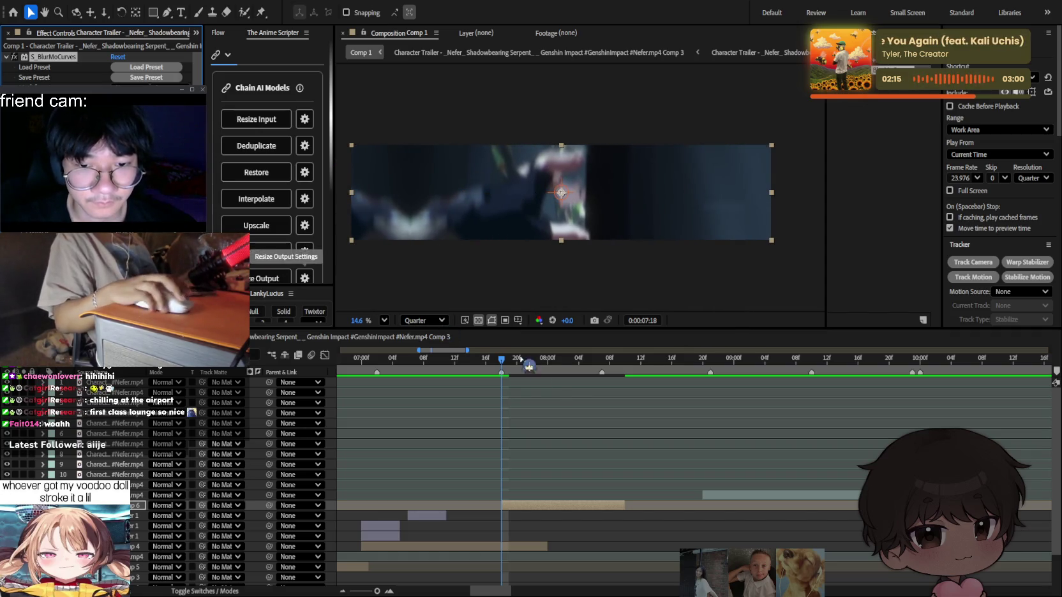
drag(522, 370, 548, 367)
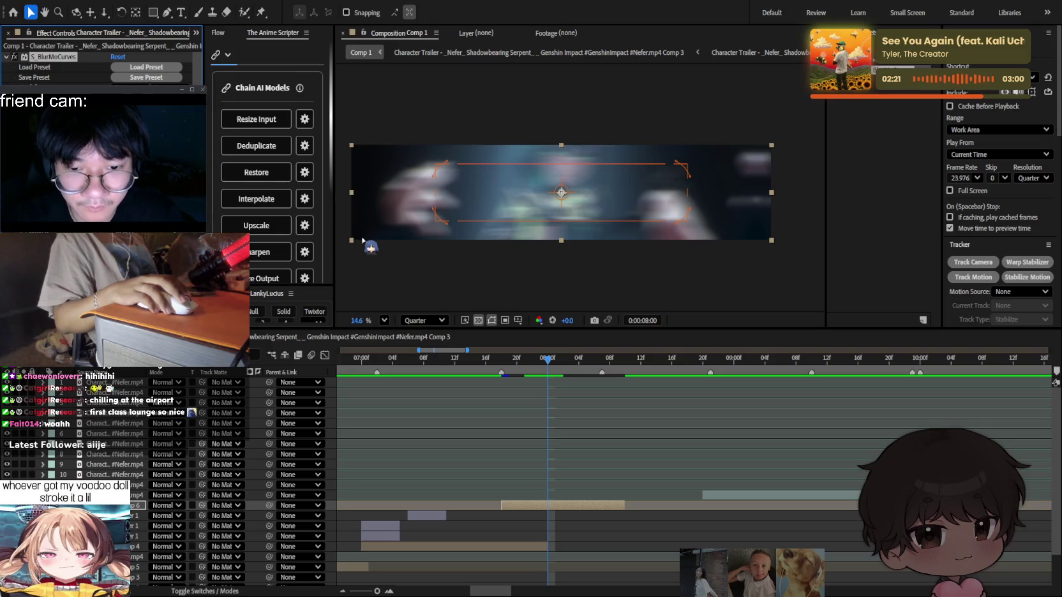
drag(551, 361, 554, 361)
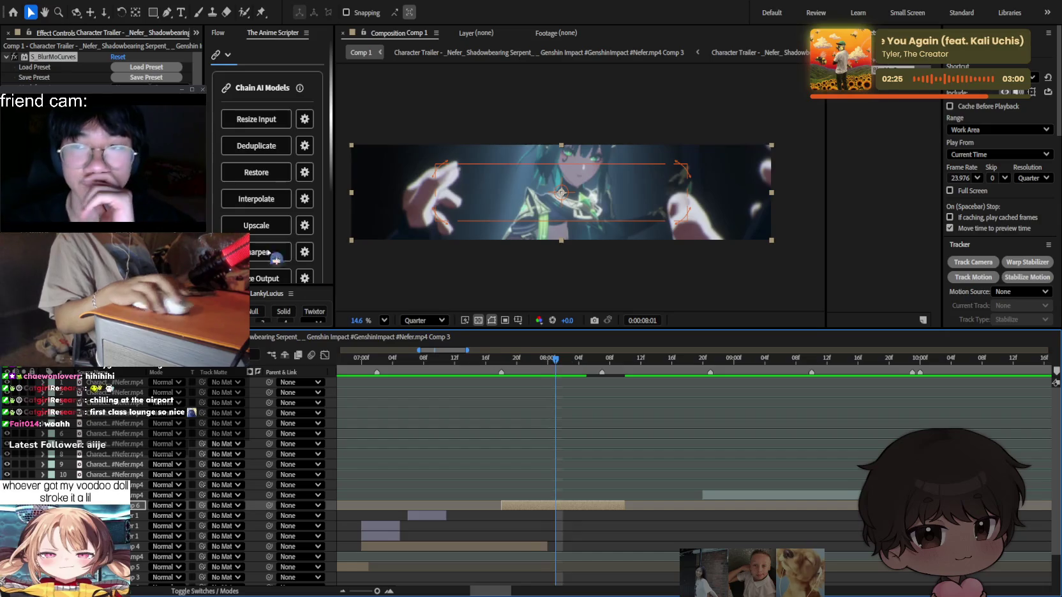
Reveal Comp 6's Transform and Blur keyframes and review their eased -4500 to 0 curve.
key(e)
scroll(541, 506, down, 2)
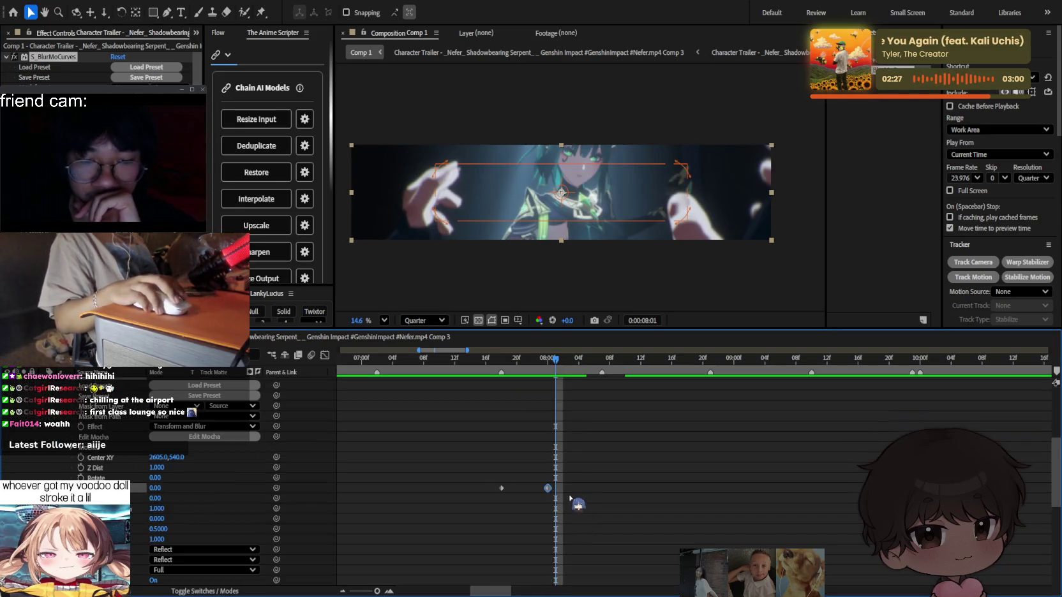
drag(574, 498, 499, 492)
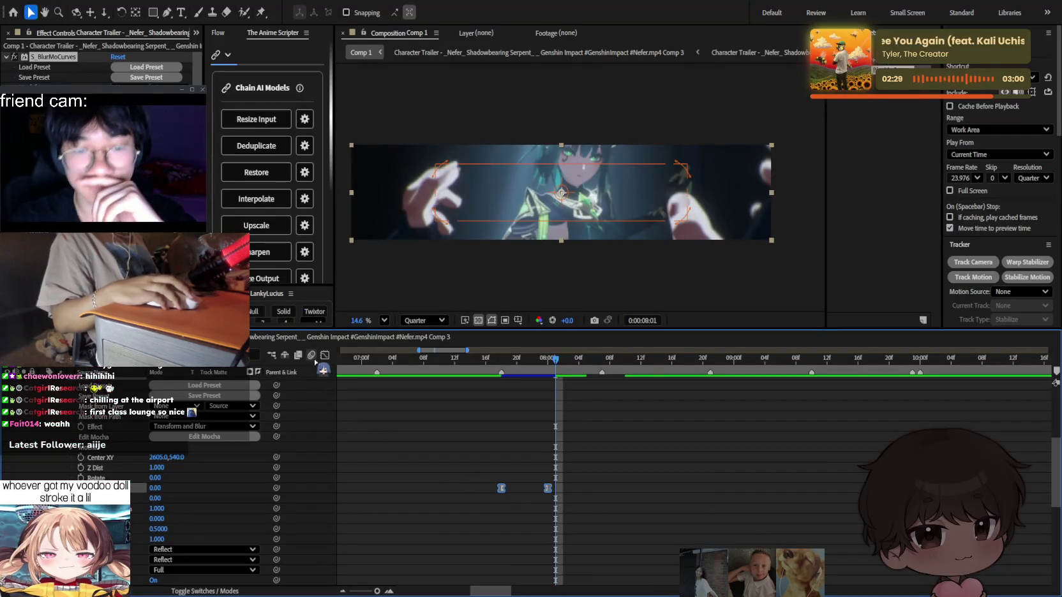
key(shift+F3)
click(672, 578)
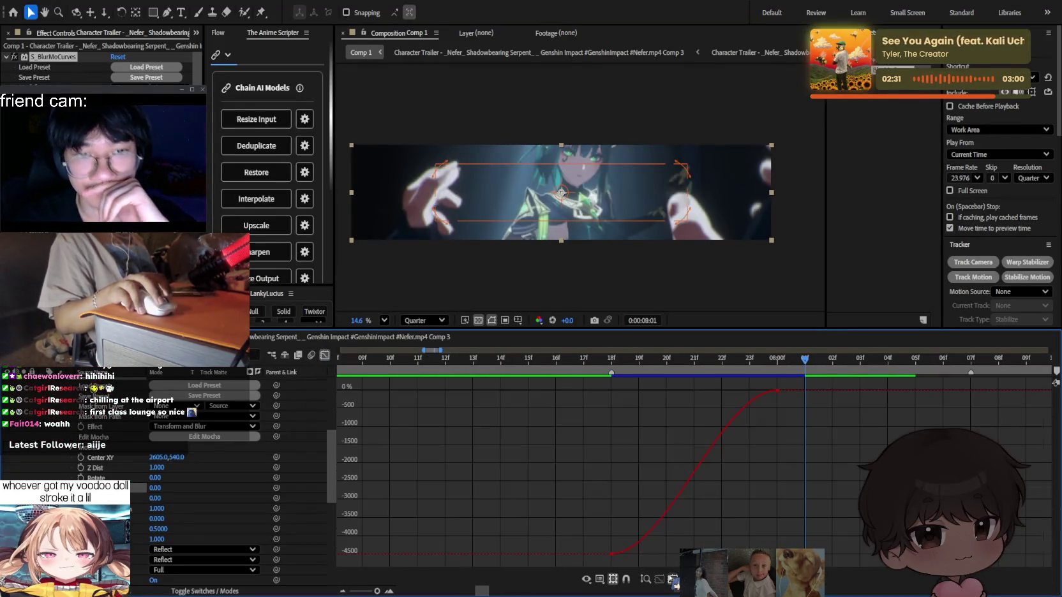
click(325, 355)
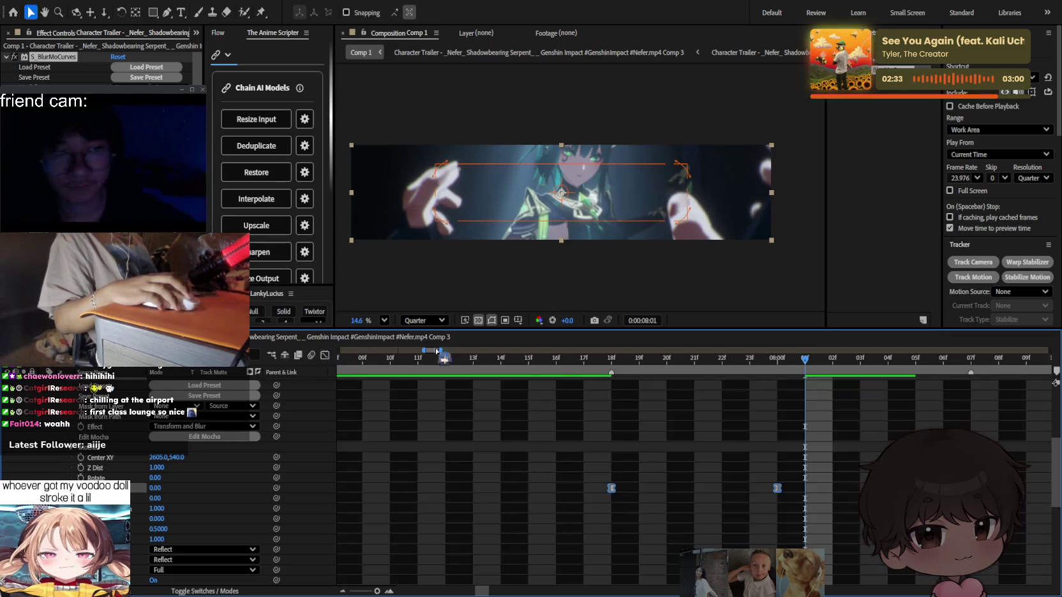
drag(648, 363, 556, 360)
scroll(329, 419, up, 5)
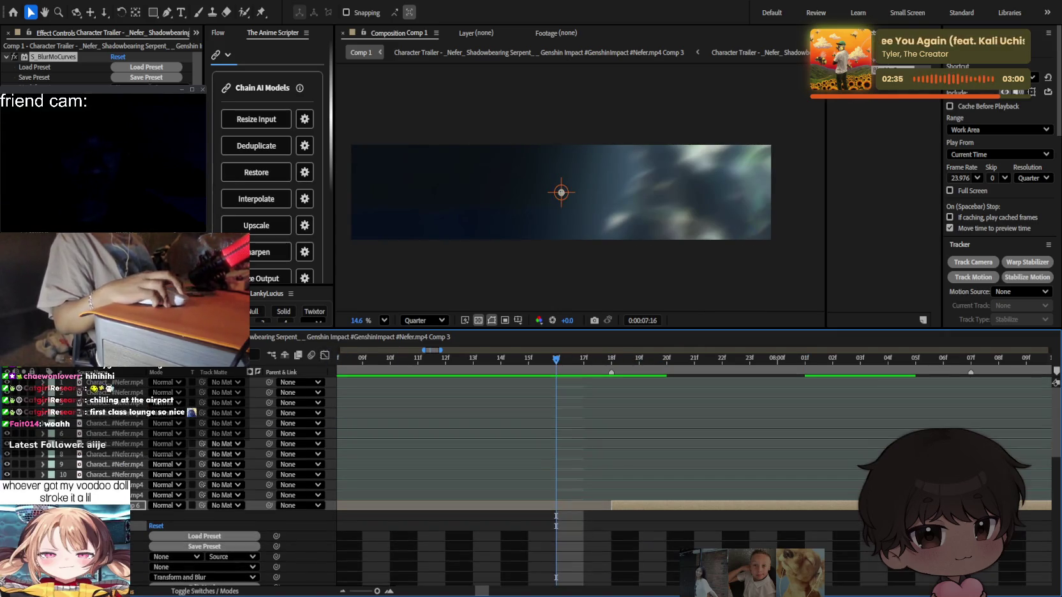
Play a preview of the edit while zooming the timeline.
key(space)
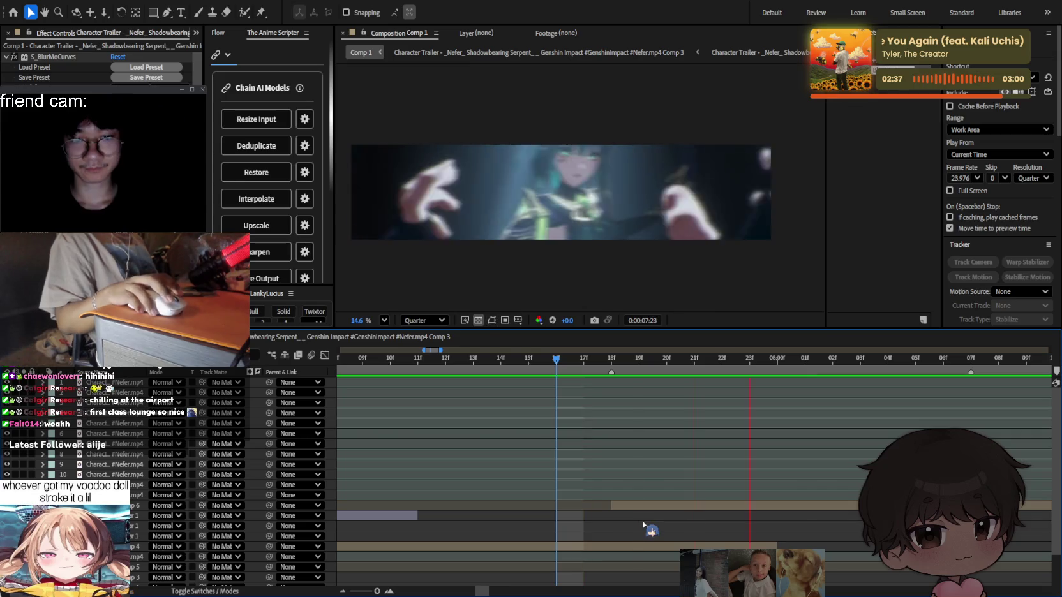
scroll(574, 450, down, 3)
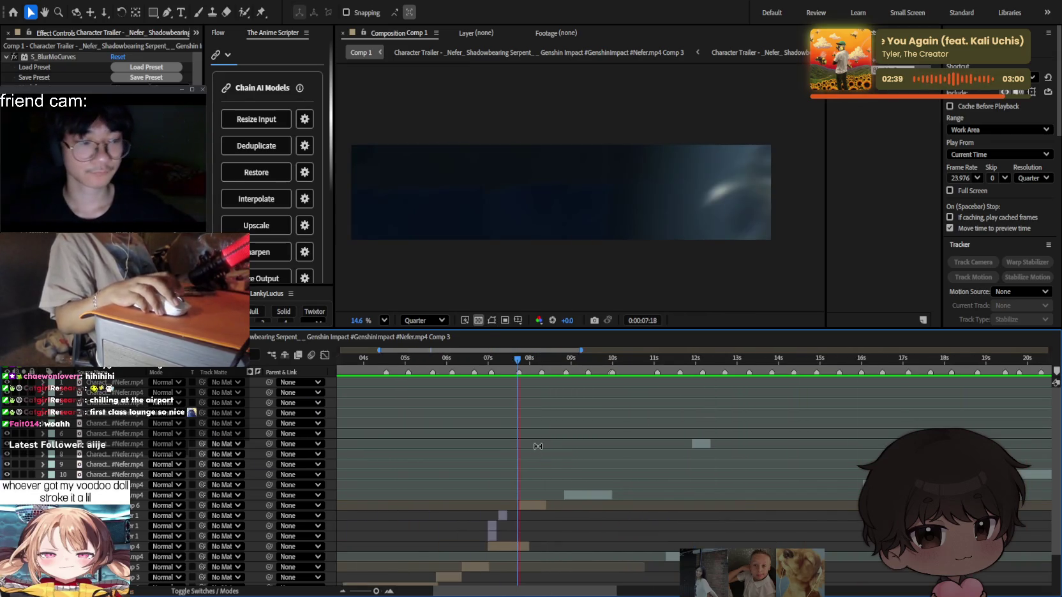
scroll(529, 444, up, 3)
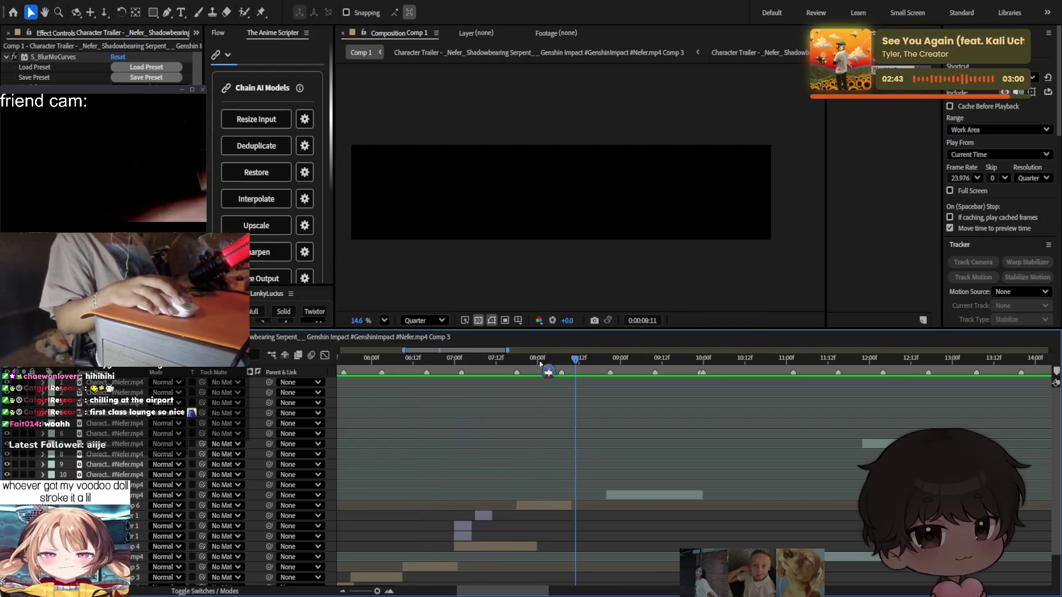
scroll(557, 425, up, 2)
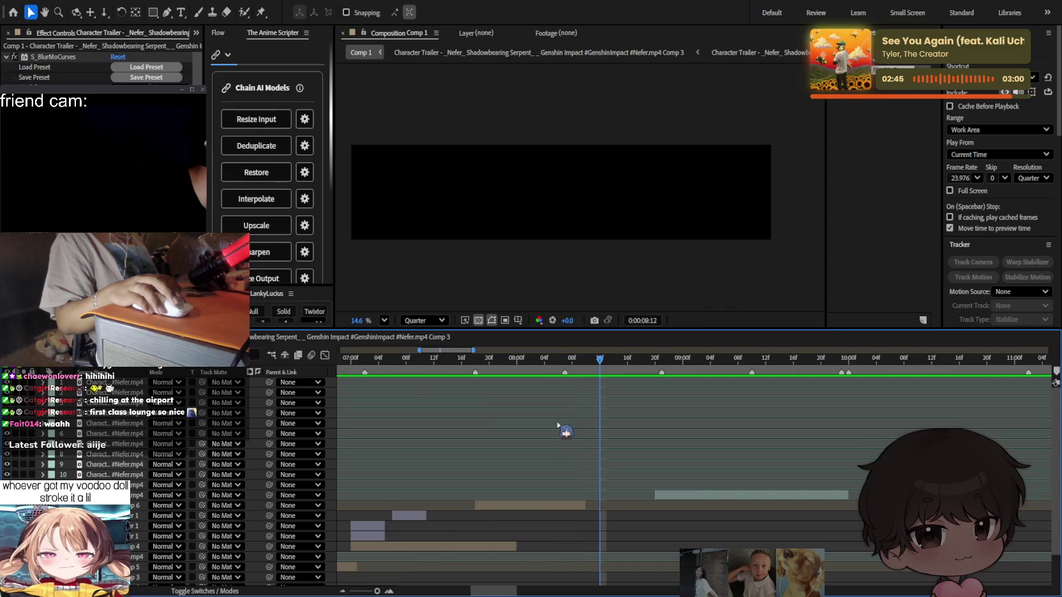
scroll(684, 447, down, 4)
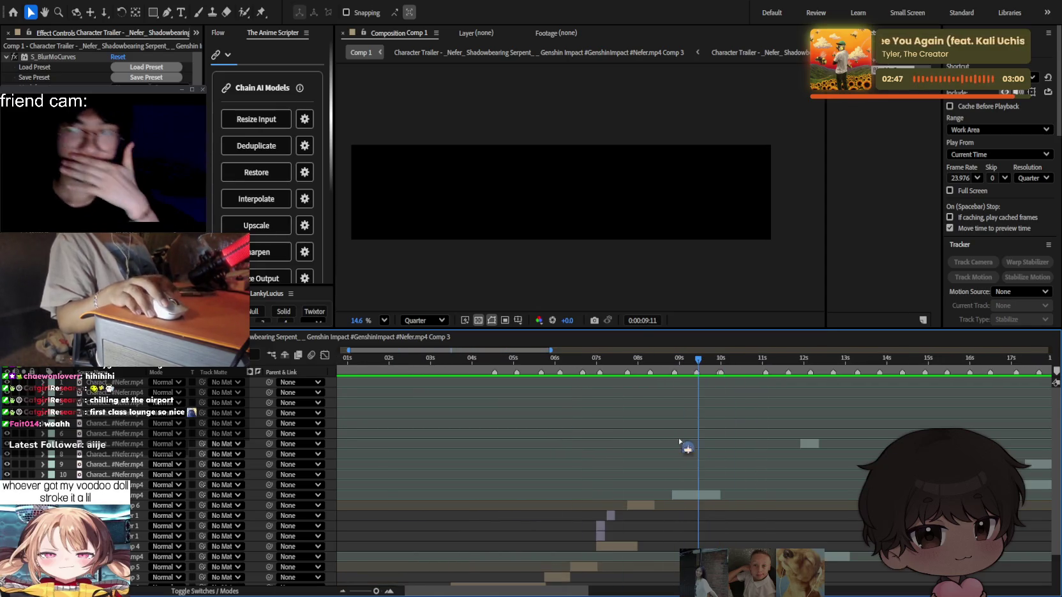
scroll(713, 440, down, 2)
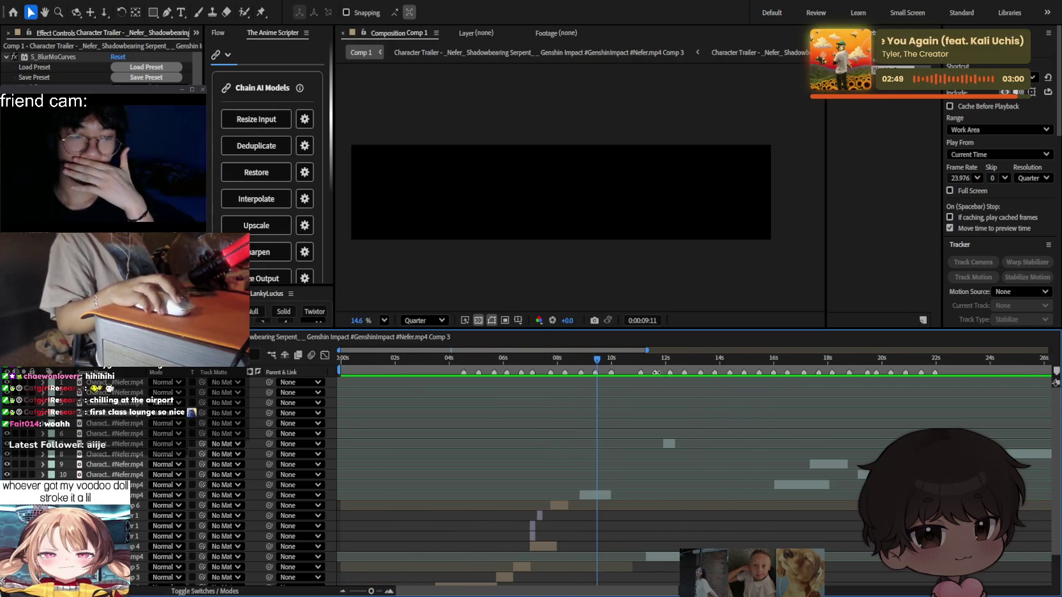
Scrub to the transparent gap at 0:00:11:19 and select the lower-track clip.
click(569, 359)
drag(604, 362, 600, 360)
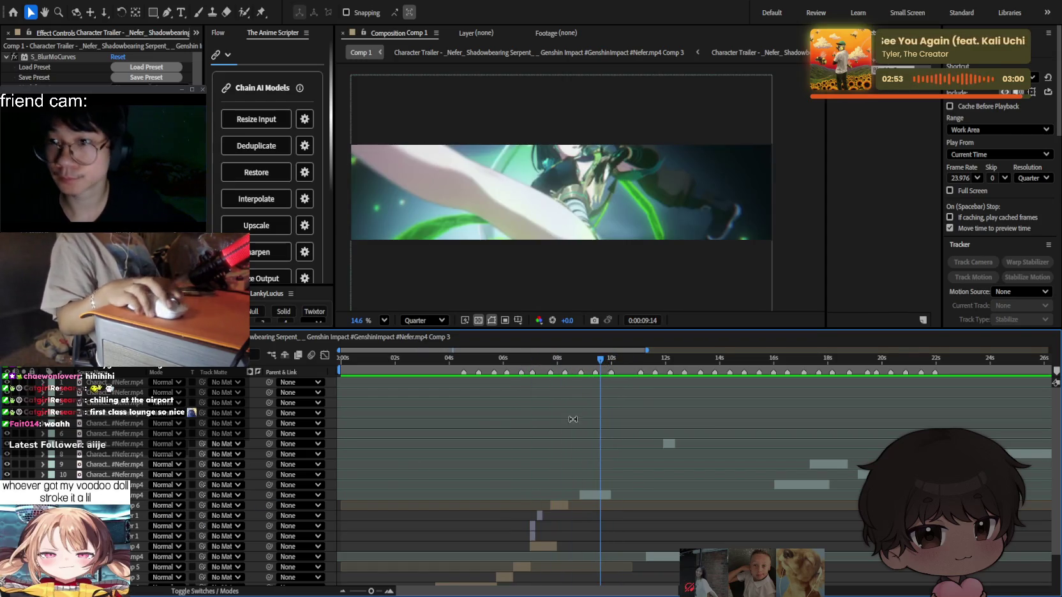
mouse_move(624, 359)
mouse_down()
mouse_move(664, 371)
mouse_move(662, 362)
mouse_up()
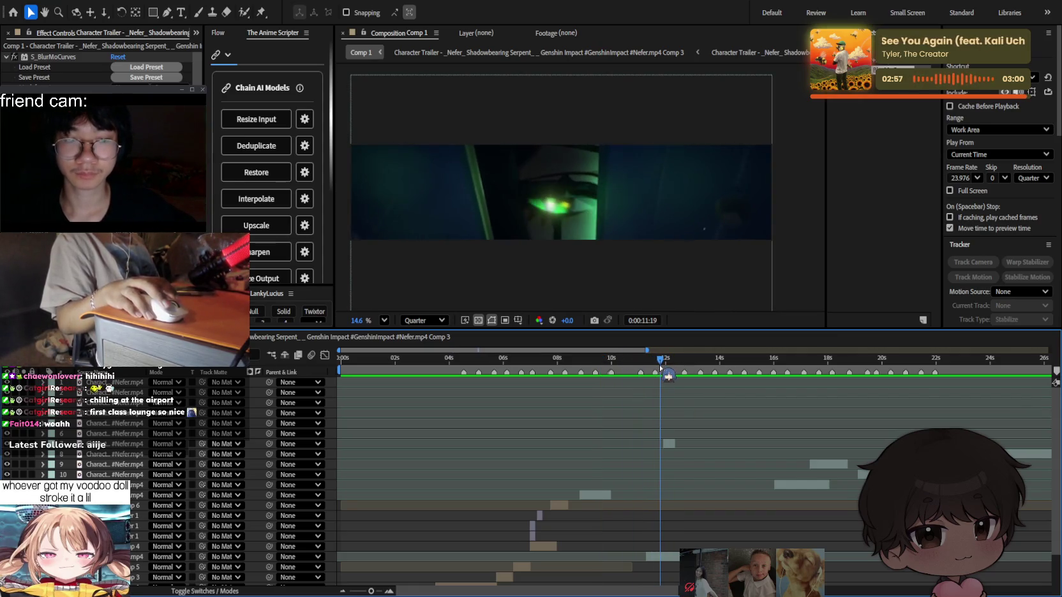
scroll(659, 490, up, 2)
click(644, 557)
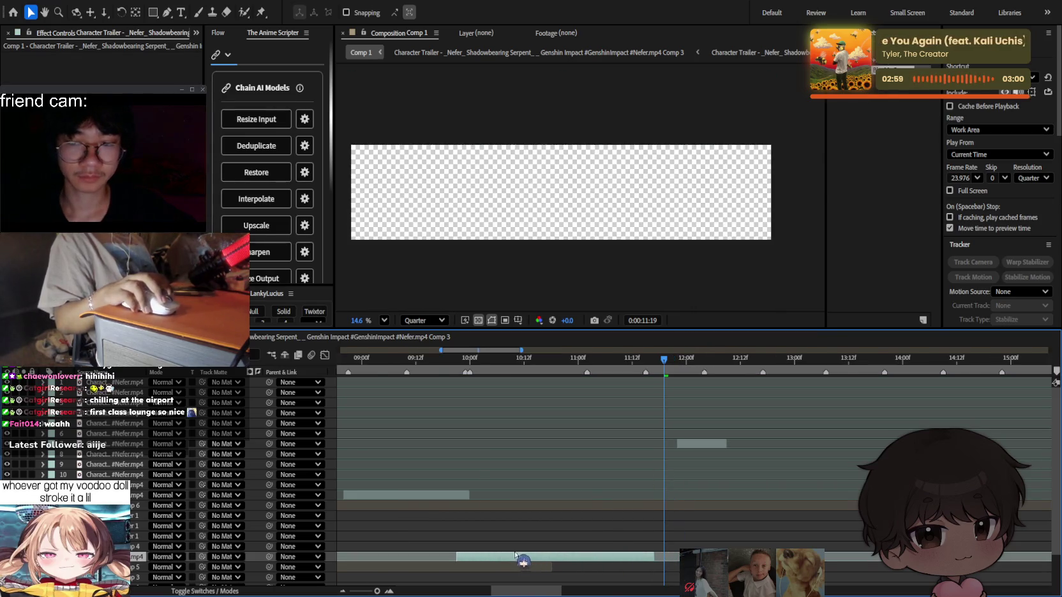
Move the teal clip up to a higher track and slide it earlier in time.
scroll(529, 546, down, 2)
scroll(528, 546, left, 2)
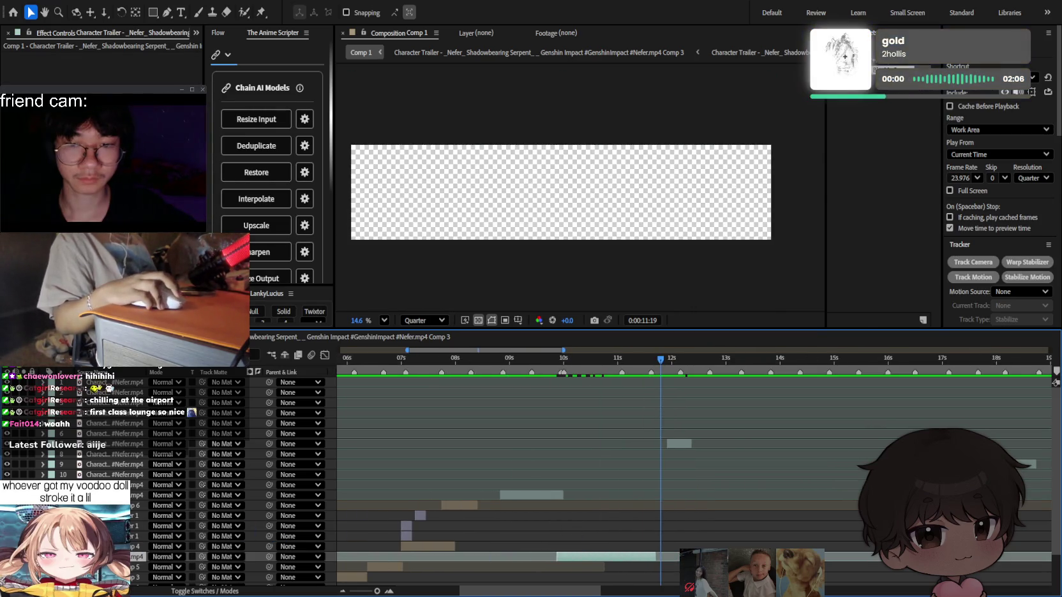
drag(269, 532, 317, 517)
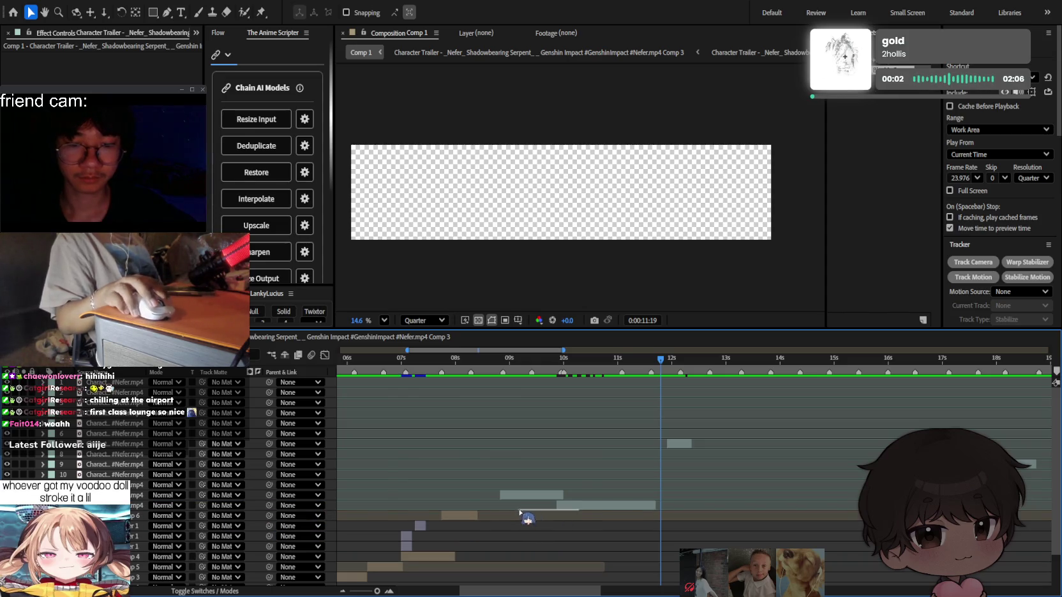
mouse_move(574, 511)
mouse_down()
mouse_move(506, 512)
mouse_move(559, 504)
mouse_up()
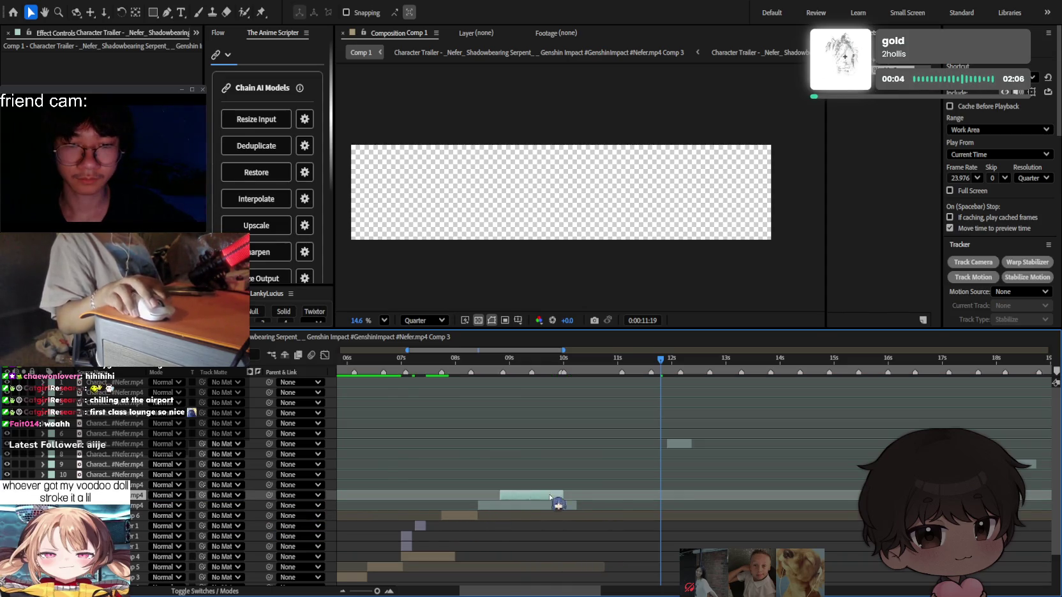
Replay the whole edit from the start, then scrub back to about 0:00:03:16.
key(minus)
key(Home)
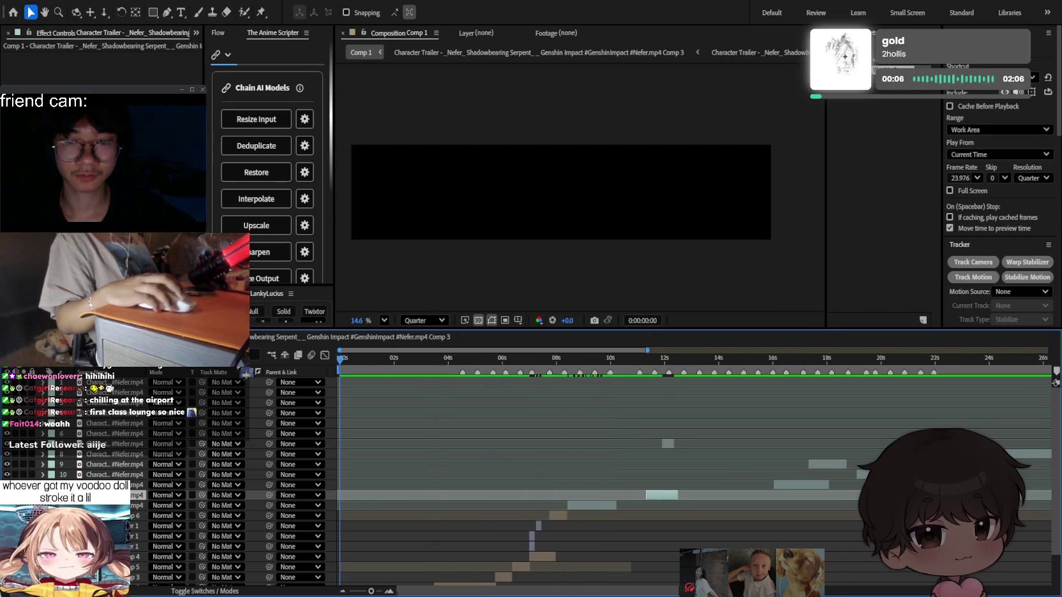
scroll(542, 416, down, 2)
key(space)
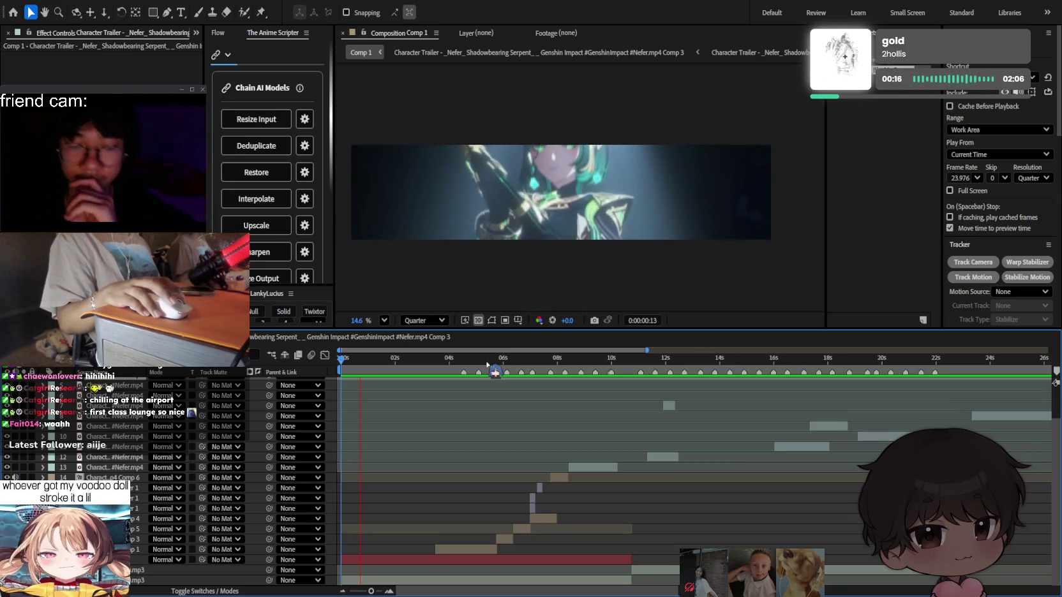
drag(487, 365, 439, 365)
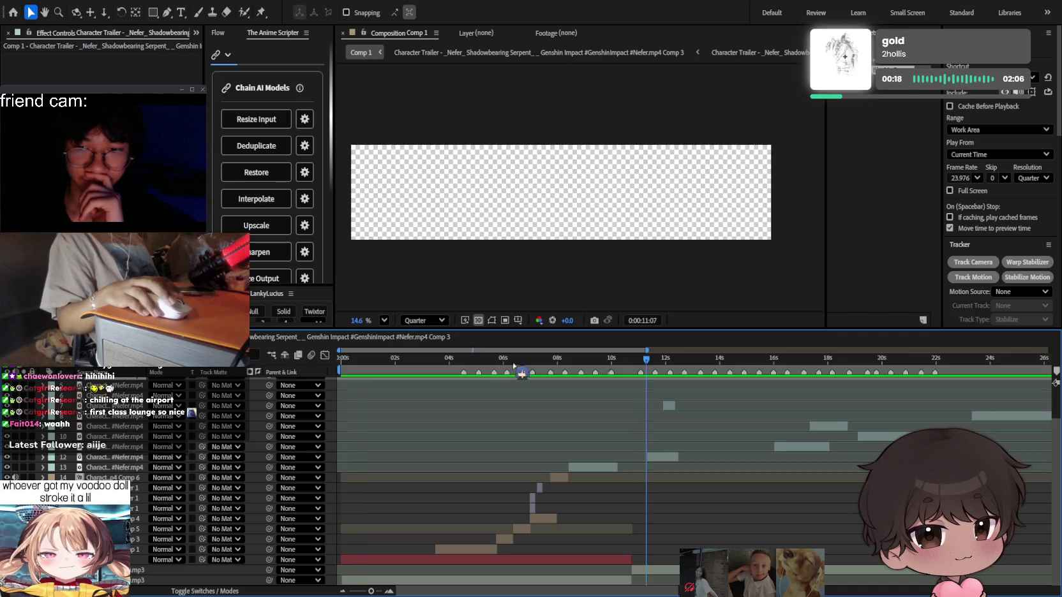
Rewatch the transition from 0:00:08:02 and select the eye close-up clip on layer 13.
key(space)
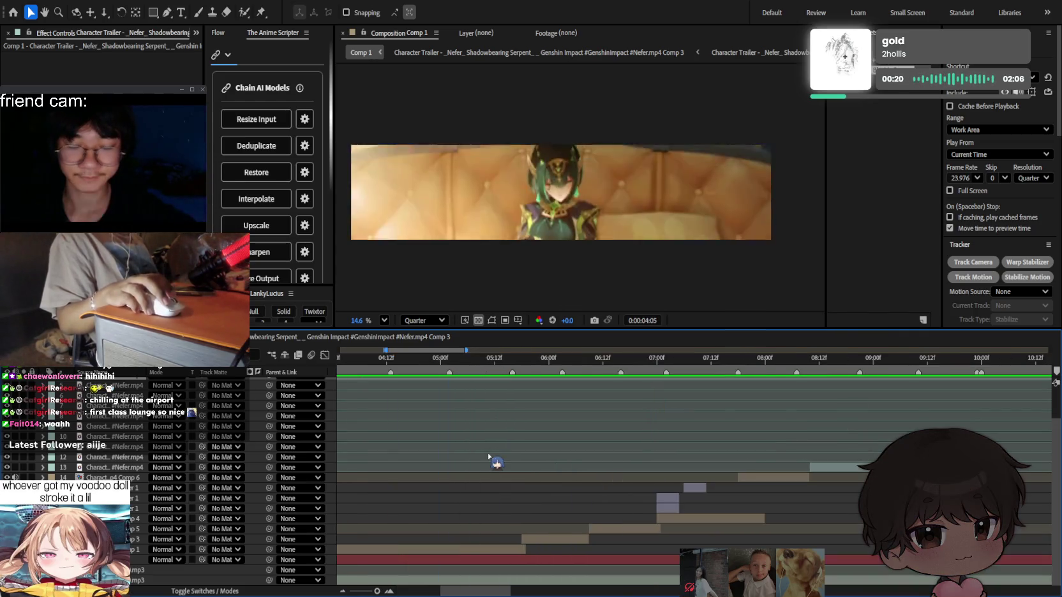
scroll(489, 451, up, 3)
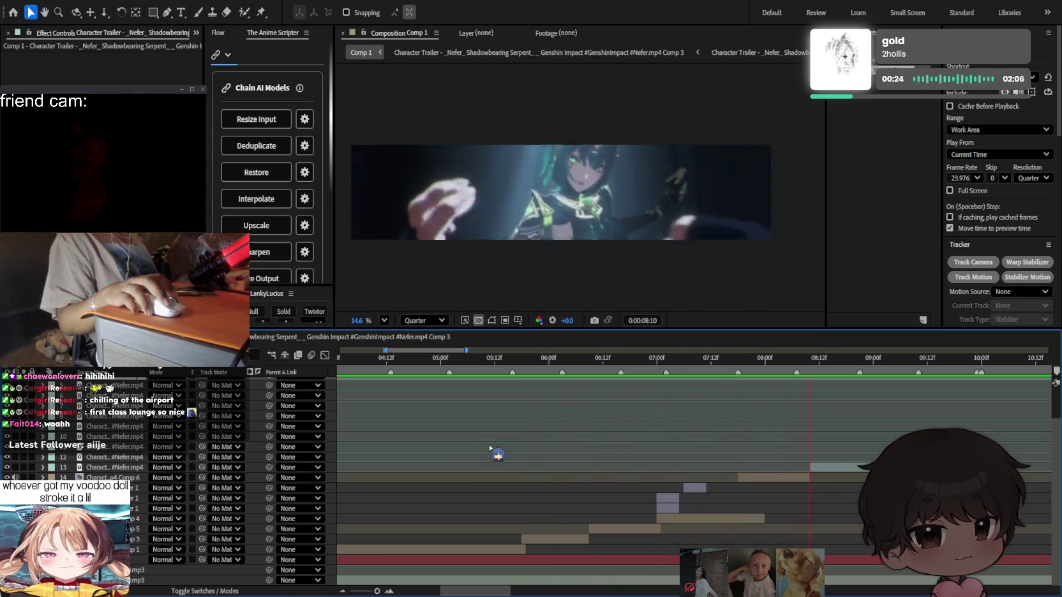
click(769, 362)
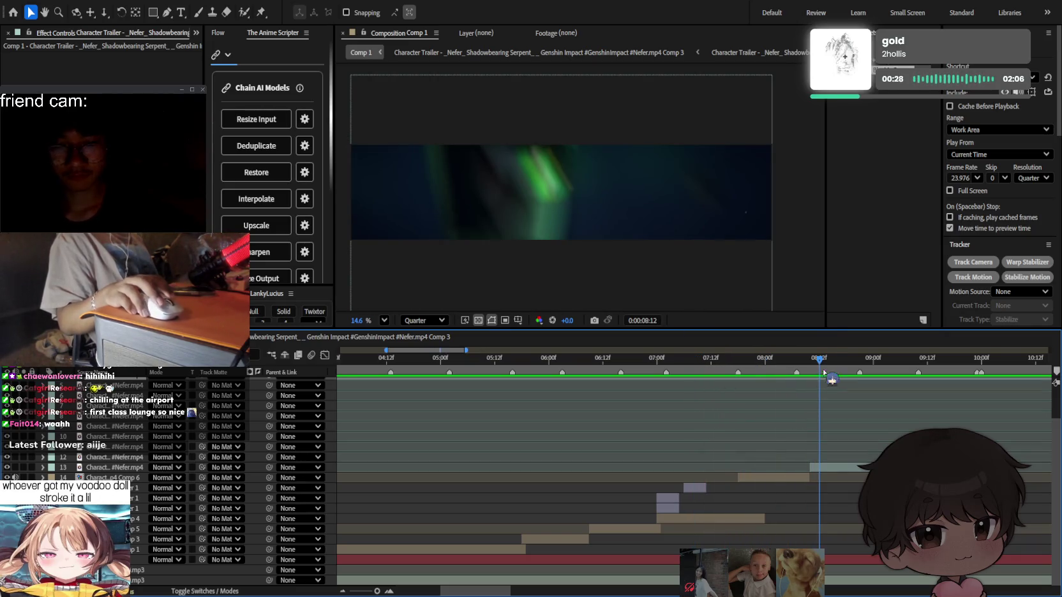
scroll(820, 435, up, 2)
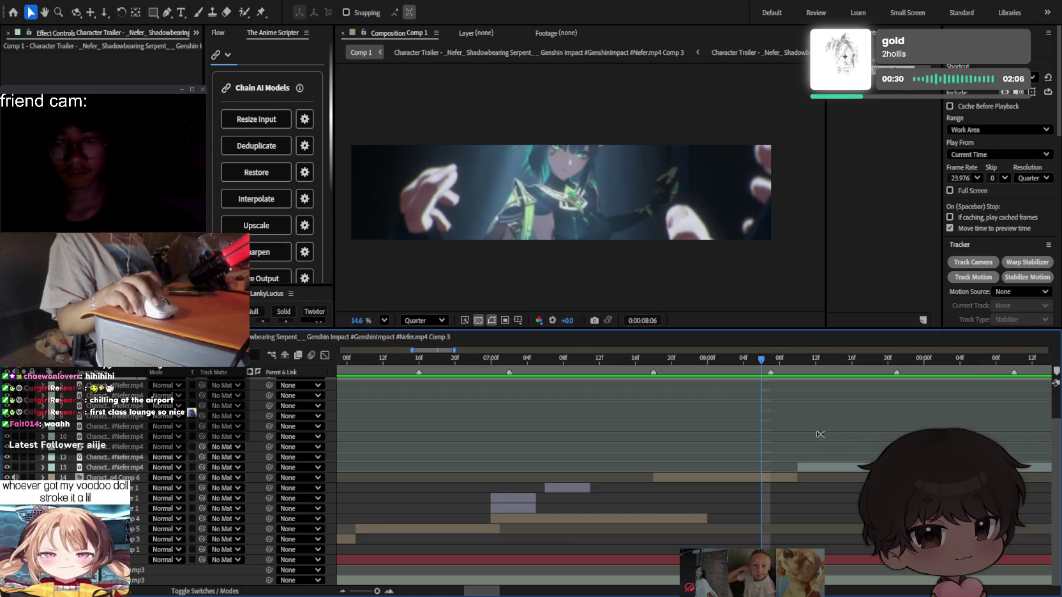
click(823, 468)
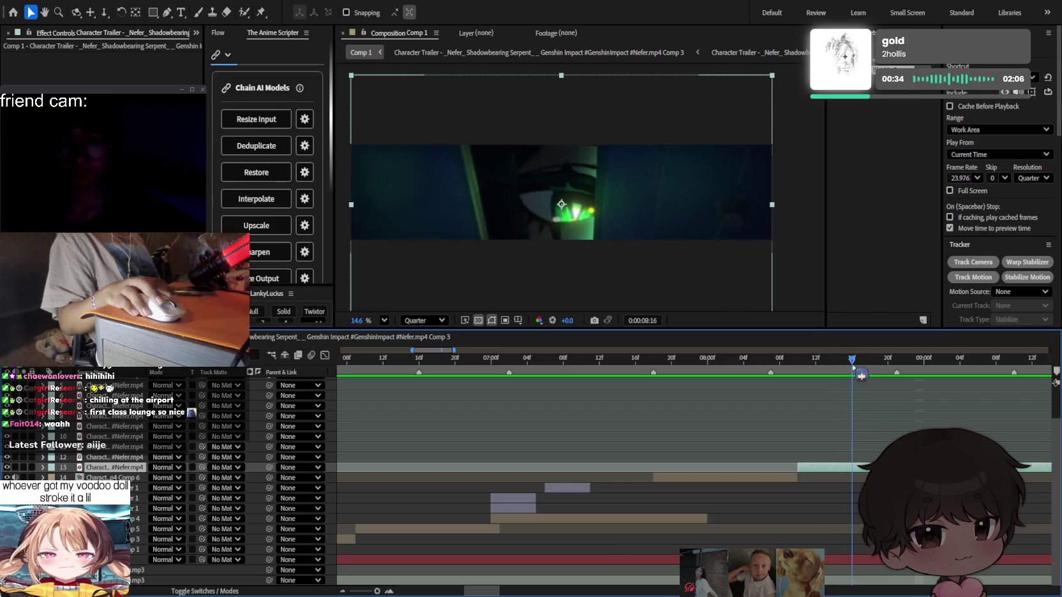
click(743, 362)
drag(743, 362, 779, 361)
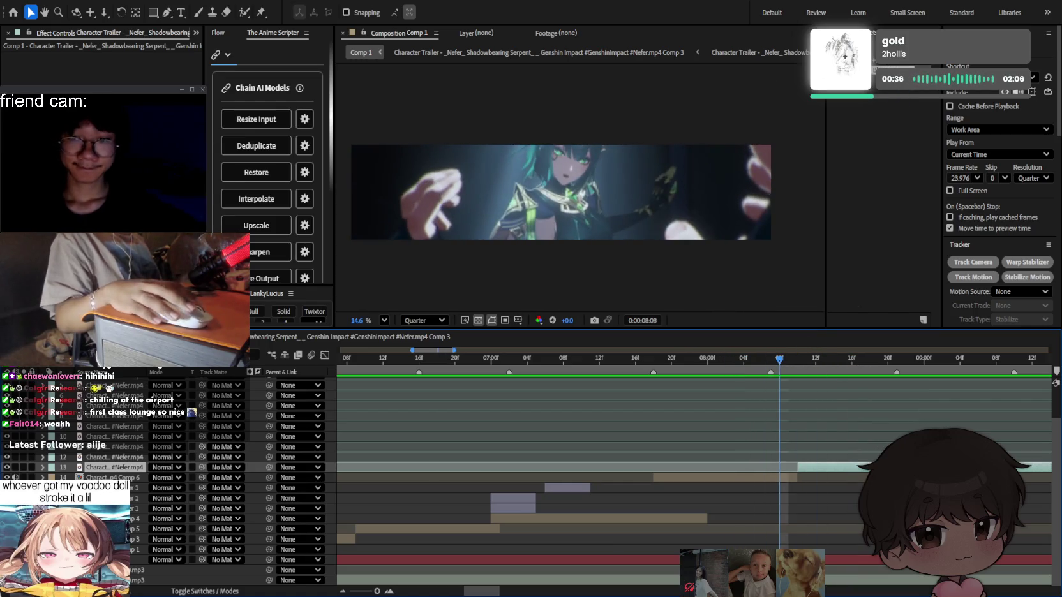
Inspect layers 14 and 9 and preview the transition from 07:16.
click(763, 478)
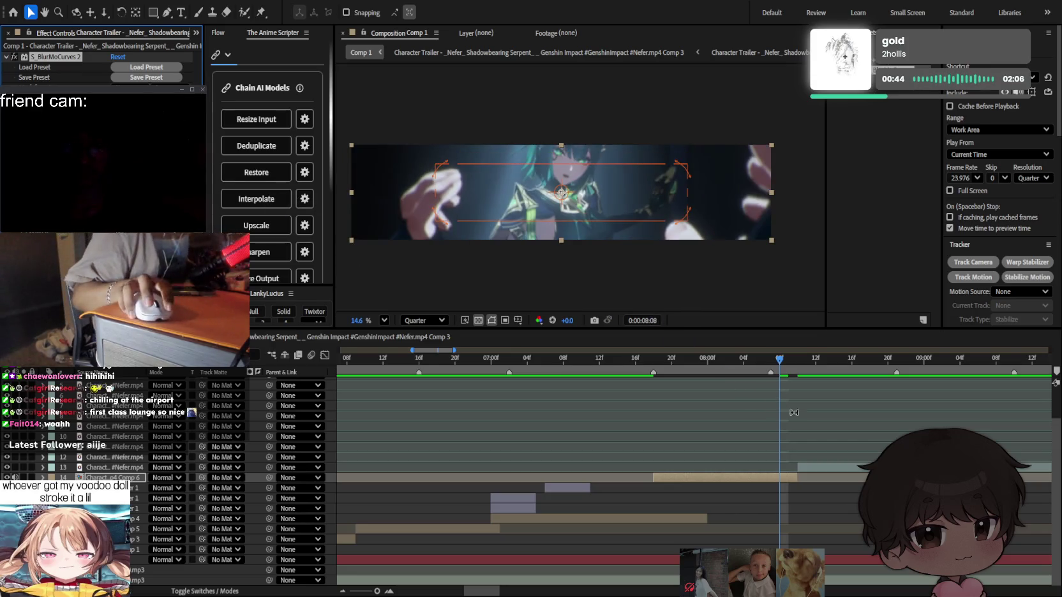
click(823, 426)
drag(773, 365, 635, 361)
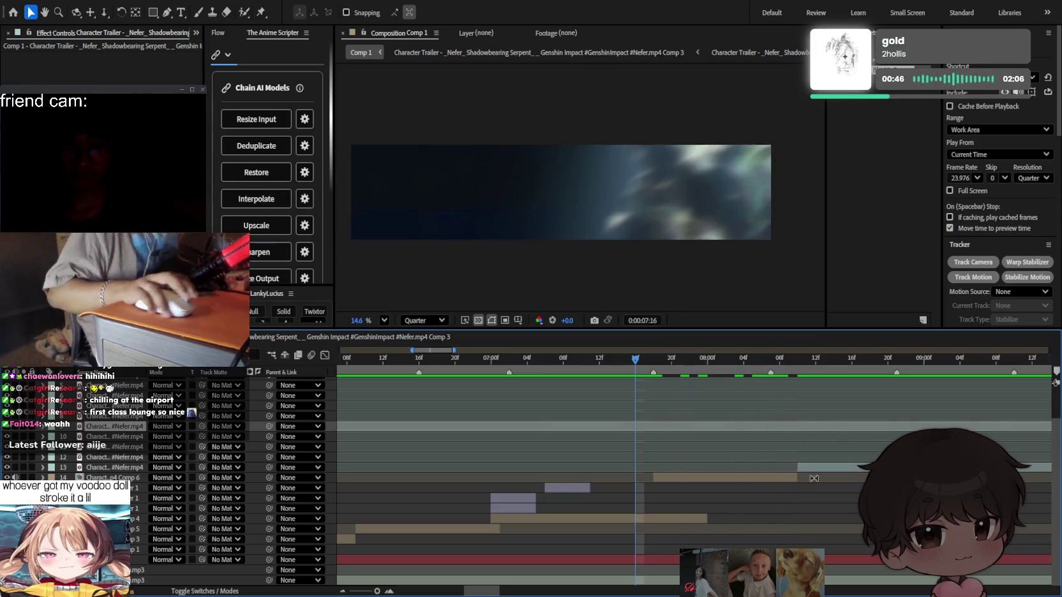
click(857, 514)
key(space)
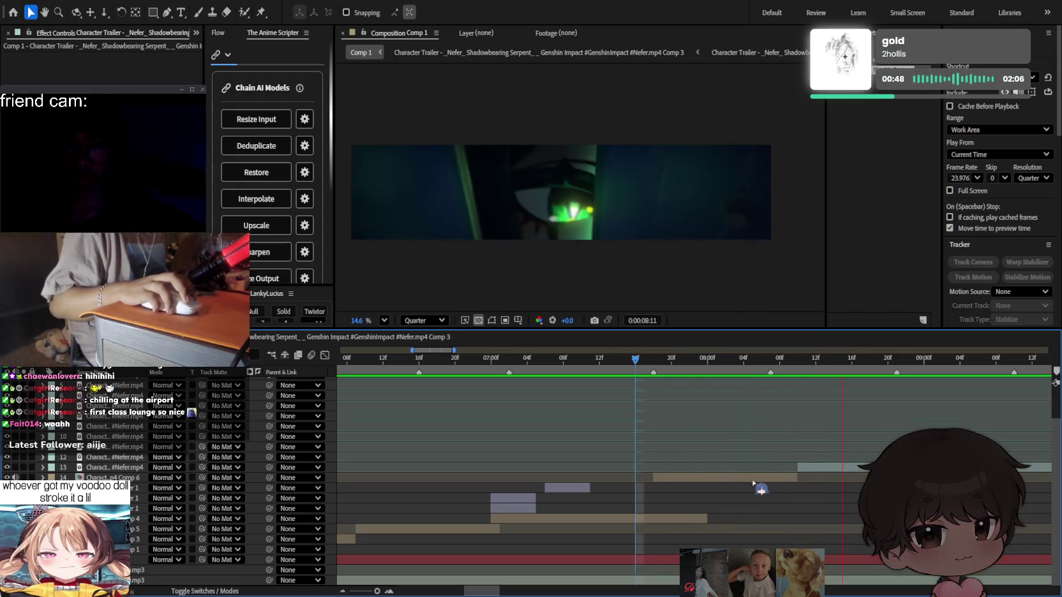
click(764, 478)
scroll(102, 159, down, 3)
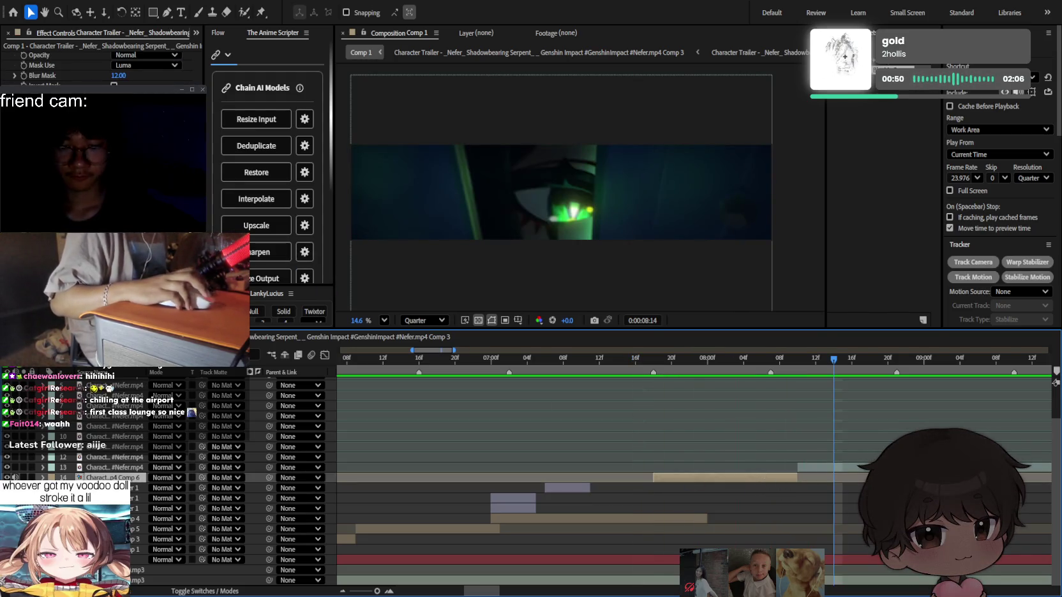
scroll(102, 70, up, 3)
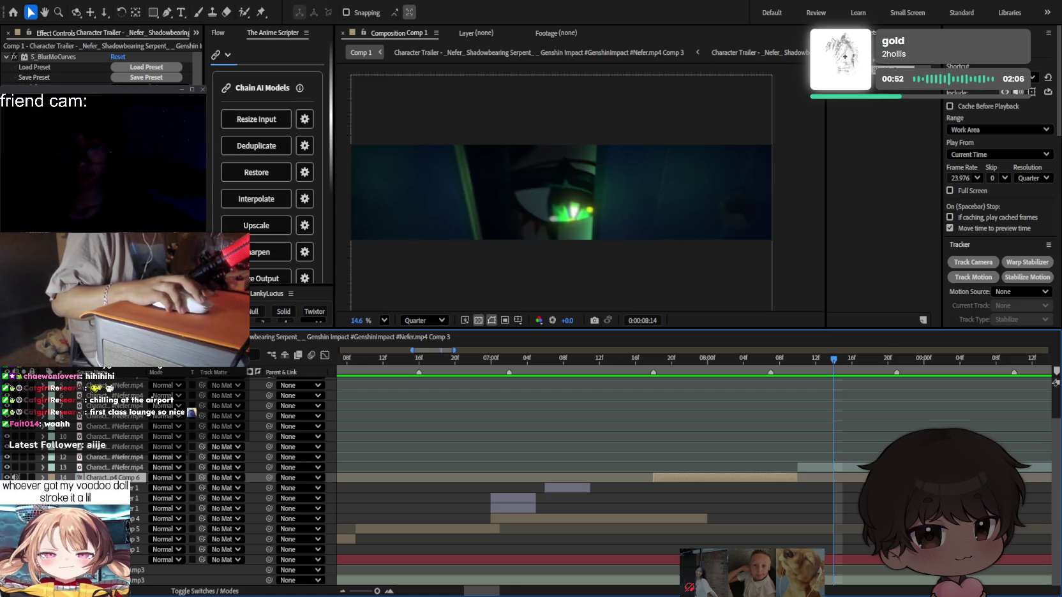
Start layer 13's eye close-up a few frames earlier, near 0:00:08:07, and check the cut.
scroll(96, 69, down, 3)
scroll(96, 69, down, 3)
scroll(95, 69, down, 2)
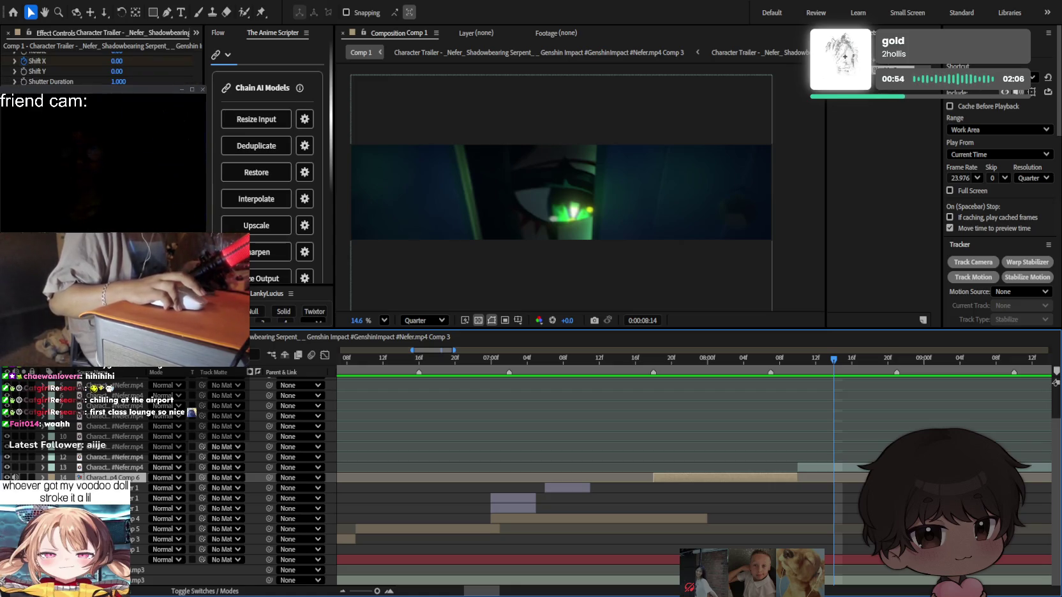
scroll(96, 69, down, 2)
scroll(95, 69, down, 2)
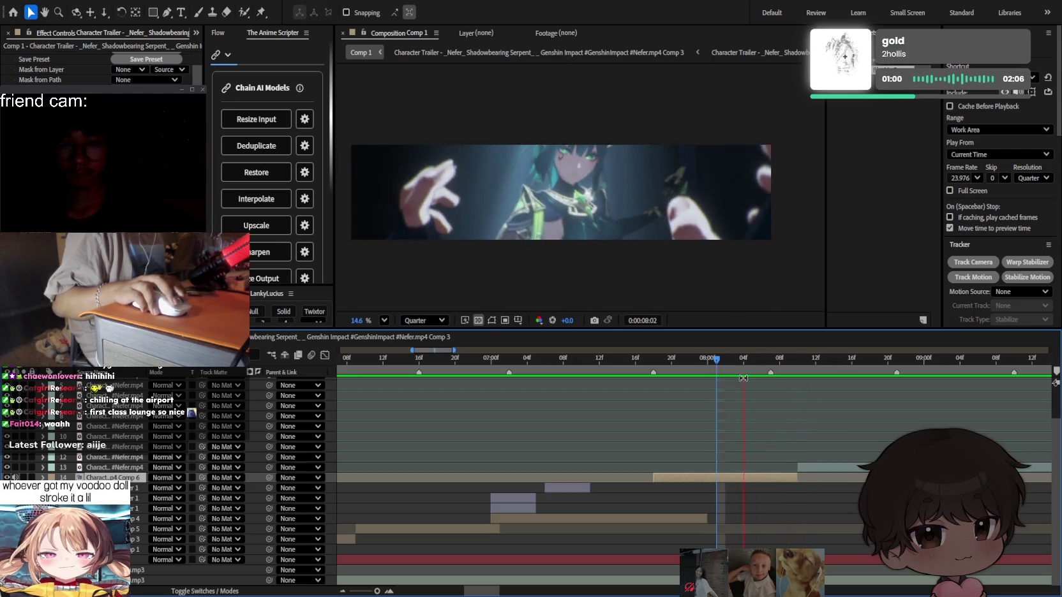
click(784, 368)
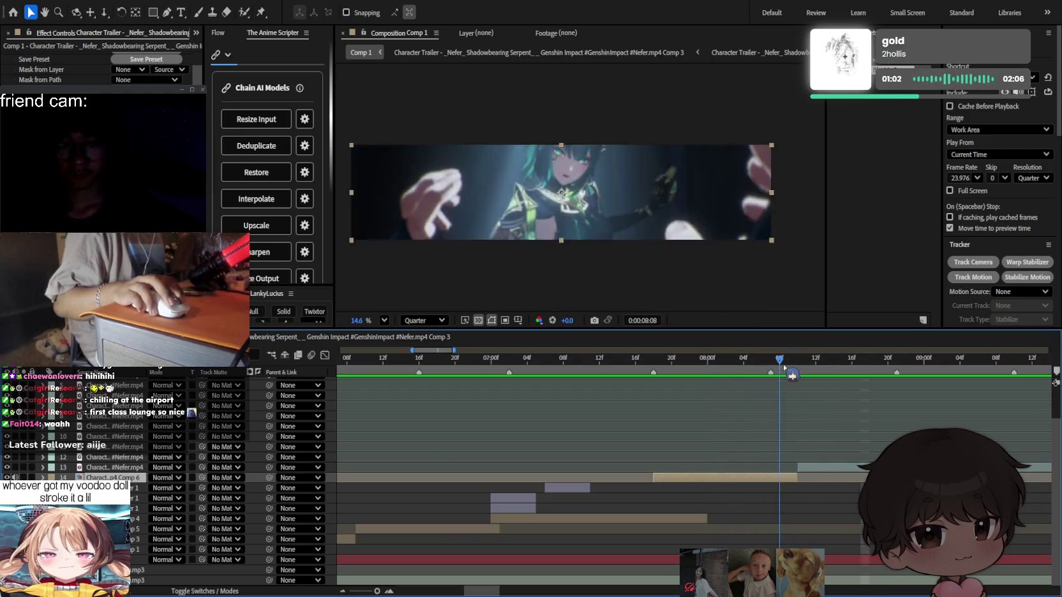
drag(784, 368, 860, 378)
drag(823, 469, 804, 470)
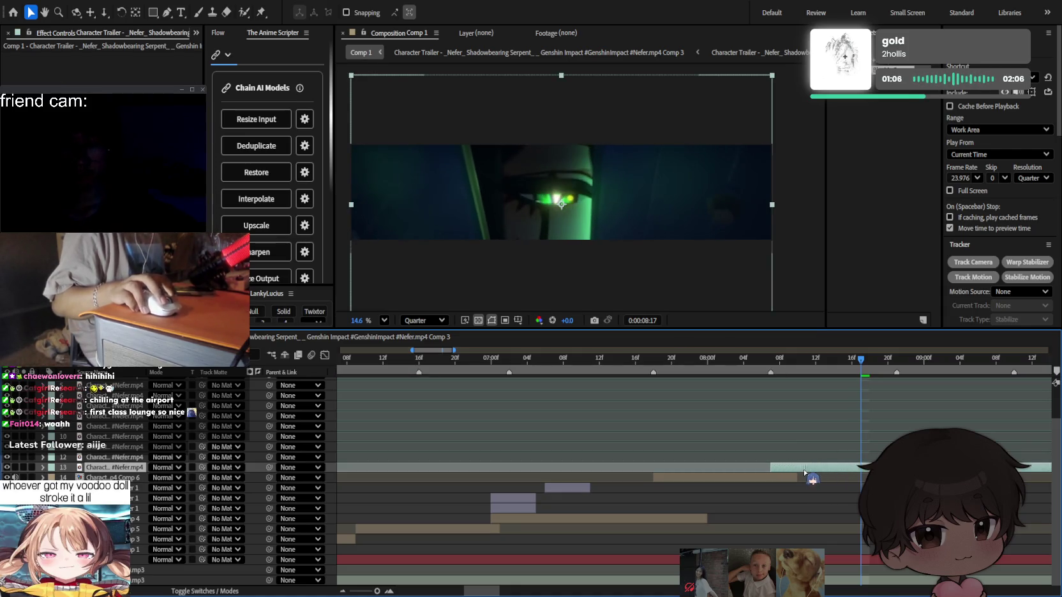
drag(781, 368, 590, 373)
click(519, 506)
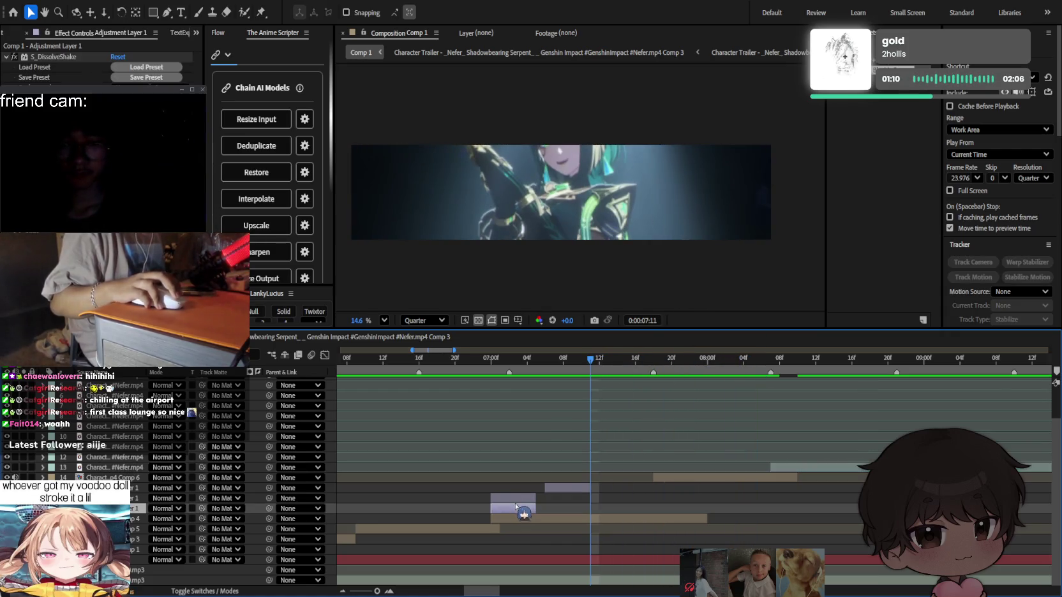
Duplicate the two purple adjustment layers, move the copies up the stack and later in time.
key(ctrl+d)
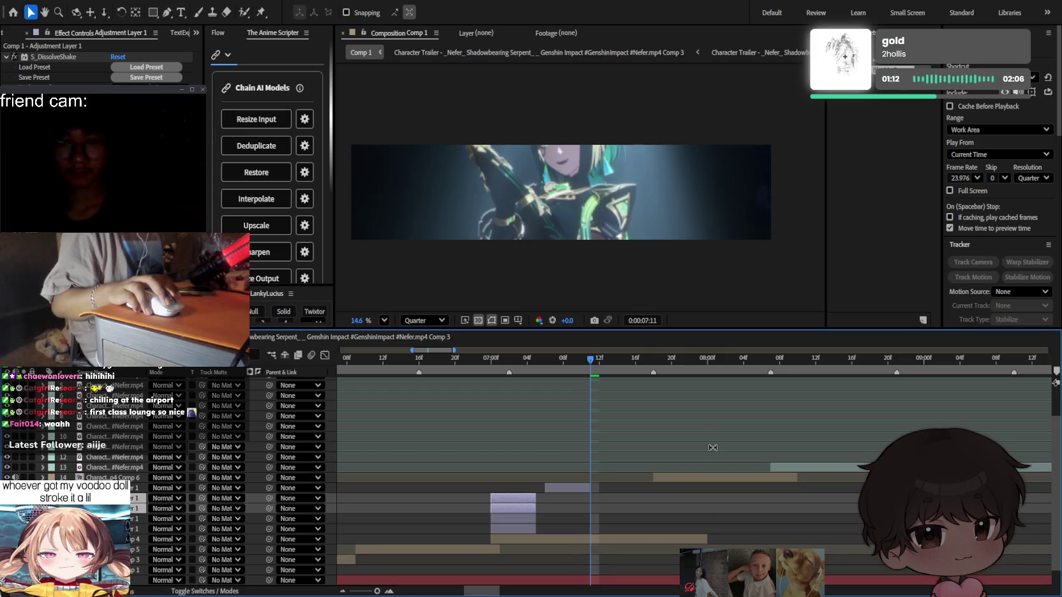
key(ctrl+d)
key(ctrl+z)
key(ctrl+z)
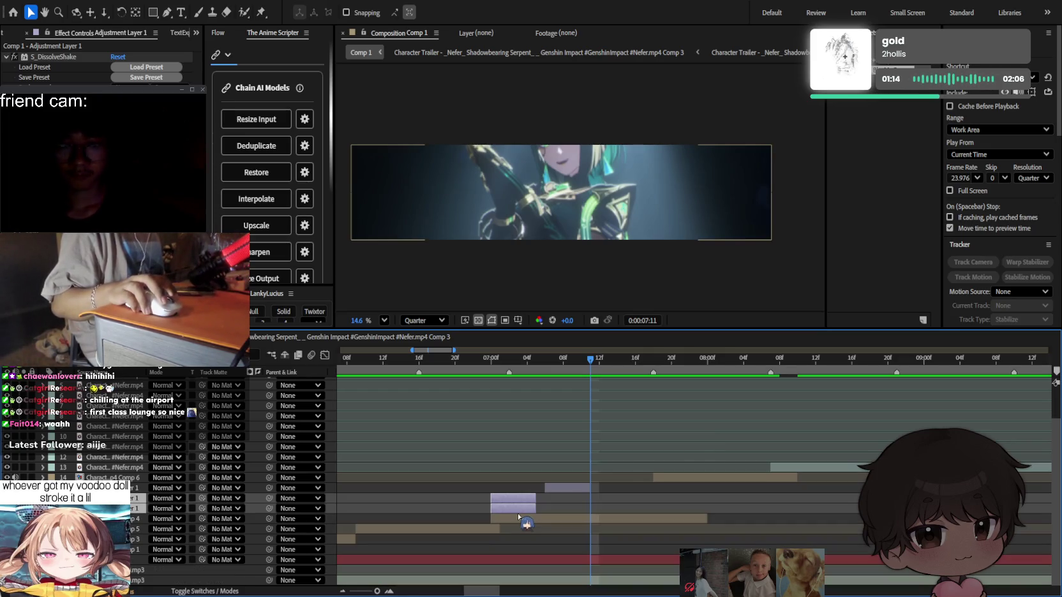
key(ctrl+d)
drag(137, 509, 111, 475)
click(543, 483)
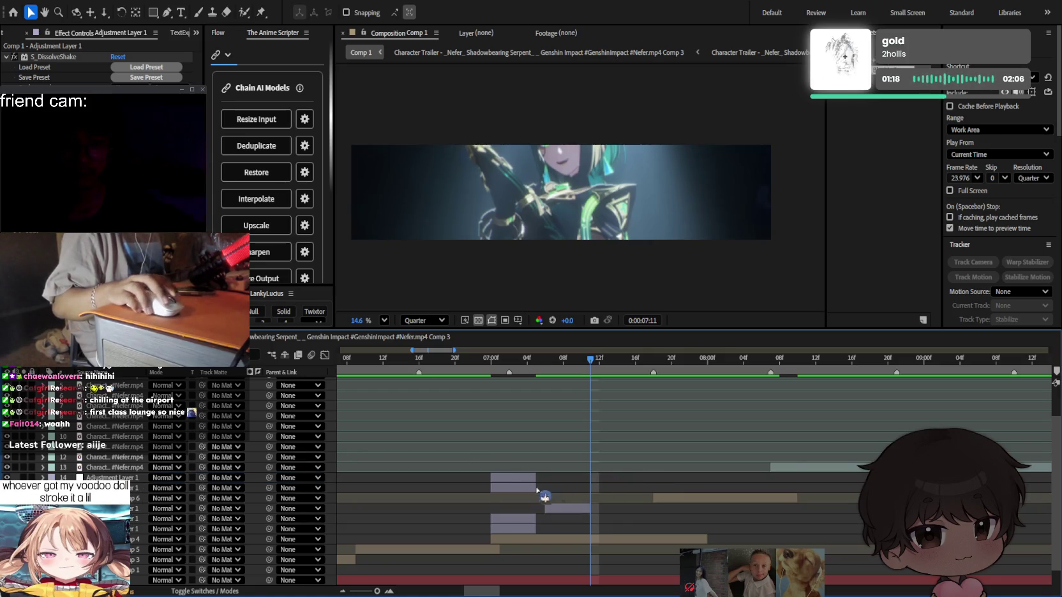
drag(536, 490, 669, 473)
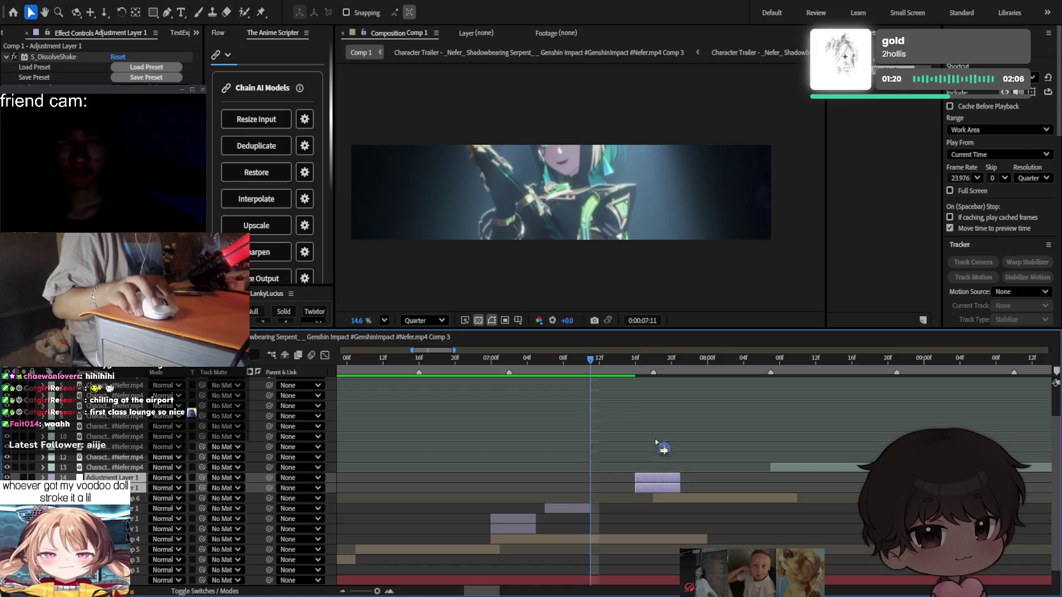
Preview the new transition and reveal layer 13's S_BlurMoCurves keyframes.
key(space)
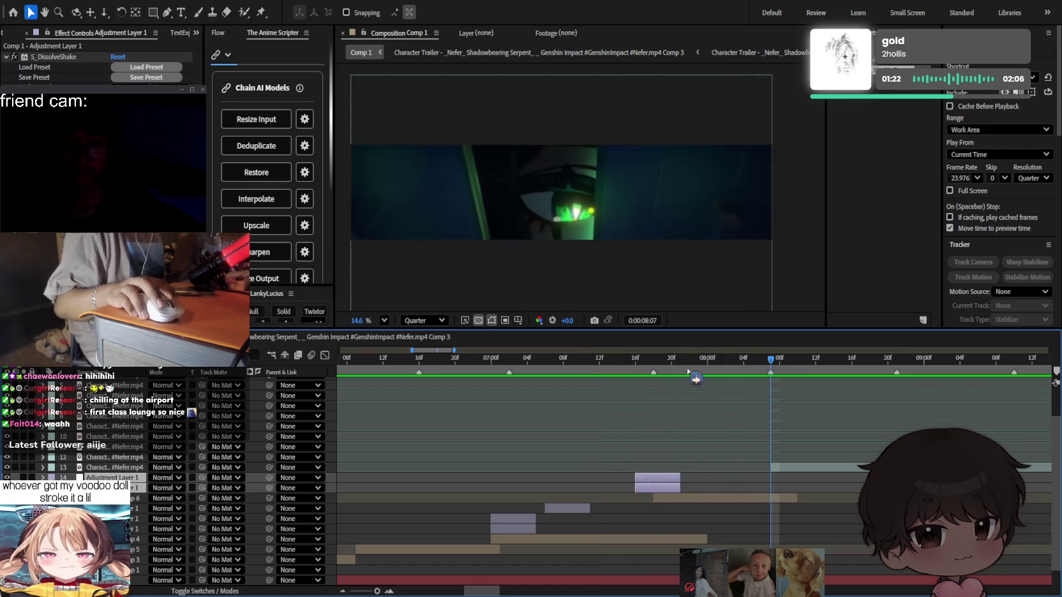
key(space)
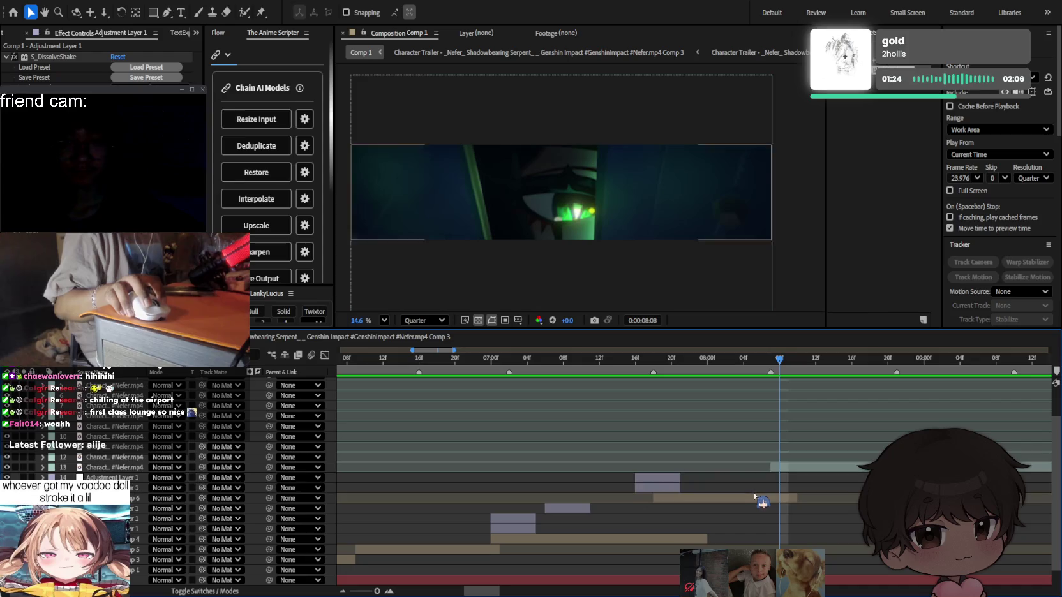
click(719, 497)
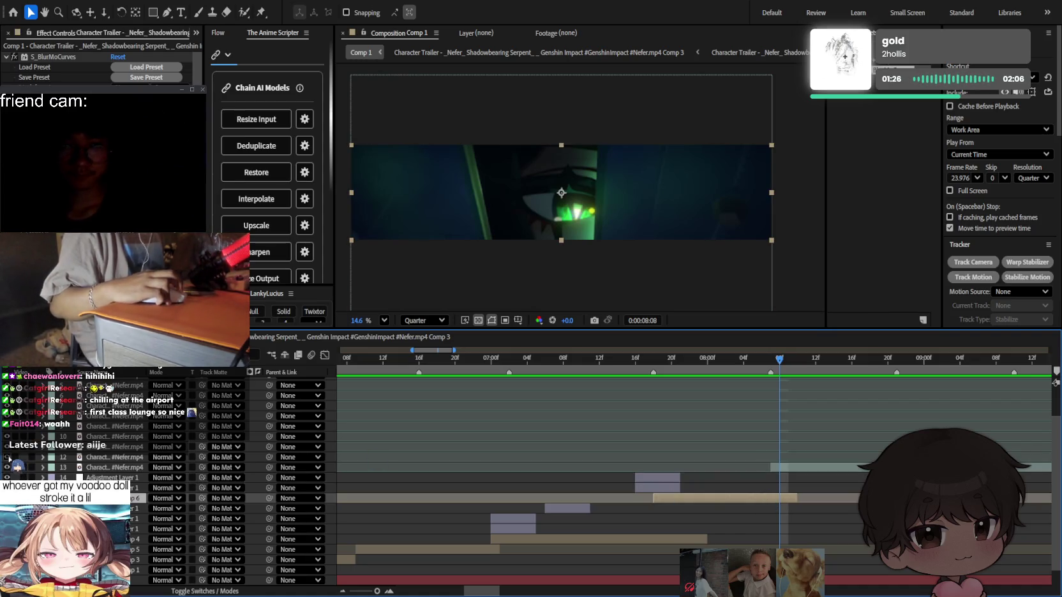
key(u)
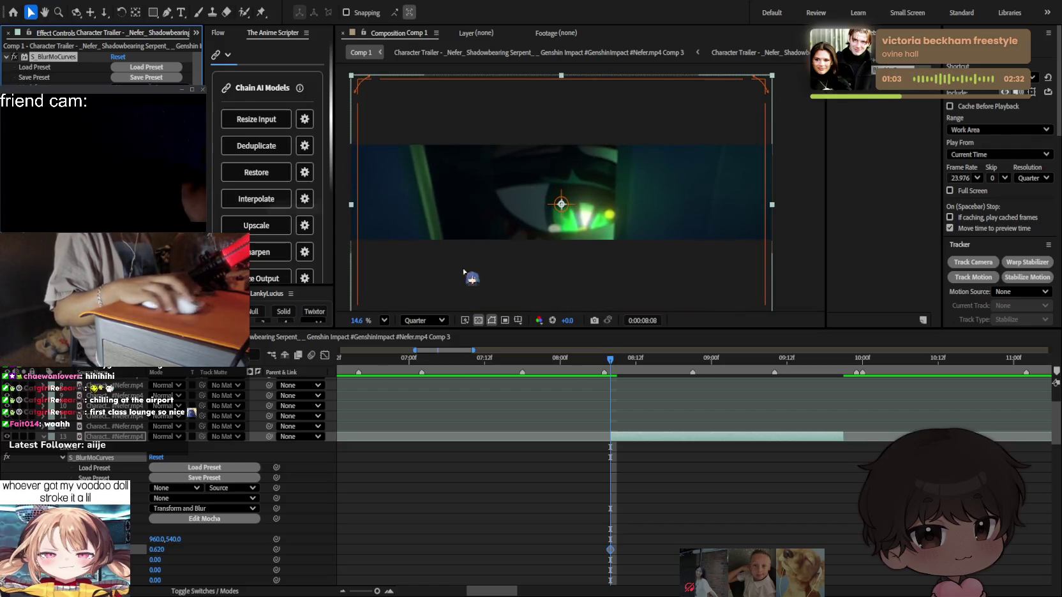
Add a blur keyframe with value 1.000 at 08:16 on the eye close-up.
drag(614, 365, 661, 360)
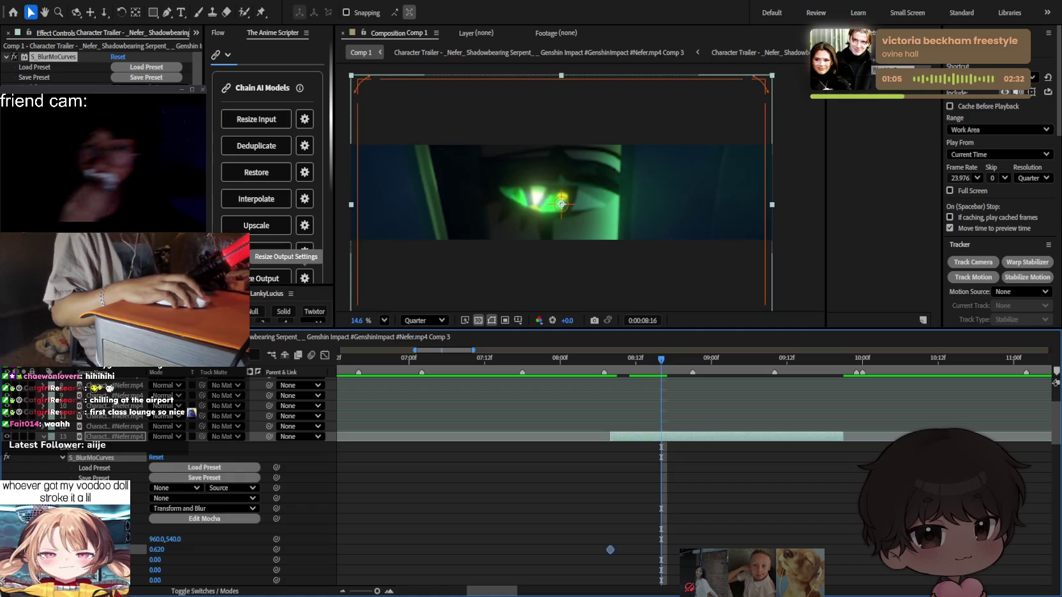
text(1)
key(Return)
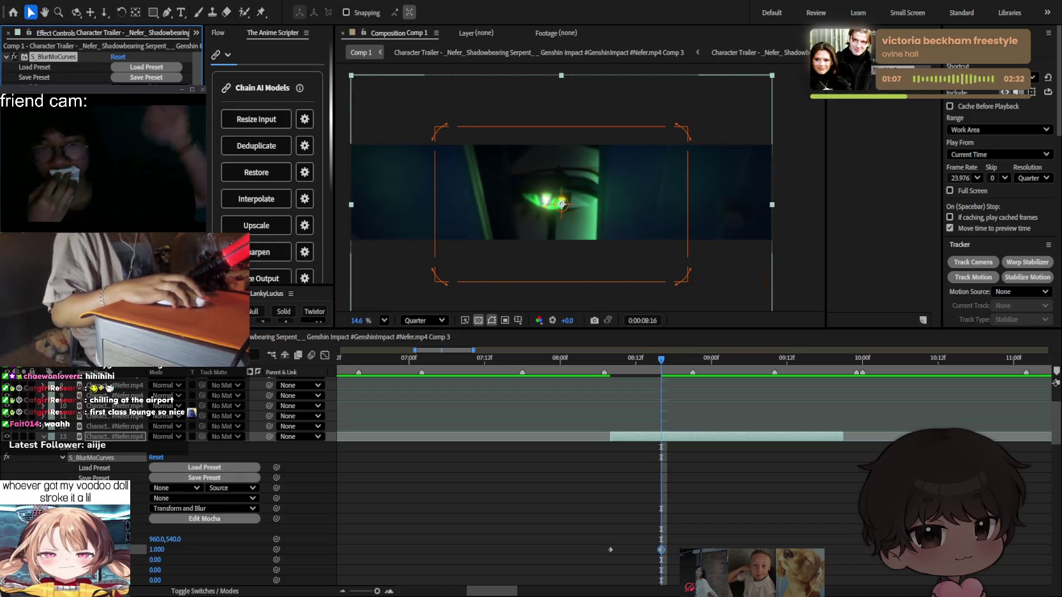
click(645, 552)
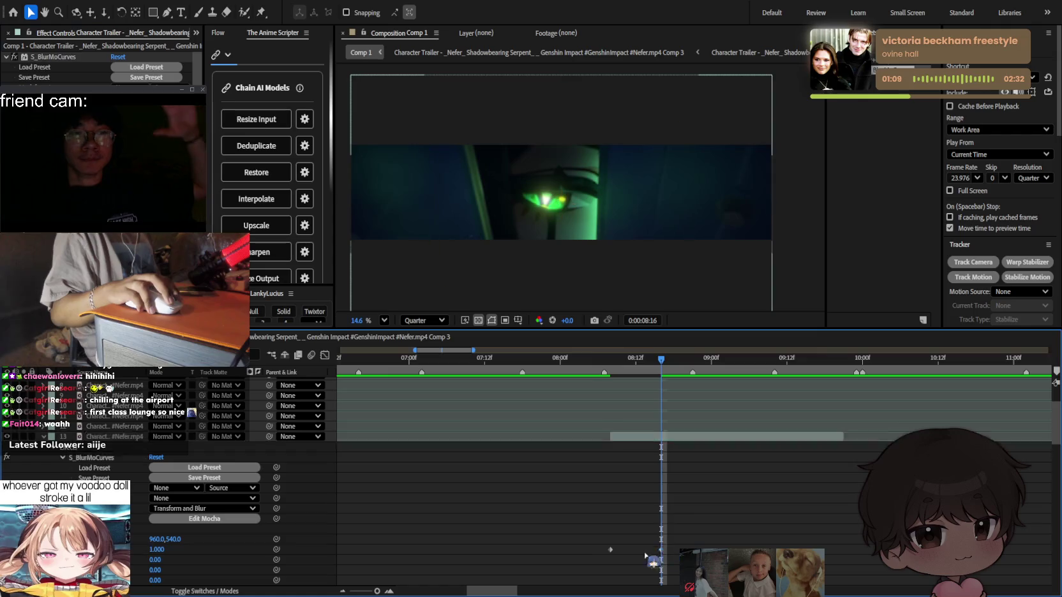
Stretch the new keyframe's ease for a smooth slow-in from 0.60 to 1.00.
click(610, 550)
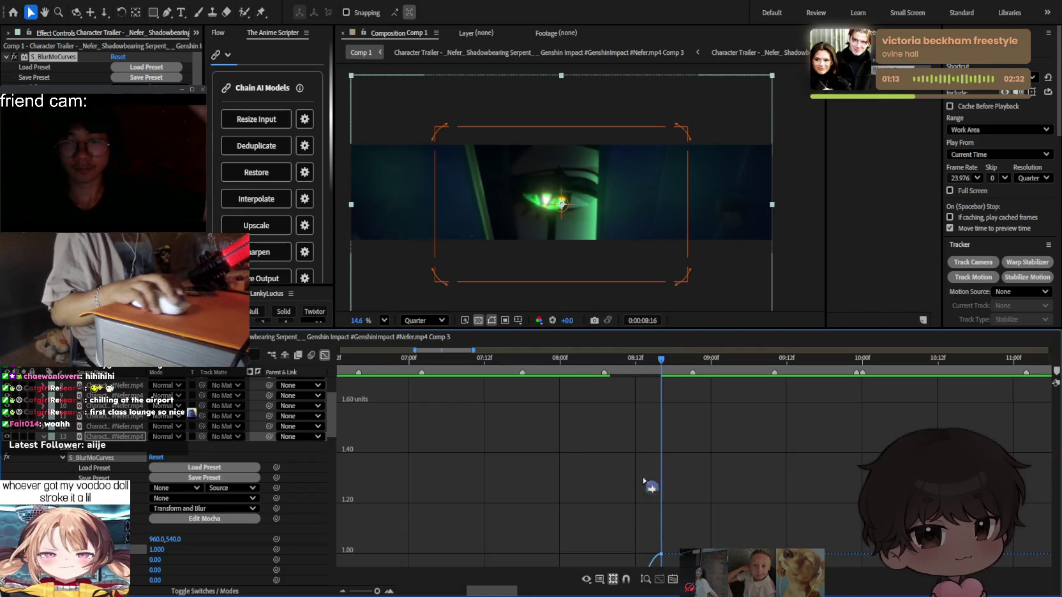
click(673, 581)
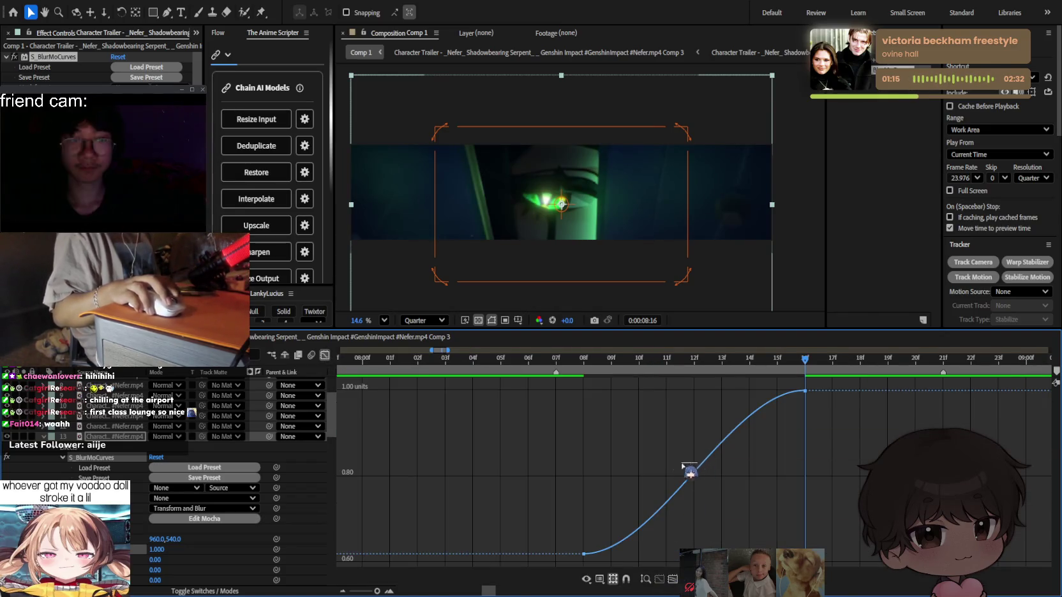
drag(614, 464, 509, 453)
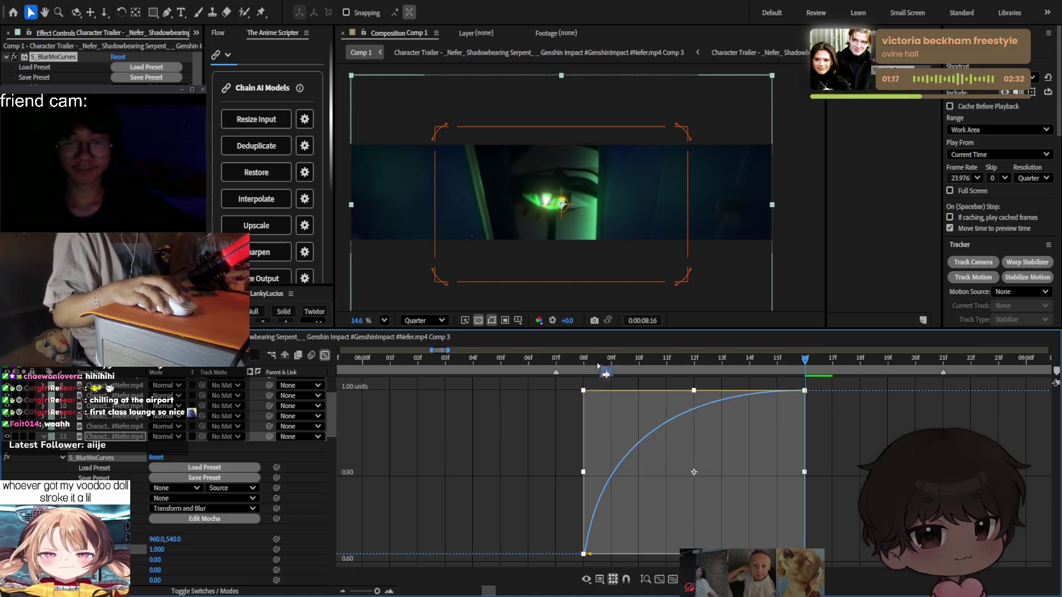
key(space)
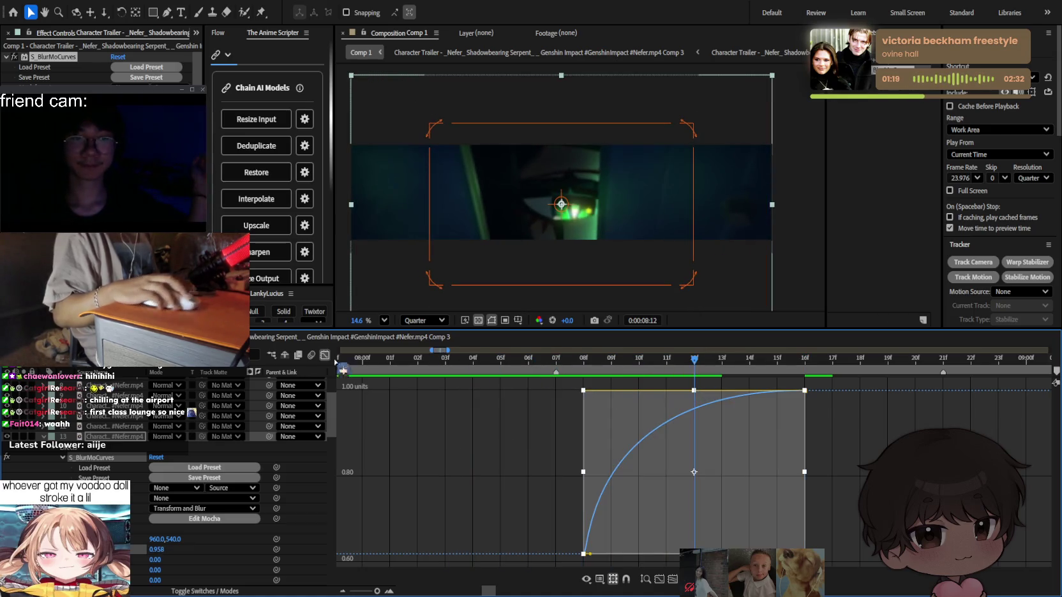
click(325, 355)
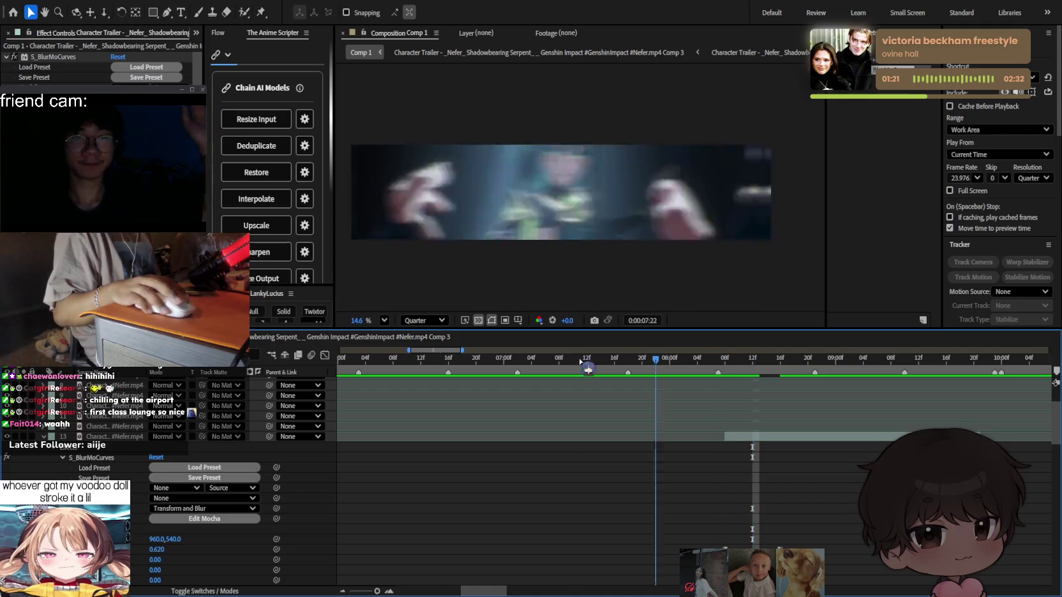
Zoom the timeline out and scrub back through the character close-up to about 8:14.
click(813, 420)
key(minus)
key(minus)
key(minus)
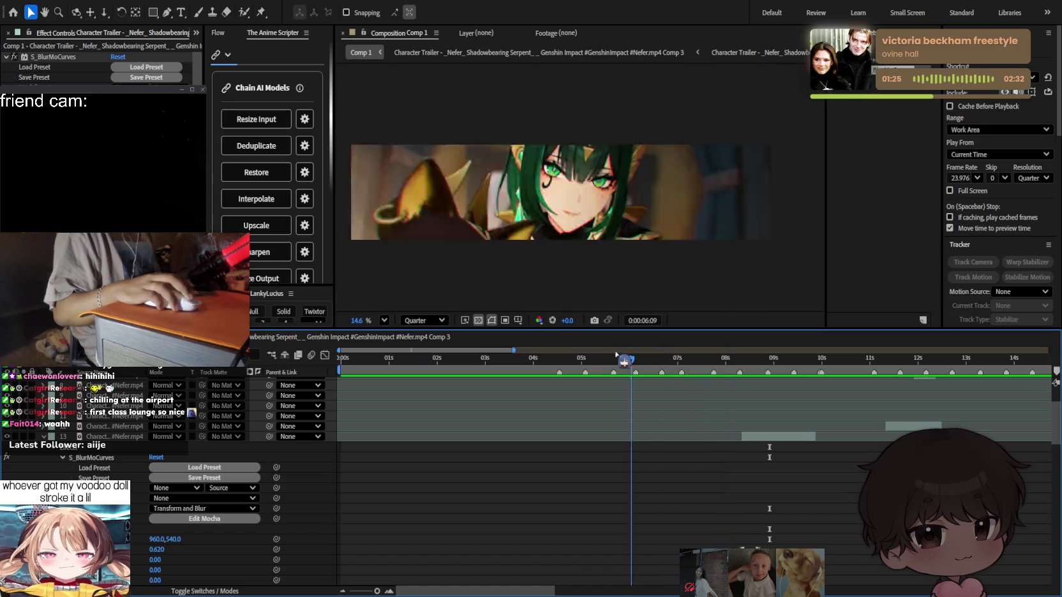
drag(769, 364, 621, 359)
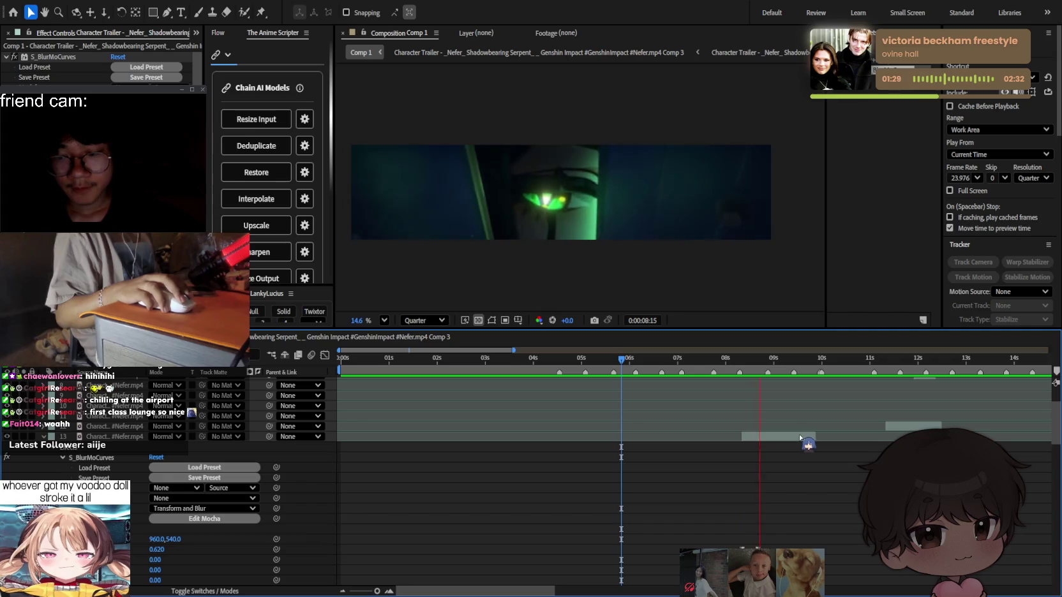
click(721, 363)
key(ctrl+a)
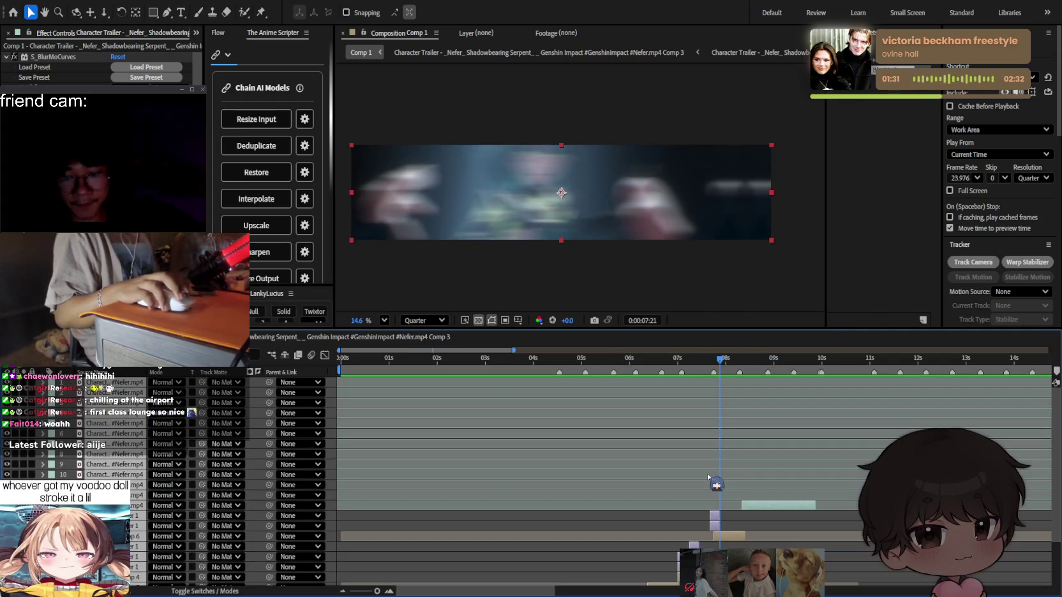
click(853, 559)
scroll(765, 507, down, 3)
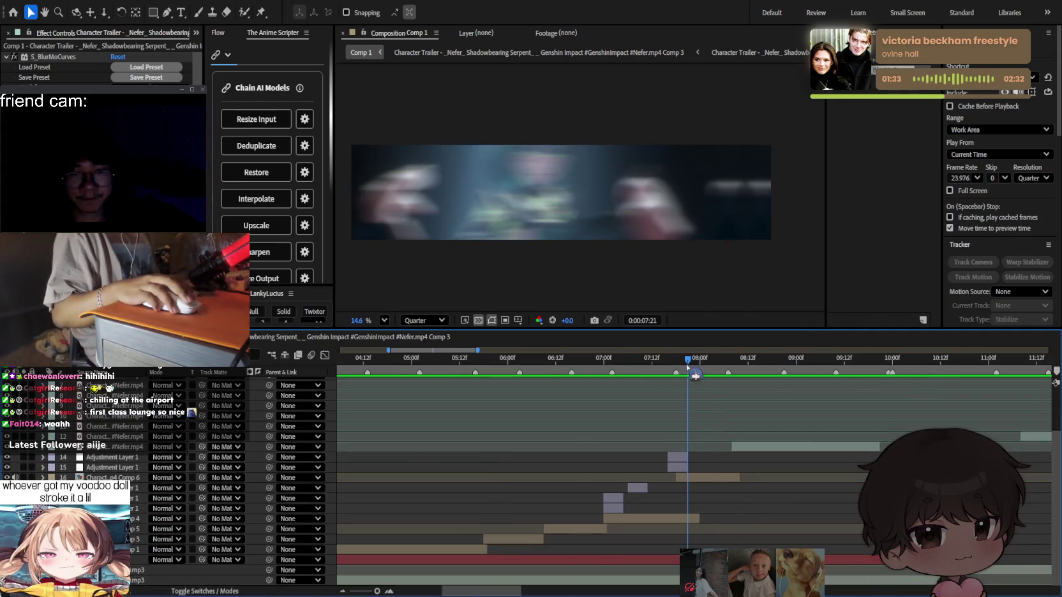
drag(687, 364, 756, 361)
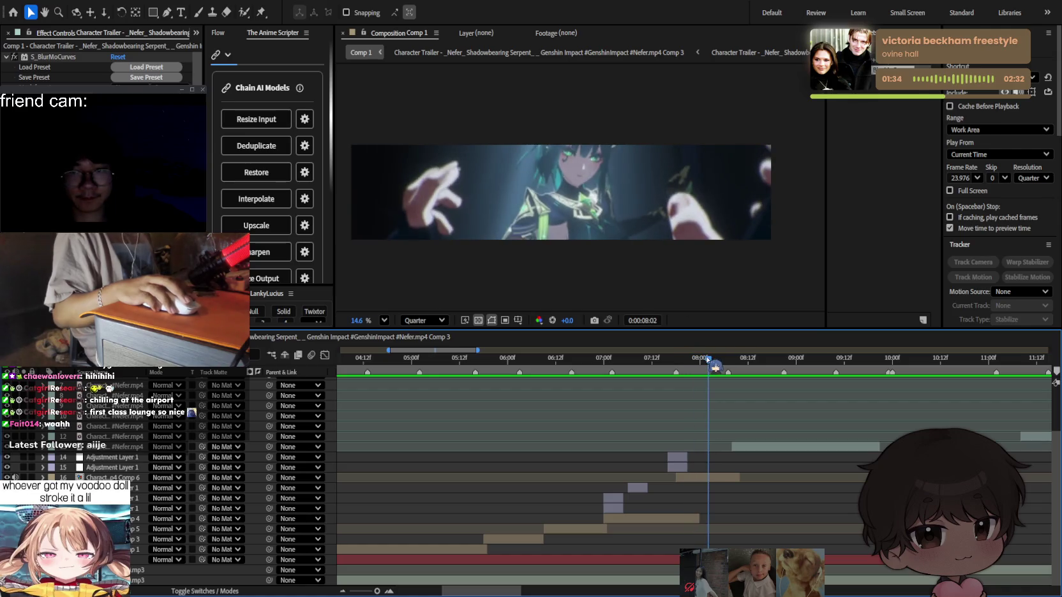
Select the layer 13 clip and preview playback from around 9 seconds.
click(759, 445)
drag(753, 360, 800, 358)
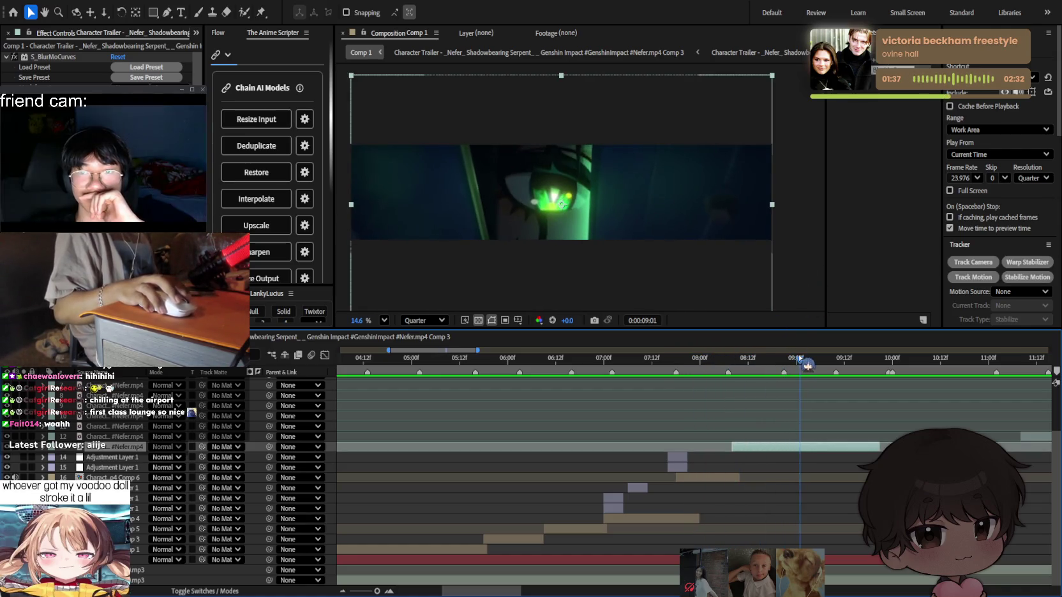
key(space)
key(space)
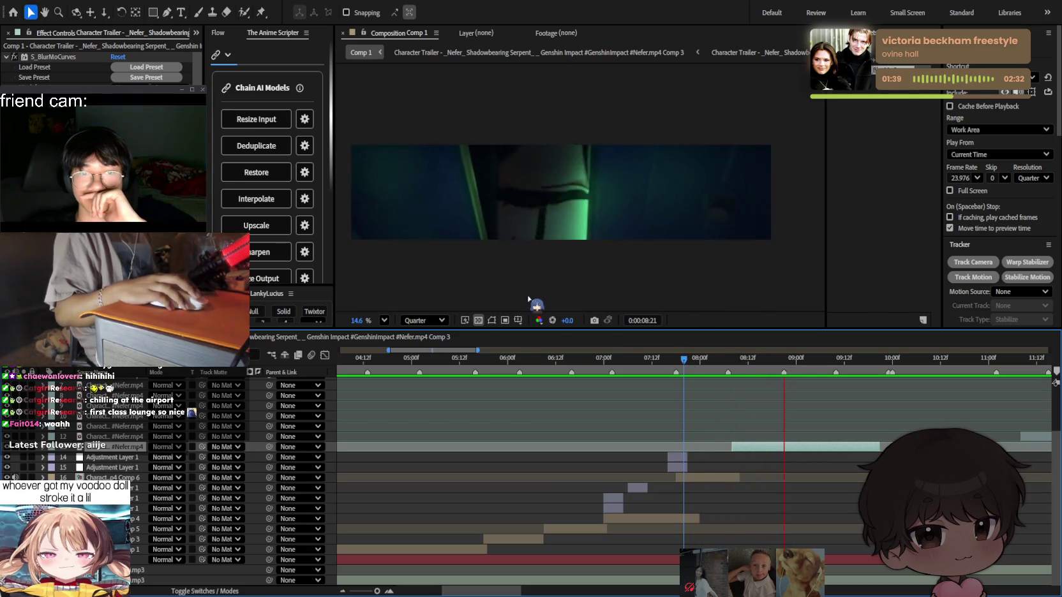
click(550, 287)
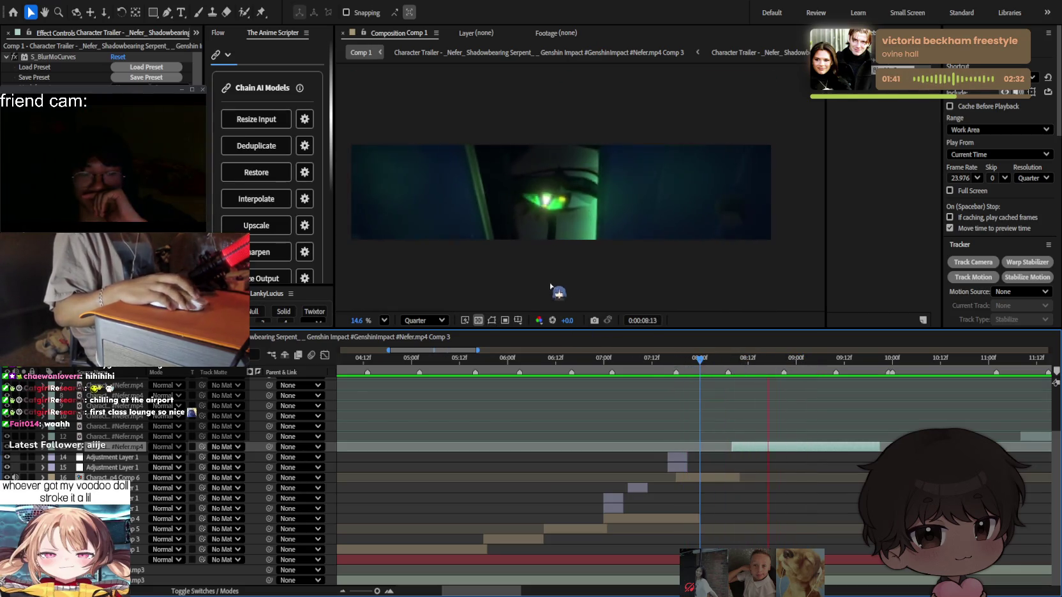
click(717, 290)
scroll(835, 432, up, 1)
scroll(789, 382, down, 2)
key(space)
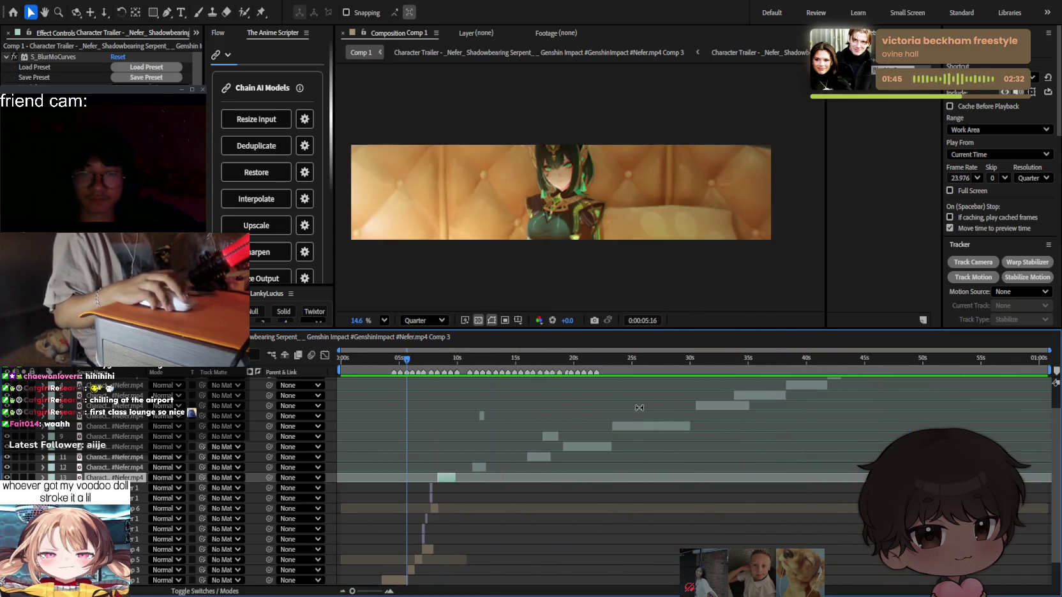
scroll(533, 423, down, 2)
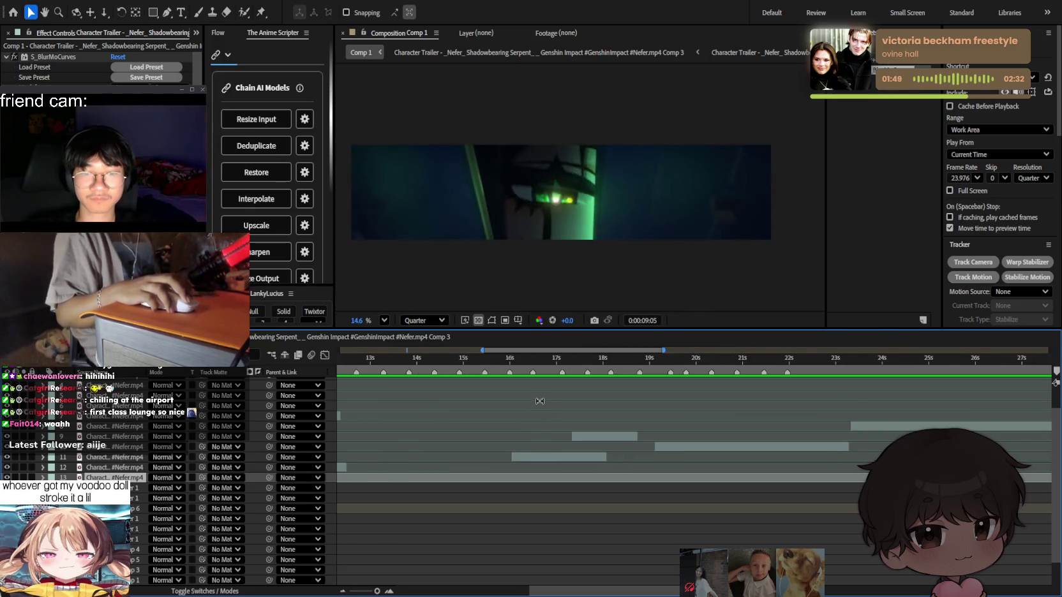
scroll(539, 402, up, 3)
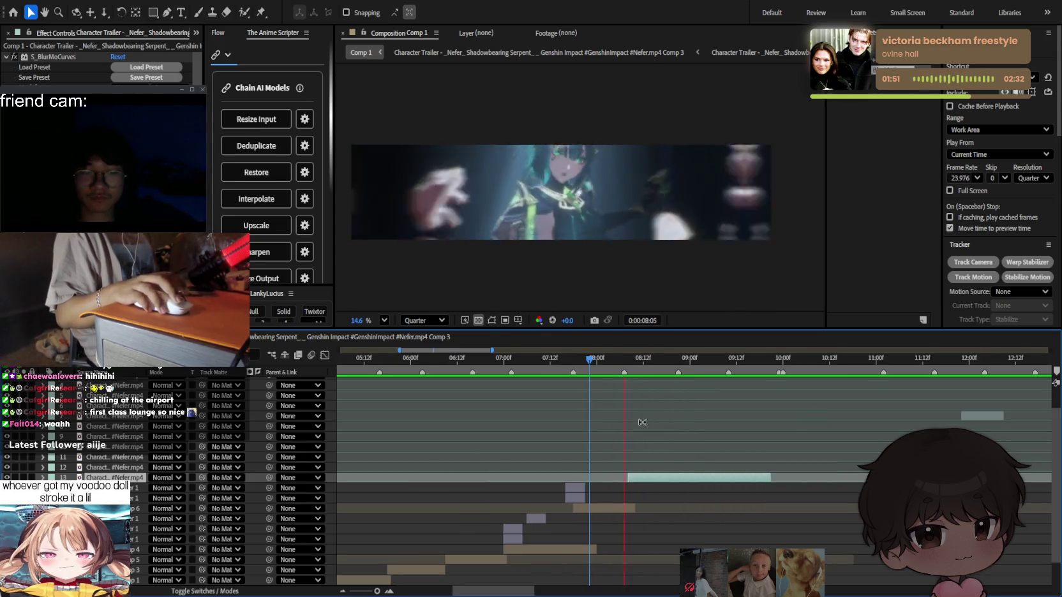
Pre-compose layer 13 into Comp 7 at 8:08, trim it to 9:21, and delete layer 14.
drag(640, 359, 632, 362)
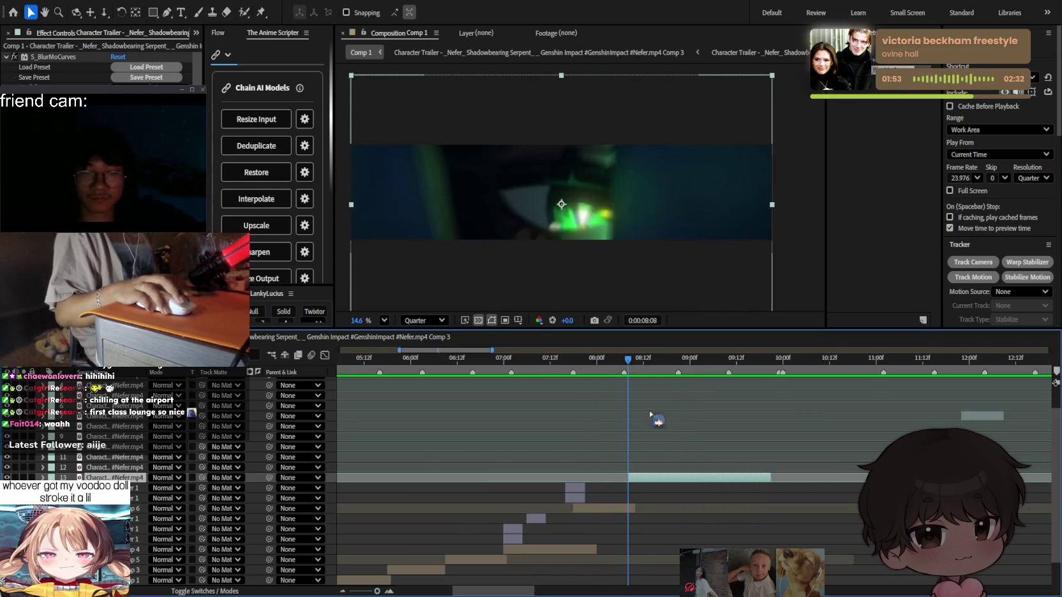
key(Return)
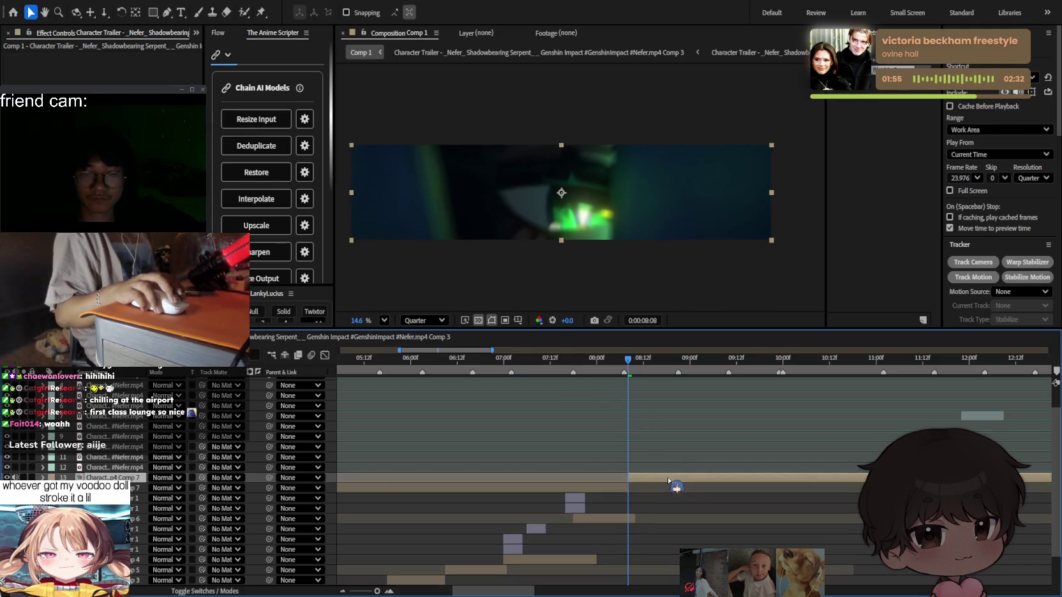
drag(680, 371, 772, 370)
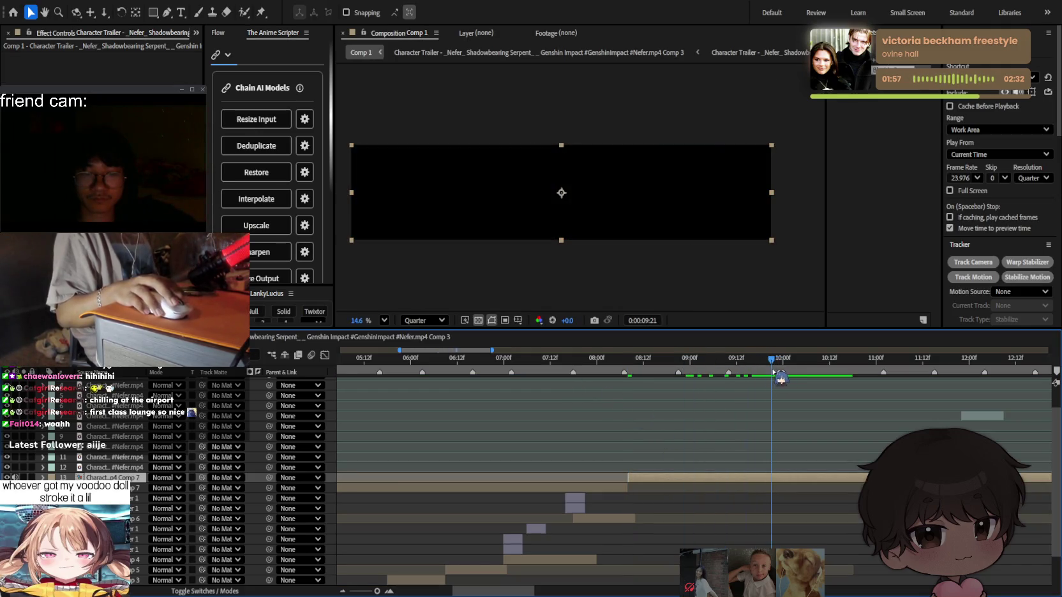
click(611, 492)
key(Delete)
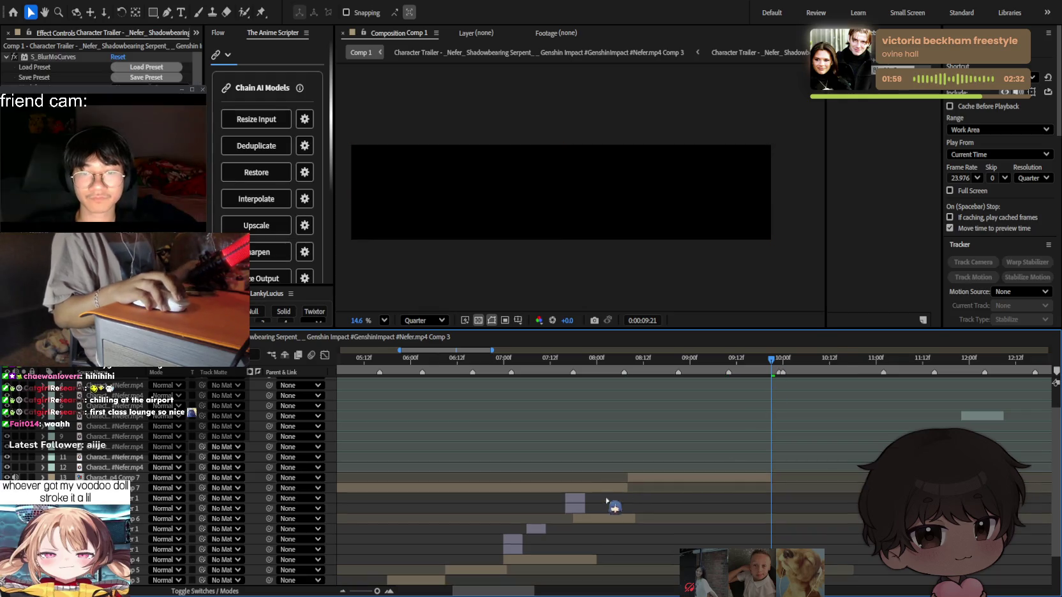
key(alt+bracketright)
click(661, 478)
Apply a time-remap preset from Effects & Presets to the precomp at its 8:08 start.
key(i)
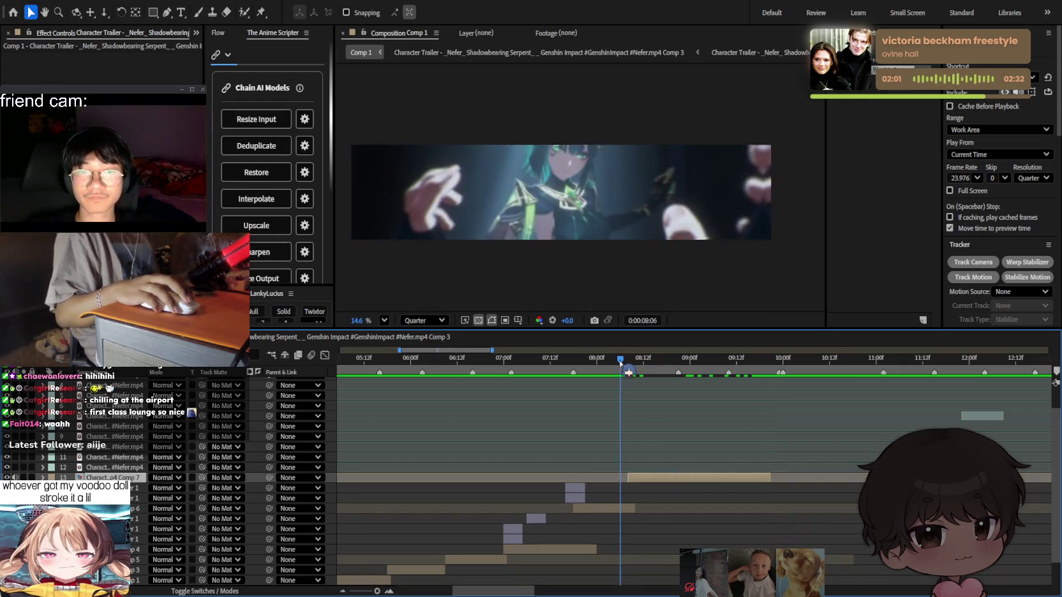
key(ctrl+5)
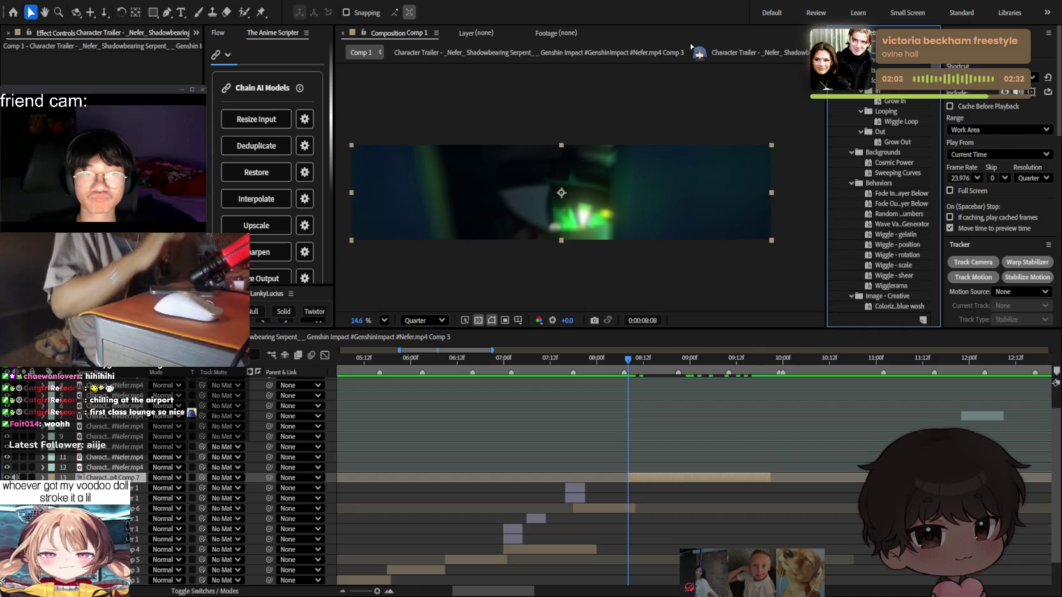
drag(691, 47, 678, 478)
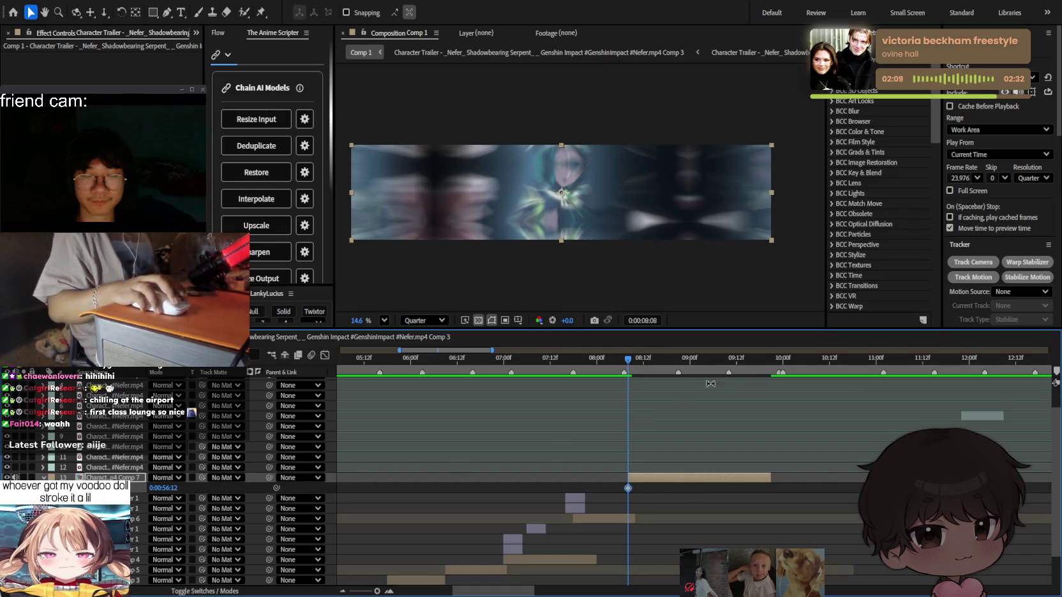
Preview the remapped precomp from 8:14 and fit its speed curve in the graph.
click(775, 371)
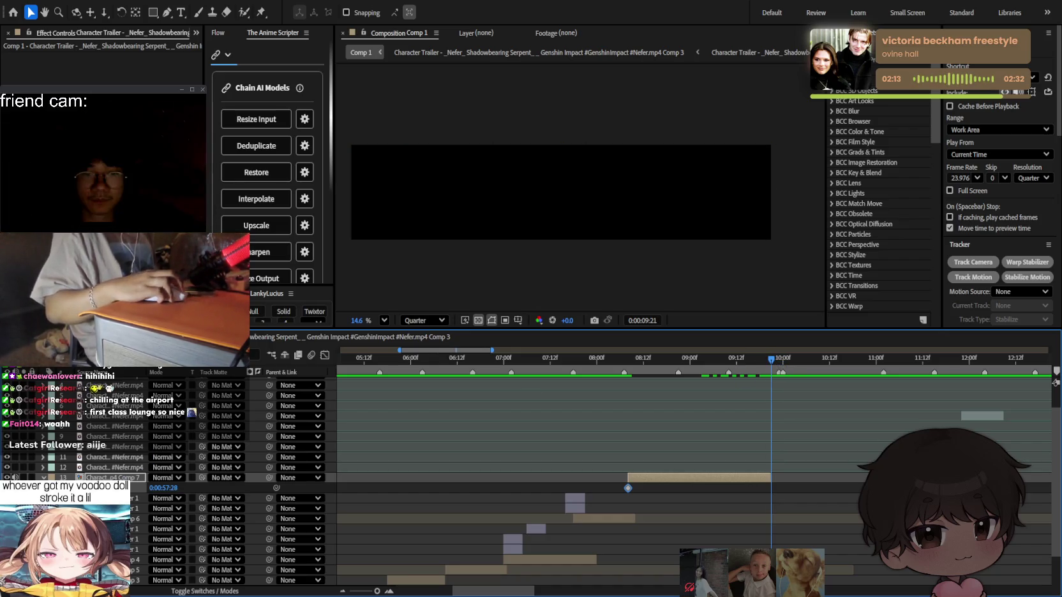
click(579, 374)
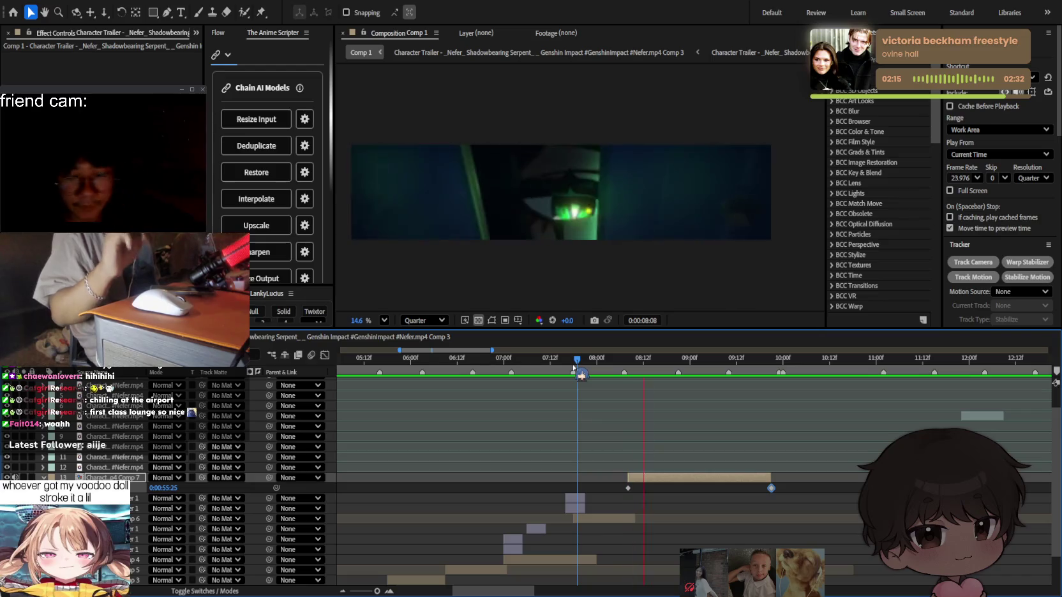
drag(579, 373, 600, 373)
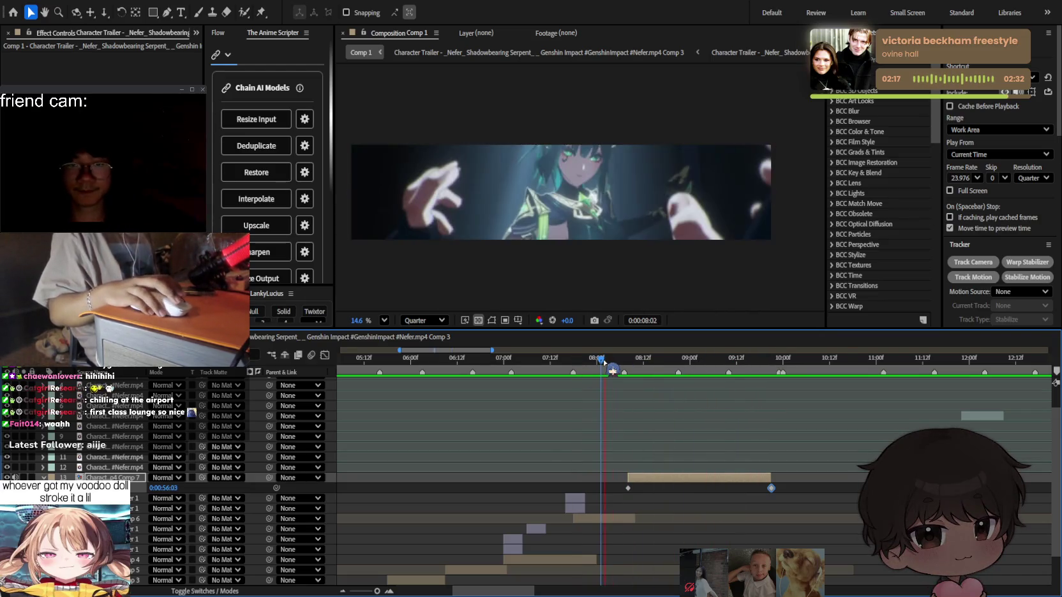
key(space)
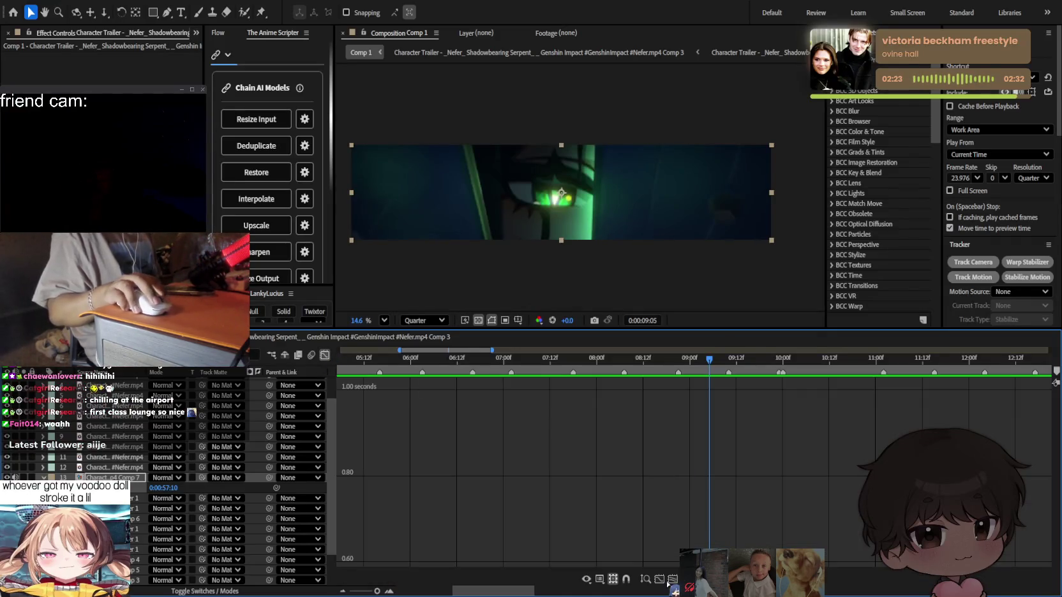
click(672, 581)
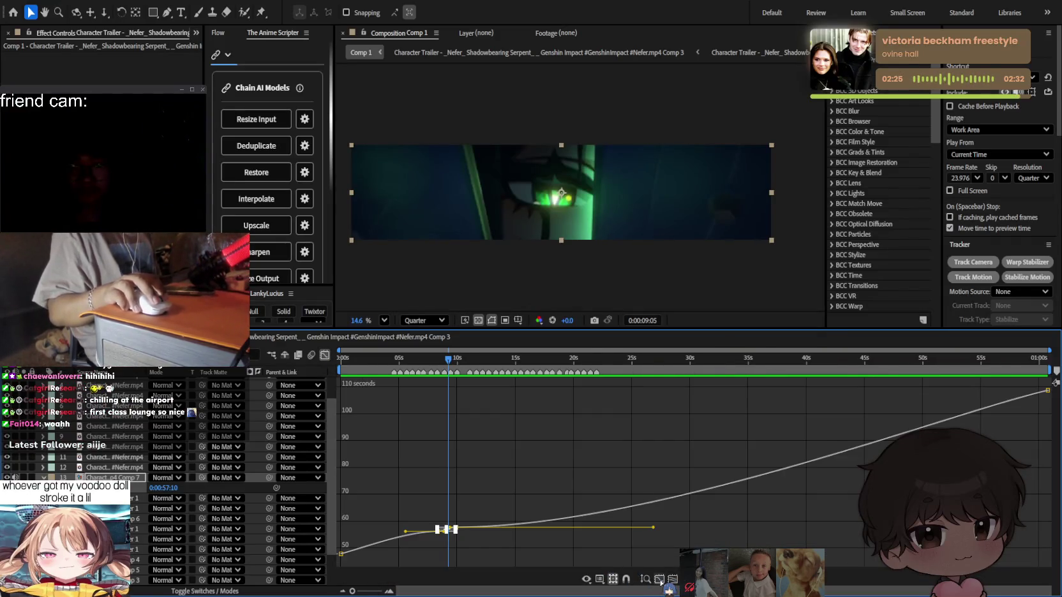
Zoom in on Comp 7's Time Remap keyframes and reshape their ease to about 57.40 seconds.
click(659, 579)
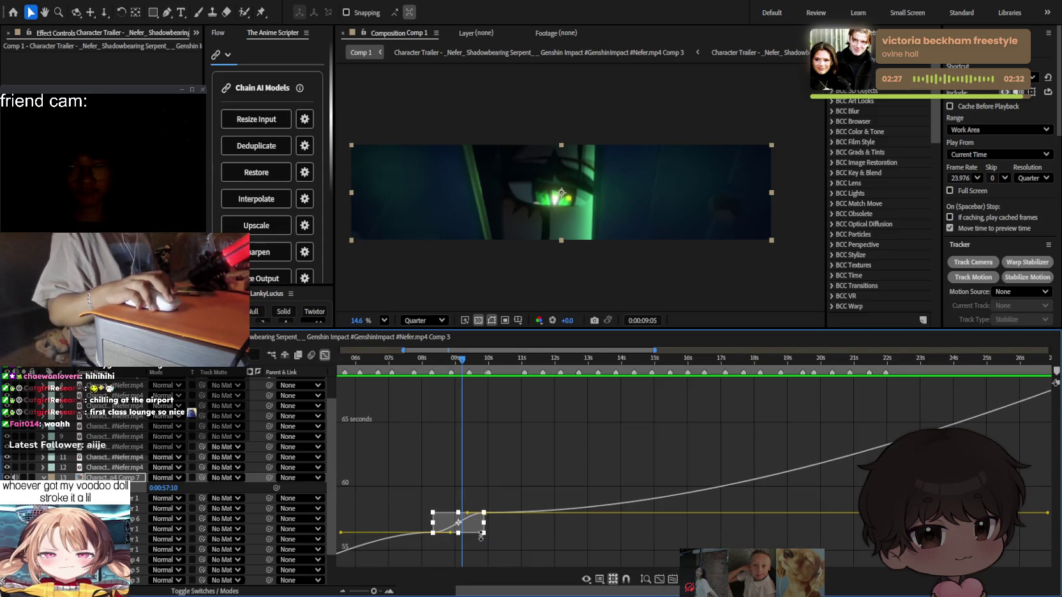
key(equal)
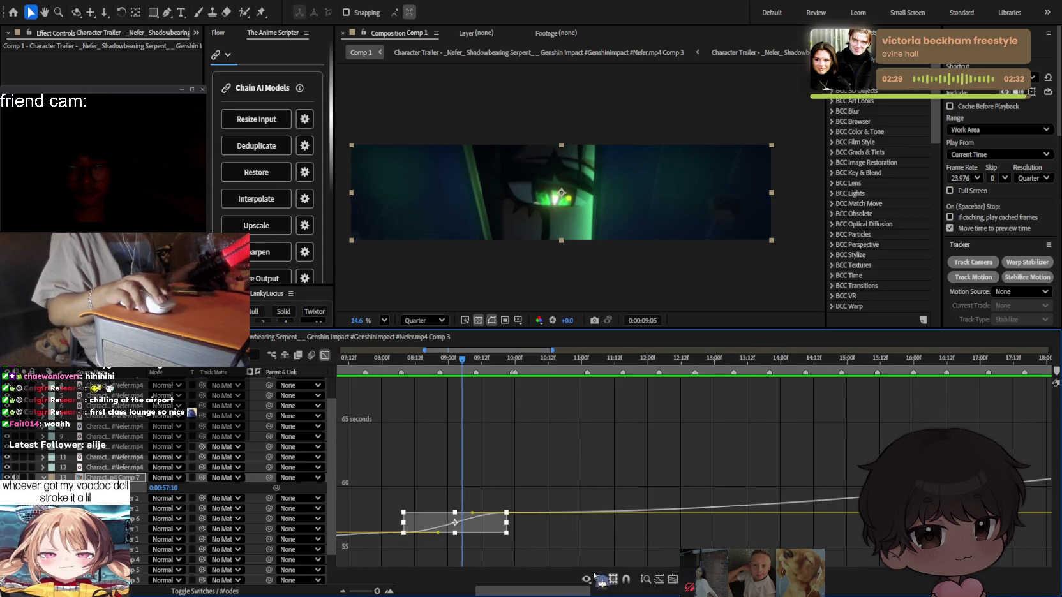
scroll(549, 491, down, 2)
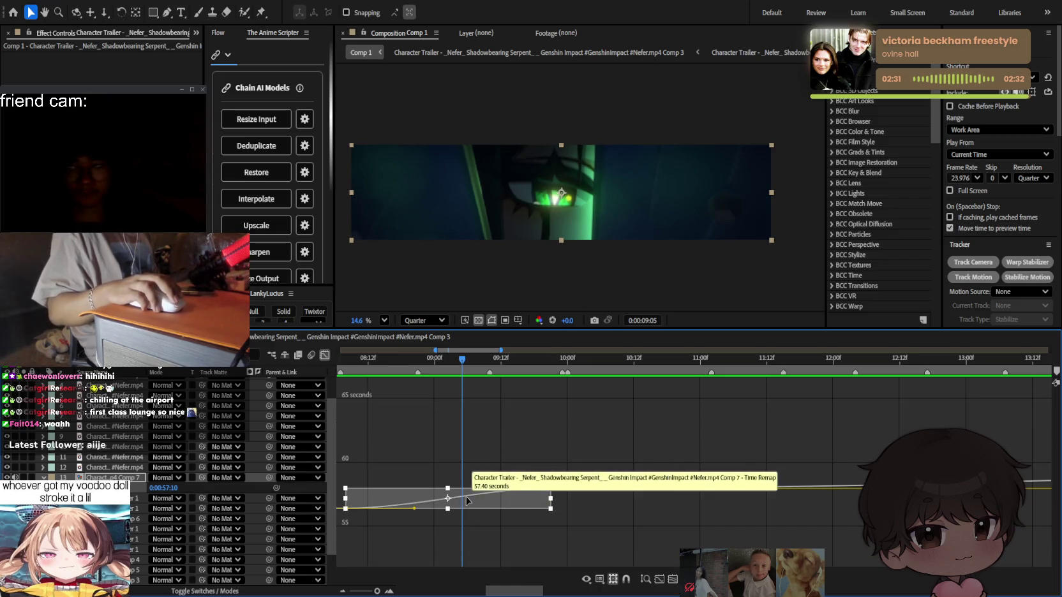
mouse_move(466, 506)
mouse_down()
mouse_move(466, 492)
mouse_move(390, 488)
mouse_up()
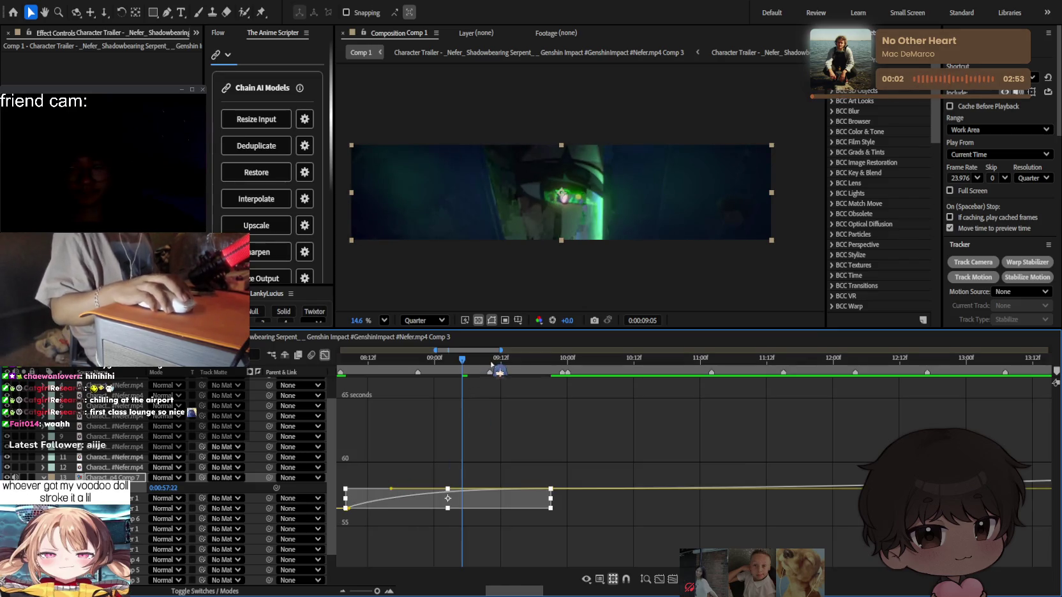
Return to layer bars and preview the eased section twice from about 07:09.
click(325, 355)
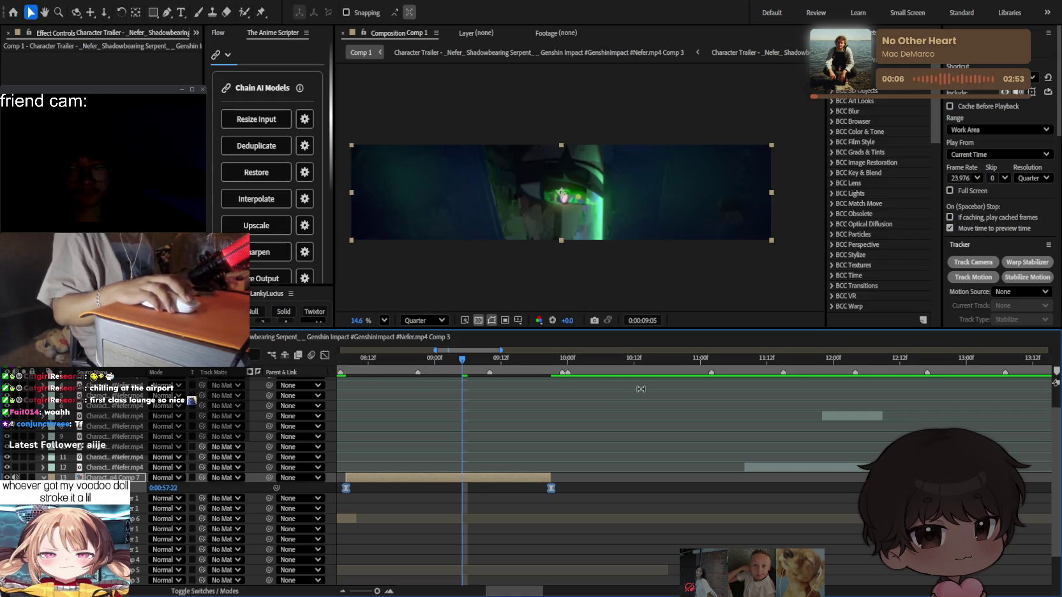
scroll(582, 439, up, 3)
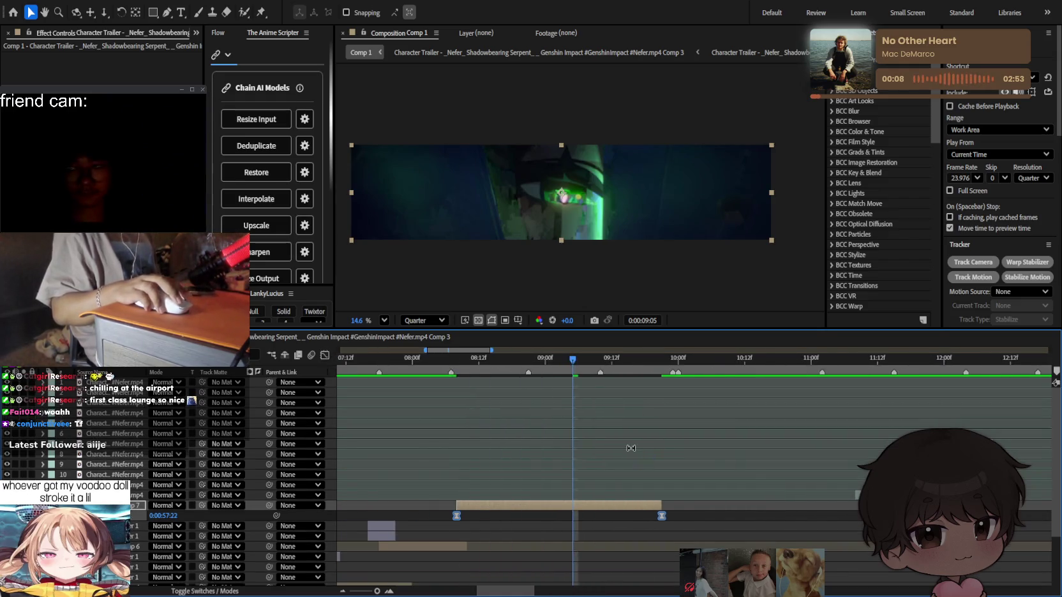
scroll(578, 421, down, 2)
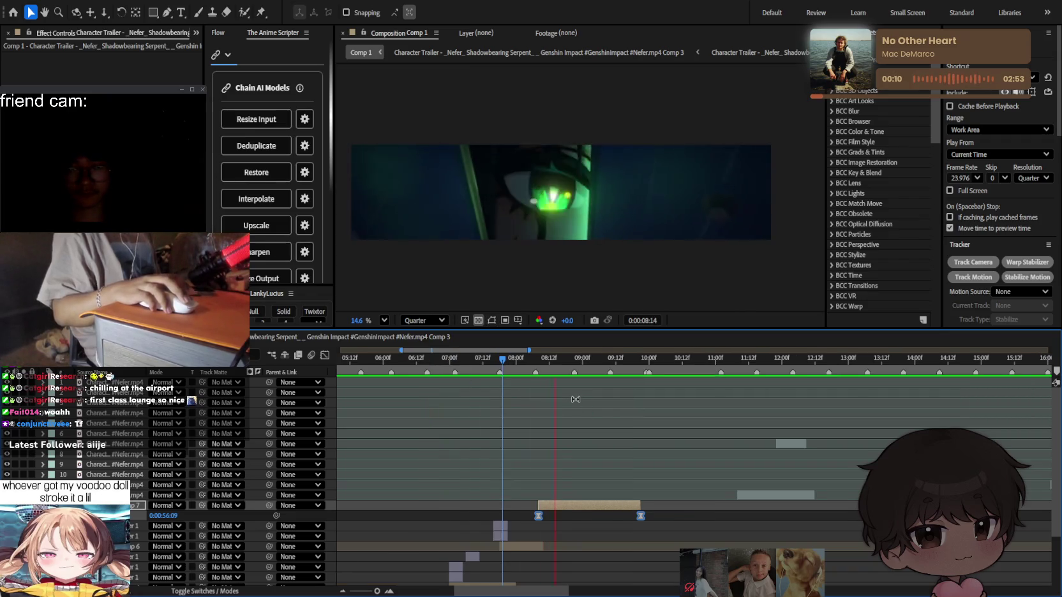
click(508, 370)
key(space)
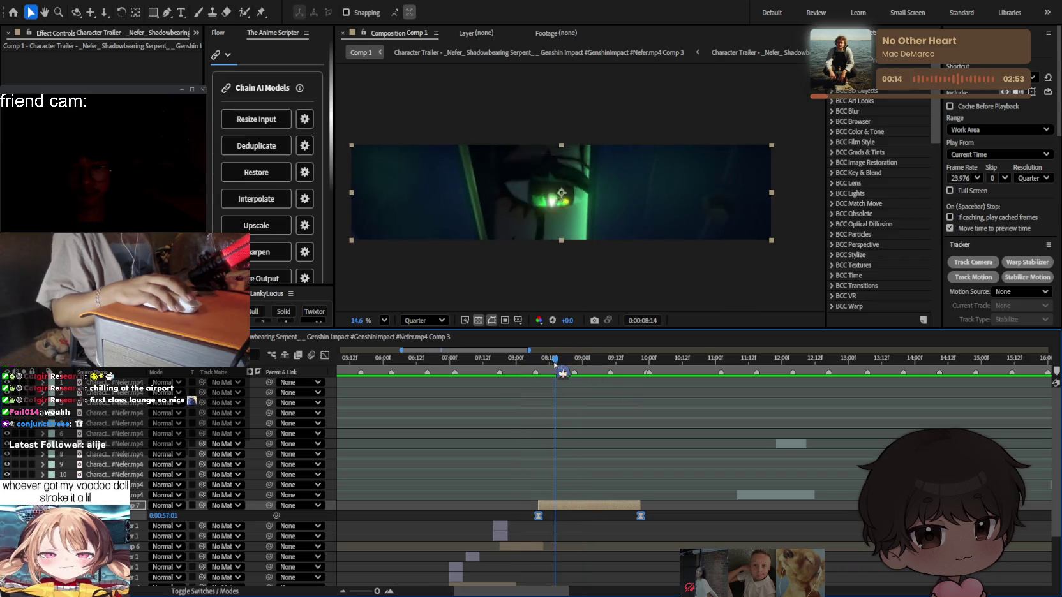
key(space)
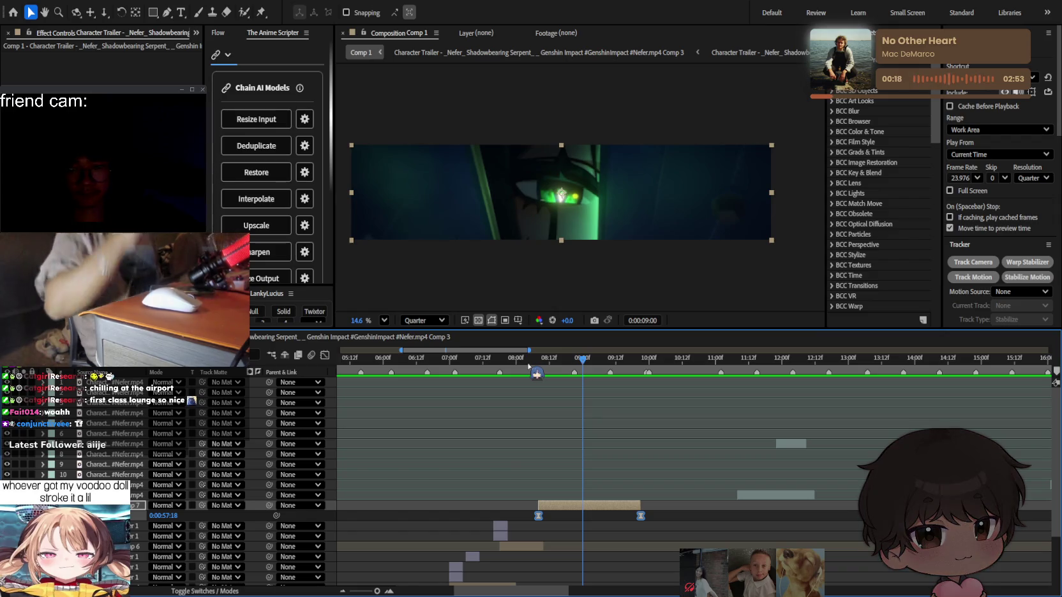
drag(528, 358, 474, 358)
click(671, 432)
key(space)
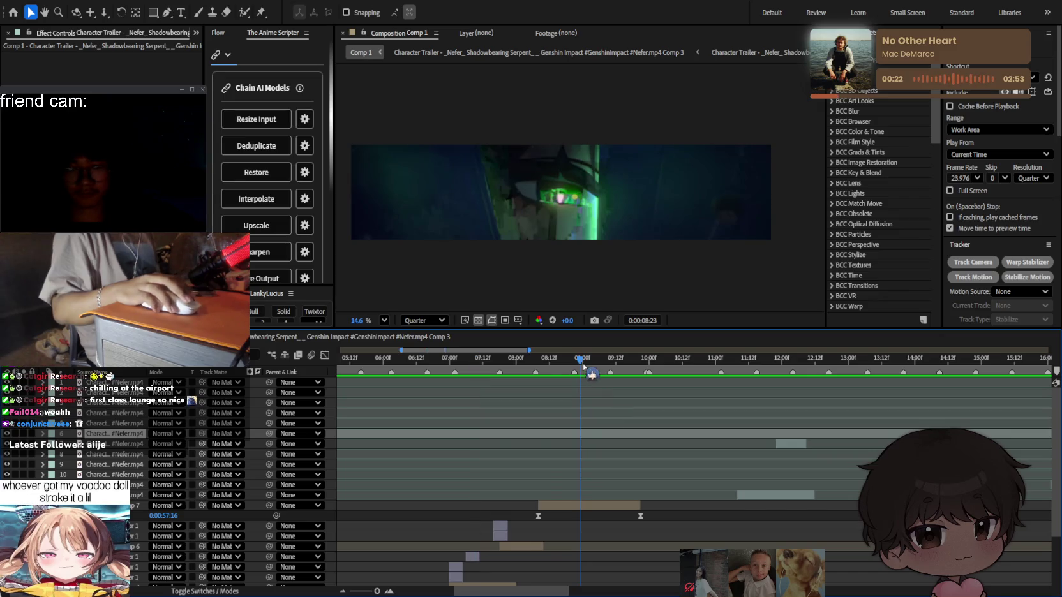
key(space)
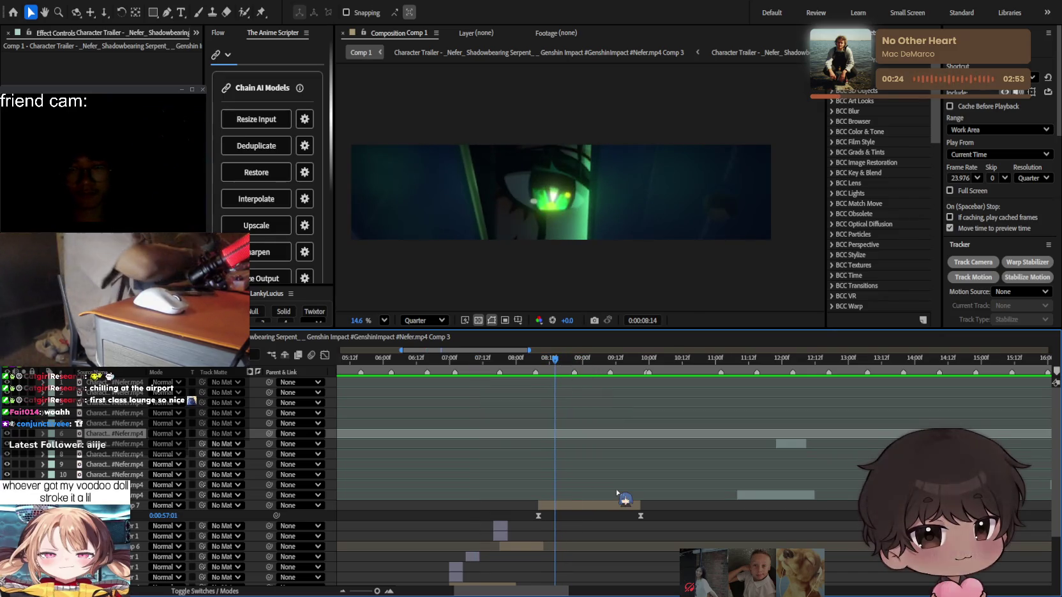
Add an adjustment layer matching the Comp 7 clip's 8:08–9:21 span.
key(ctrl+alt+y)
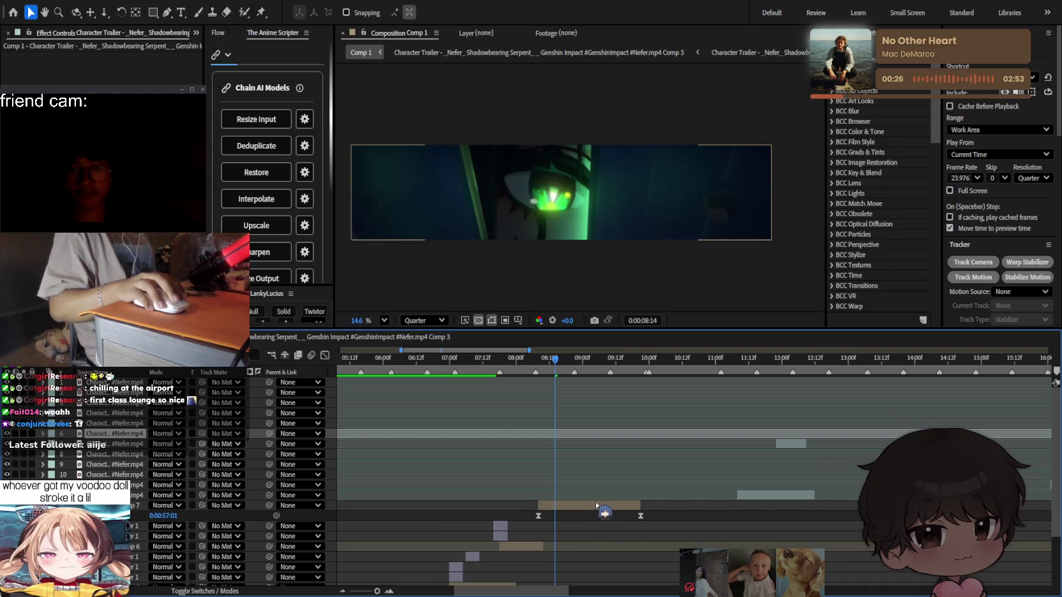
key(ctrl+z)
key(ctrl+alt+y)
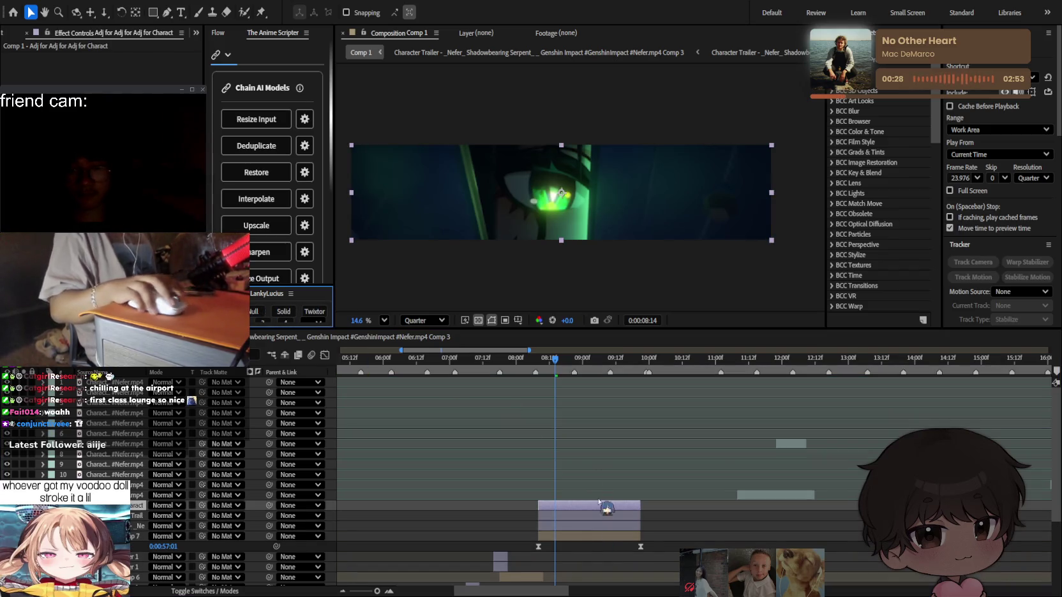
Apply Sapphire S_Rays to the adjustment layer and collapse its parameters.
click(831, 196)
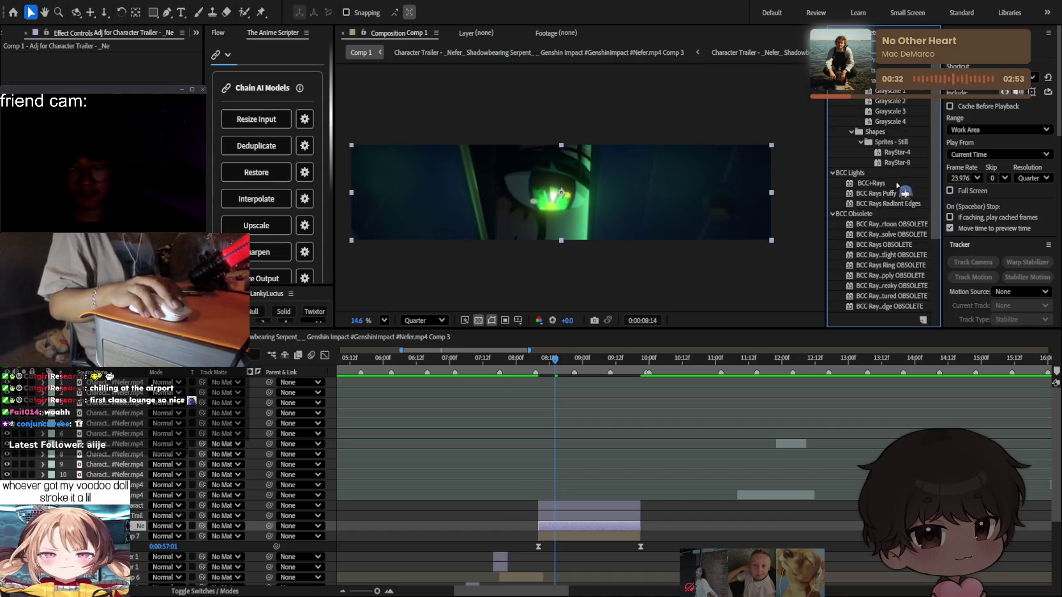
scroll(896, 185, down, 5)
drag(879, 276, 584, 525)
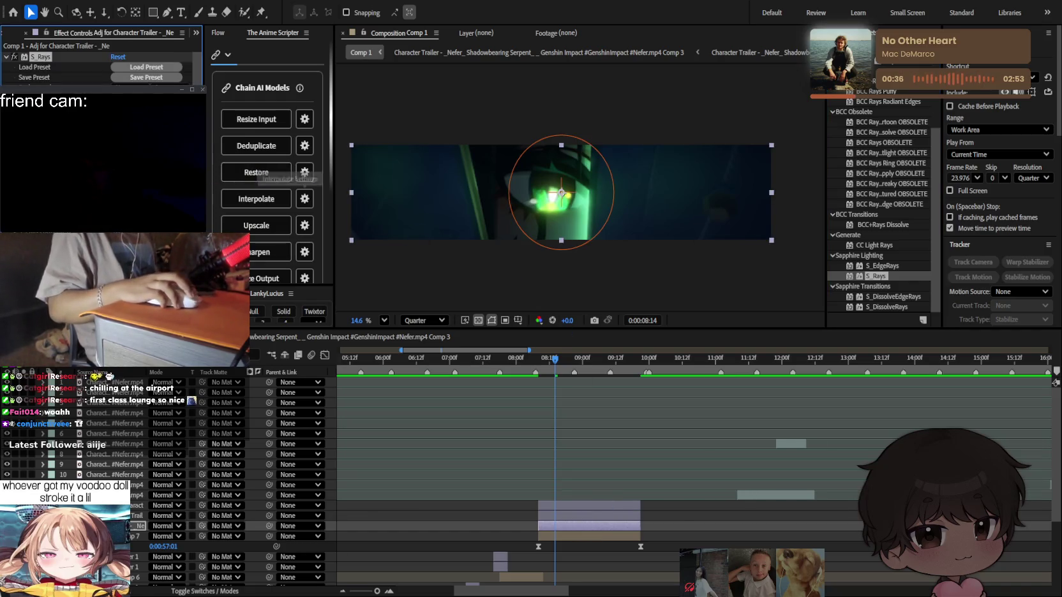
scroll(102, 67, down, 2)
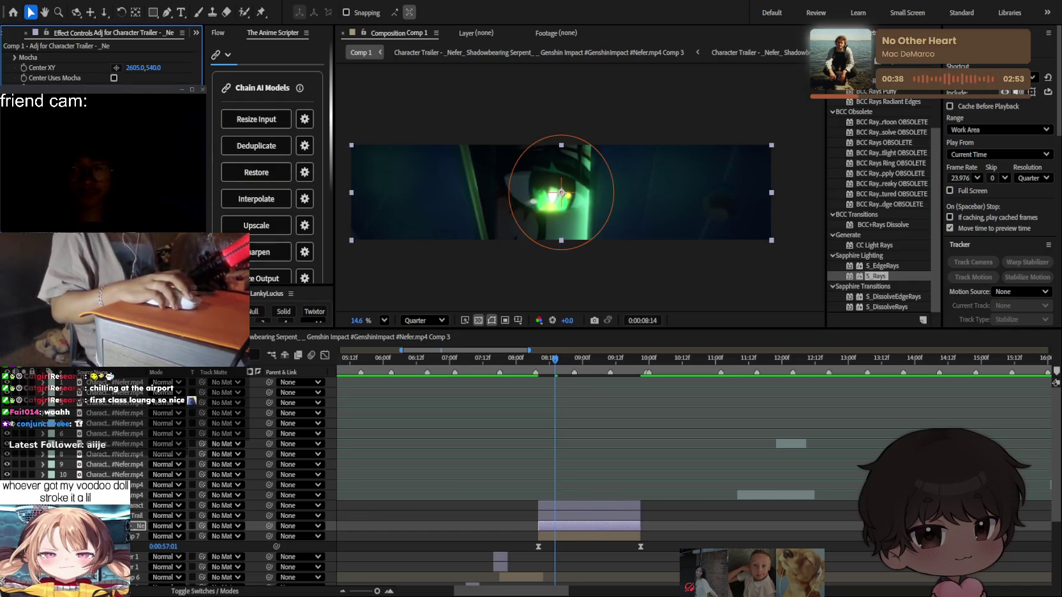
scroll(102, 67, up, 1)
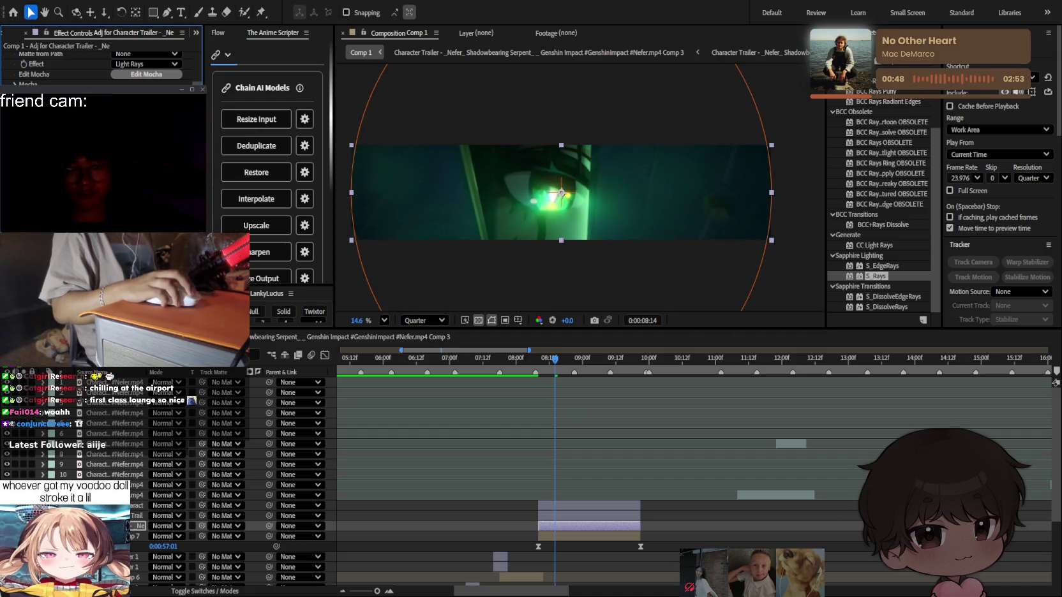
drag(875, 276, 36, 76)
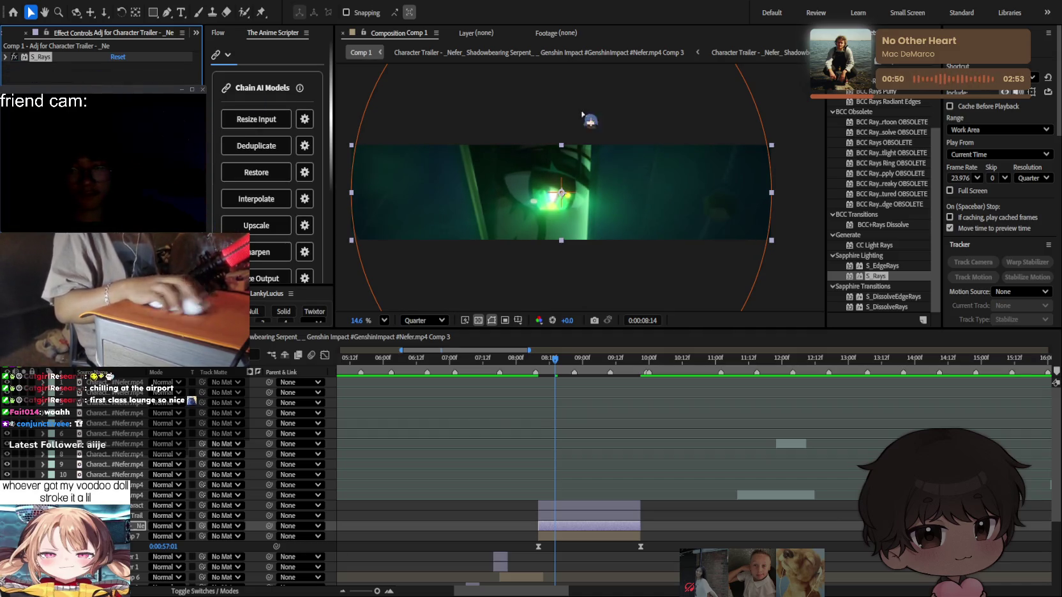
Add Deep Glow 2 to the adjustment layer and scrub through the glowing eye shot.
text(deep)
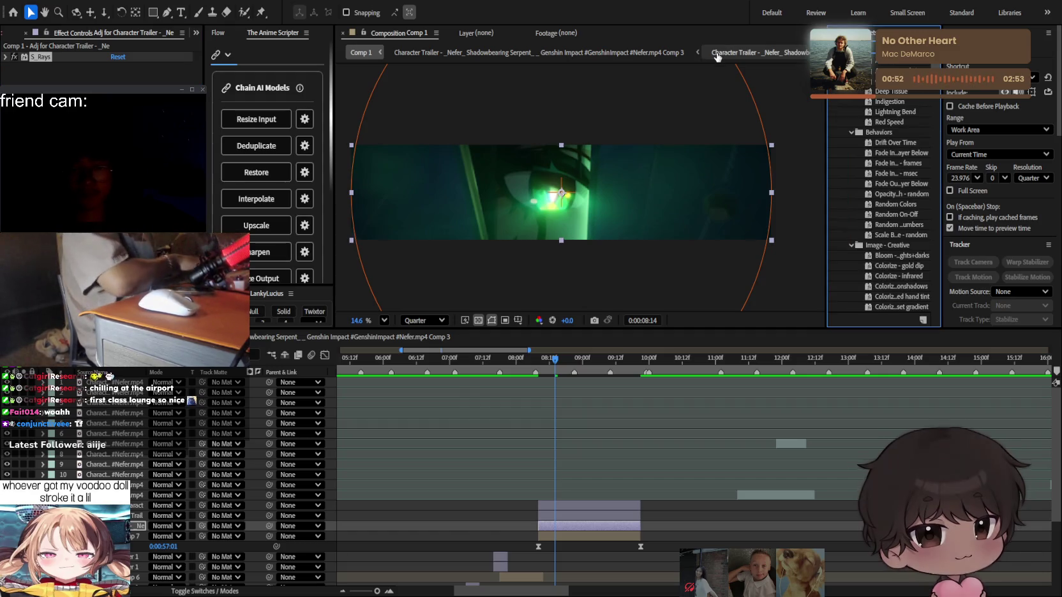
double_click(872, 111)
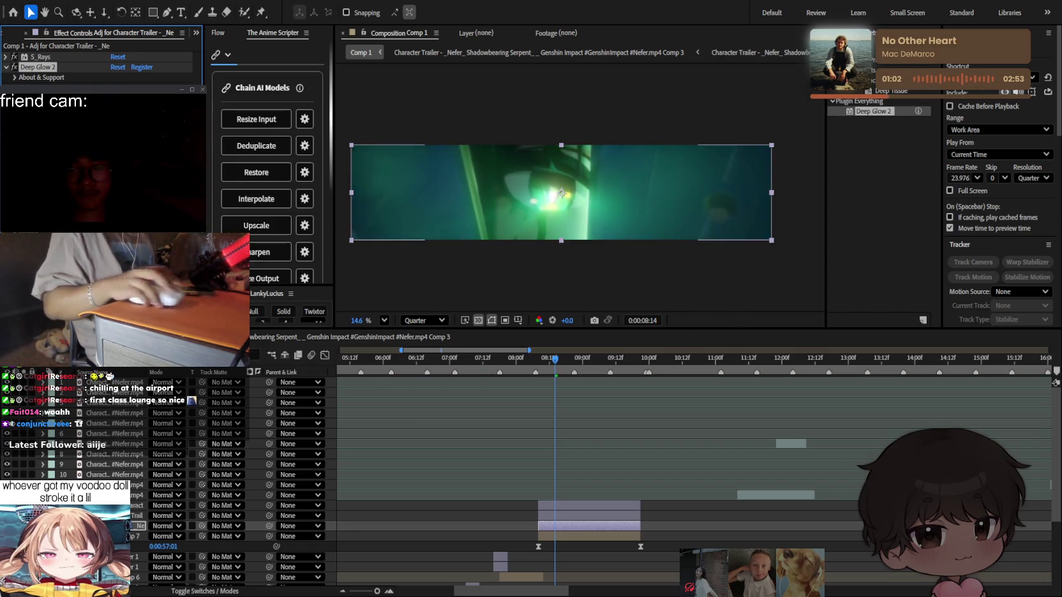
click(608, 468)
mouse_move(555, 375)
mouse_down()
mouse_move(574, 376)
mouse_move(415, 376)
mouse_move(654, 394)
mouse_up()
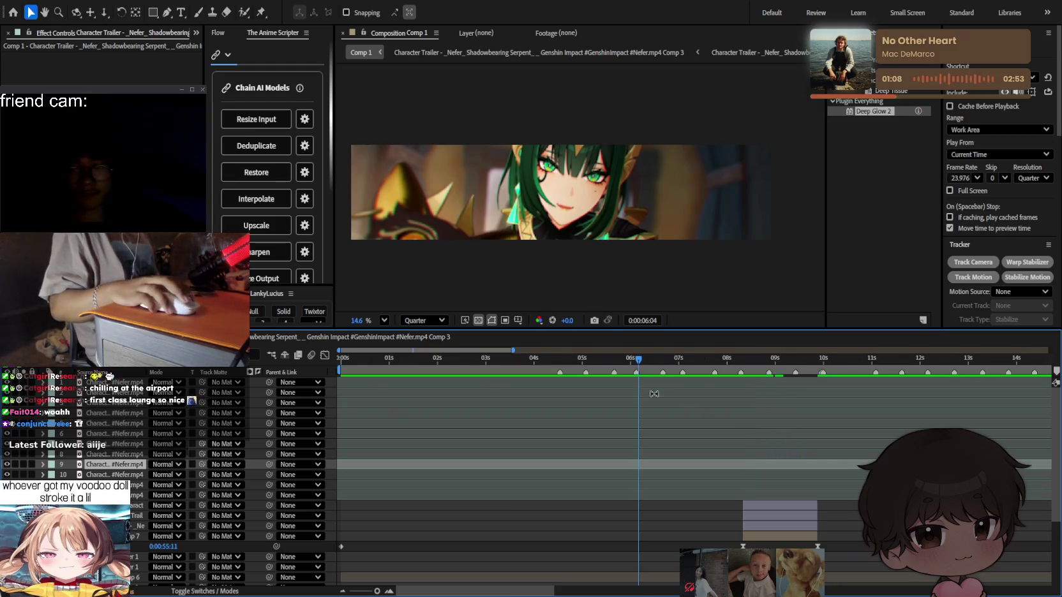
Preview the glow from 05:11 to 08:16, then close Comp 1.
key(space)
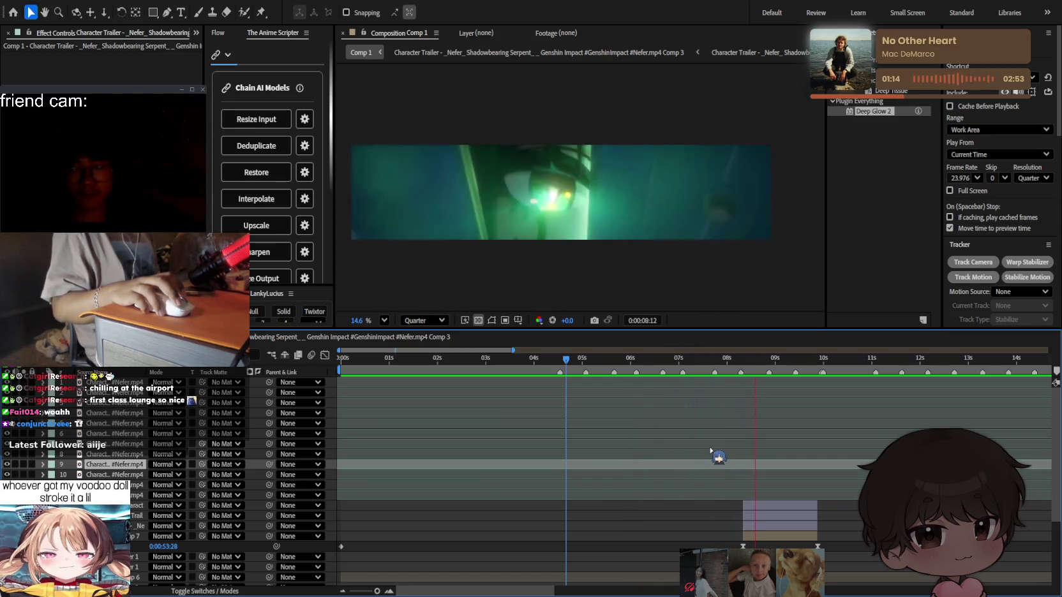
click(745, 362)
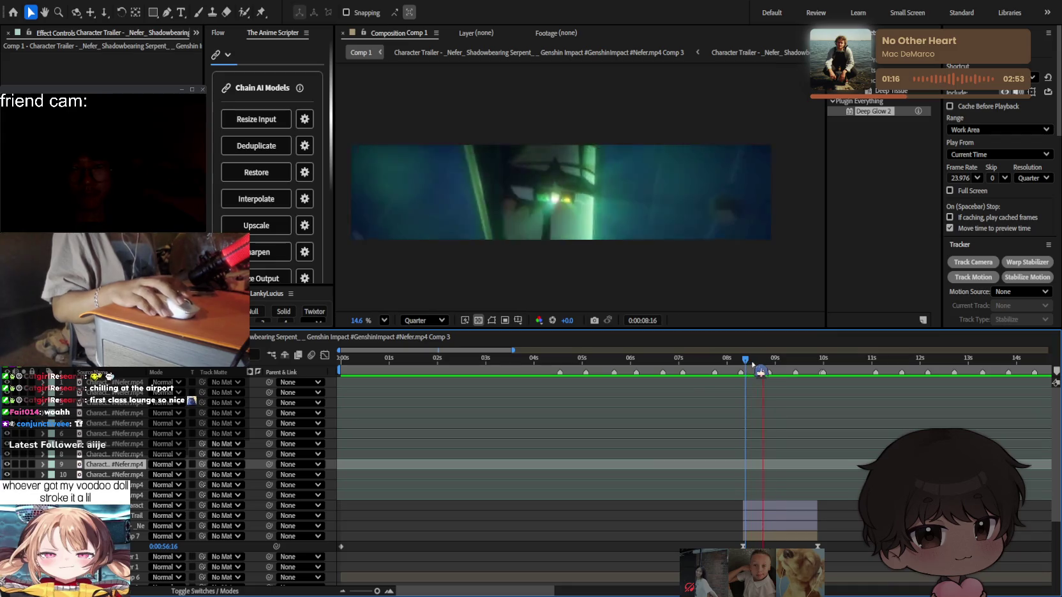
drag(747, 365, 718, 361)
key(space)
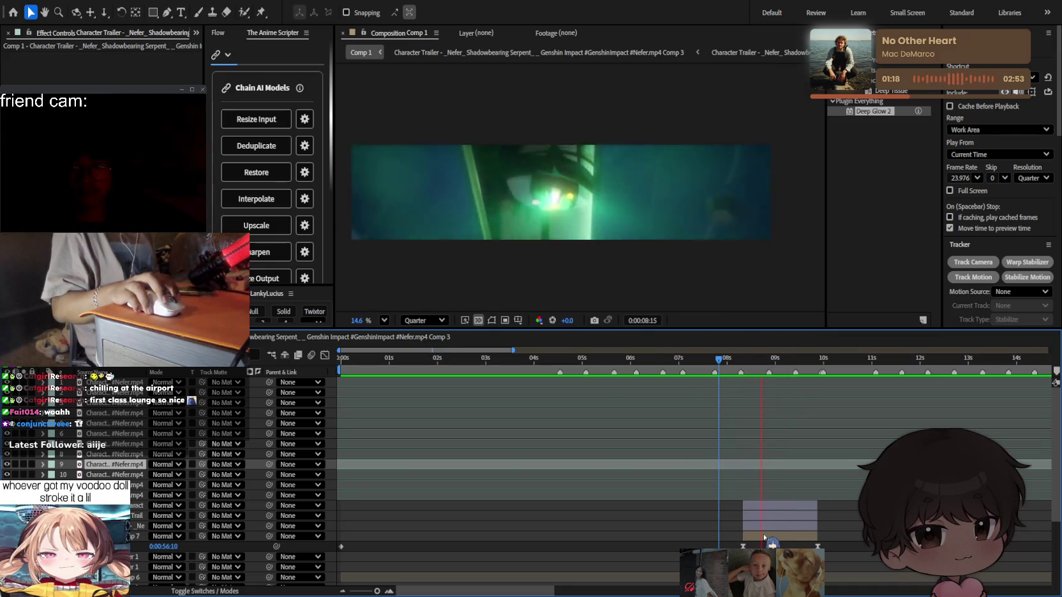
click(759, 362)
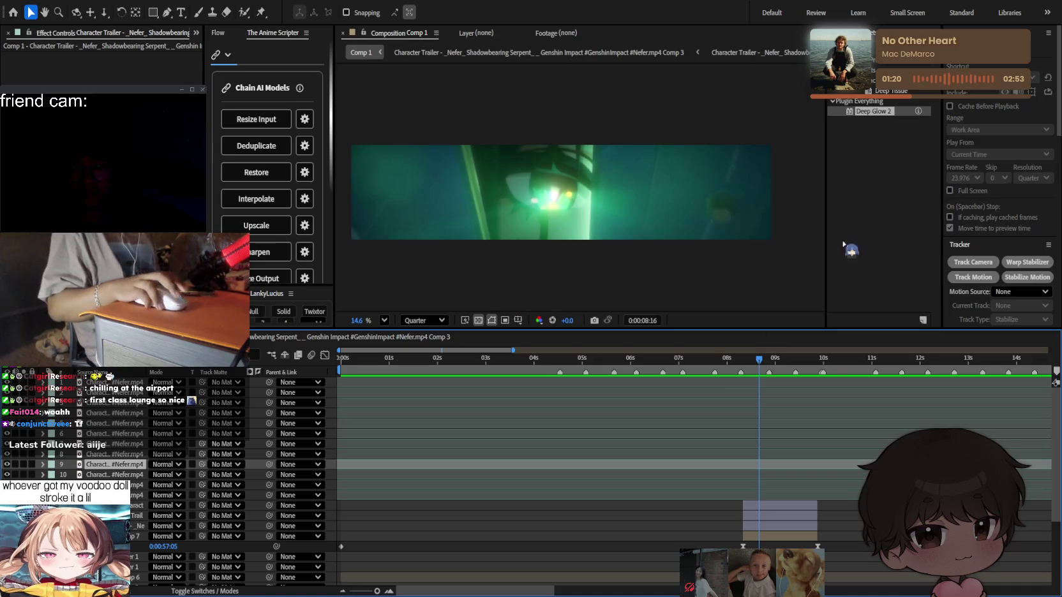
key(ctrl+w)
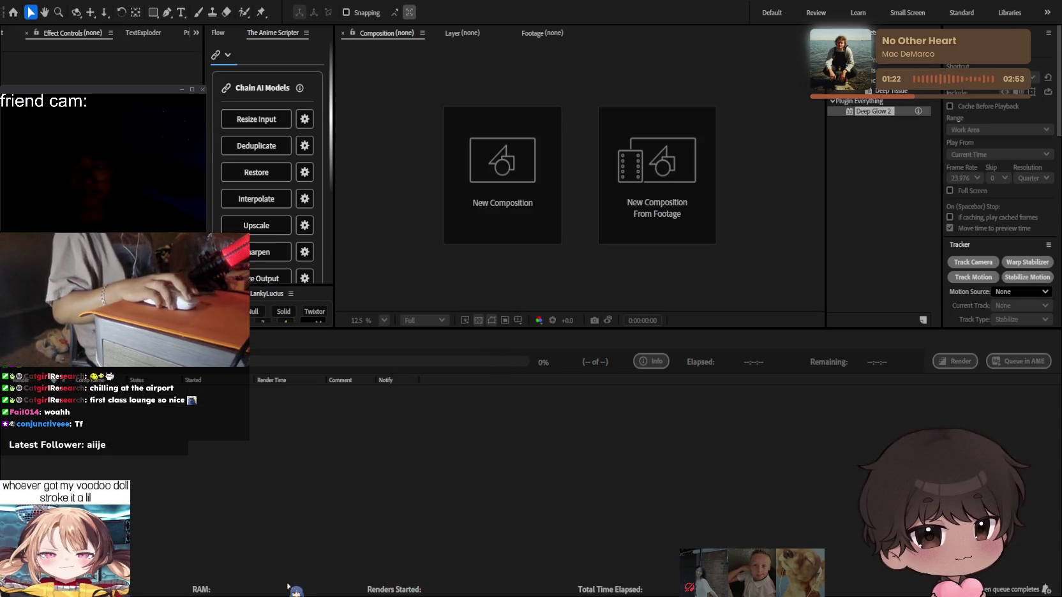
Hide After Effects for a break, then return to Comp 1's timeline at 0:00:08:16.
key(ctrl+q)
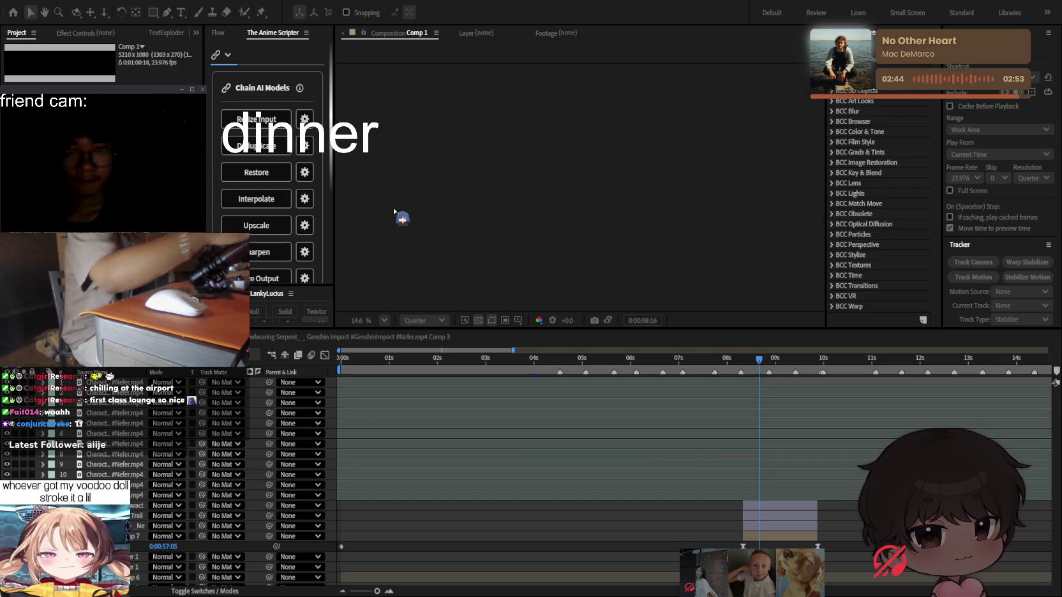
click(634, 348)
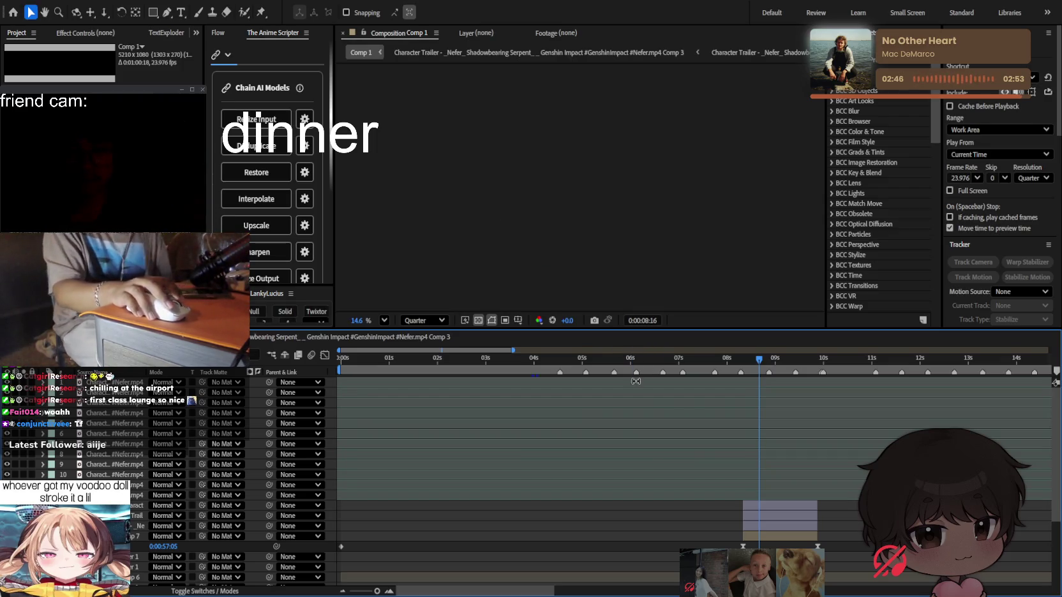